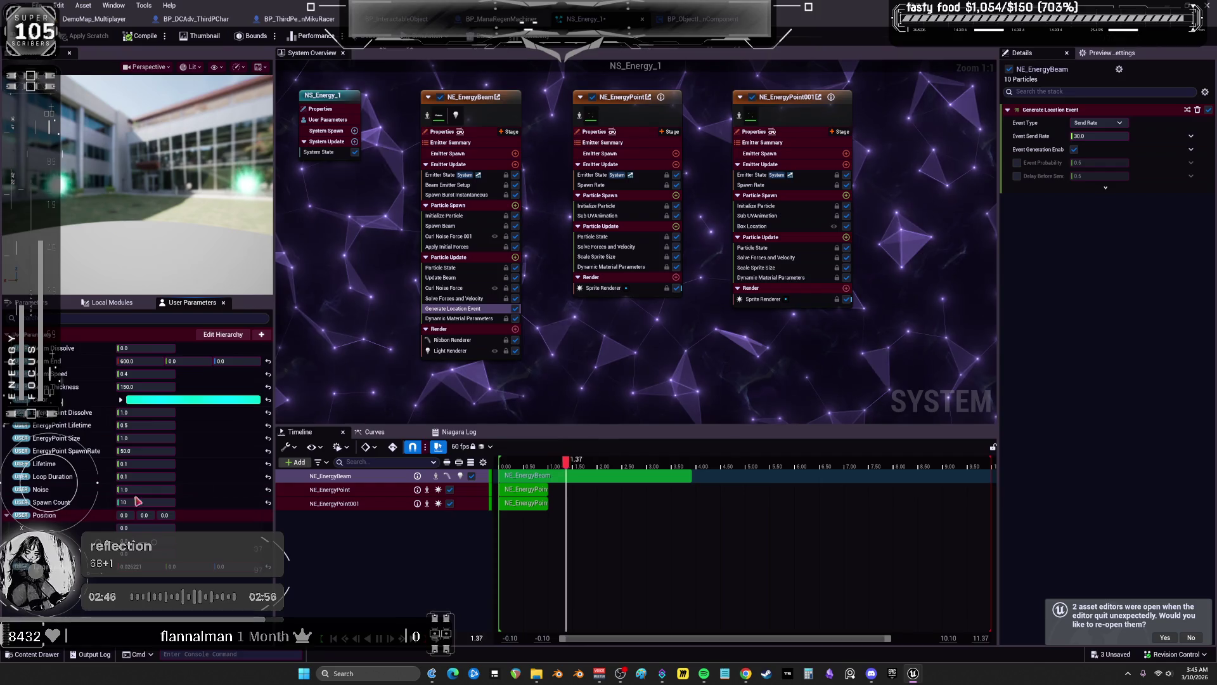
Set NE_EnergyPoint001's Initialize Particle Position Mode to Direct Set and enable Position Offset
{"action": "left_click", "coordinate": [776, 207]}
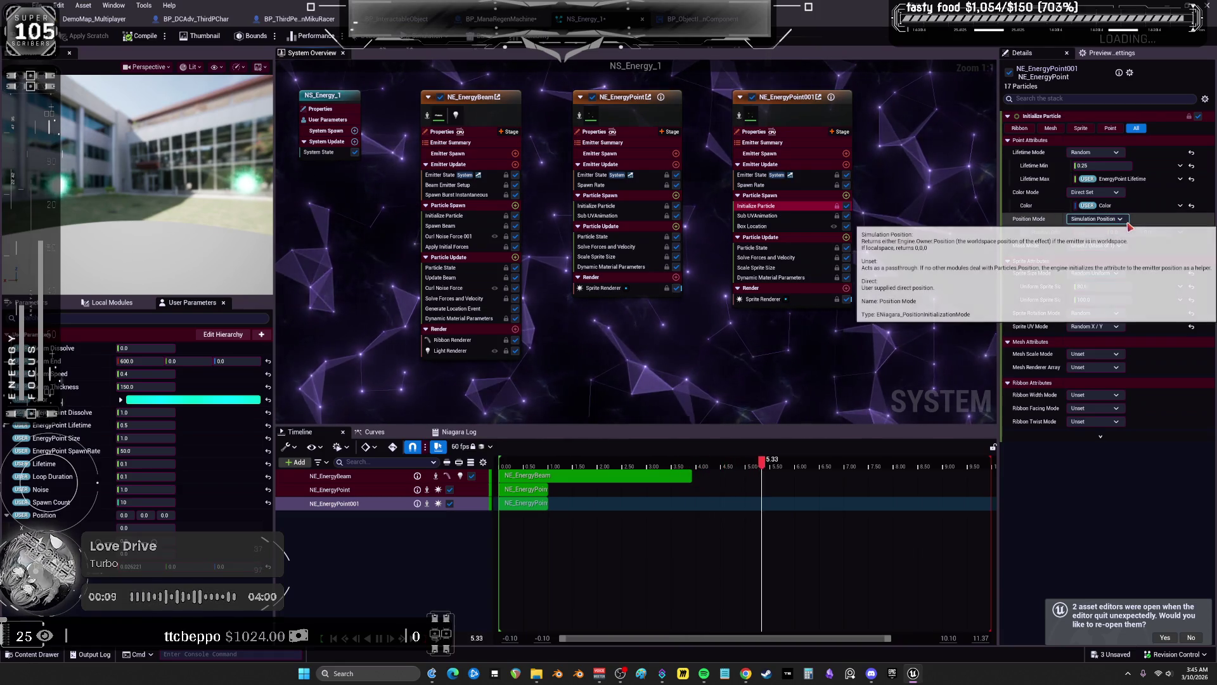
{"action": "left_click", "coordinate": [1095, 218]}
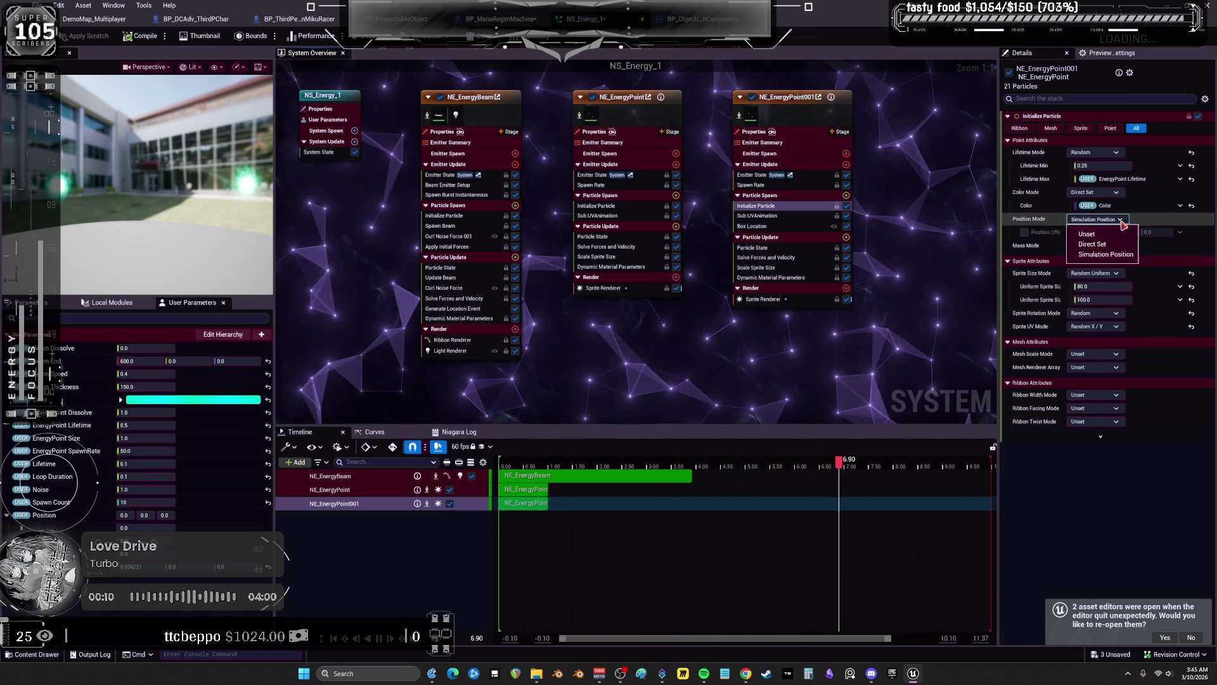
{"action": "left_click", "coordinate": [1106, 237]}
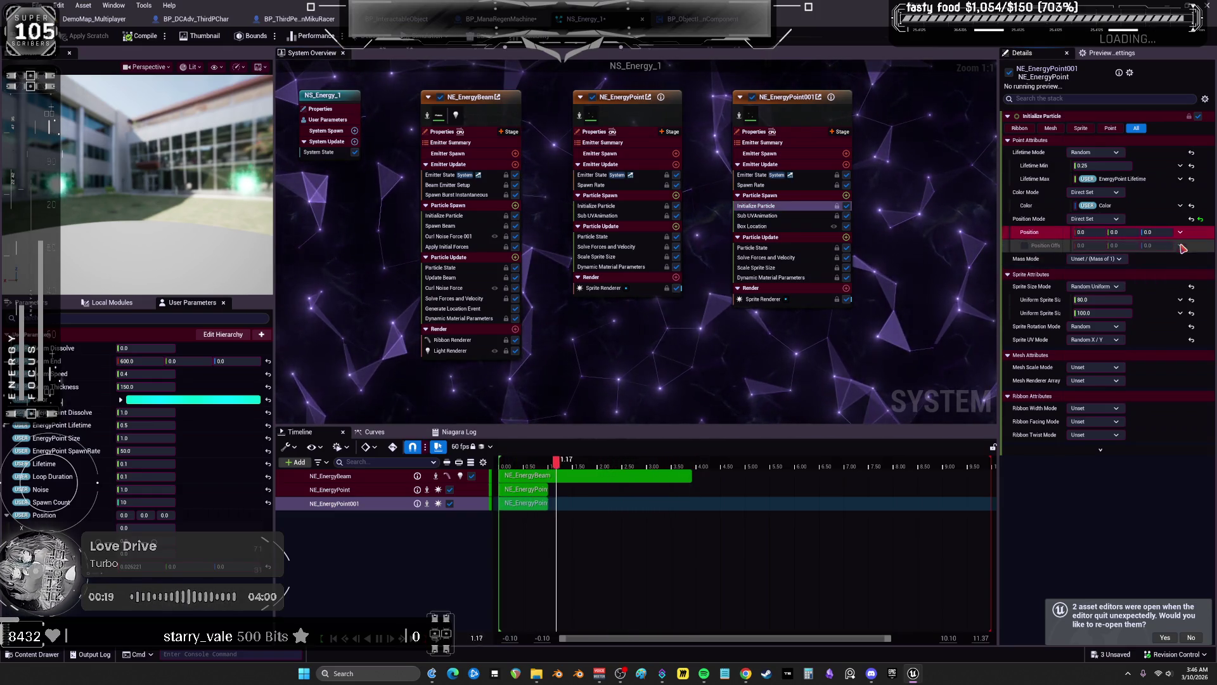
{"action": "left_click", "coordinate": [1025, 246]}
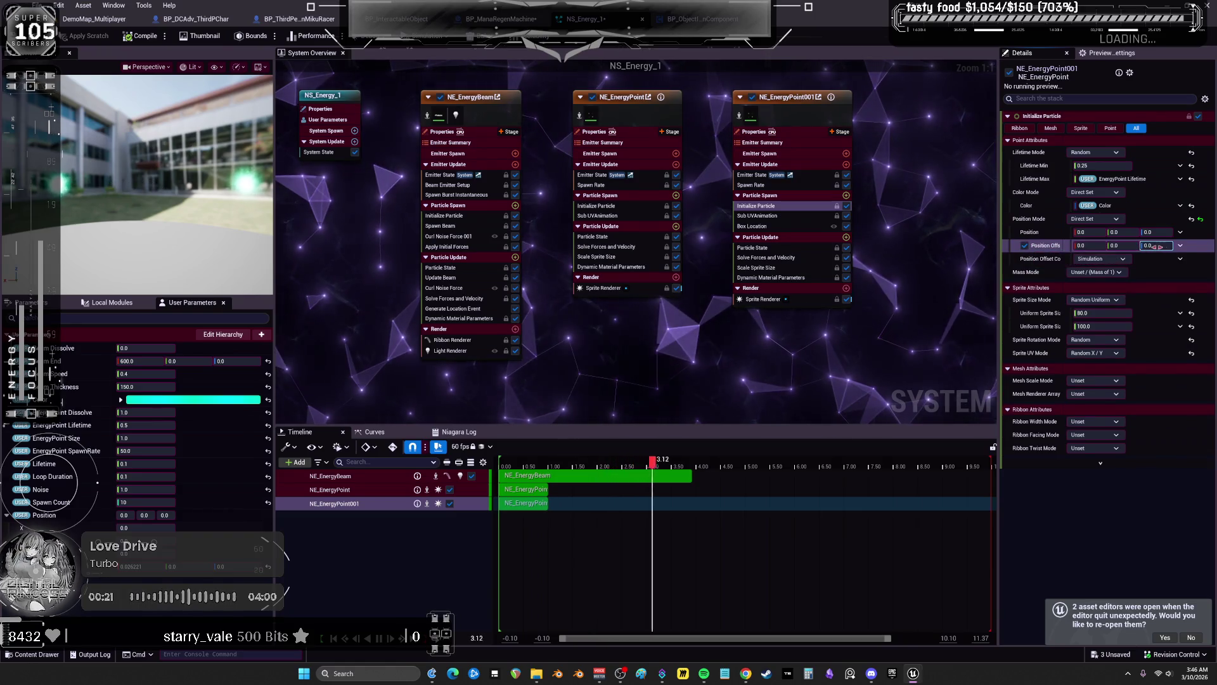
Link Position Offset to the User TargetLocation parameter
{"action": "left_click", "coordinate": [1181, 247]}
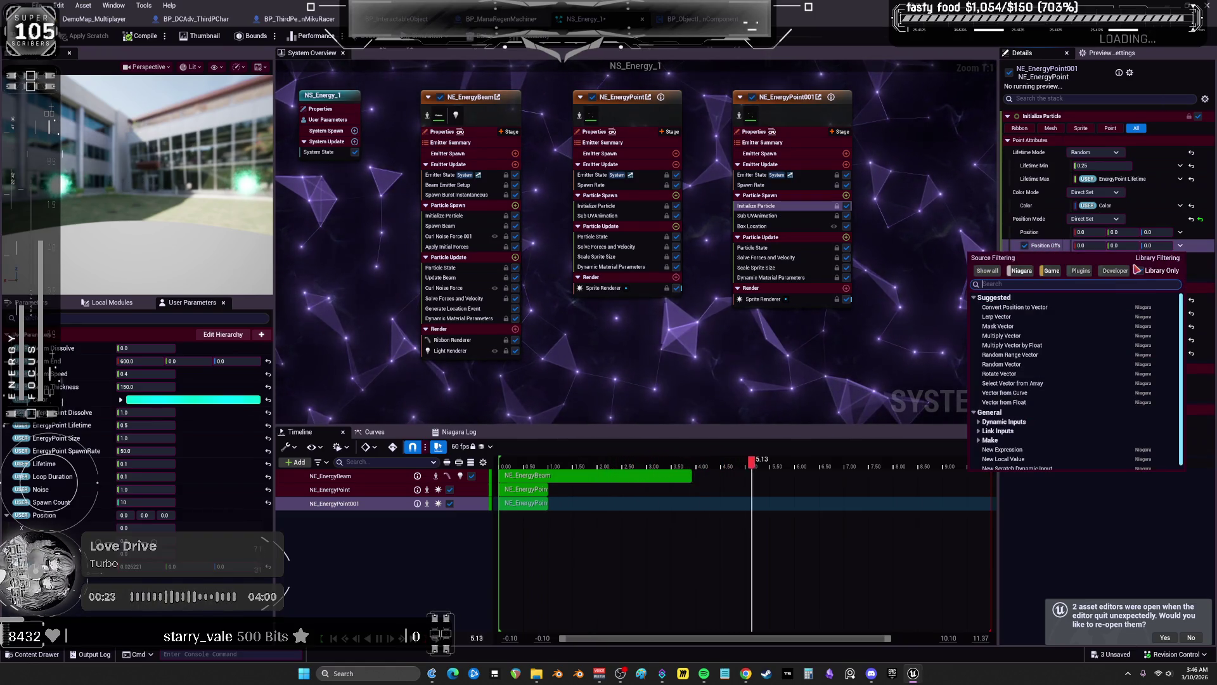
{"action": "type", "text": "tag"}
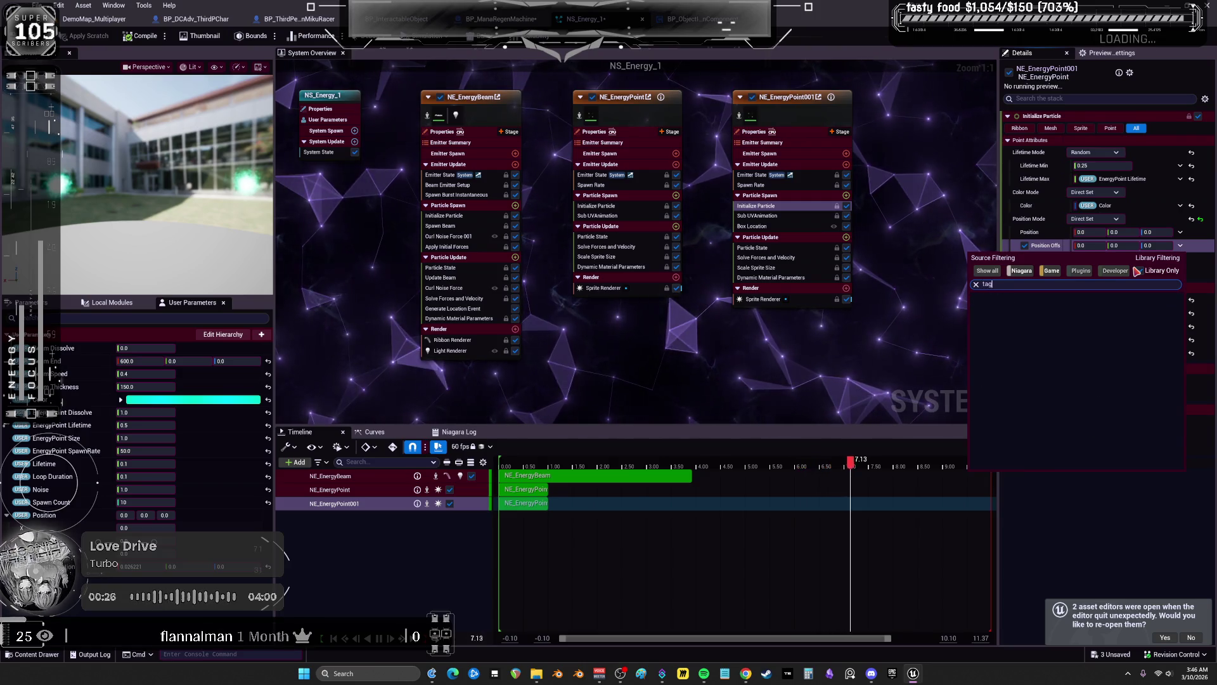
{"action": "key", "text": "BackSpace"}
{"action": "key", "text": "BackSpace"}
{"action": "key", "text": "BackSpace"}
{"action": "type", "text": "user"}
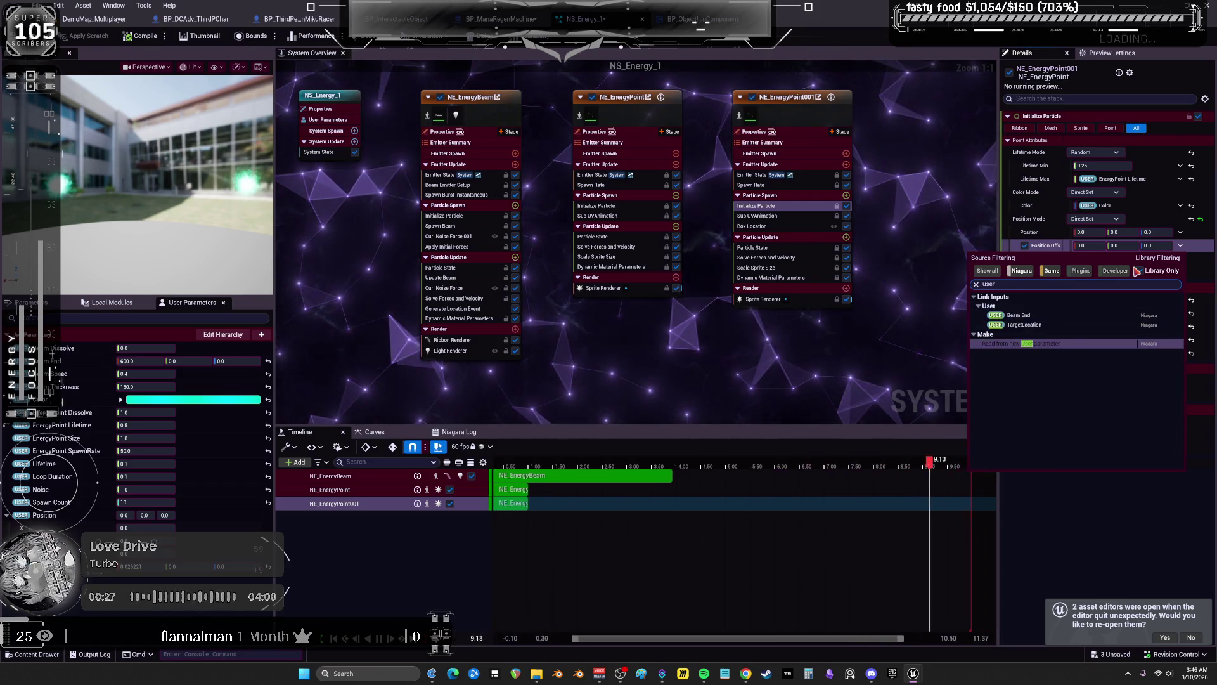
{"action": "left_click", "coordinate": [1072, 324]}
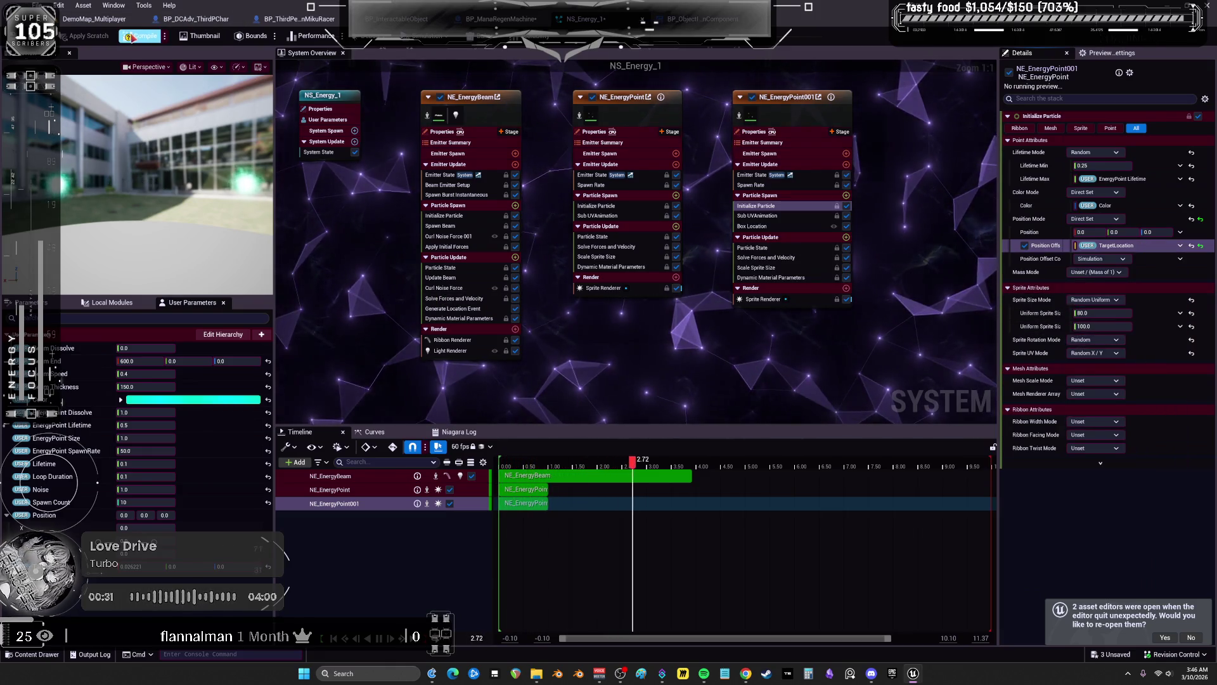
{"action": "left_click", "coordinate": [94, 19]}
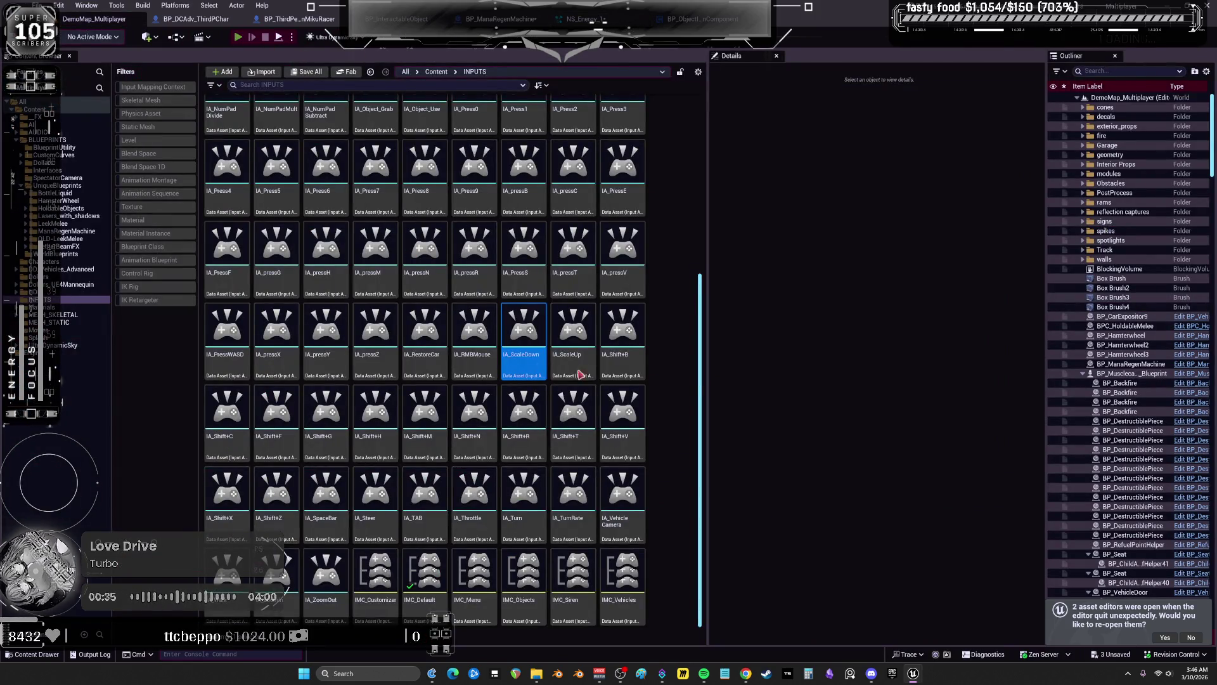
Play the demo map, jump onto the white car and fire the green energy beam, then stop
{"action": "key", "text": "alt+p"}
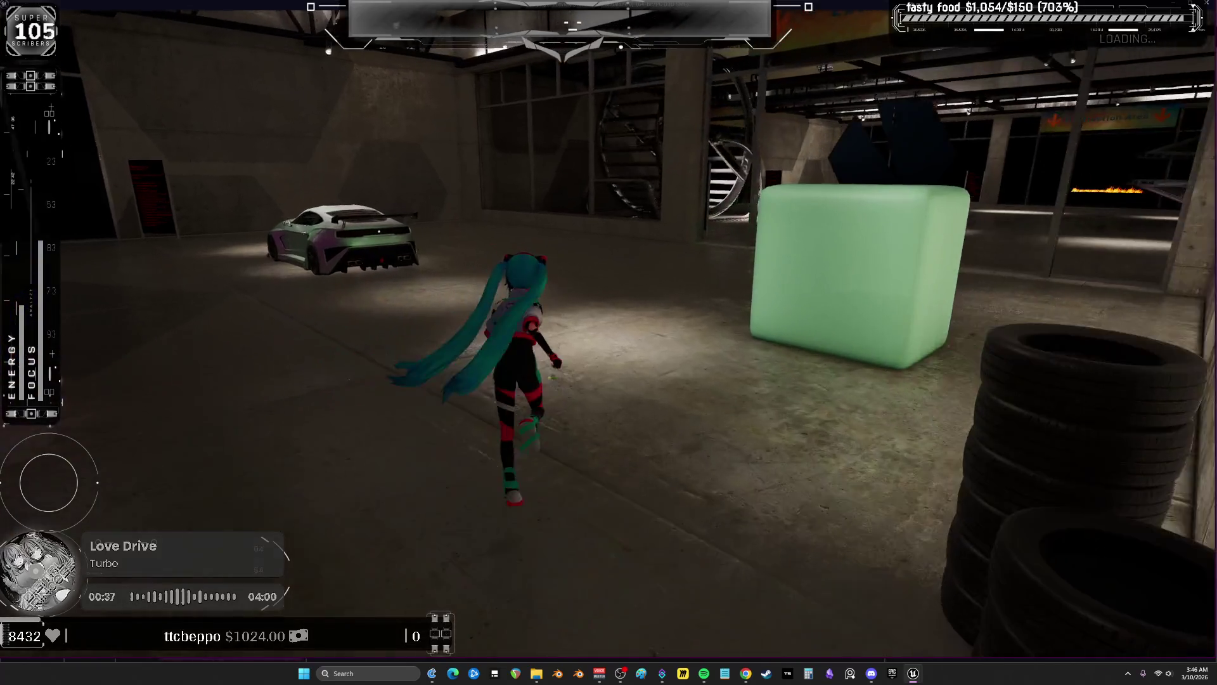
{"action": "key", "text": "w"}
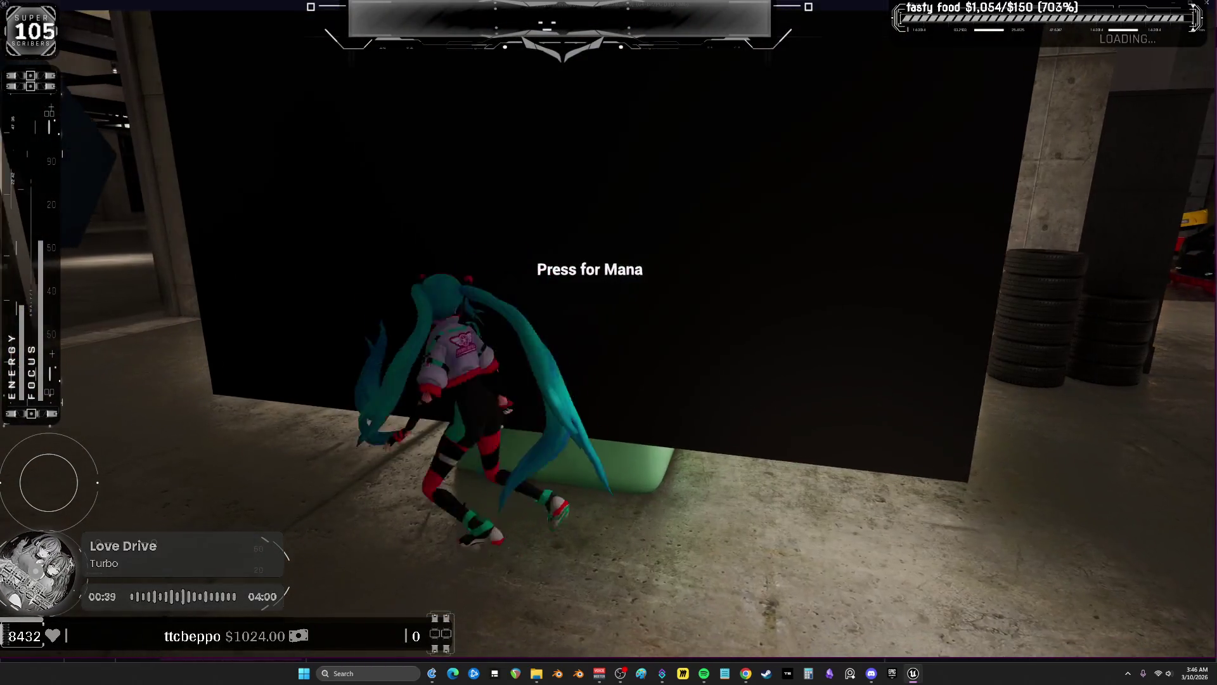
{"action": "key", "text": "a"}
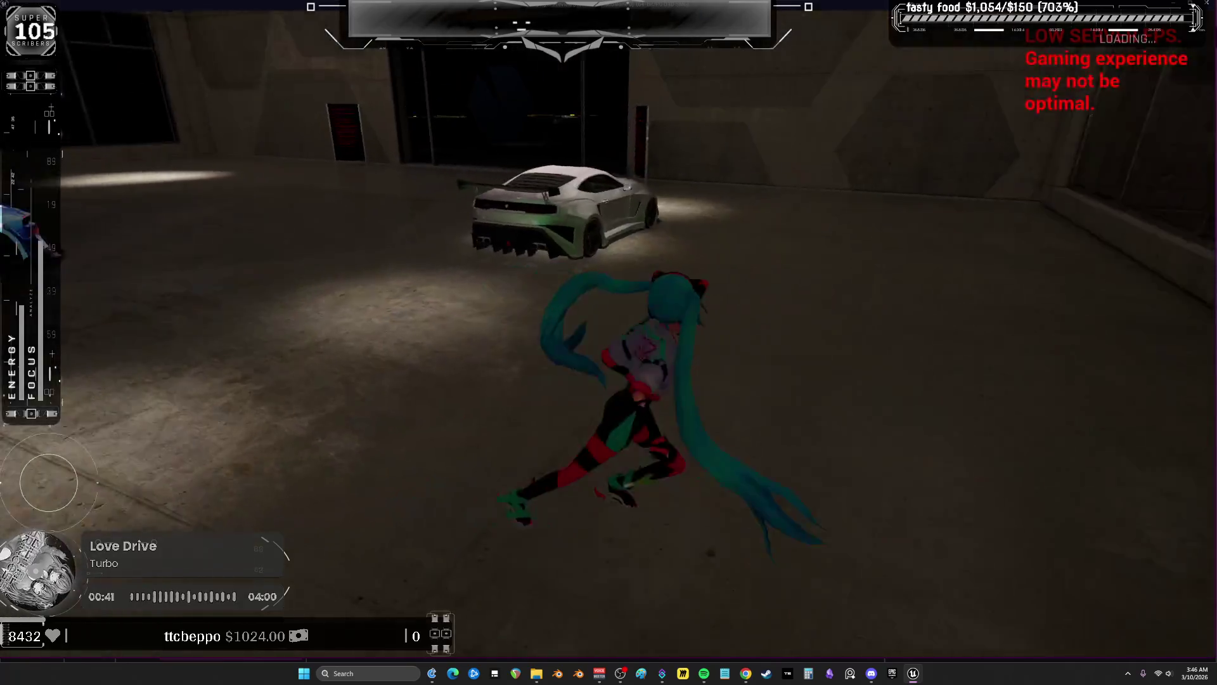
{"action": "key", "text": "w"}
{"action": "key", "text": "space"}
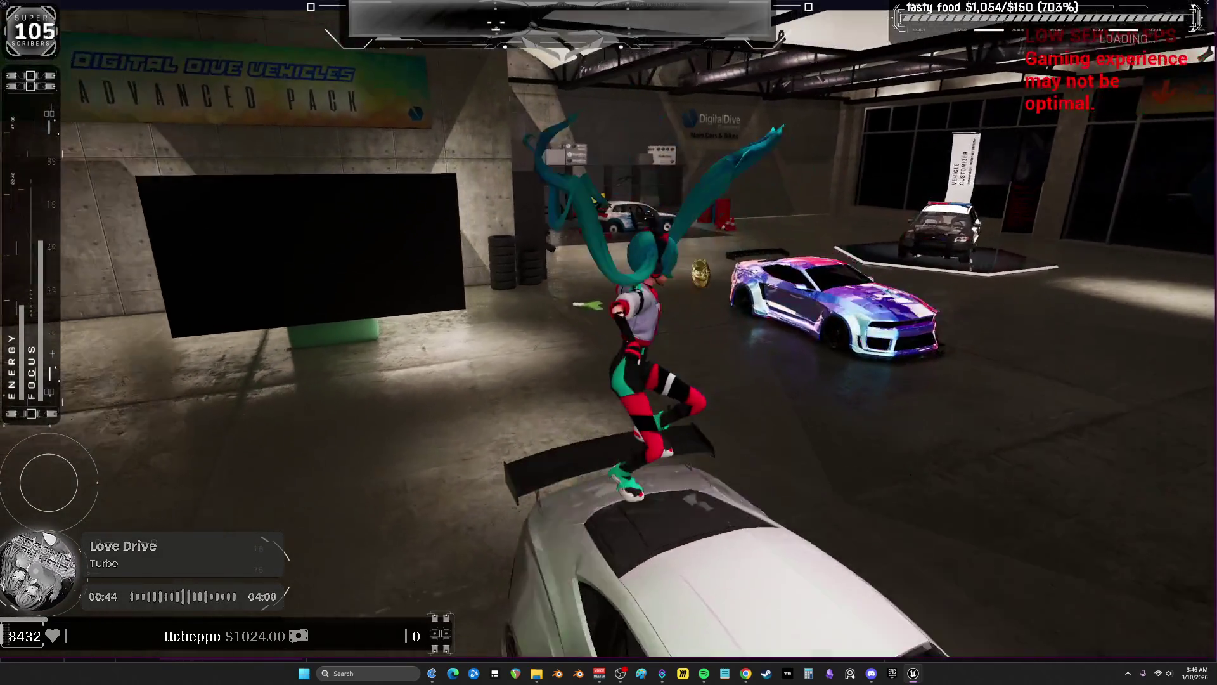
{"action": "key", "text": "e"}
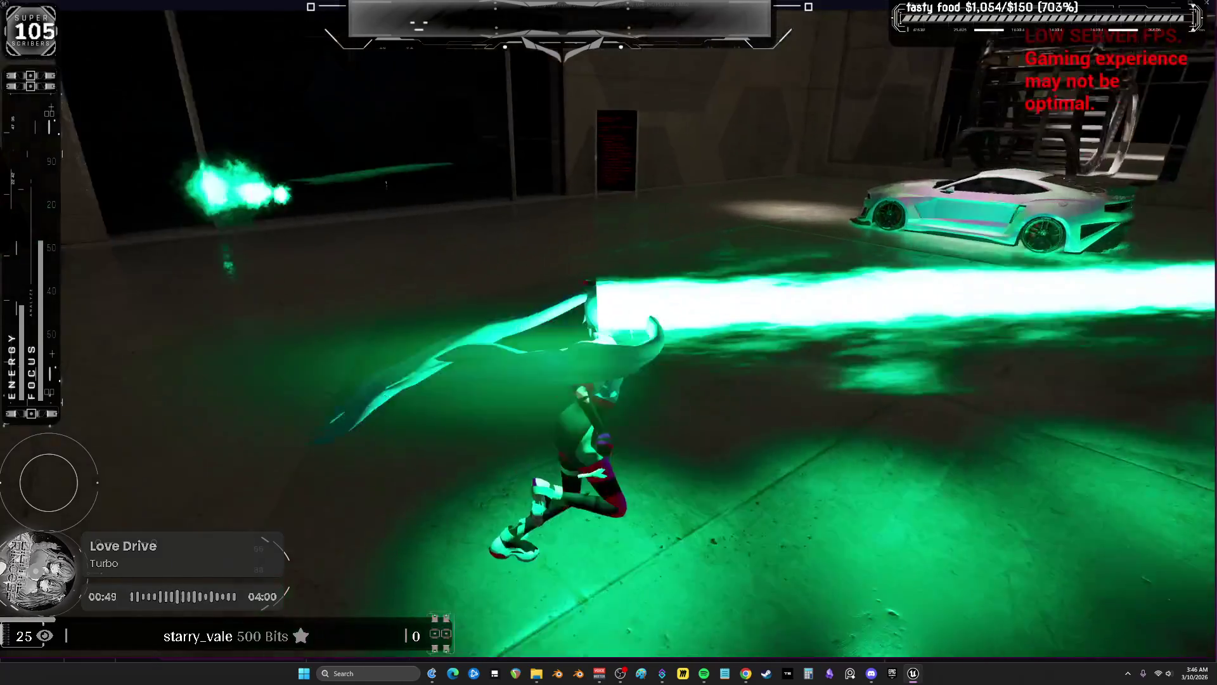
{"action": "key", "text": "w"}
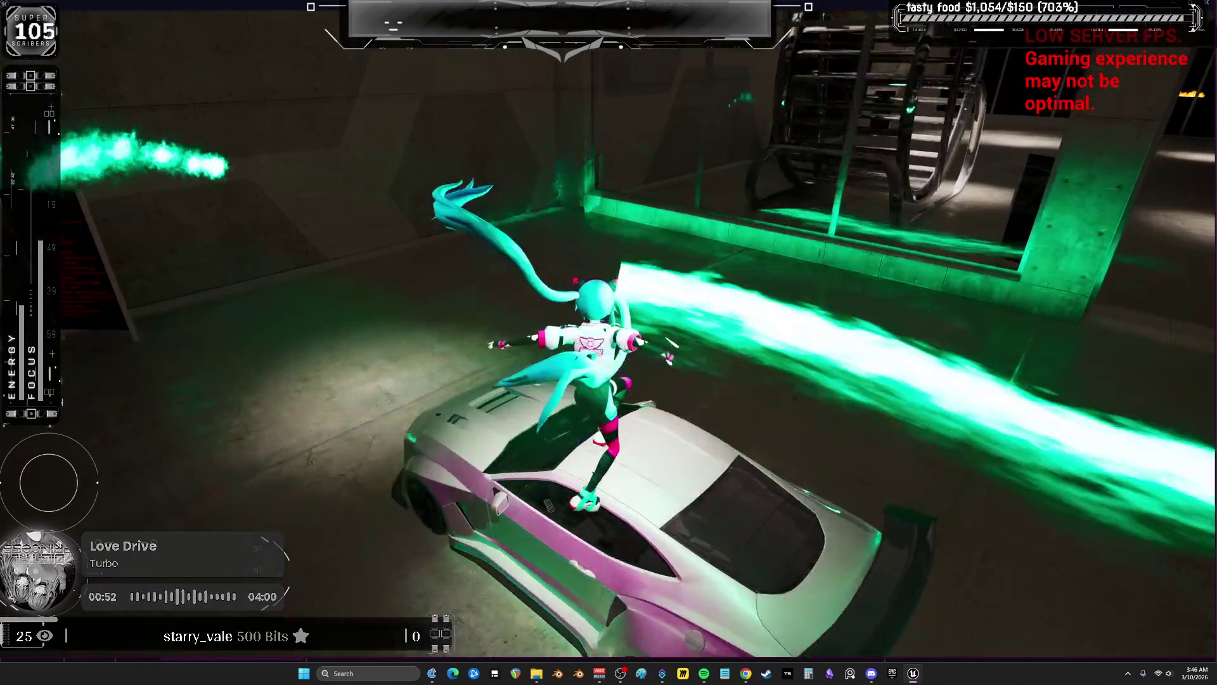
{"action": "key", "text": "Escape"}
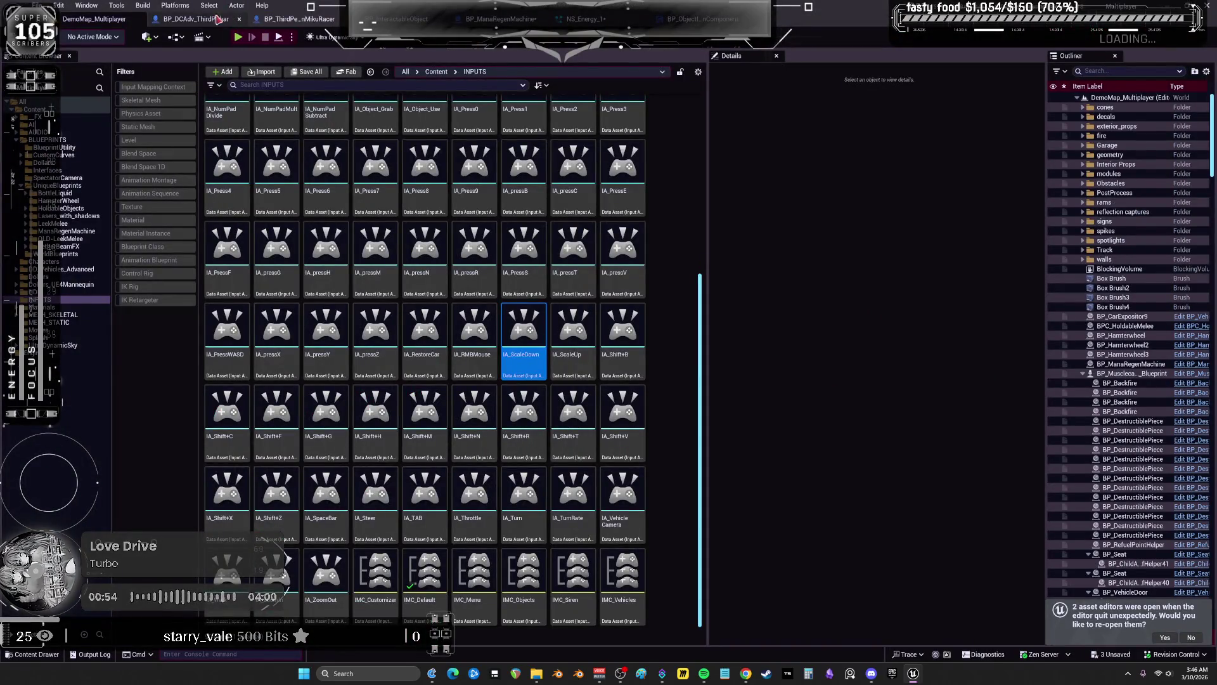
{"action": "left_click", "coordinate": [587, 18]}
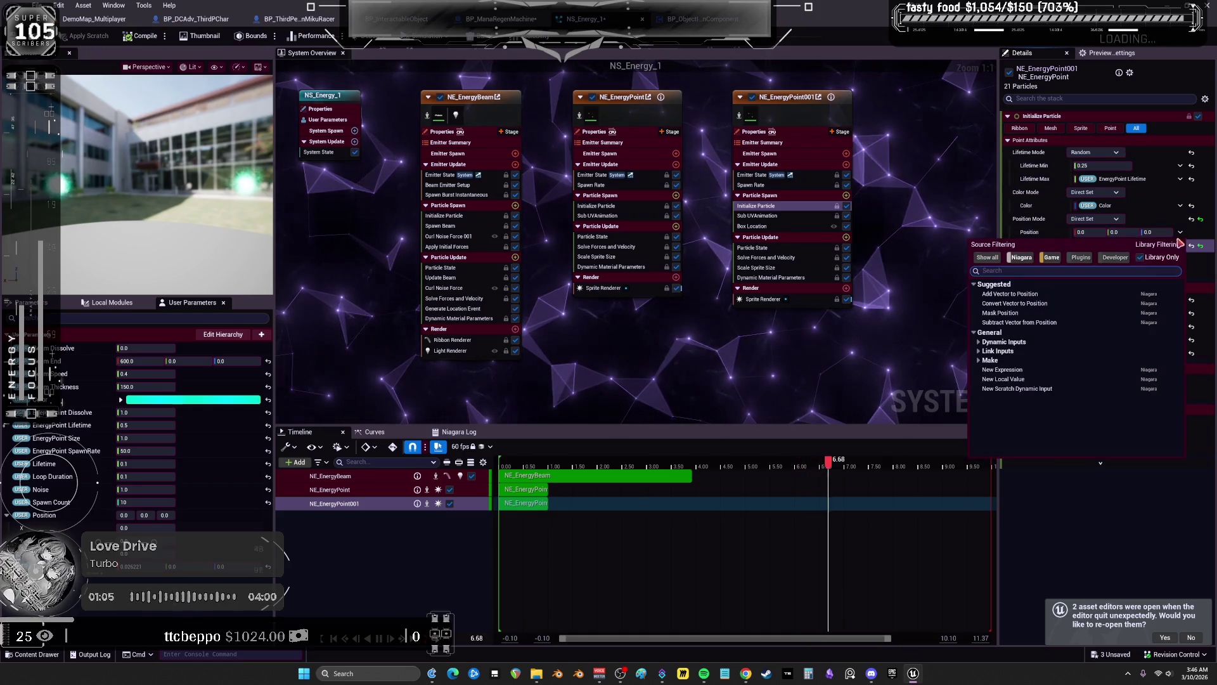
Reset NE_EnergyPoint001's Position Offset to 0, 0, 0, briefly preview the game, then maximize the Niagara editor
{"action": "left_click", "coordinate": [1197, 249]}
{"action": "left_click", "coordinate": [1196, 247]}
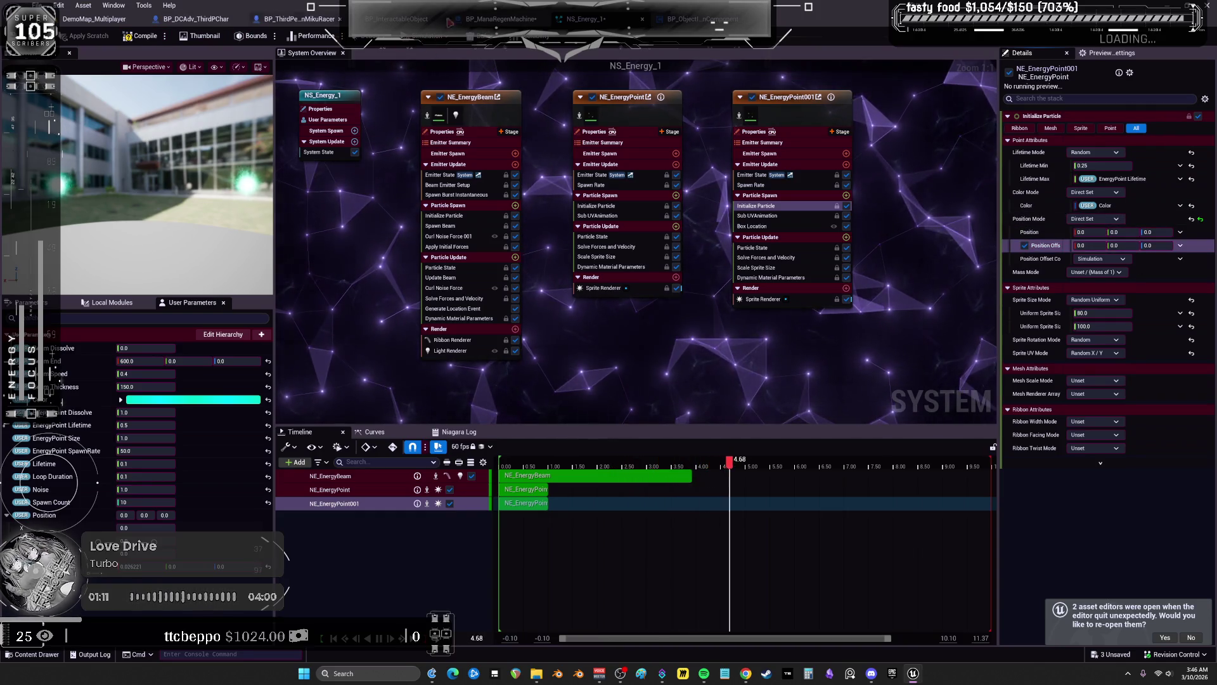
{"action": "key", "text": "super+Down"}
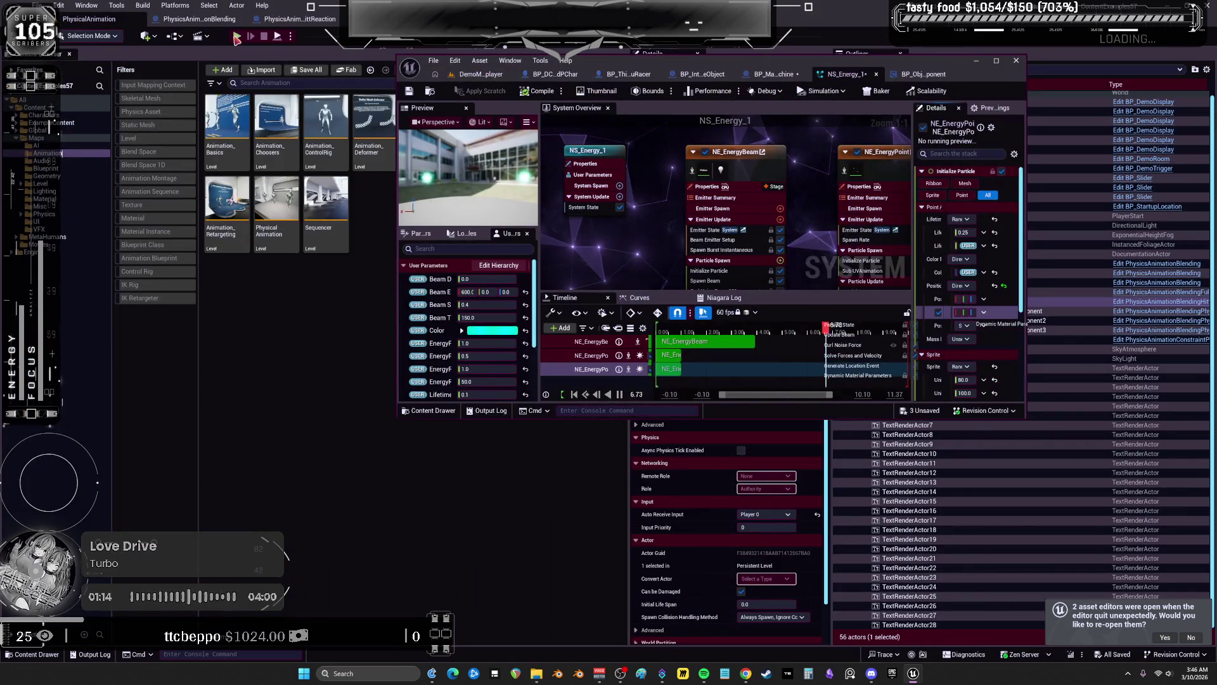
{"action": "left_click", "coordinate": [236, 37]}
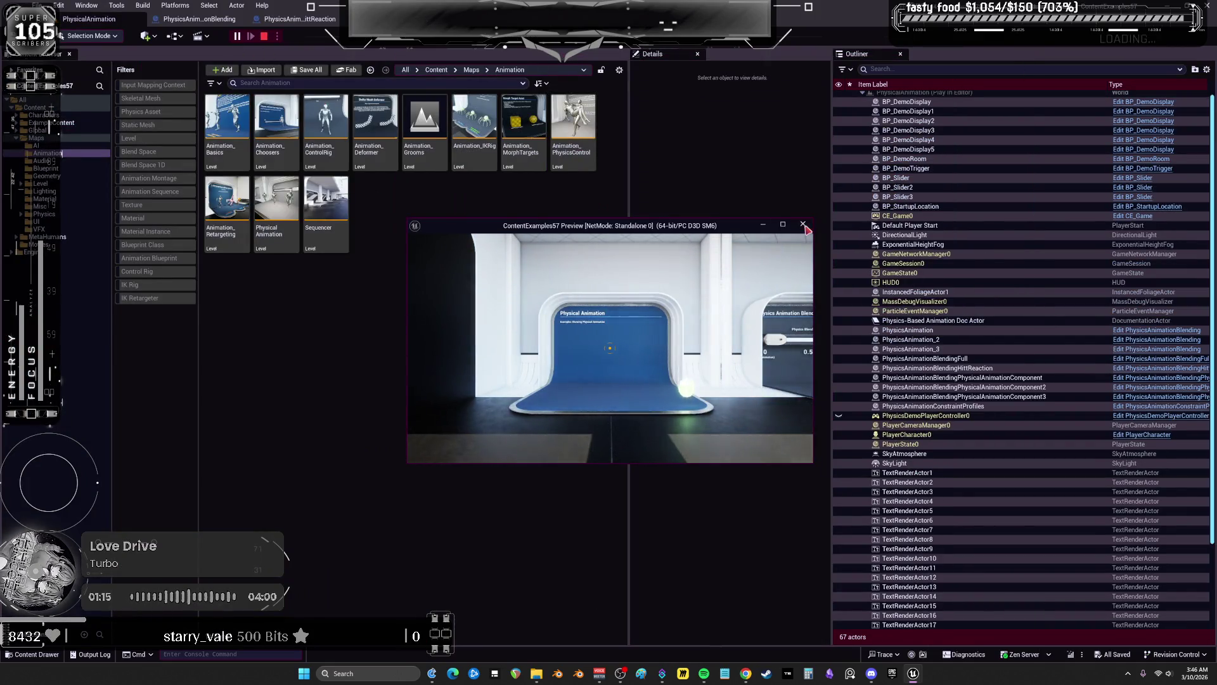
{"action": "left_click", "coordinate": [803, 225]}
{"action": "key", "text": "super+Down"}
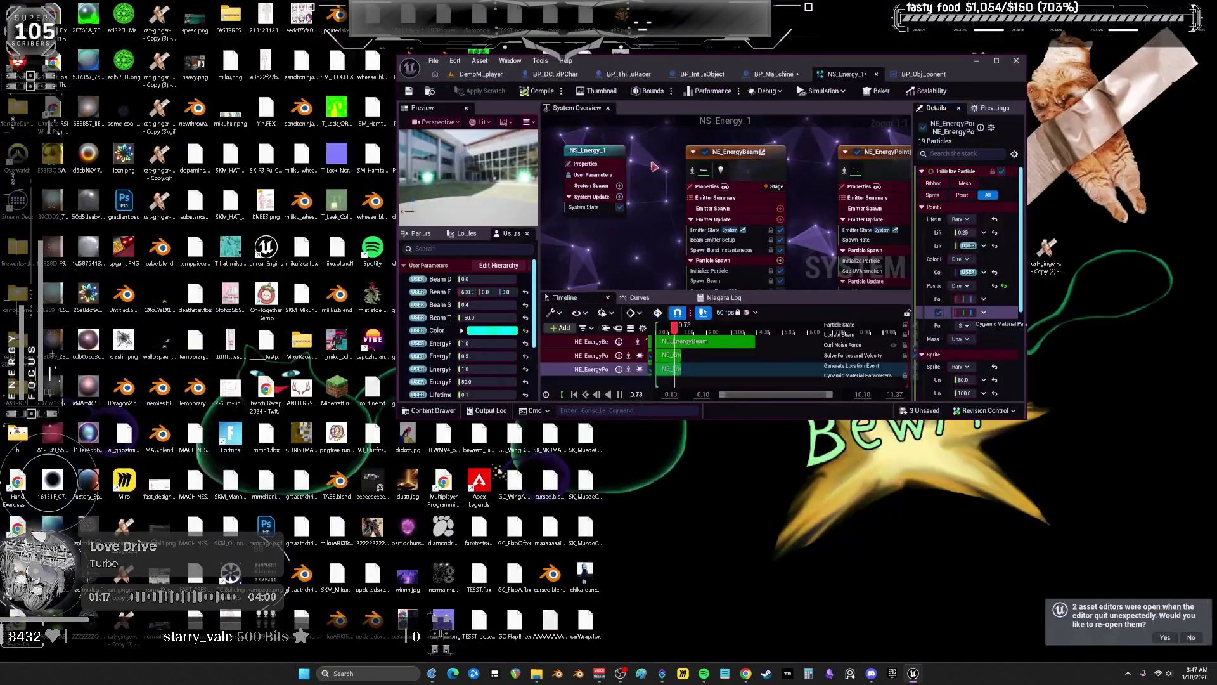
{"action": "key", "text": "super+Up"}
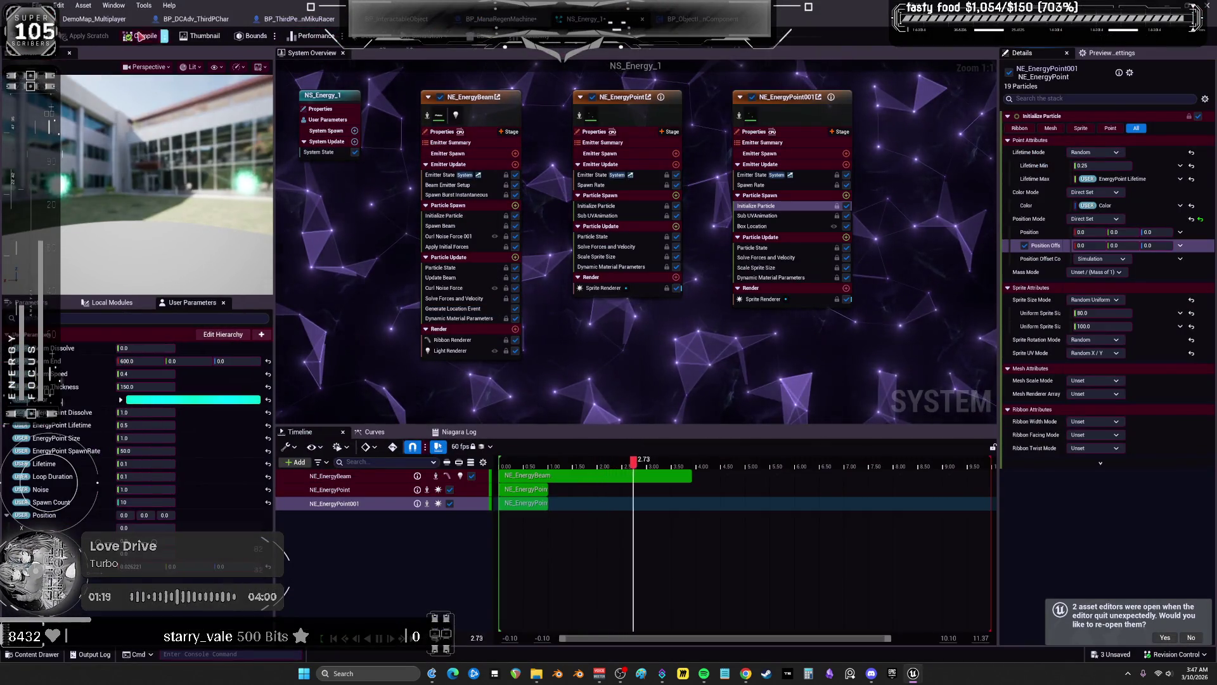
Test in game with zero offset: run through the garage, leap onto the white car, fire the beam
{"action": "left_click", "coordinate": [66, 20]}
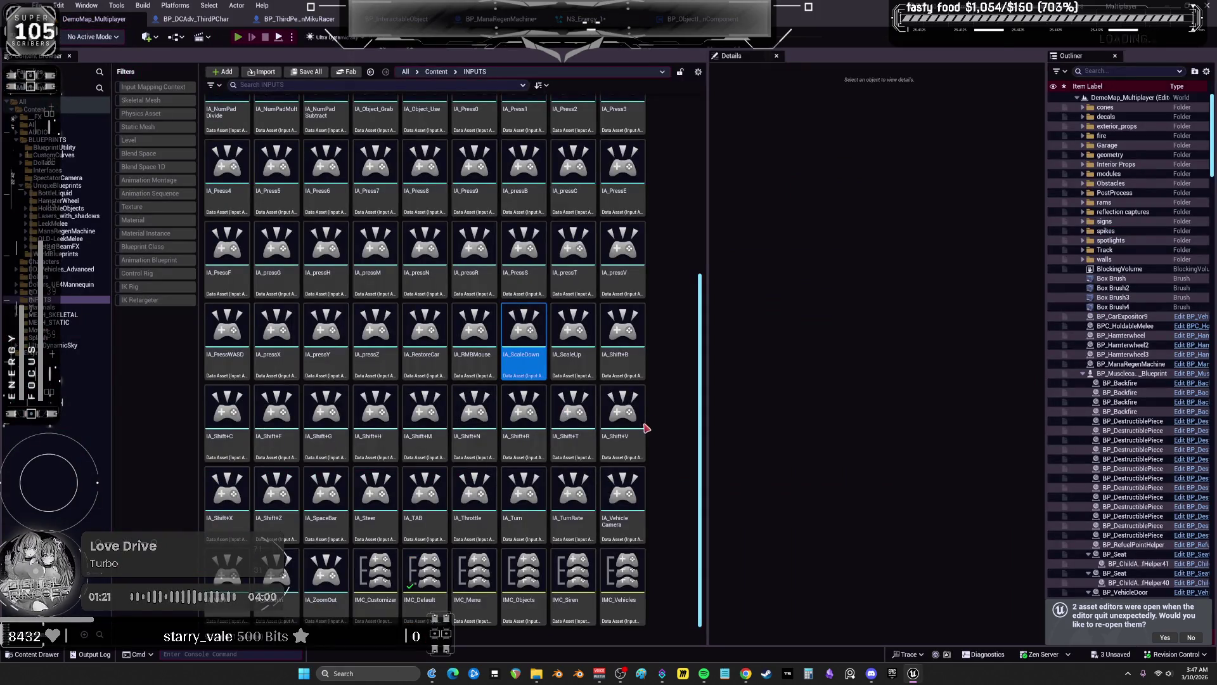
{"action": "key", "text": "alt+Tab"}
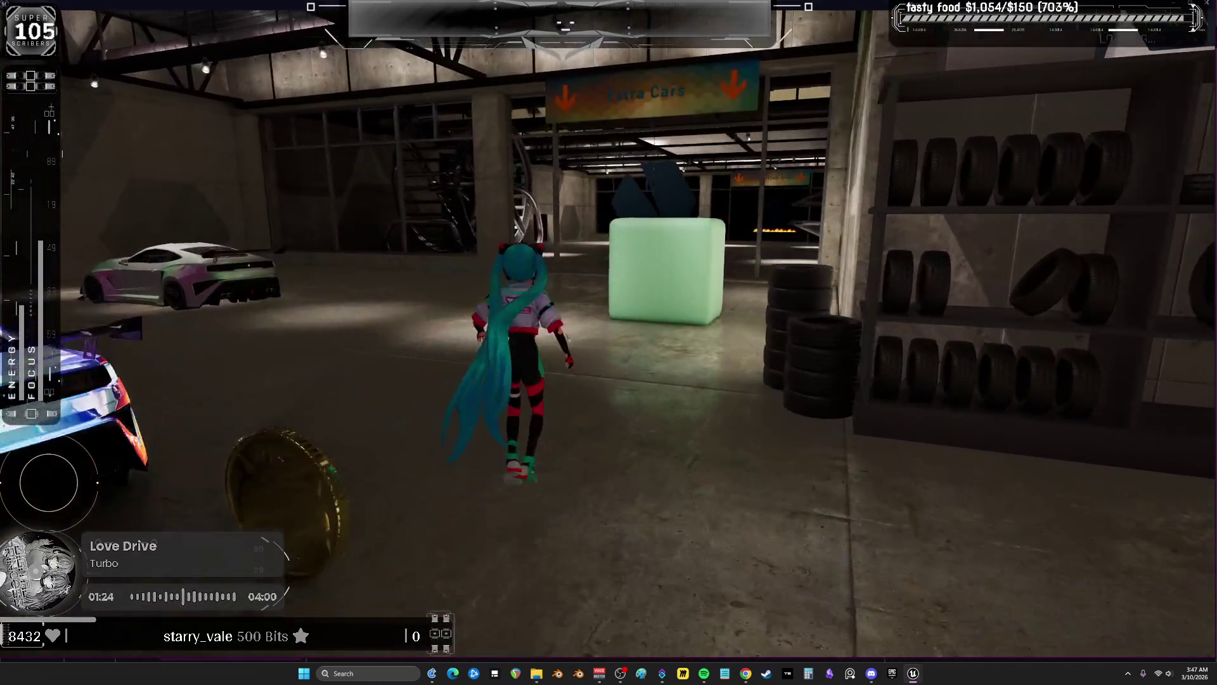
{"action": "key", "text": "w"}
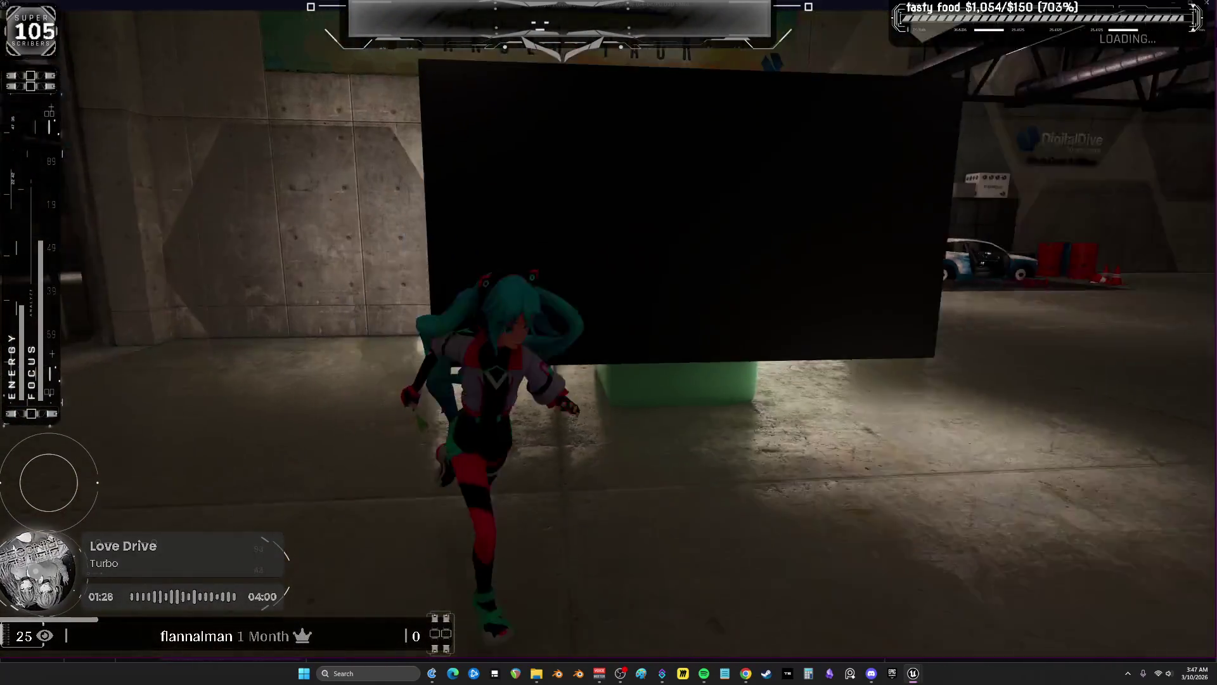
{"action": "key", "text": "a"}
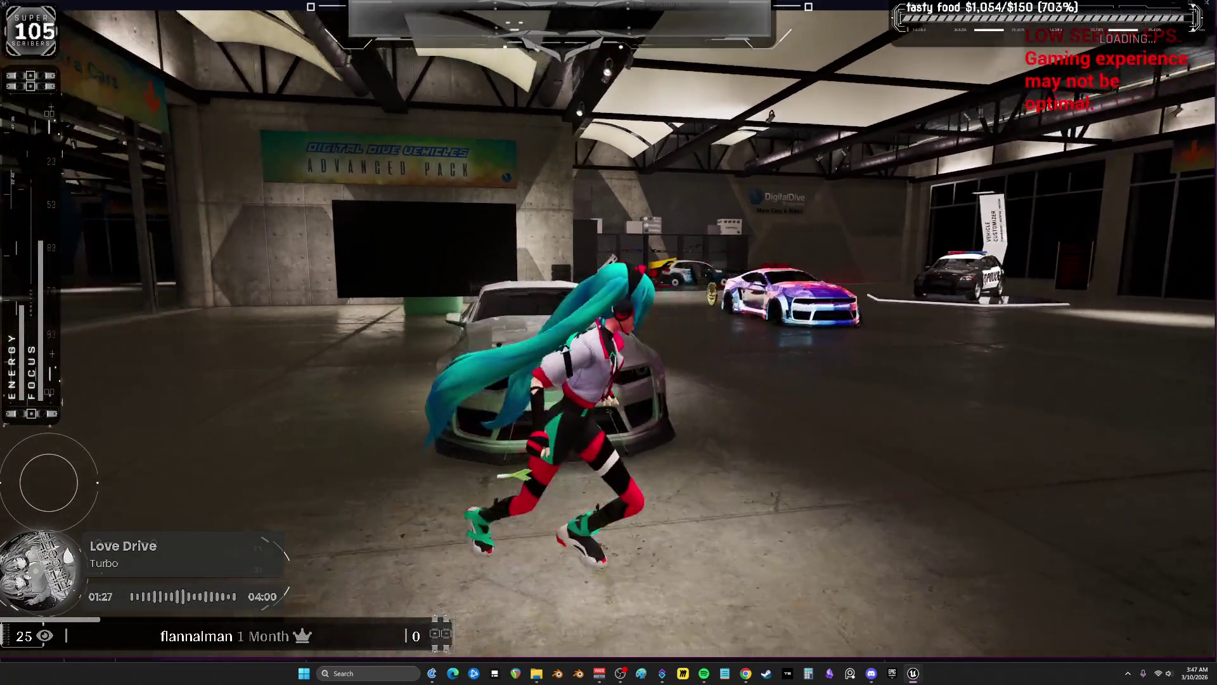
{"action": "key", "text": "w"}
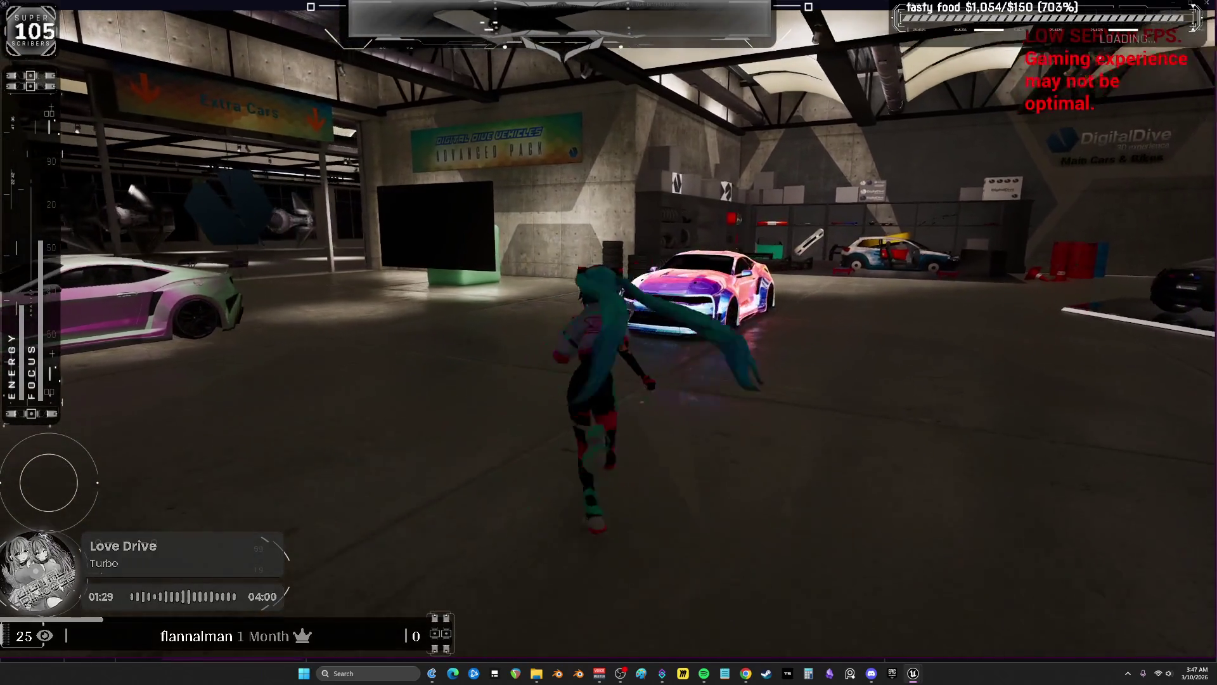
{"action": "key", "text": "shift"}
{"action": "key", "text": "space"}
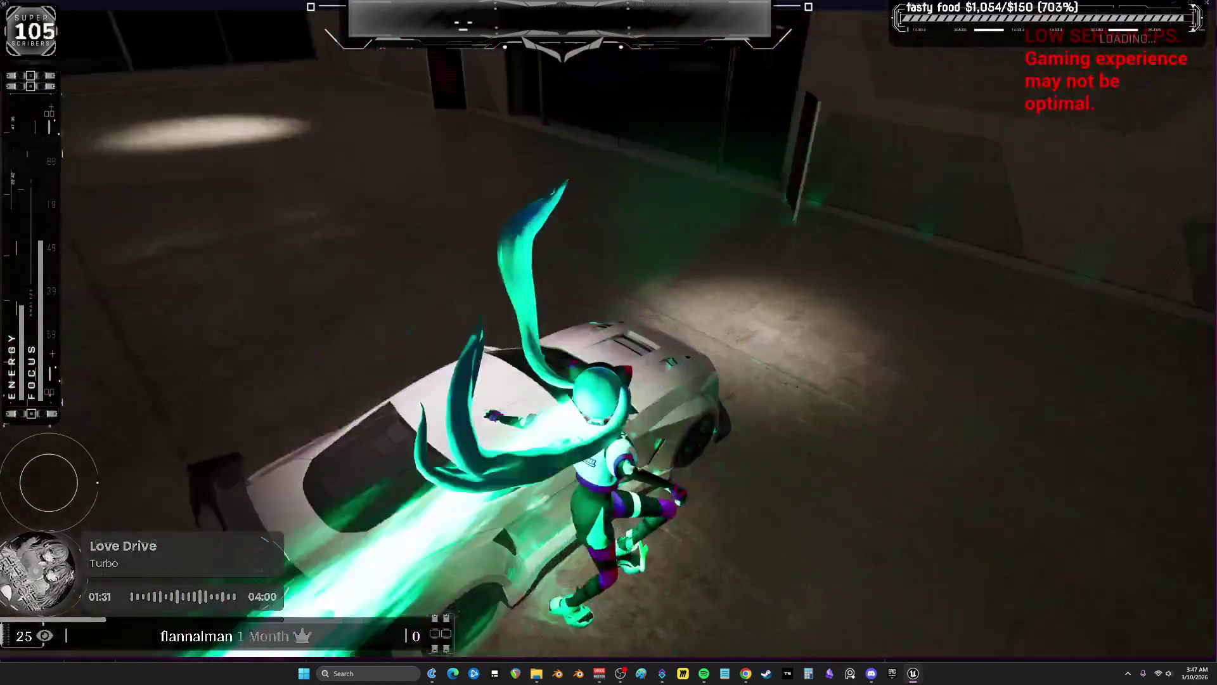
{"action": "key", "text": "w"}
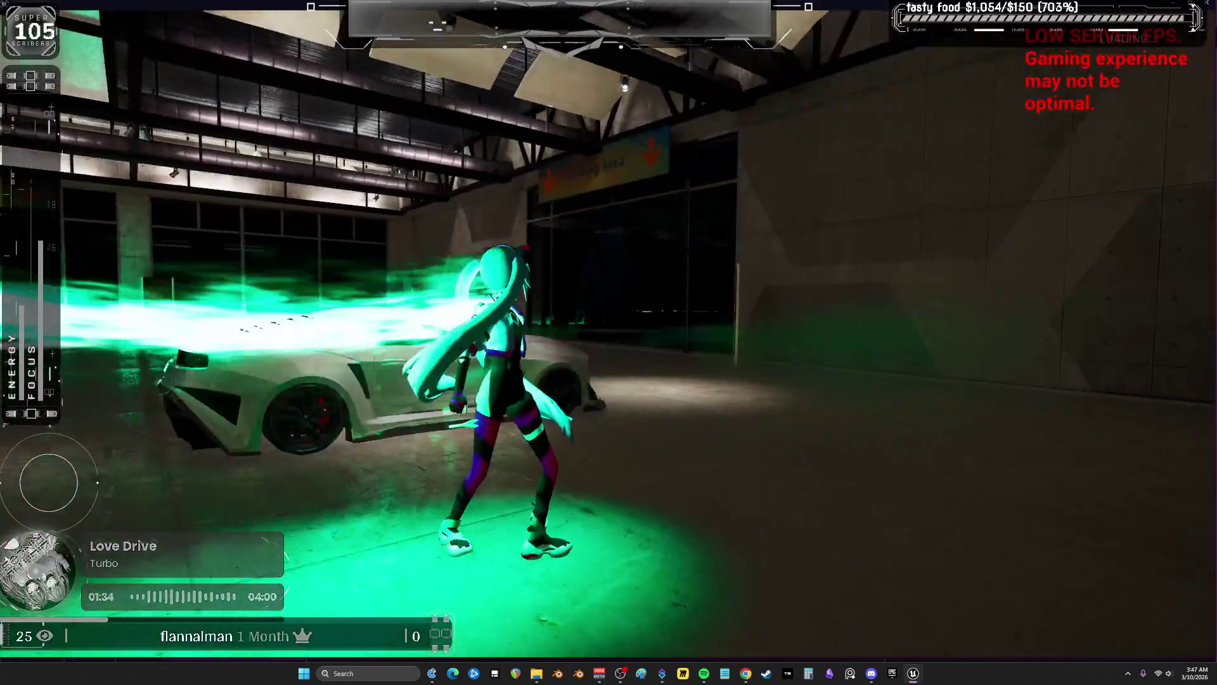
{"action": "key", "text": "space"}
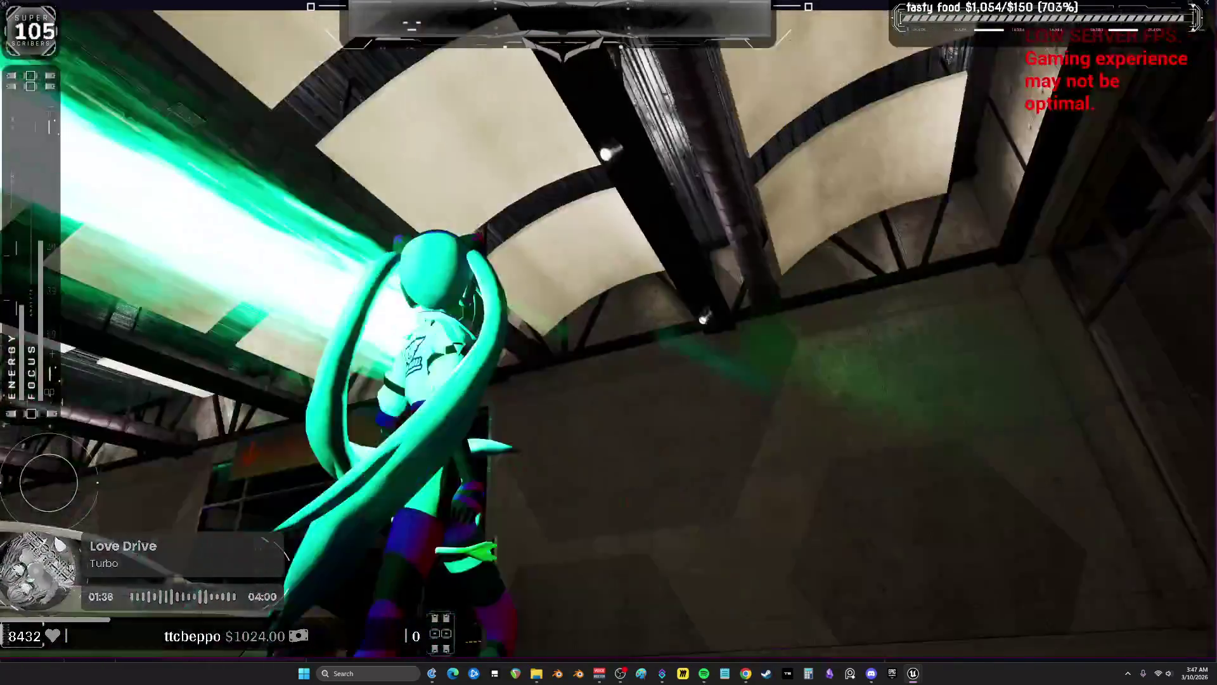
{"action": "key", "text": "Escape"}
{"action": "left_click", "coordinate": [581, 19]}
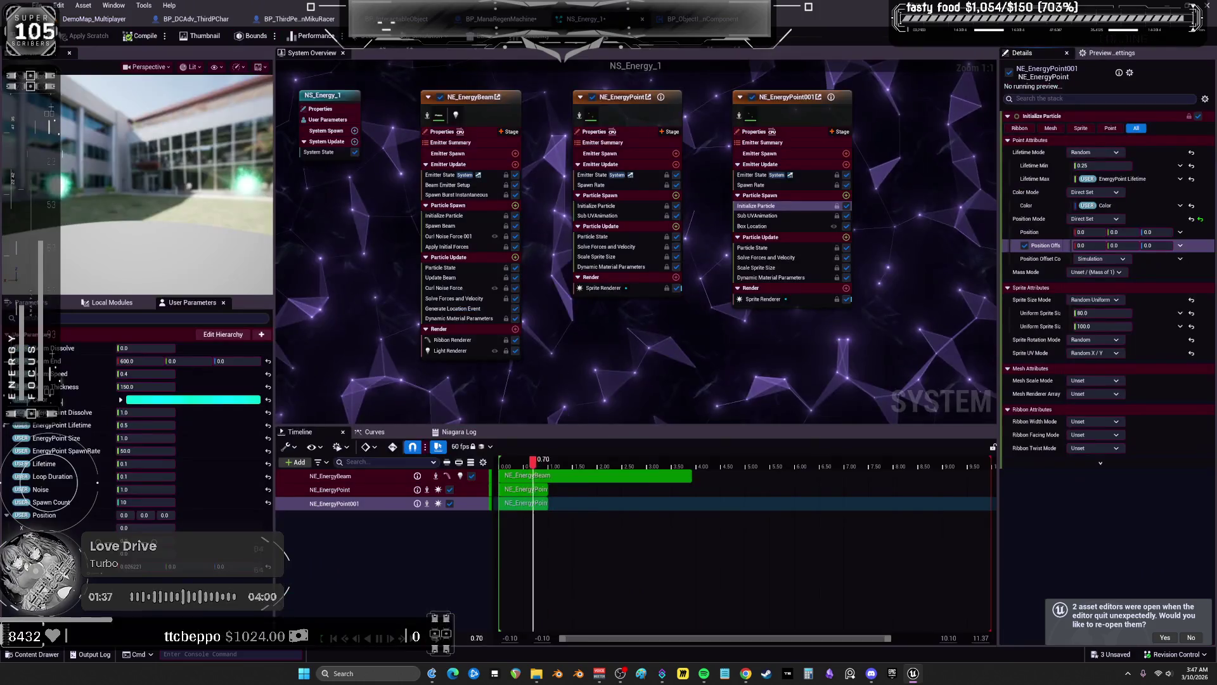
Delete NE_EnergyBeam's Generate Location Event and set NE_EnergyPoint001's Position Mode to Simulation Position
{"action": "left_click", "coordinate": [781, 112]}
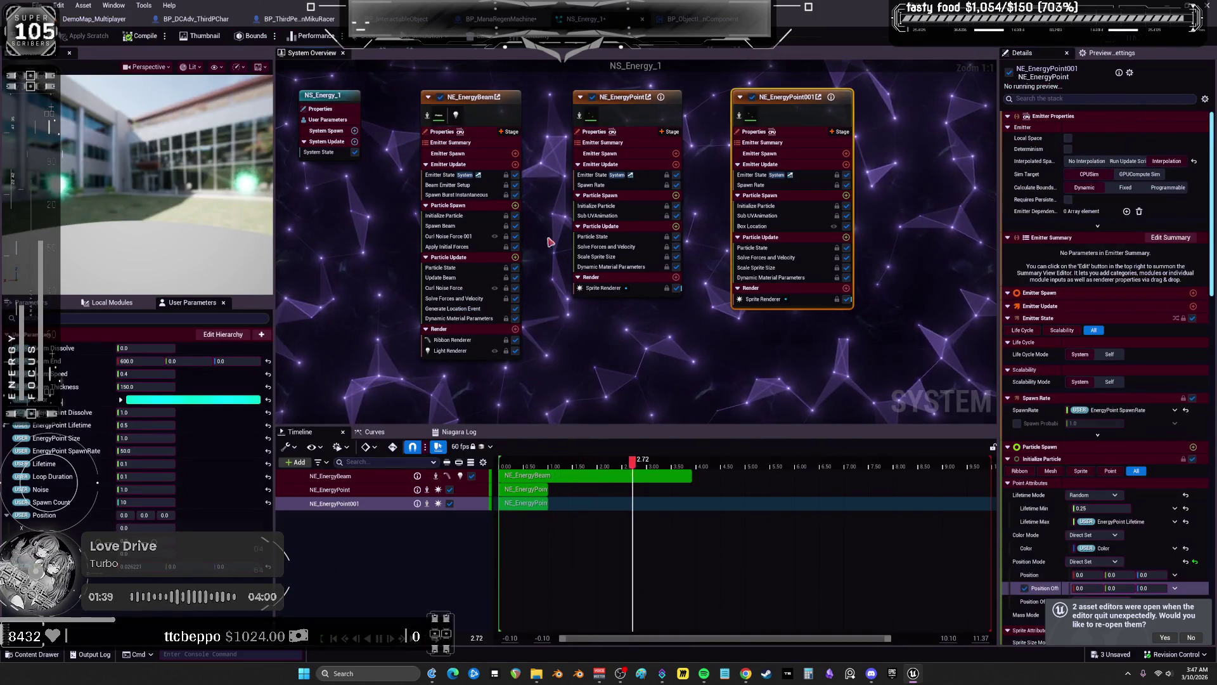
{"action": "left_click", "coordinate": [455, 310]}
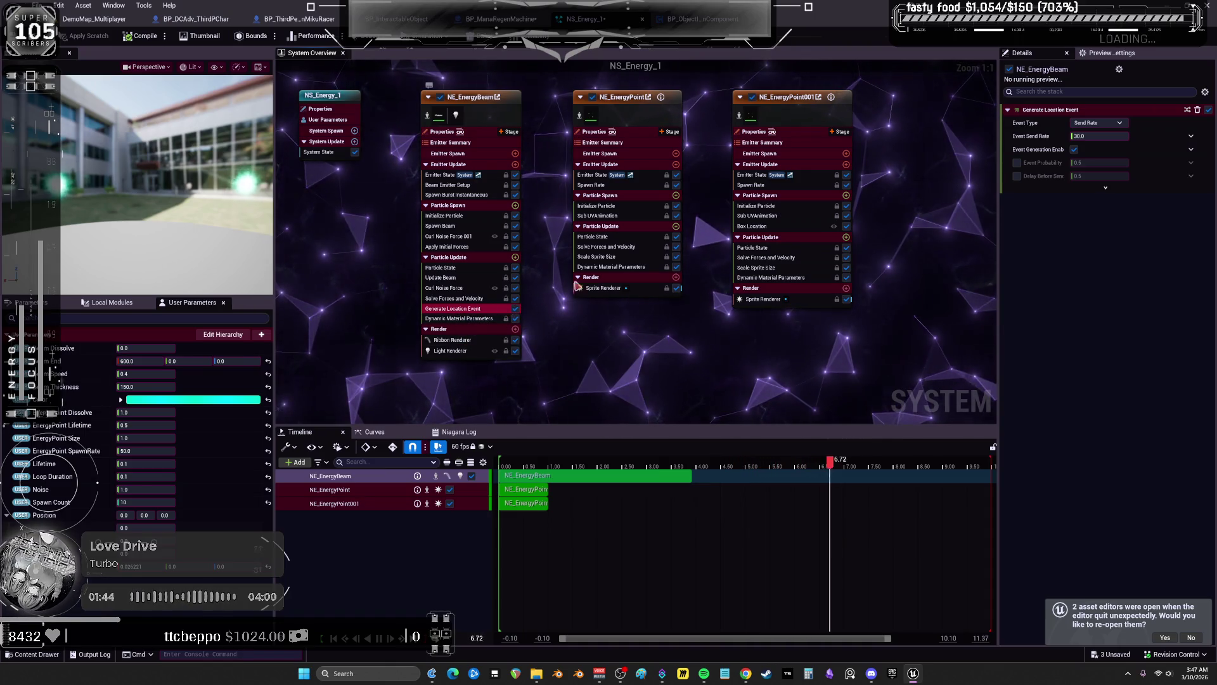
{"action": "key", "text": "Delete"}
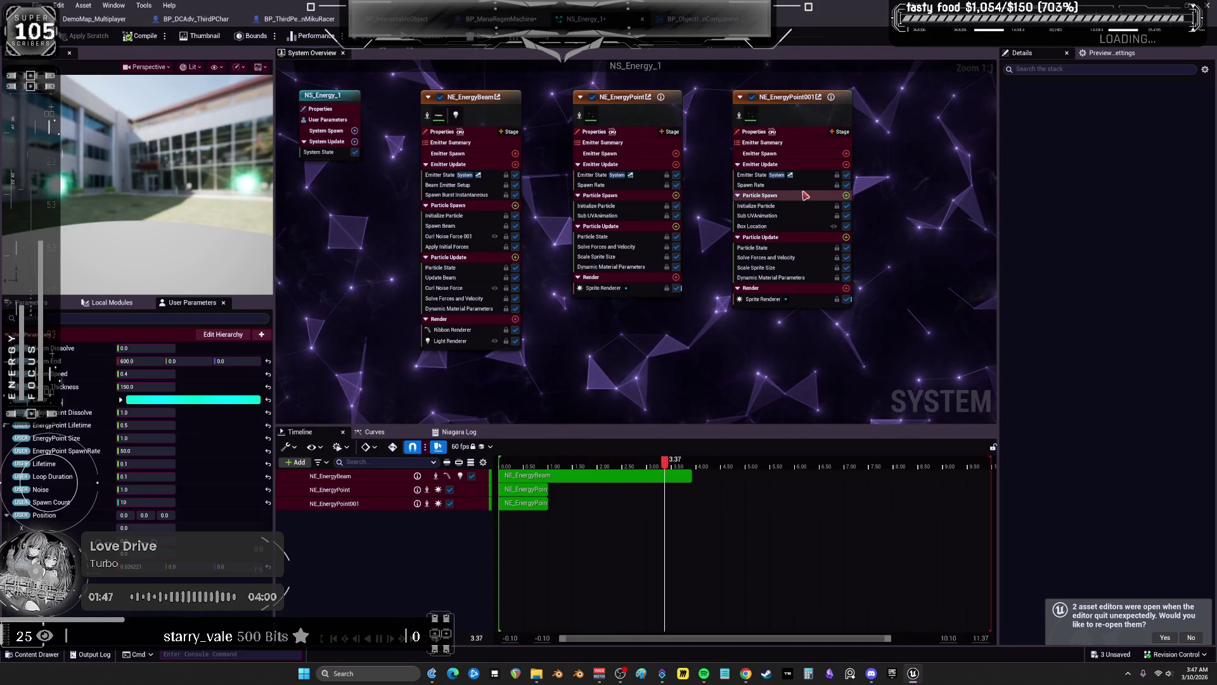
{"action": "left_click", "coordinate": [756, 206]}
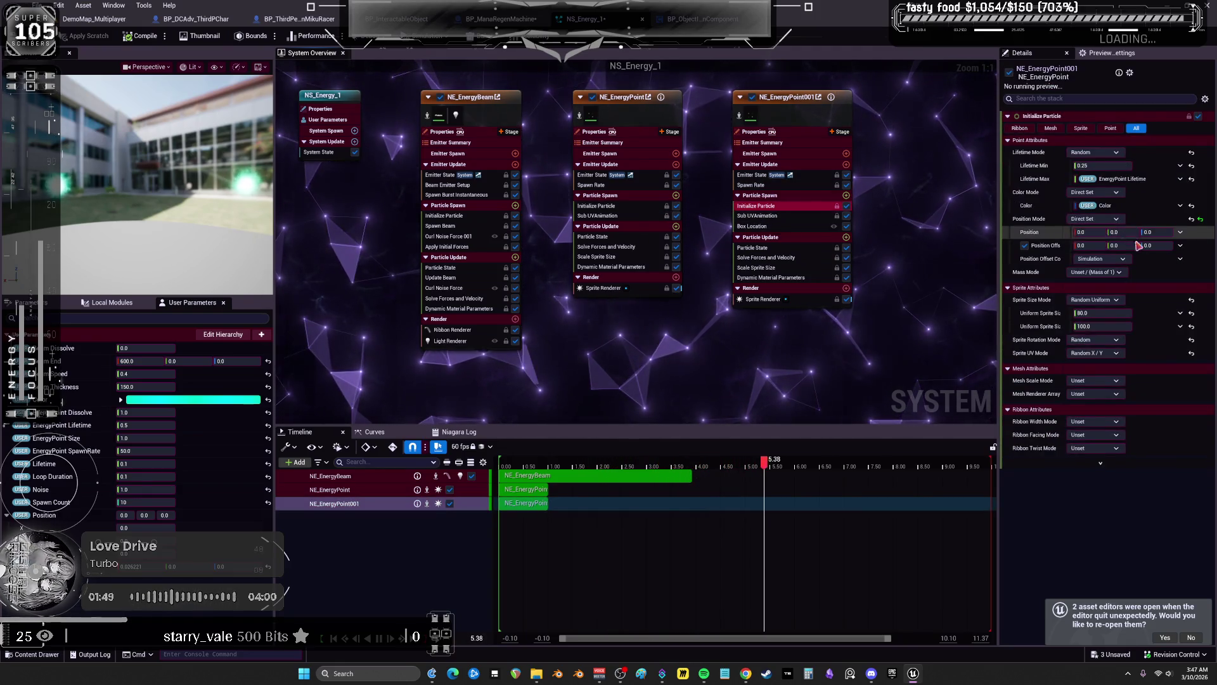
{"action": "left_click", "coordinate": [1192, 219]}
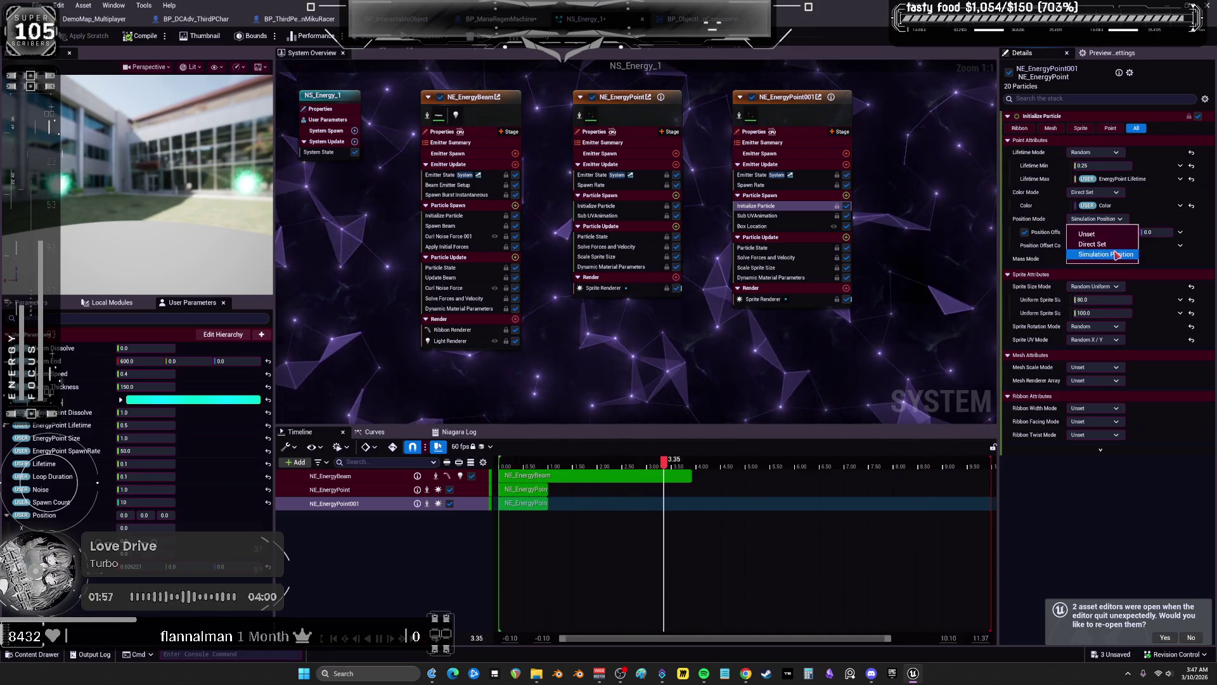
Try Position Mode options and browse inputs for Position, ending with Position Mode Unset
{"action": "left_click", "coordinate": [1116, 247]}
{"action": "left_click", "coordinate": [1078, 232]}
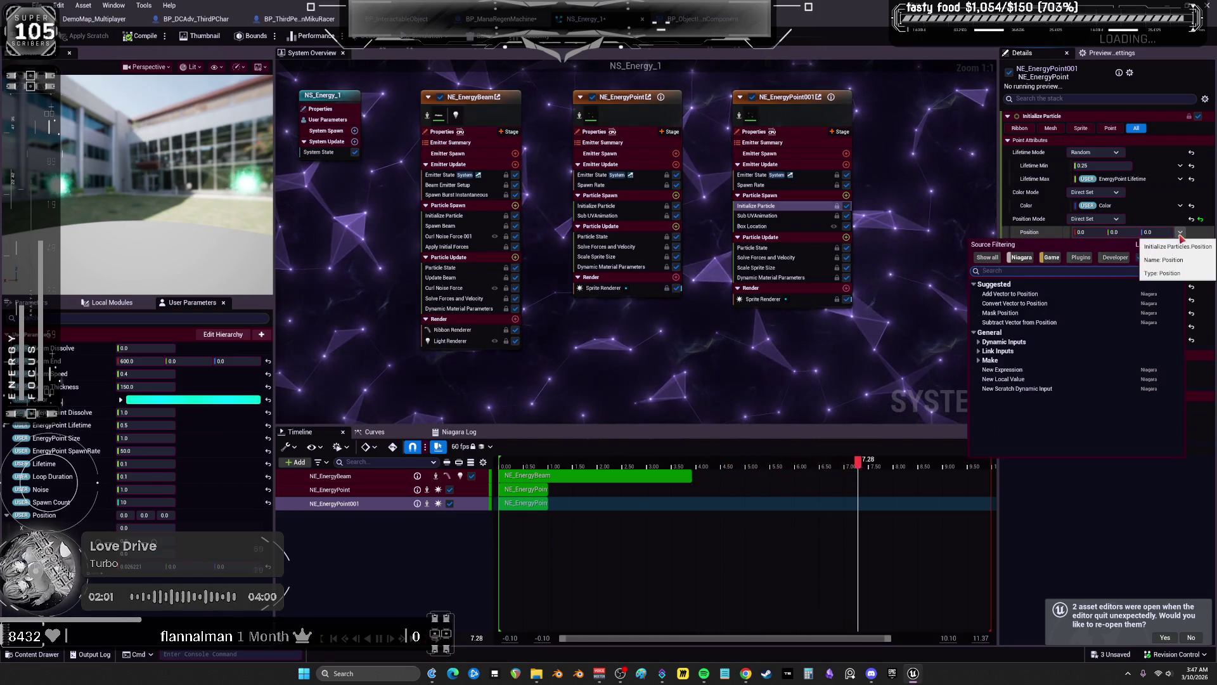
{"action": "left_click", "coordinate": [1181, 232]}
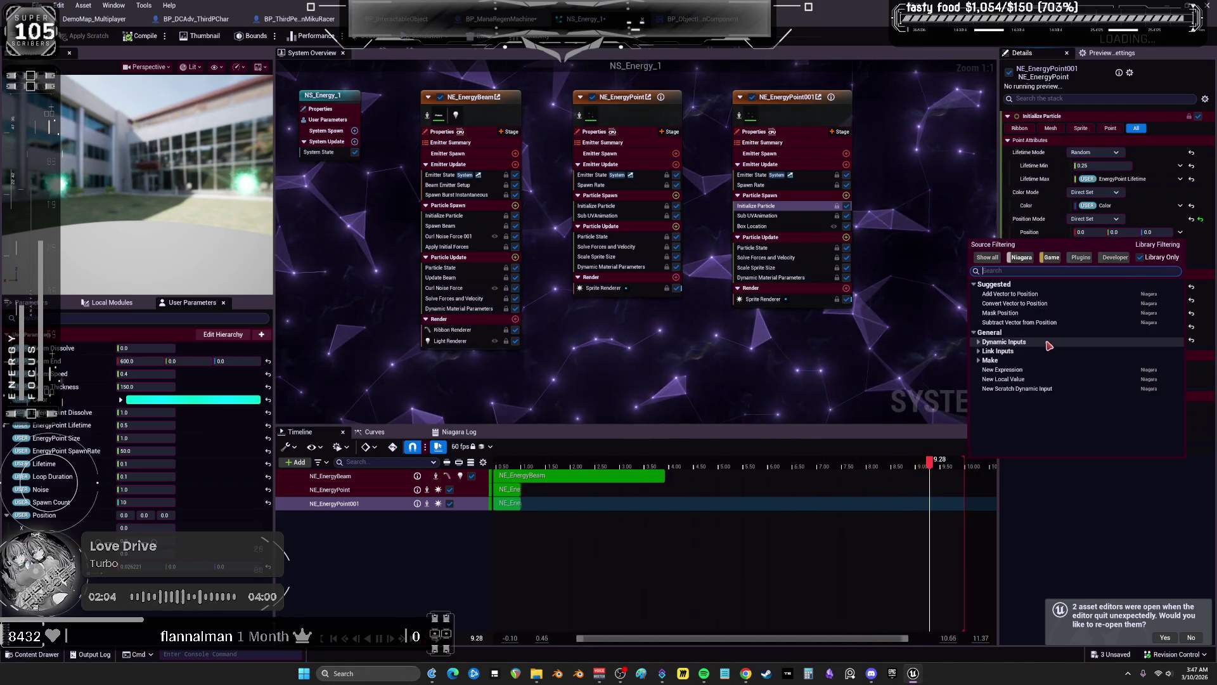
{"action": "type", "text": "user"}
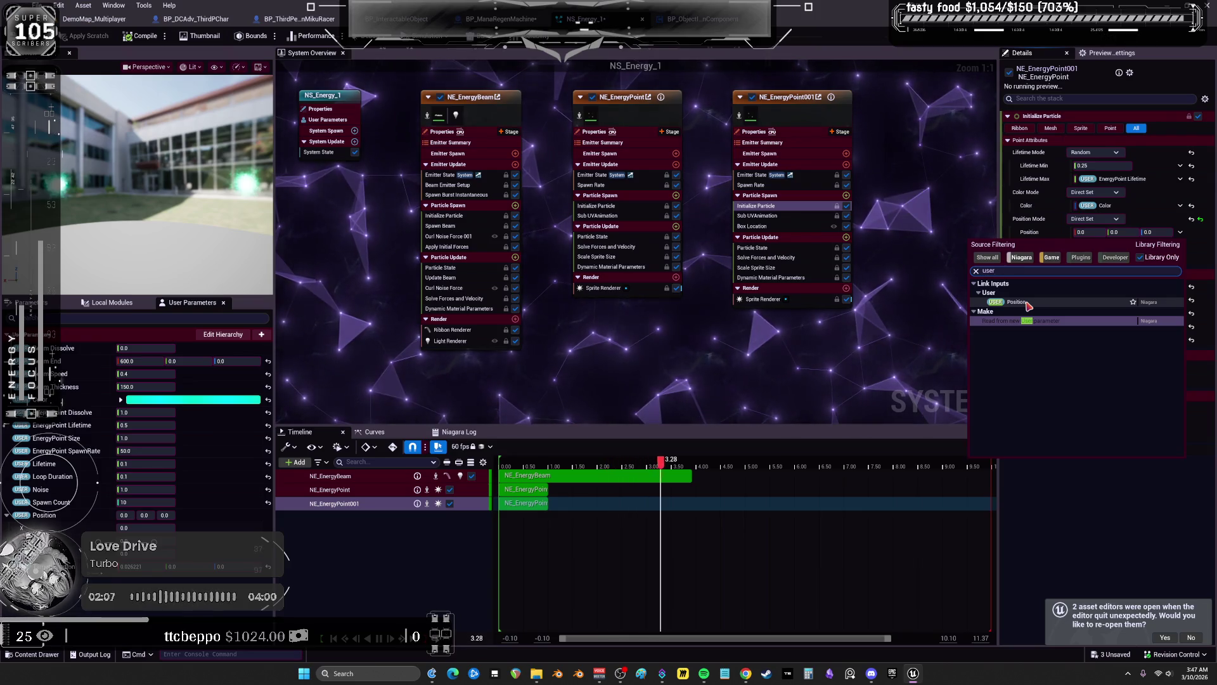
{"action": "left_click", "coordinate": [897, 355]}
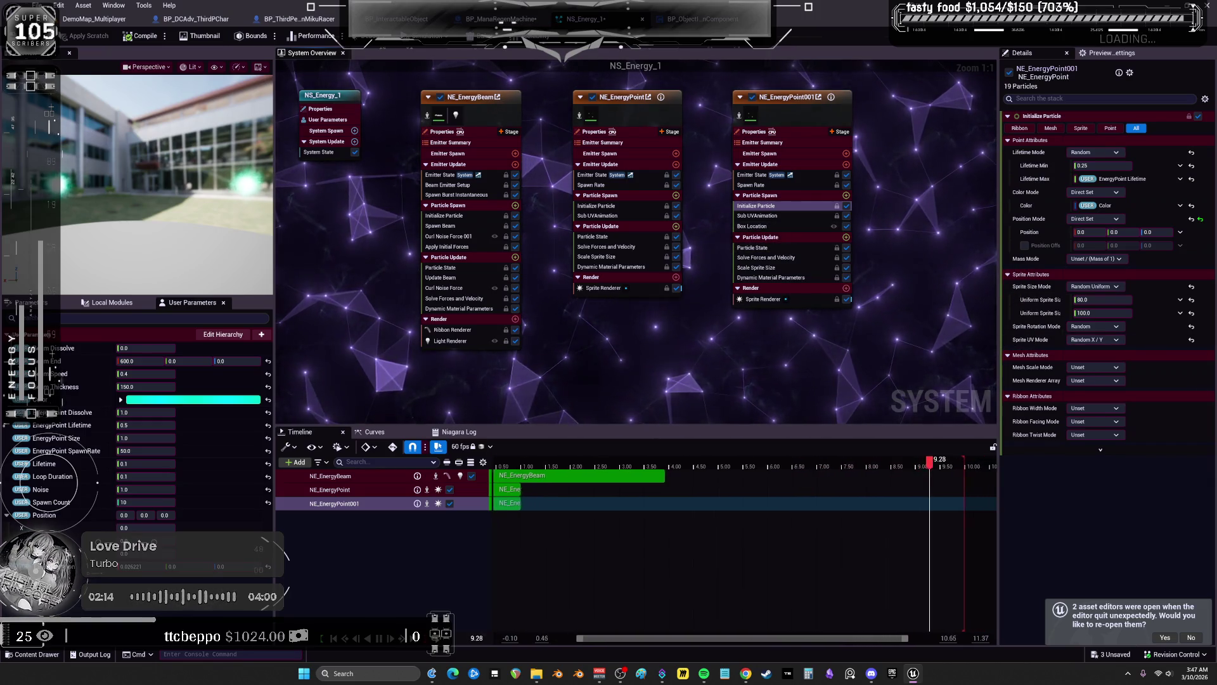
{"action": "right_click", "coordinate": [1045, 234]}
{"action": "left_click", "coordinate": [1026, 238]}
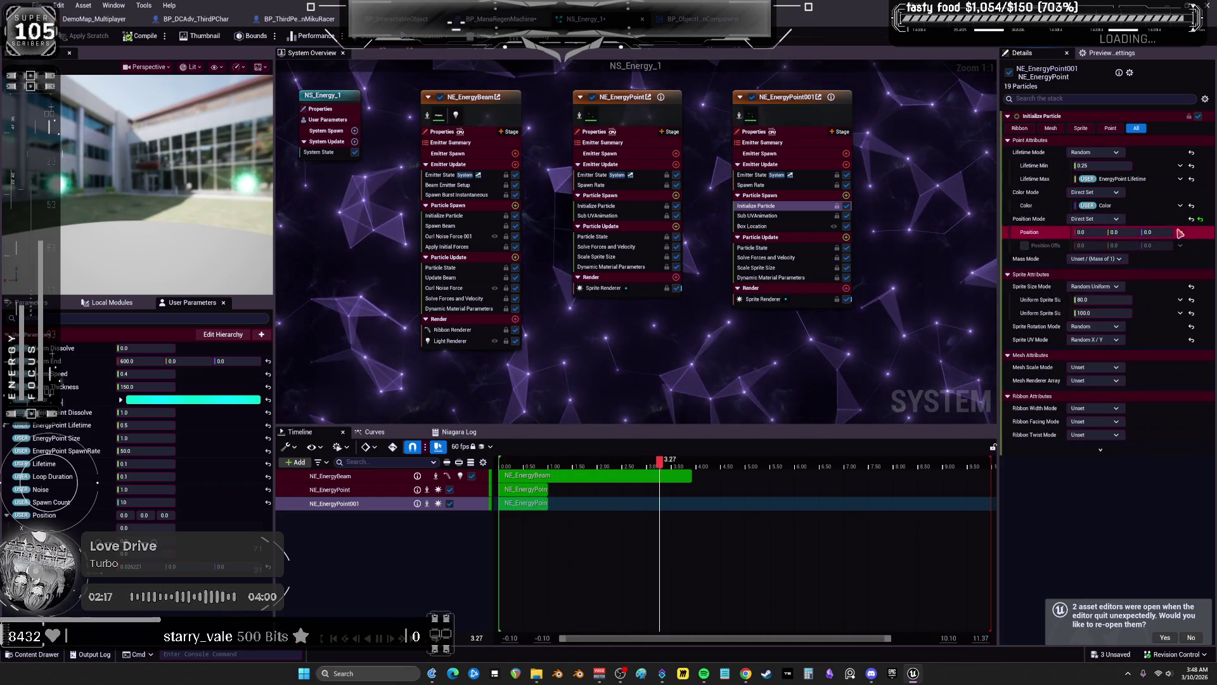
{"action": "left_click", "coordinate": [1116, 223]}
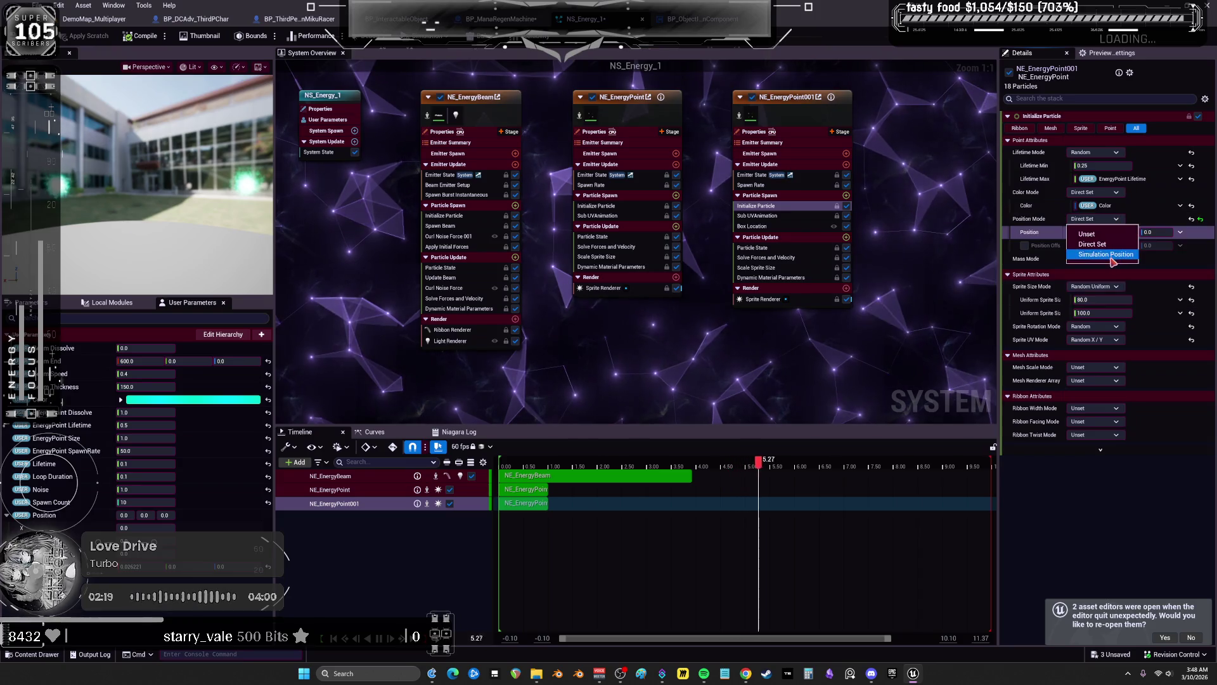
{"action": "left_click", "coordinate": [1112, 234]}
Set Position Mode to Simulation Position and link Position Offset to User TargetLocation
{"action": "left_click", "coordinate": [1104, 219]}
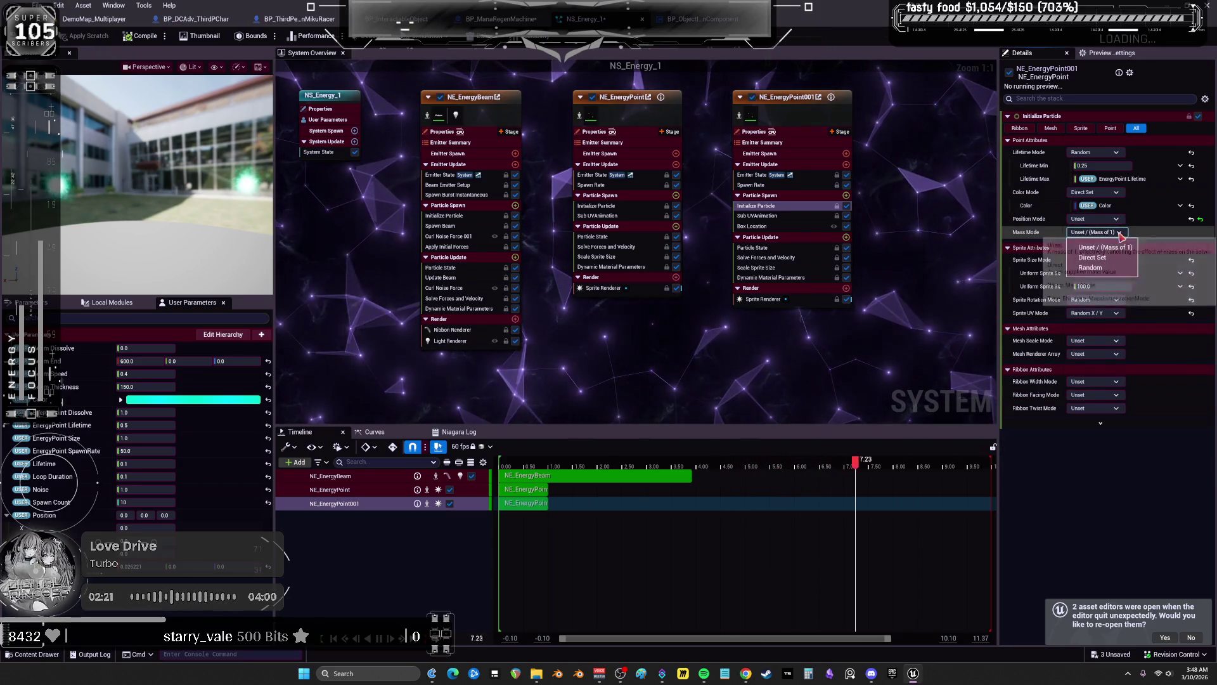
{"action": "left_click", "coordinate": [1107, 253]}
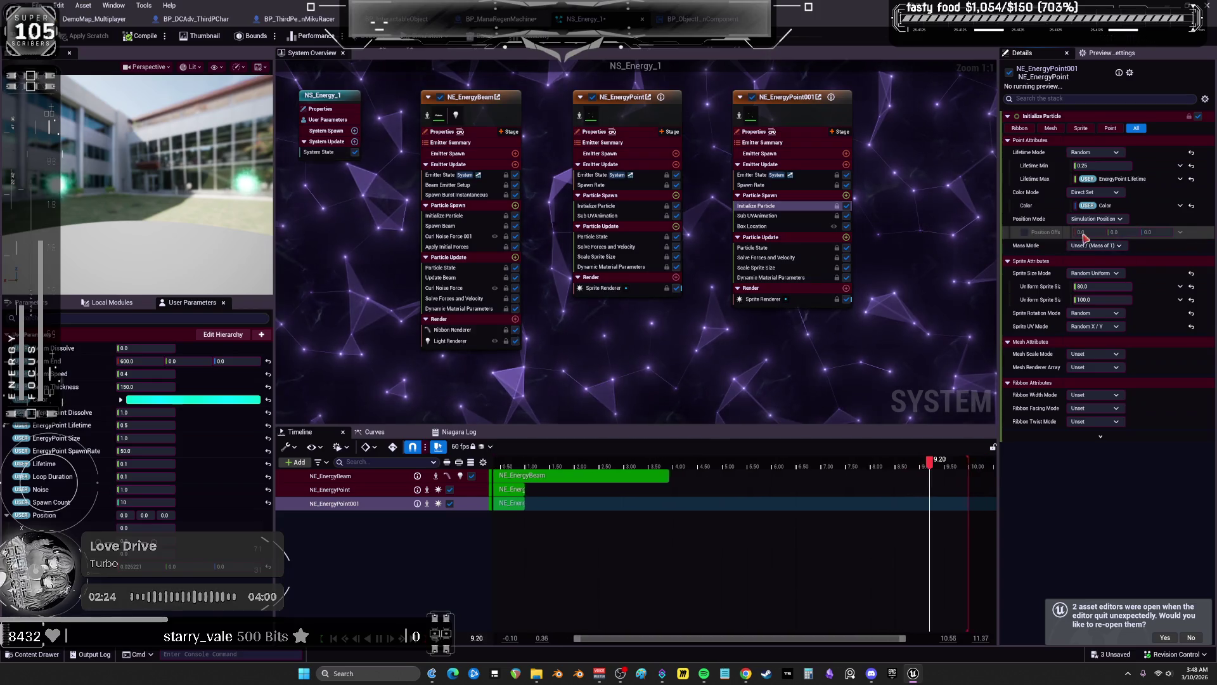
{"action": "left_click", "coordinate": [1025, 232]}
{"action": "left_click", "coordinate": [1181, 233]}
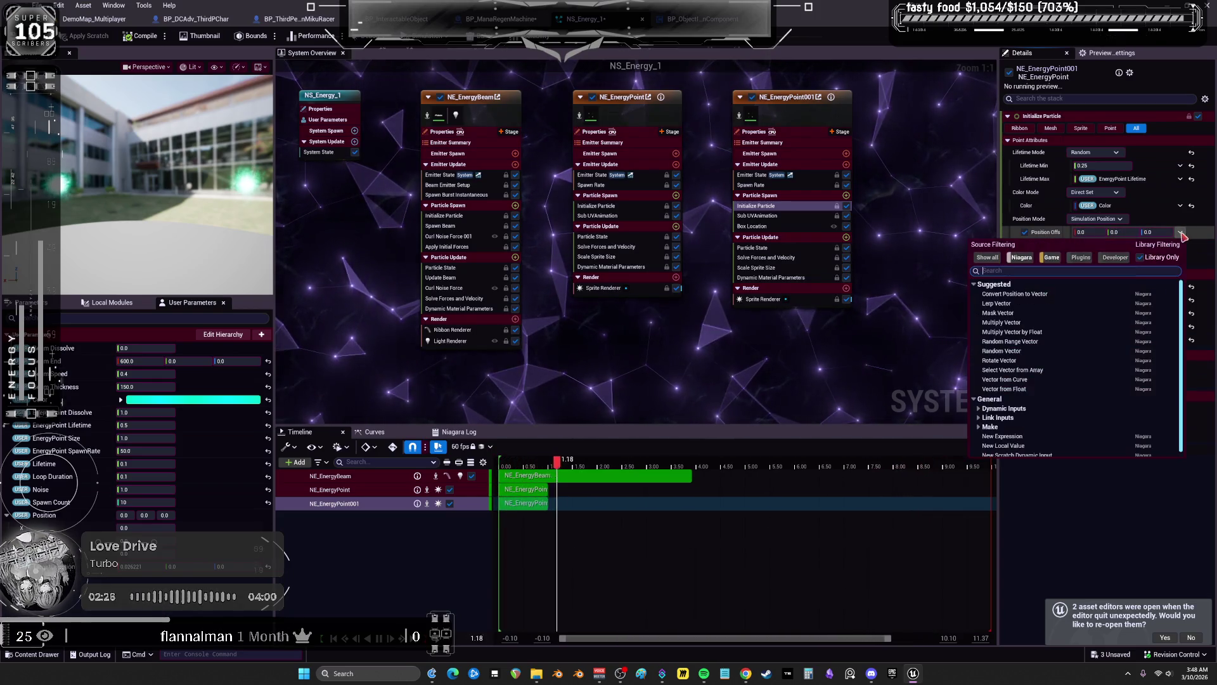
{"action": "type", "text": "user"}
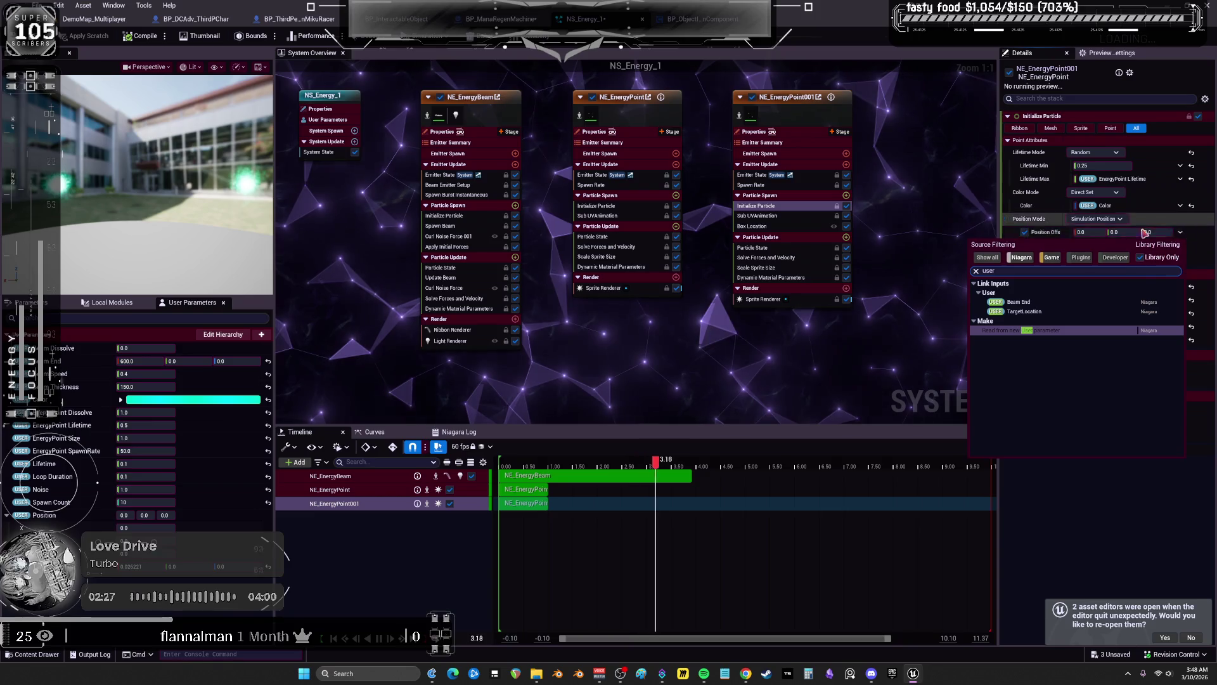
{"action": "left_click", "coordinate": [1024, 311]}
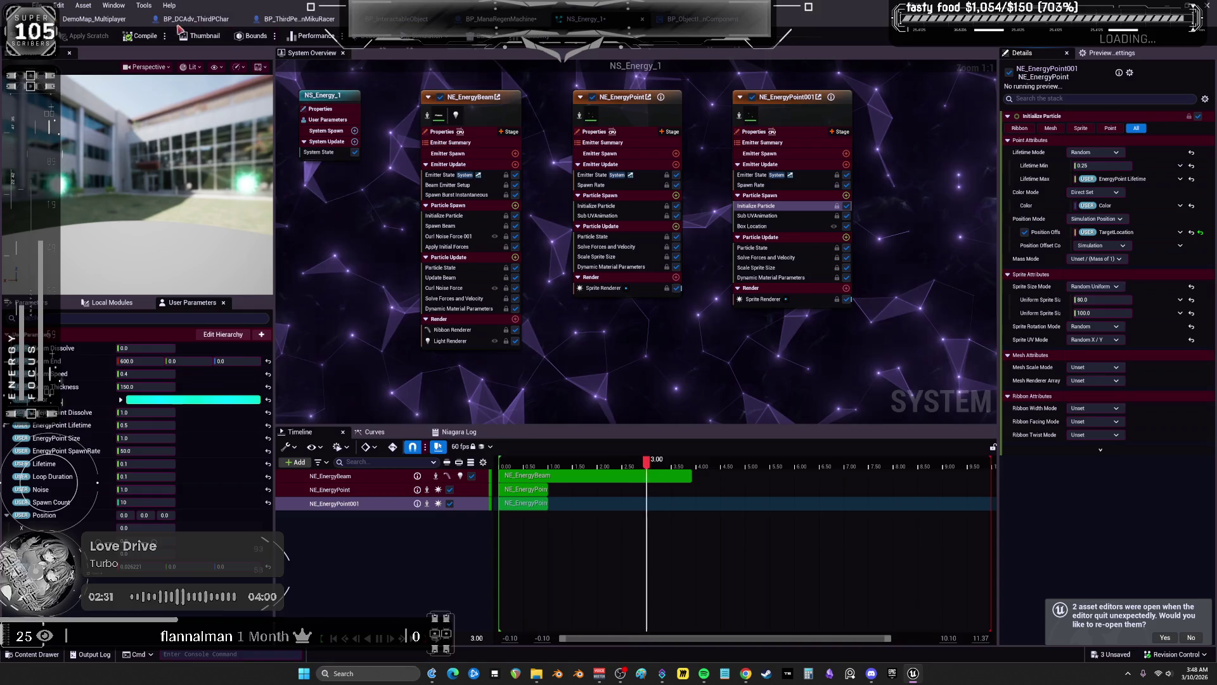
{"action": "left_click", "coordinate": [95, 20]}
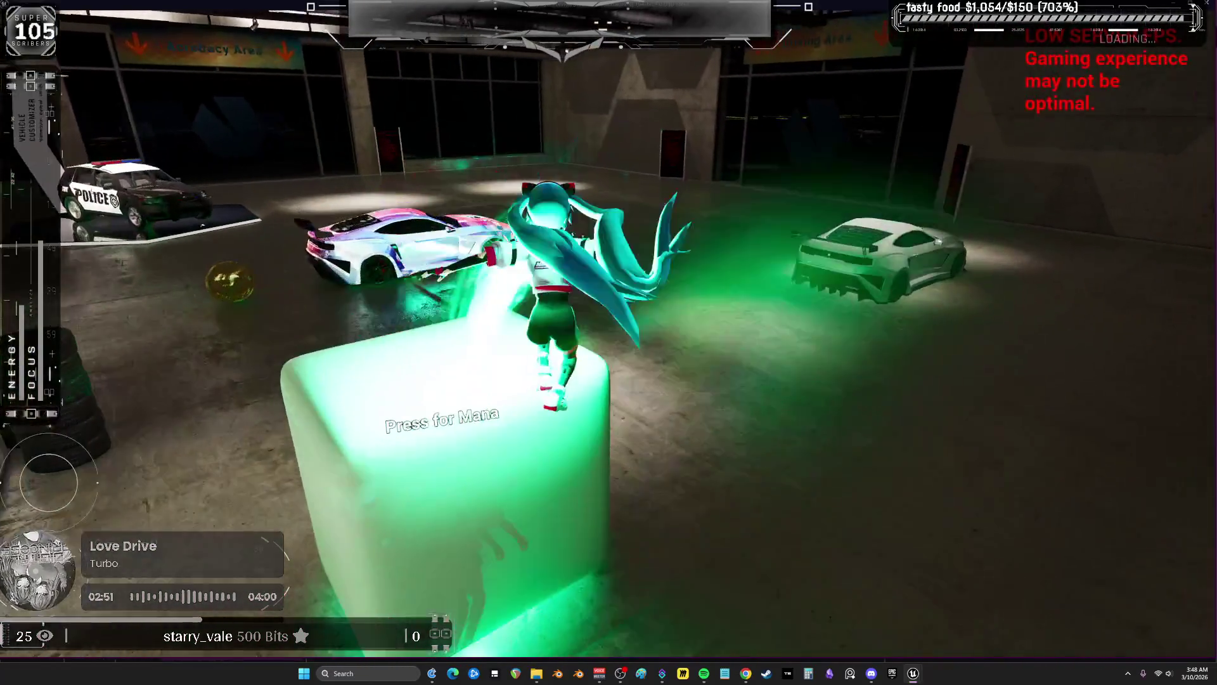
Exit the full-screen game, stop Play-In-Editor, and reopen the NS_Energy_1 Niagara editor
{"action": "key", "text": "alt+Tab"}
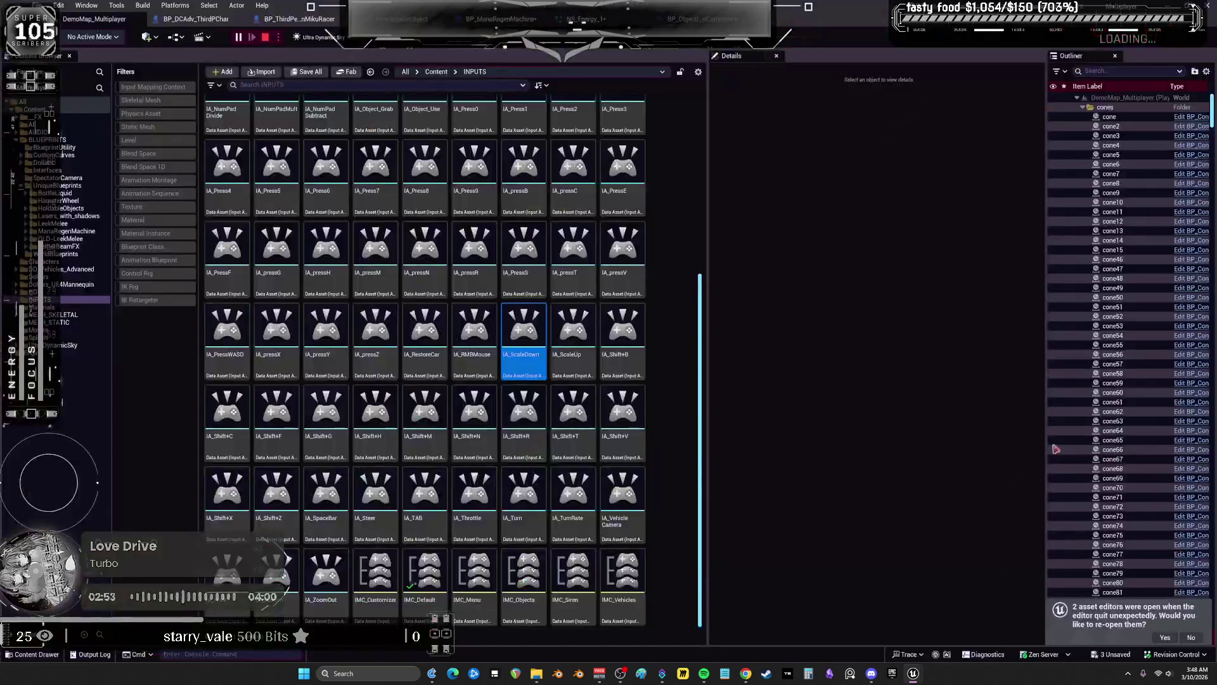
{"action": "key", "text": "Escape"}
{"action": "left_click", "coordinate": [603, 21]}
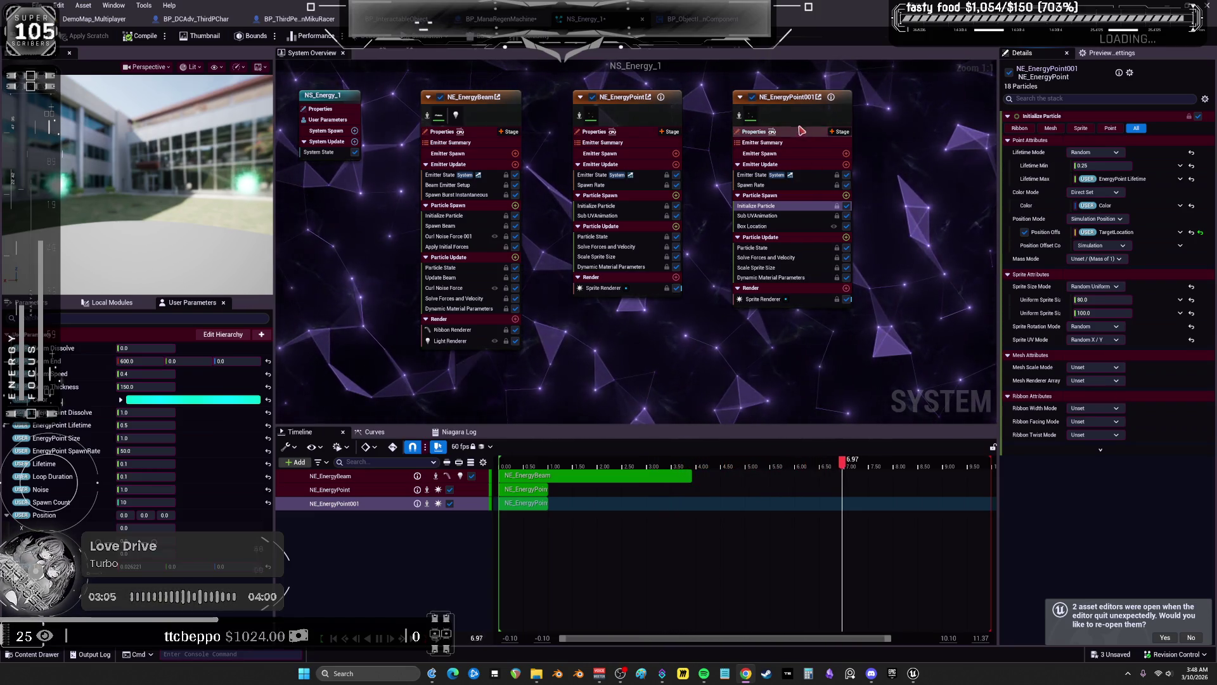
Browse the modules available for NE_EnergyPoint001's Emitter Spawn stage
{"action": "left_click", "coordinate": [843, 155]}
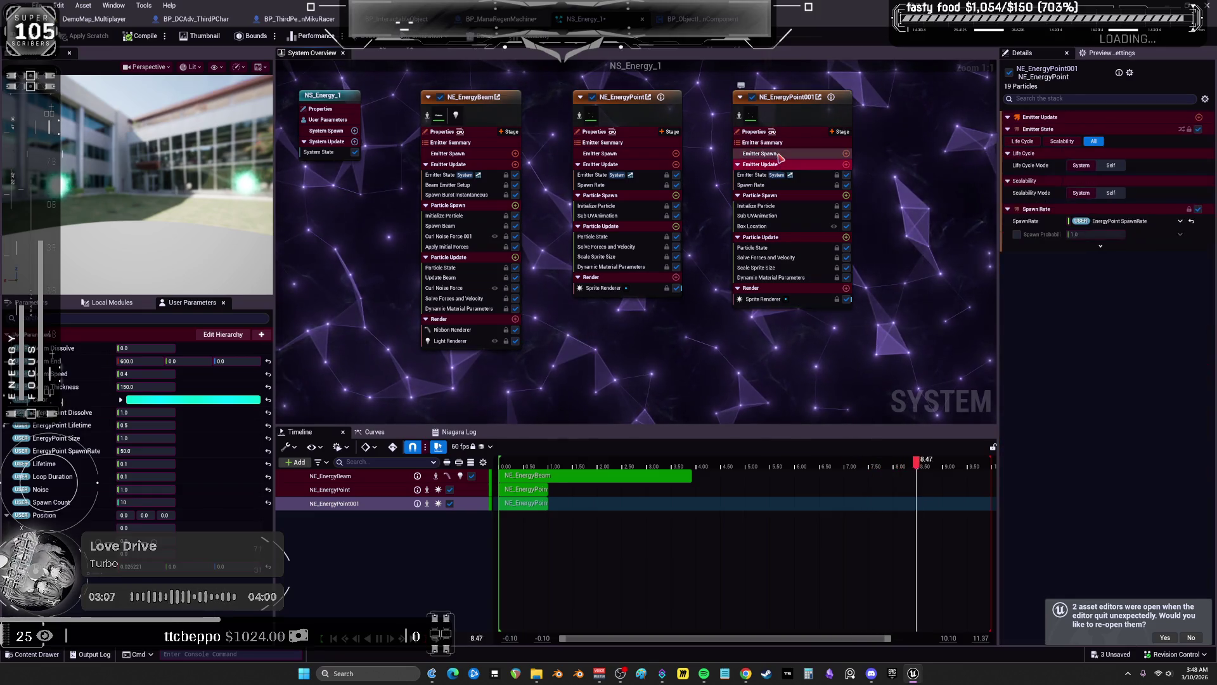
{"action": "left_click", "coordinate": [845, 154]}
{"action": "left_click", "coordinate": [492, 381]}
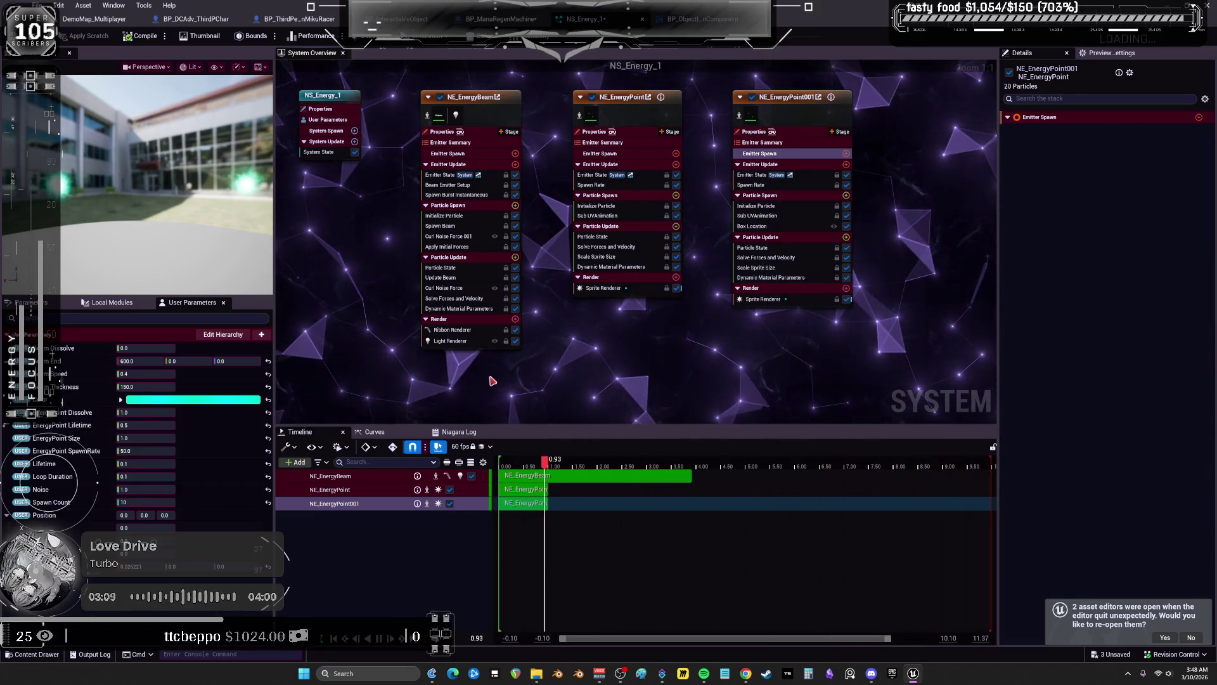
Reset NE_EnergyPoint001's Position Offset and set its Position Mode to Unset
{"action": "left_click", "coordinate": [832, 208]}
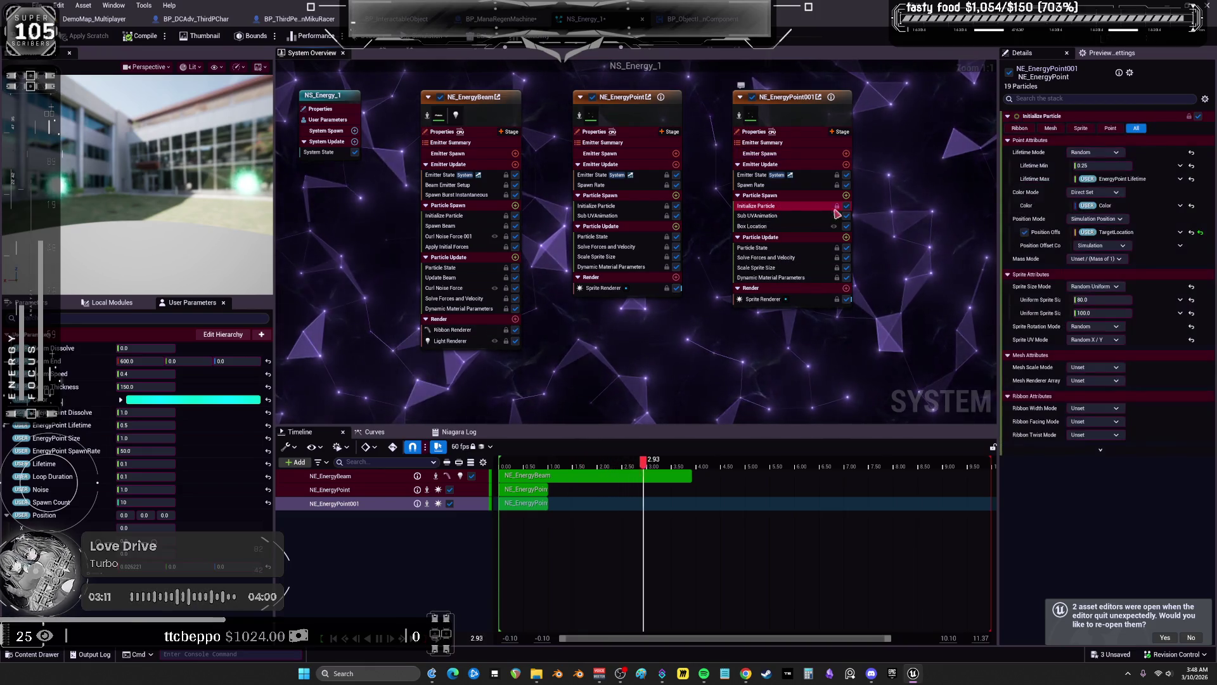
{"action": "left_click", "coordinate": [1193, 234]}
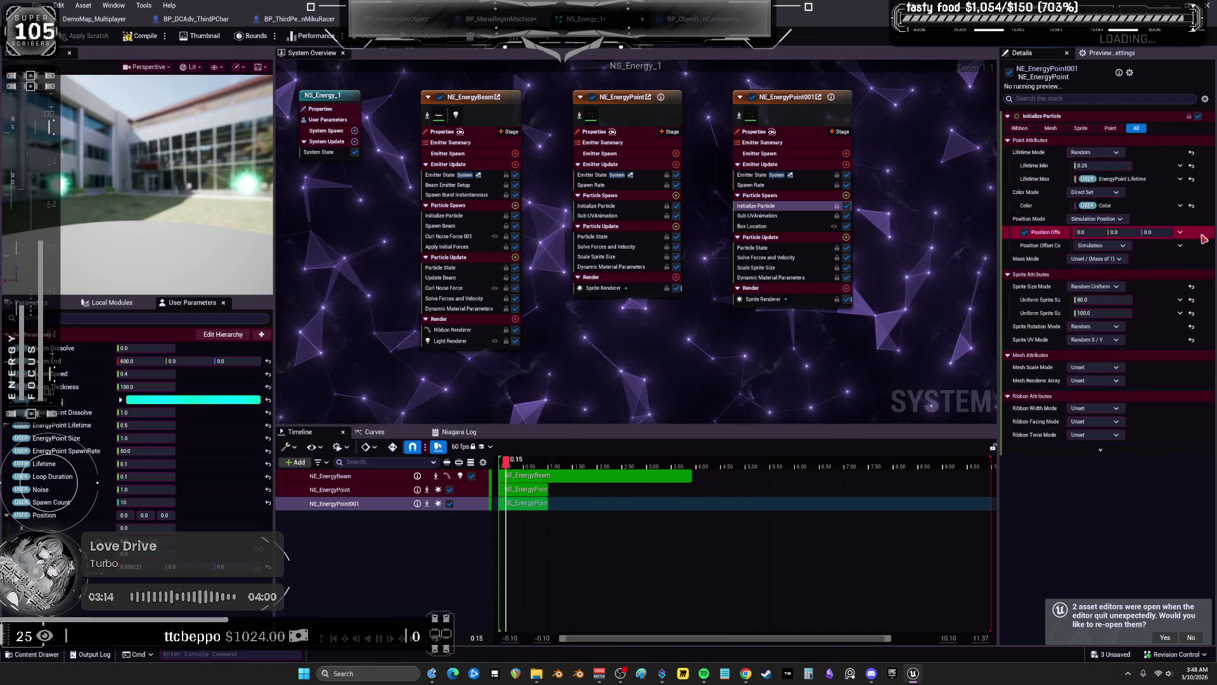
{"action": "left_click", "coordinate": [1094, 218]}
{"action": "left_click", "coordinate": [1088, 230]}
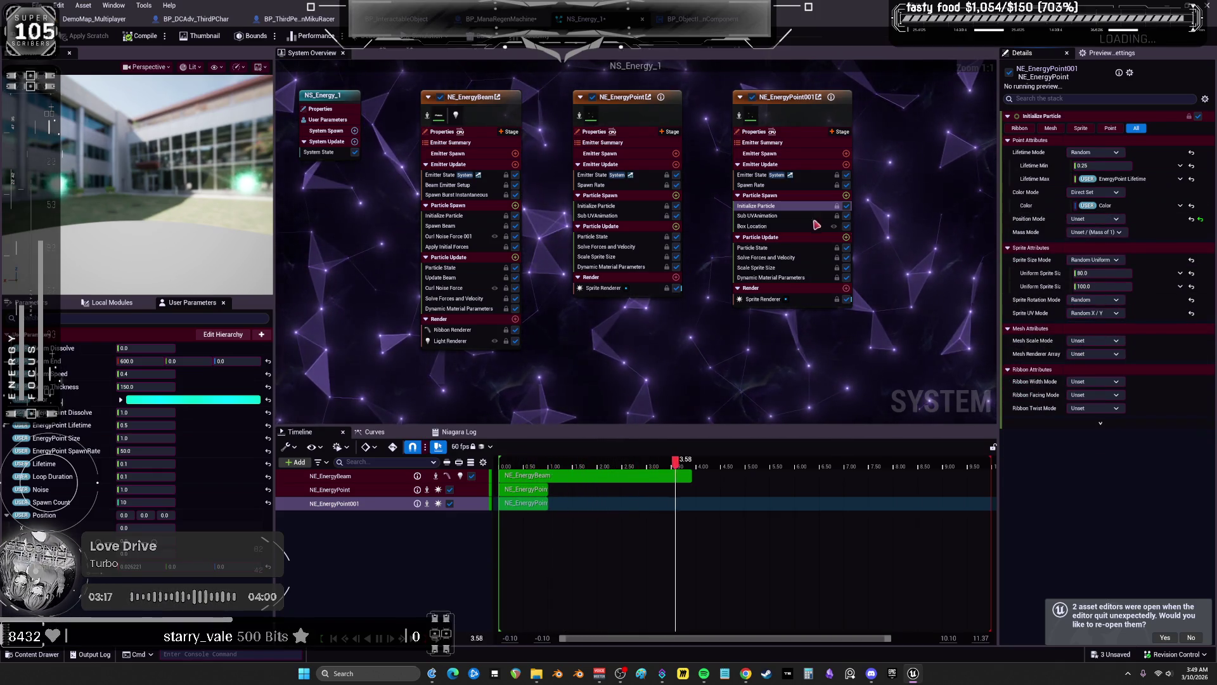
{"action": "left_click", "coordinate": [786, 238]}
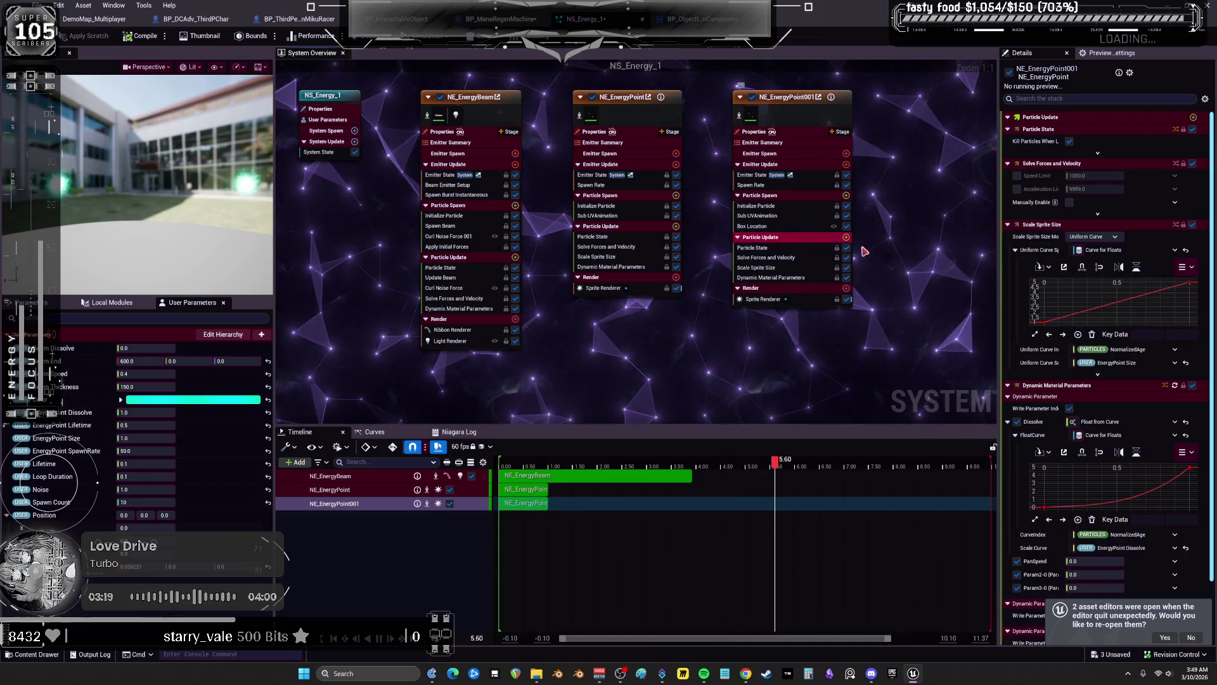
{"action": "left_click", "coordinate": [515, 258]}
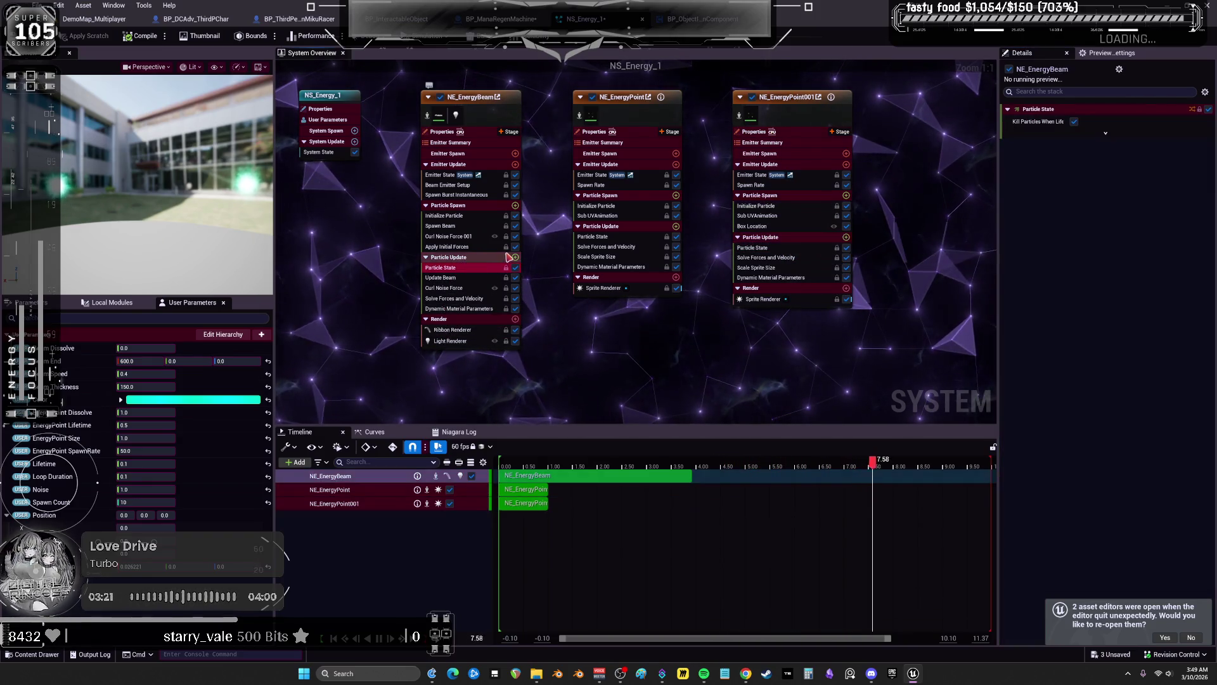
Re-add Generate Location Event to NE_EnergyBeam's Particle Update; search 'location' for NE_EnergyPoint001 without adding
{"action": "type", "text": "gener"}
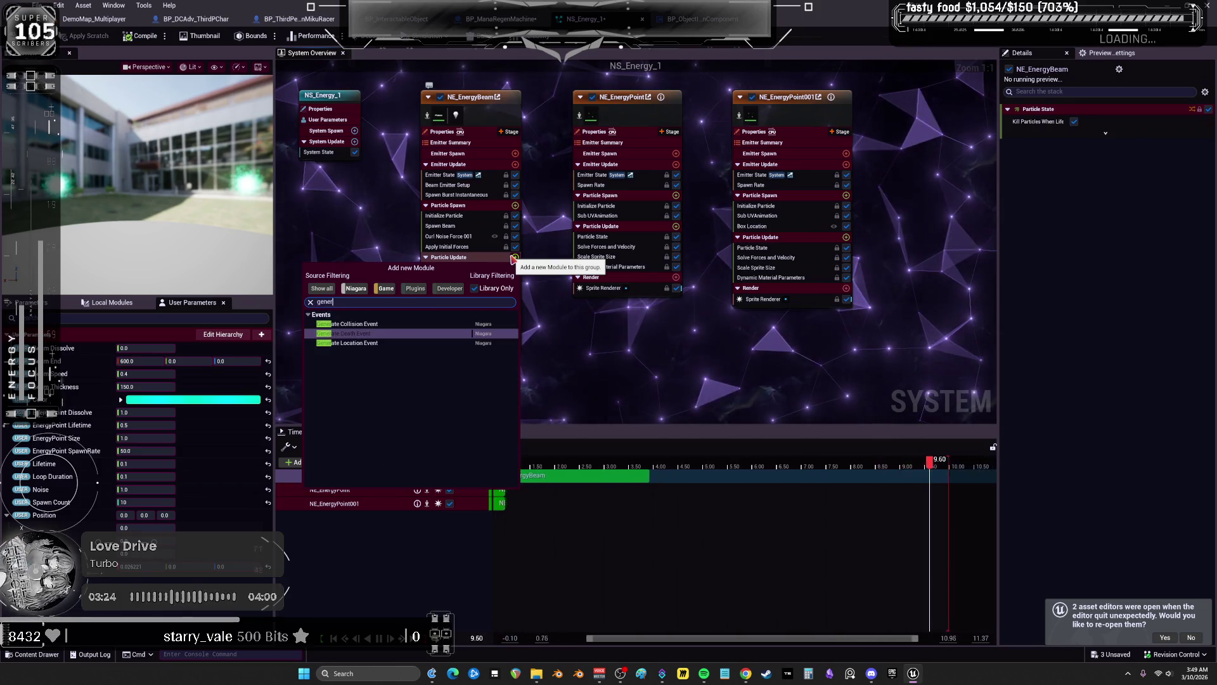
{"action": "left_click", "coordinate": [375, 343]}
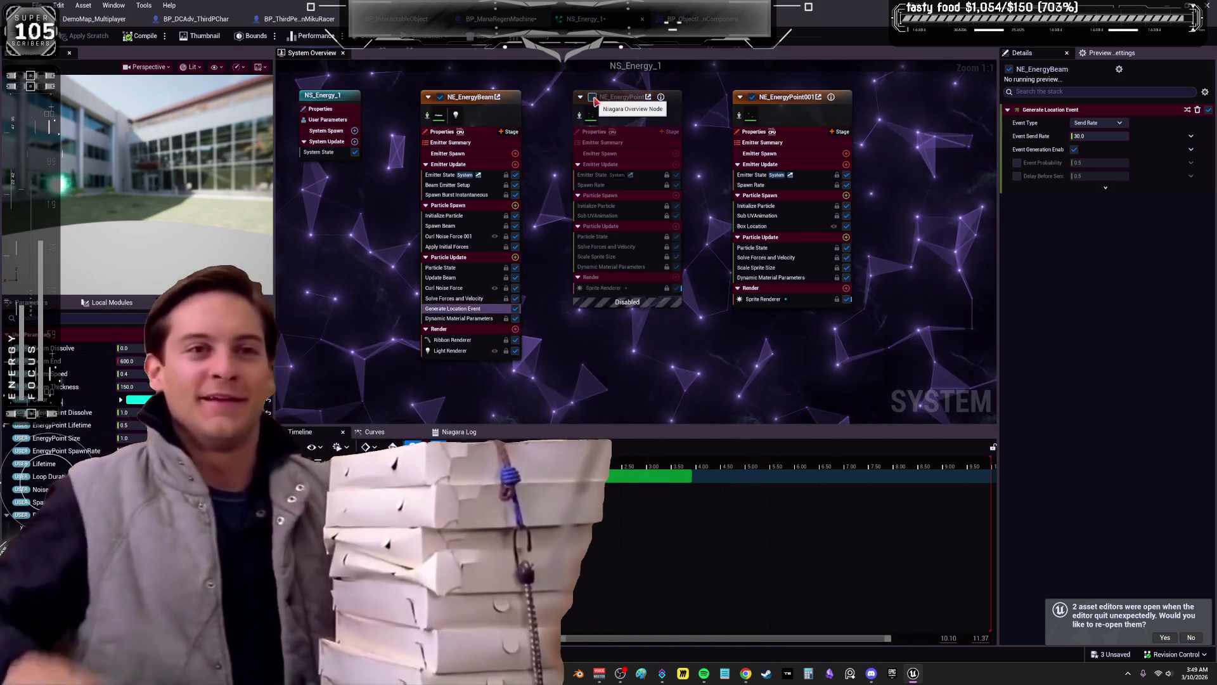
{"action": "left_click", "coordinate": [809, 122]}
{"action": "left_click", "coordinate": [847, 237]}
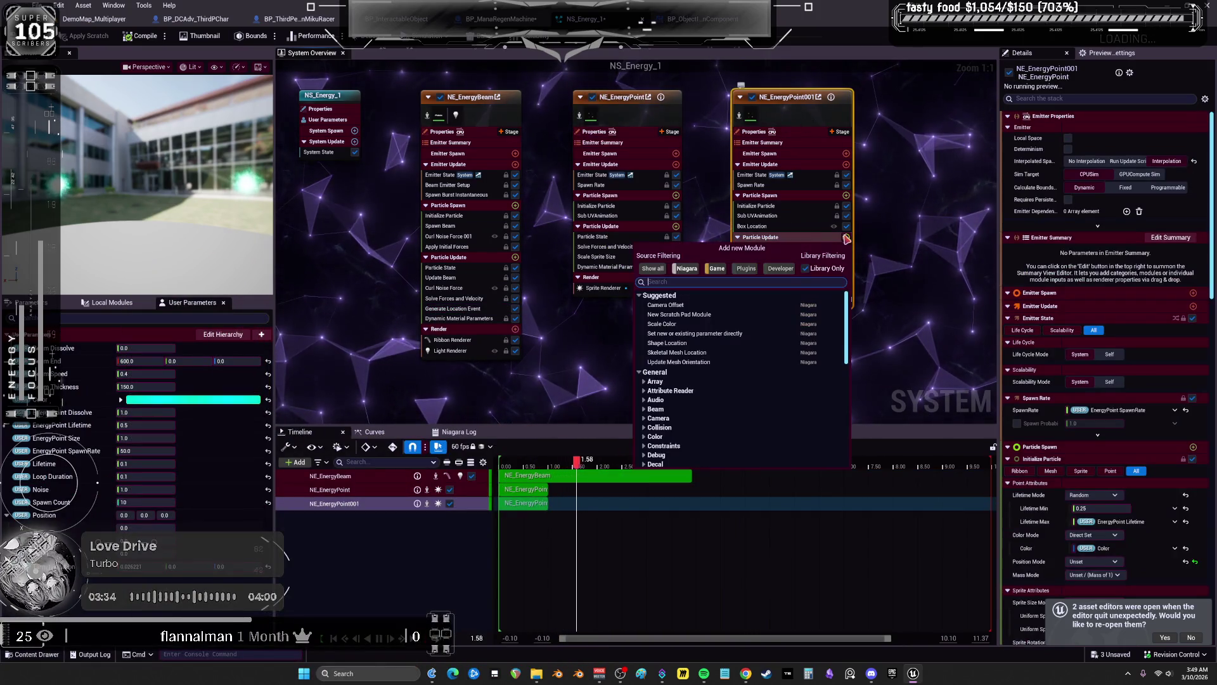
{"action": "type", "text": "location ev"}
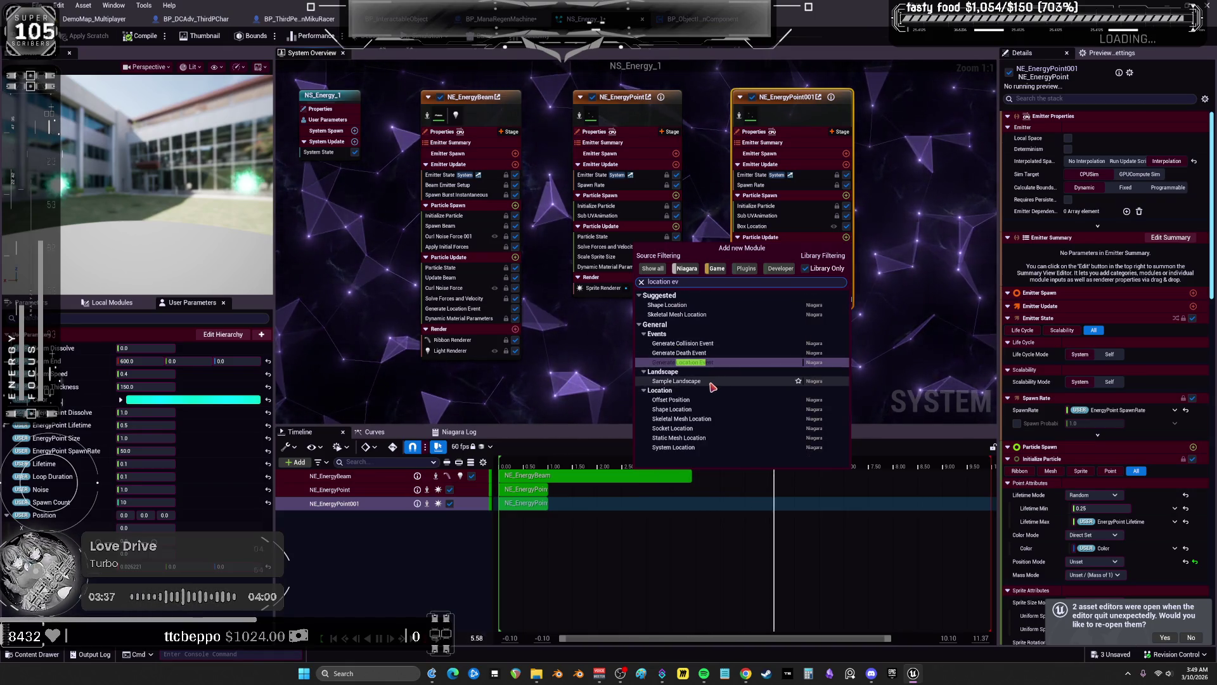
{"action": "left_click", "coordinate": [575, 381]}
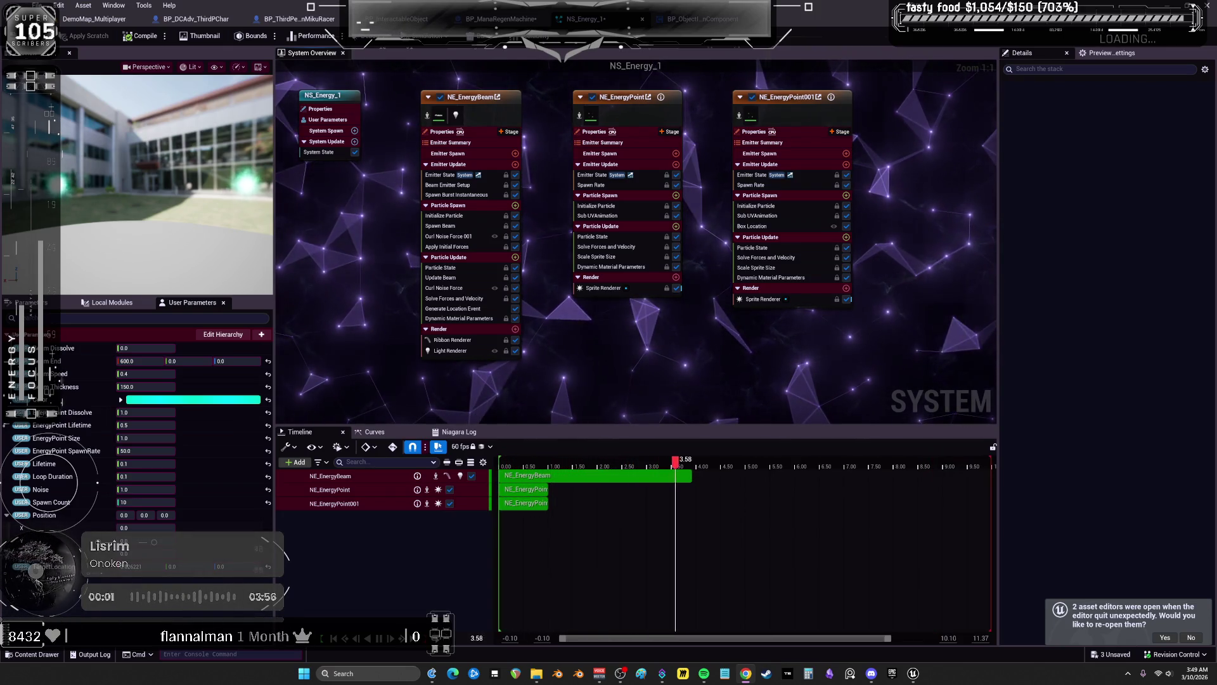
Compare the emitters and tick Requires Persistent IDs on NE_EnergyPoint001
{"action": "left_click", "coordinate": [442, 180]}
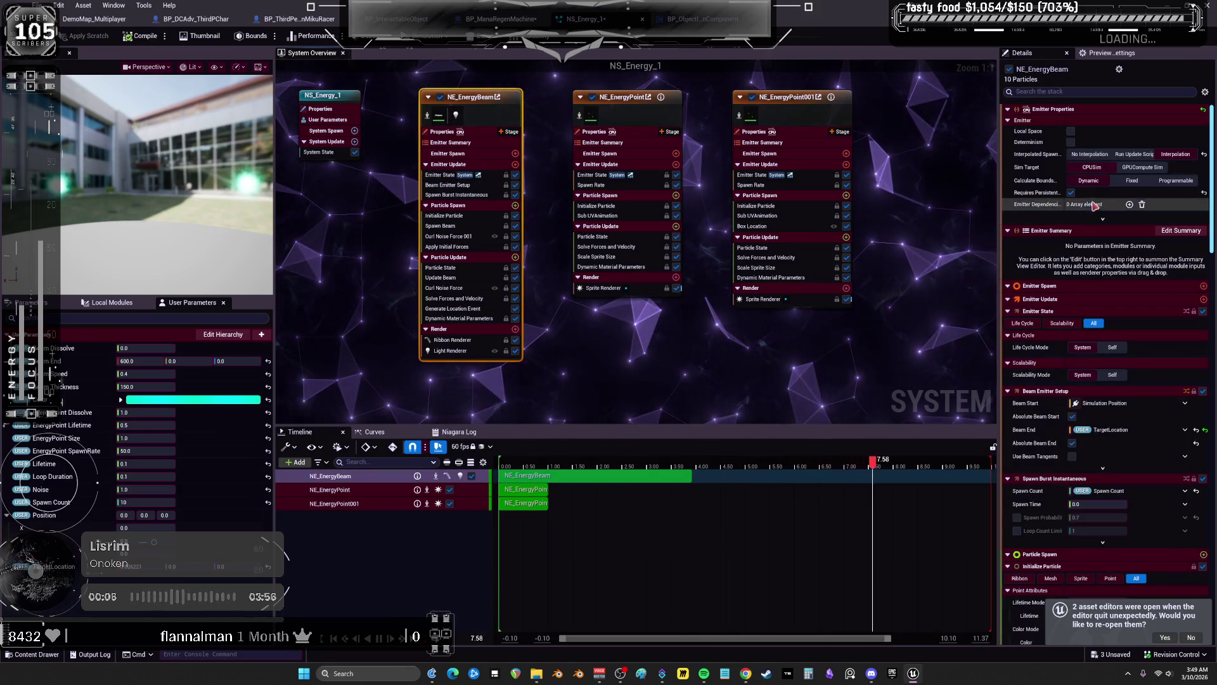
{"action": "mouse_move", "coordinate": [1050, 194]}
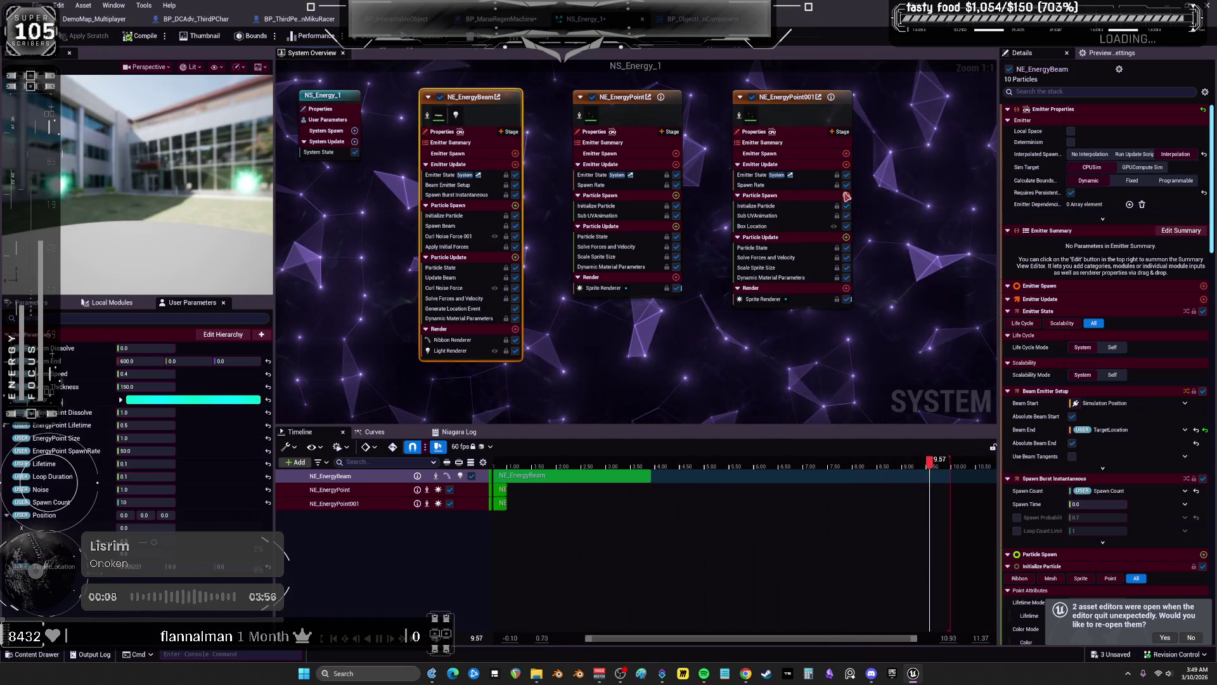
{"action": "left_click", "coordinate": [787, 97]}
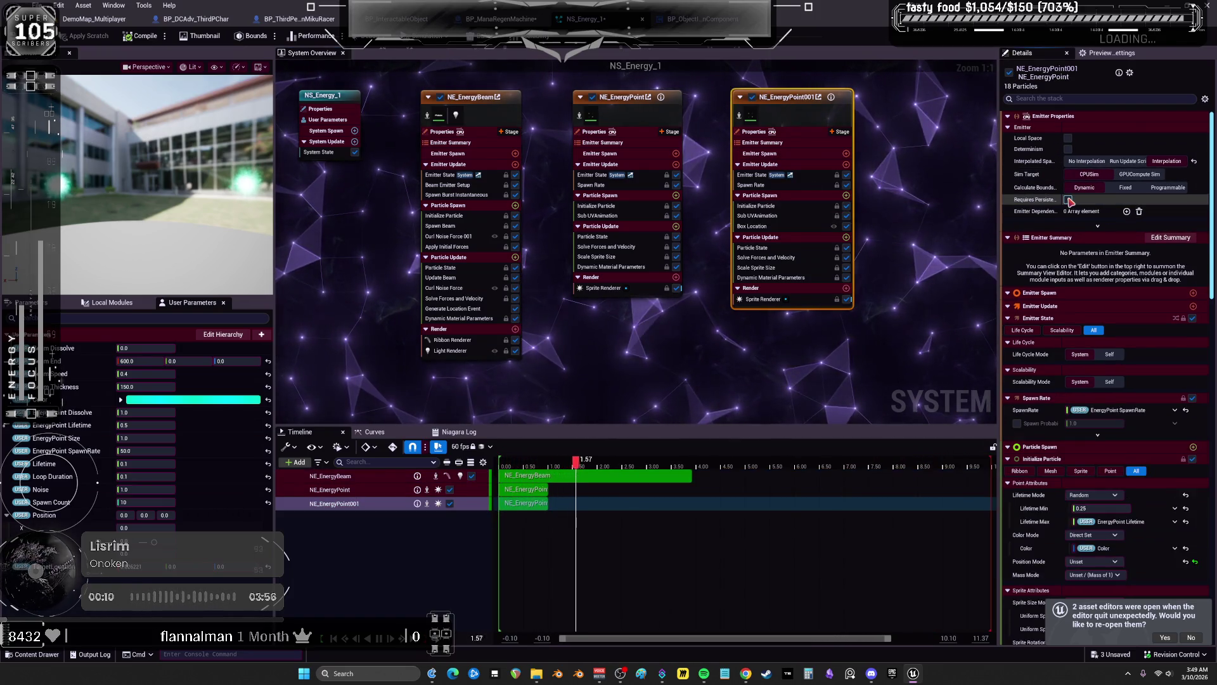
{"action": "left_click", "coordinate": [1068, 199]}
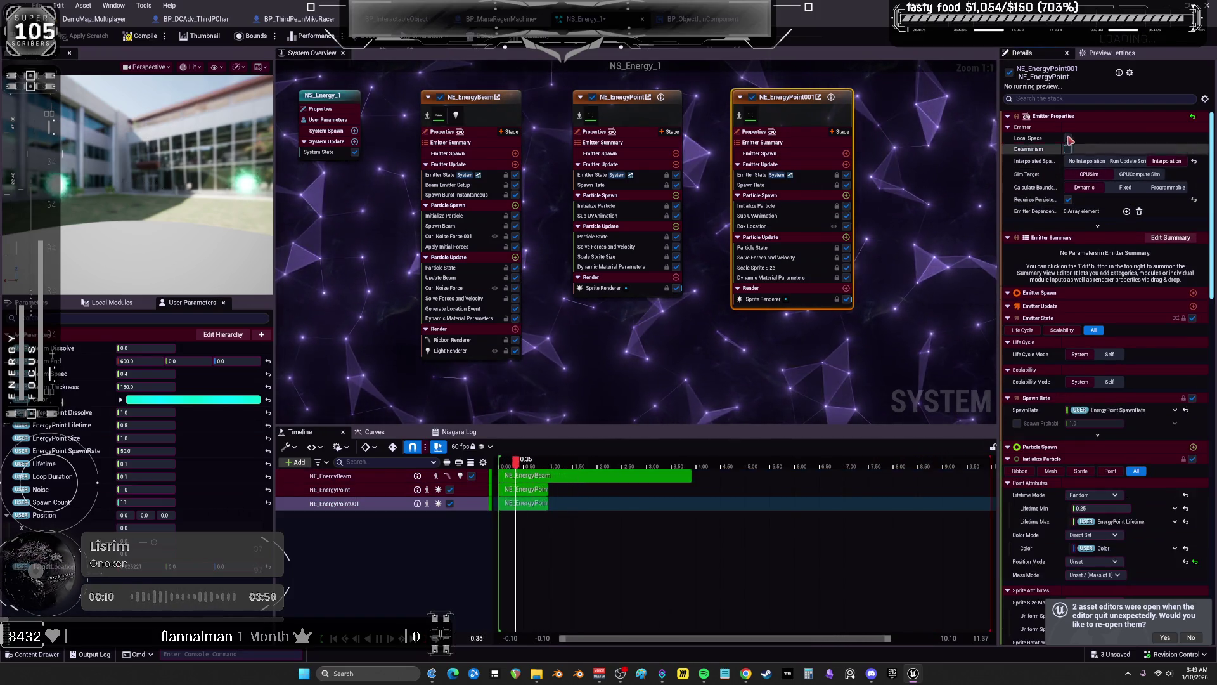
{"action": "left_click", "coordinate": [640, 114]}
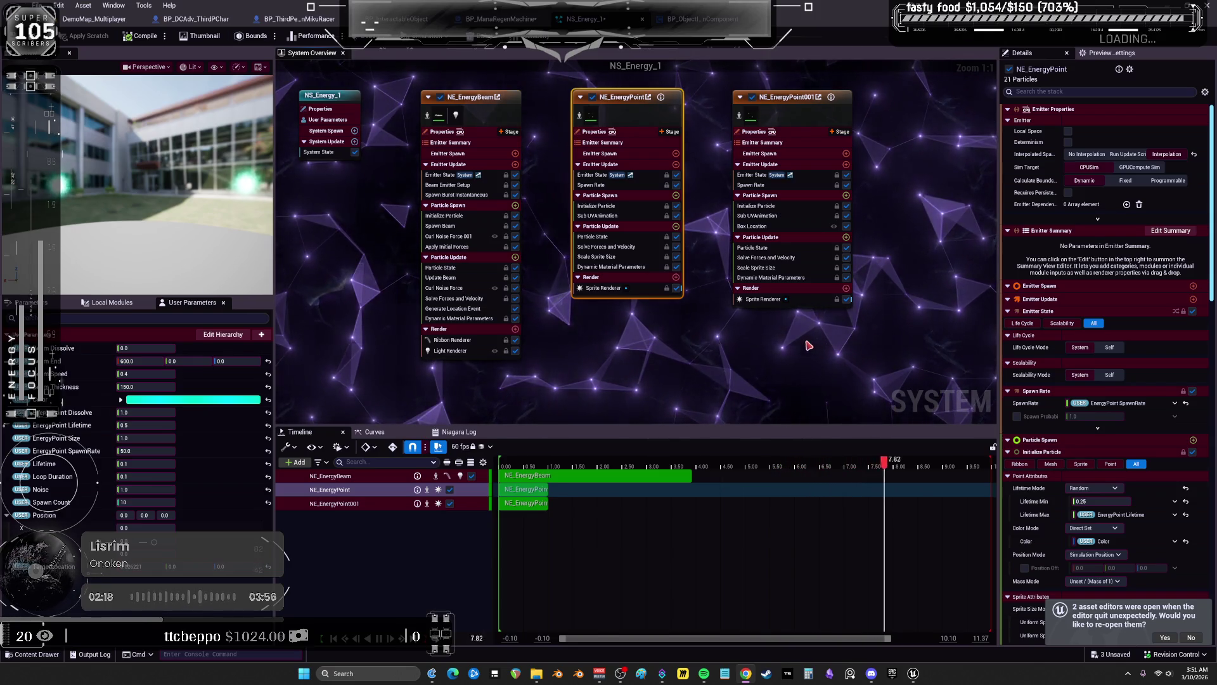
Expand NE_EnergyPoint001's emitter sections and cancel a module search in Emitter Update
{"action": "left_click", "coordinate": [797, 133]}
{"action": "left_click", "coordinate": [798, 133]}
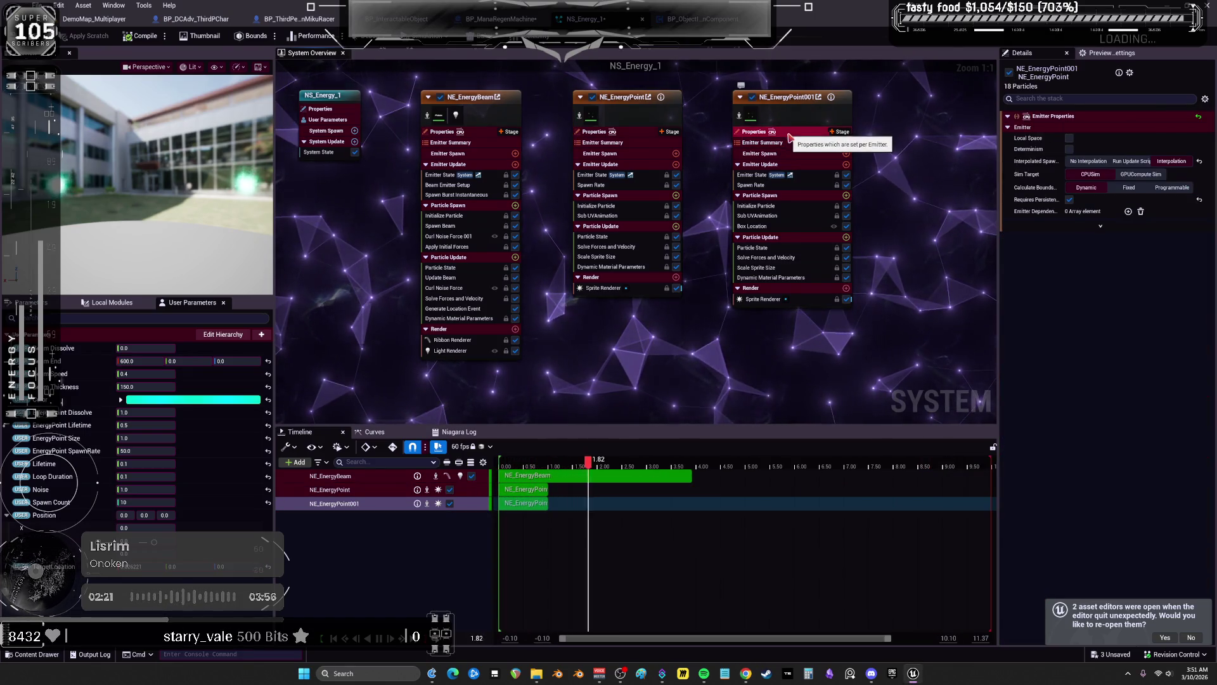
{"action": "left_click", "coordinate": [794, 154]}
{"action": "left_click", "coordinate": [795, 164]}
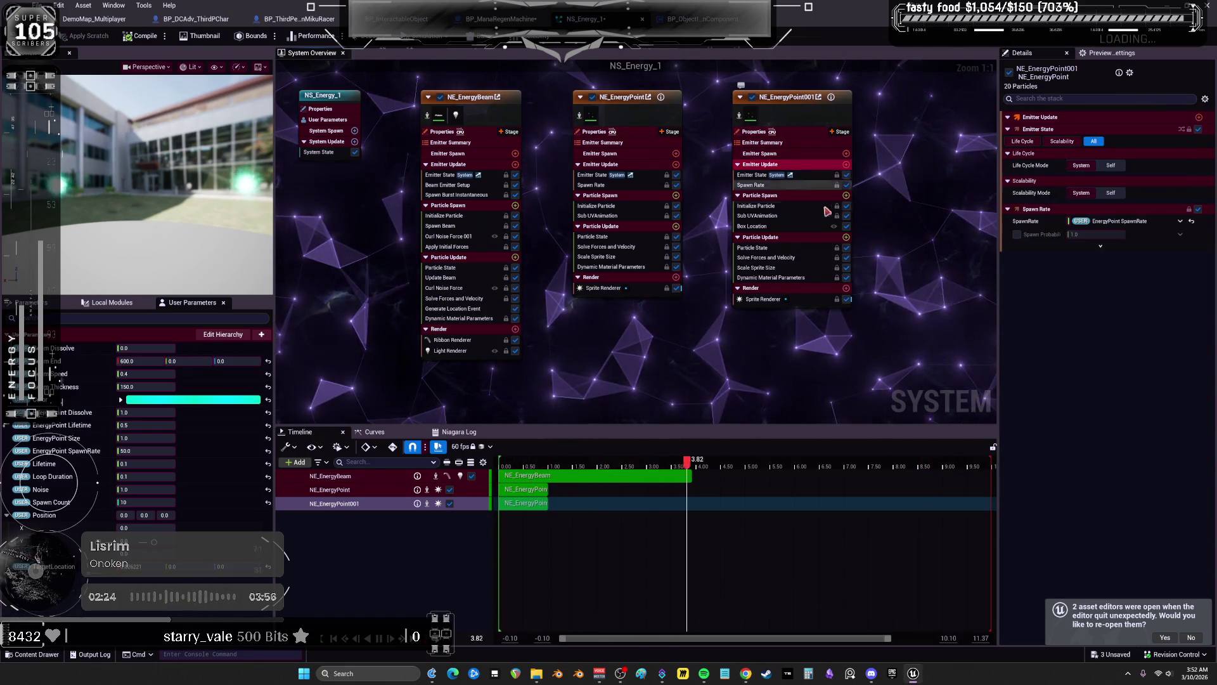
{"action": "left_click", "coordinate": [847, 164]}
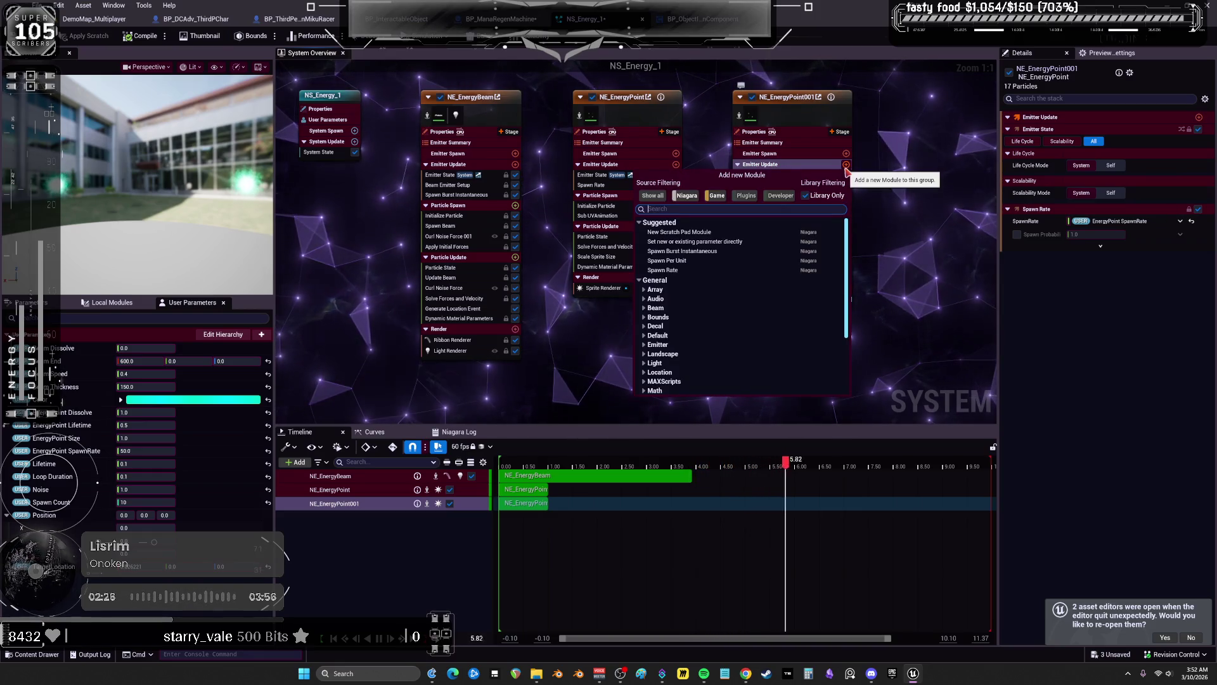
{"action": "type", "text": "sampo"}
{"action": "key", "text": "BackSpace"}
{"action": "key", "text": "BackSpace"}
{"action": "key", "text": "BackSpace"}
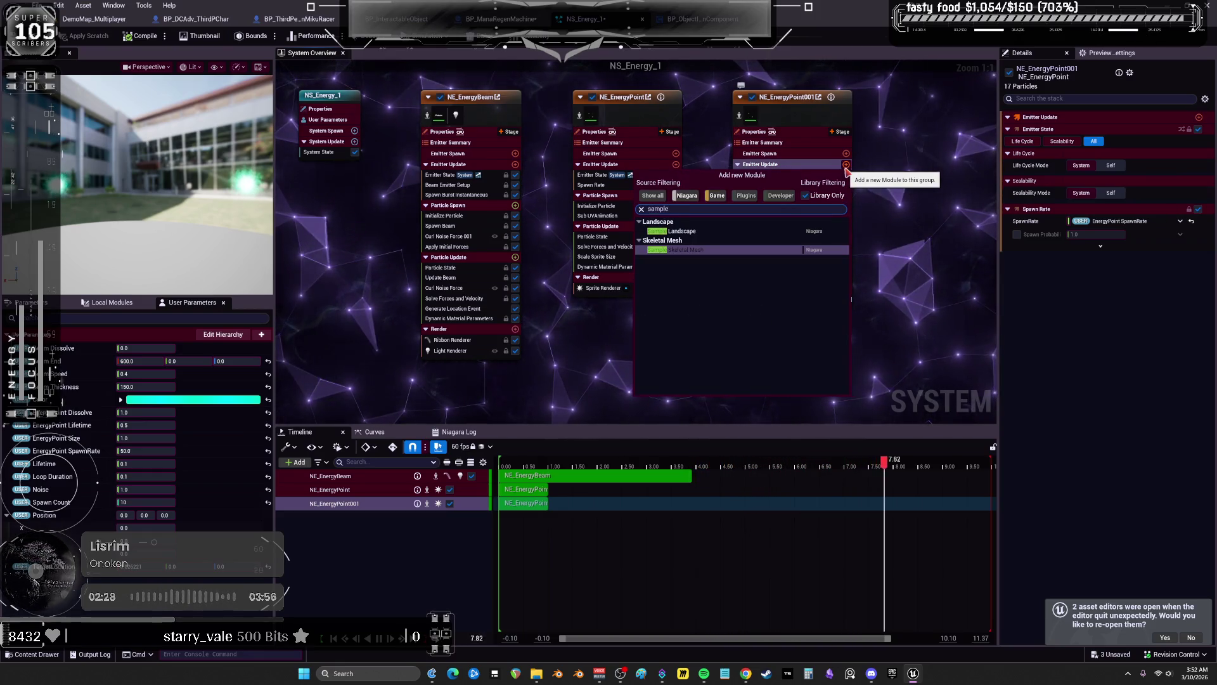
{"action": "key", "text": "Escape"}
Search 'sample' and add Sample Particles from Other Emitter to NE_EnergyPoint001's Particle Spawn
{"action": "left_click", "coordinate": [846, 196]}
{"action": "type", "text": "sample"}
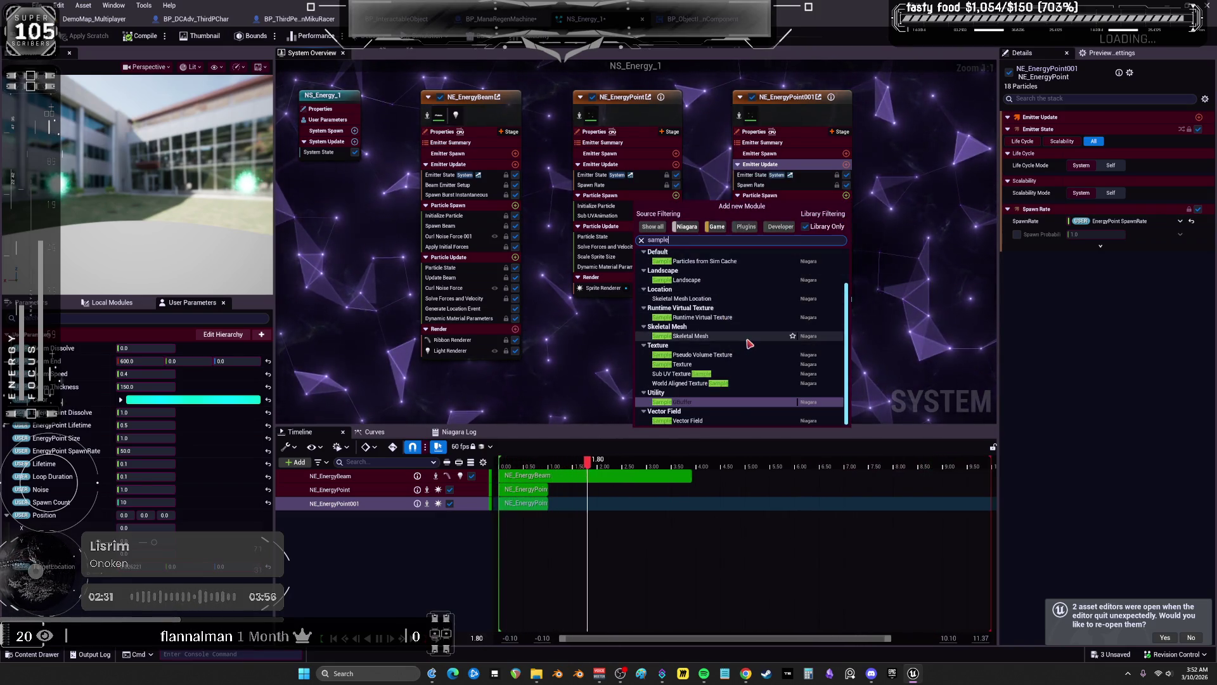
{"action": "scroll", "coordinate": [744, 339], "scroll_direction": "up", "scroll_amount": 3}
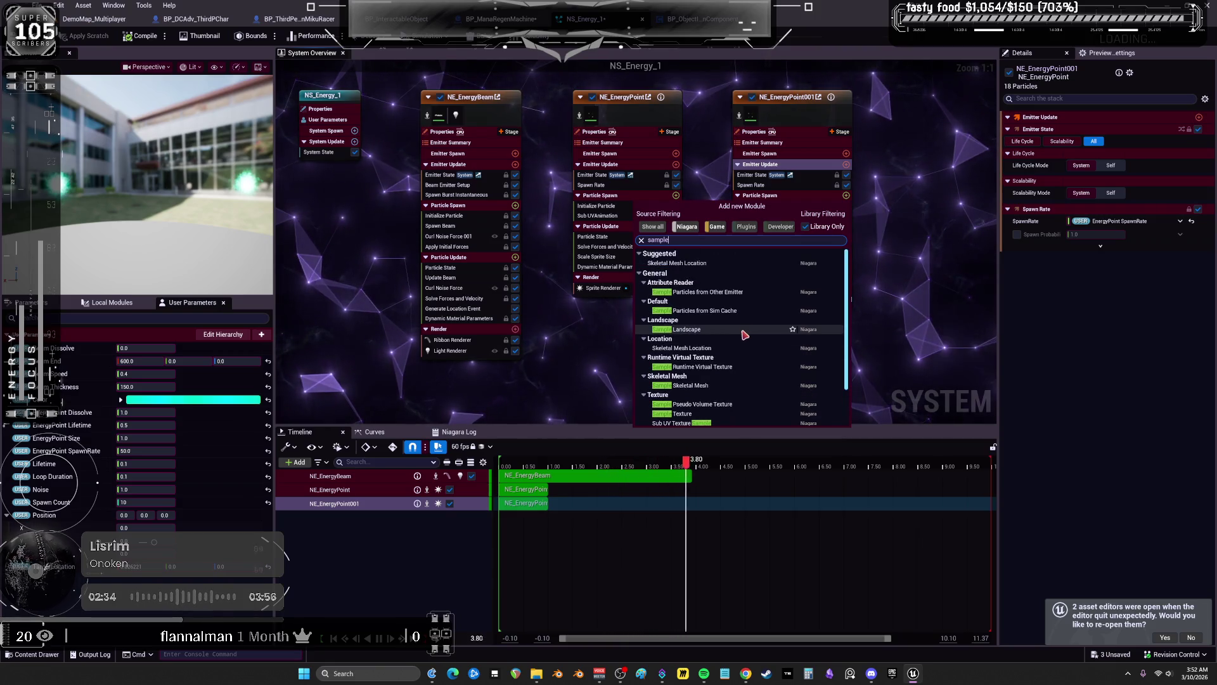
{"action": "left_click", "coordinate": [742, 292]}
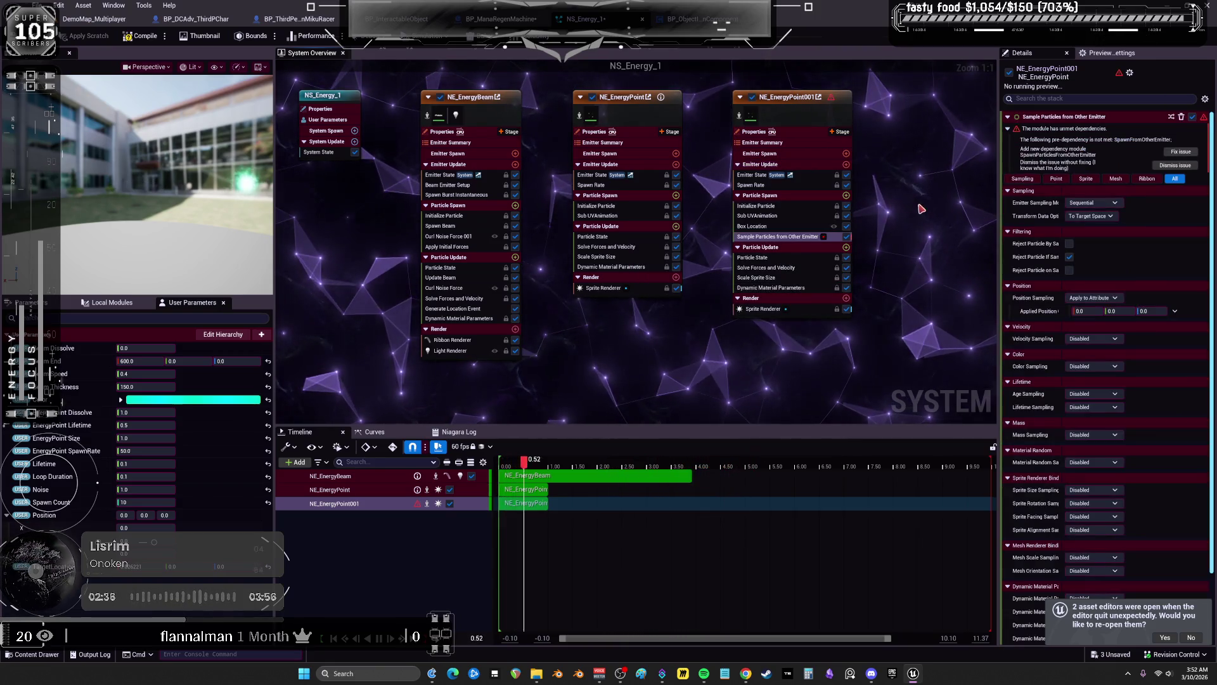
Fix the dependency warnings so Spawn Particles from Other Emitter is added and configured
{"action": "left_click", "coordinate": [1173, 155]}
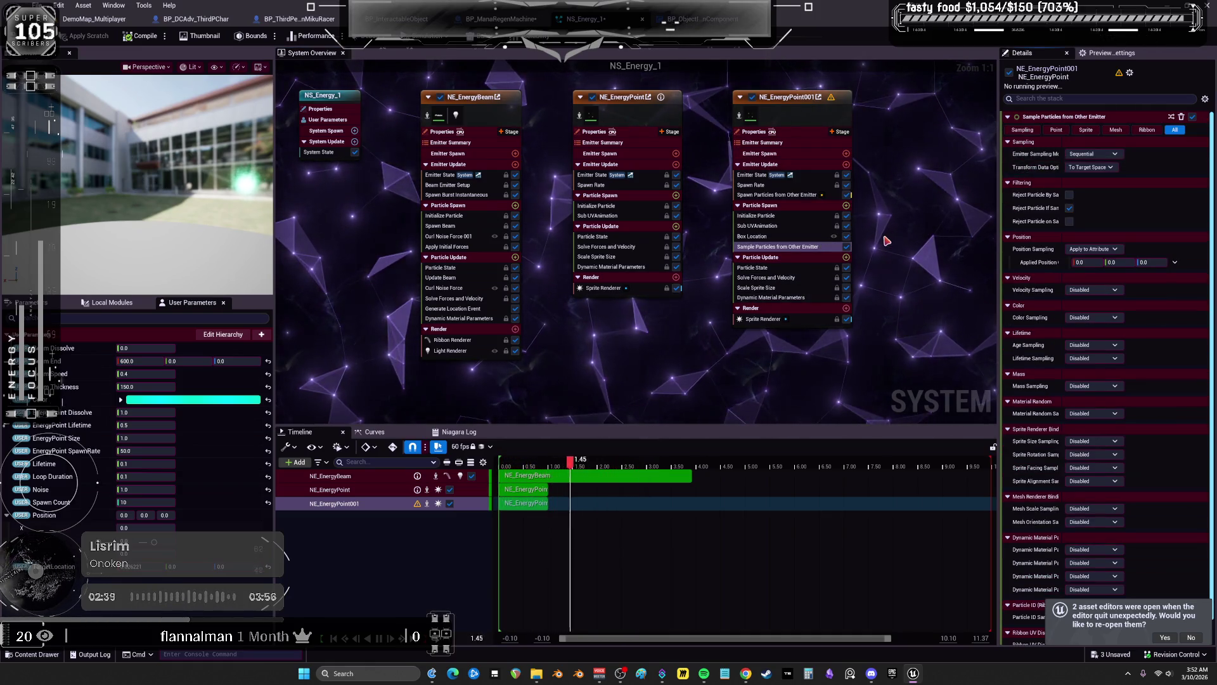
{"action": "left_click", "coordinate": [790, 196]}
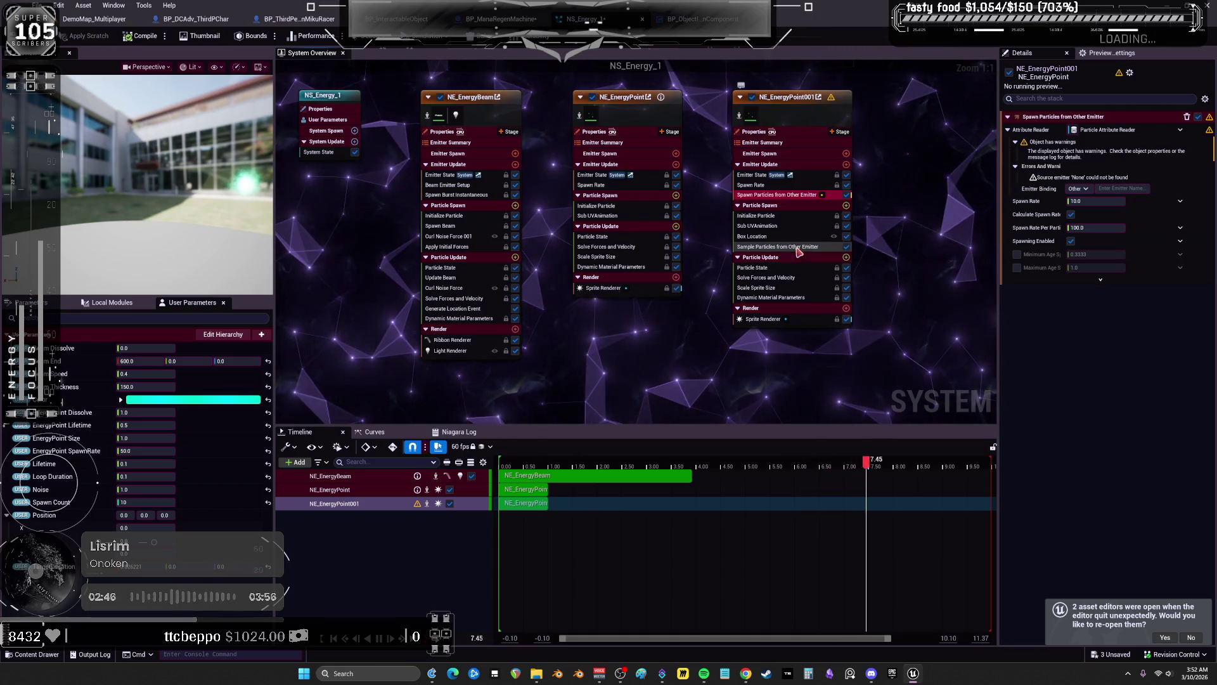
{"action": "left_click", "coordinate": [798, 249]}
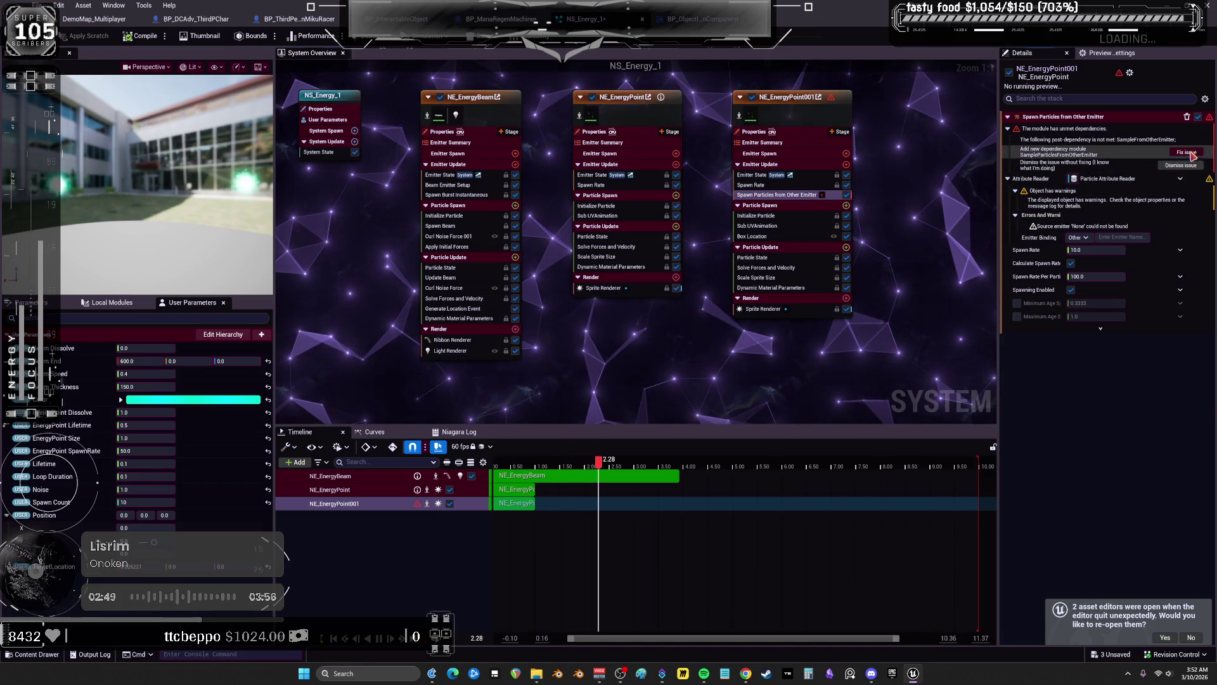
{"action": "left_click", "coordinate": [1187, 153]}
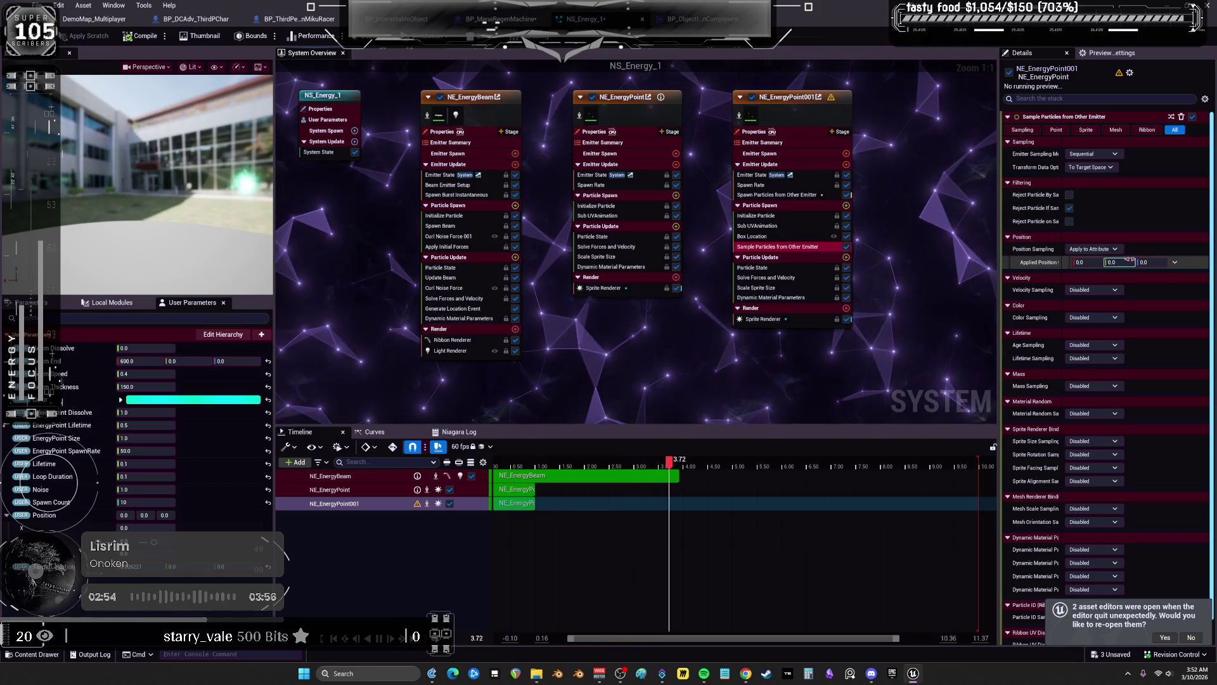
Keep Position Sampling on Apply to Attribute, then return to the DemoMap_Multiplayer level editor
{"action": "scroll", "coordinate": [1121, 304], "scroll_direction": "down", "scroll_amount": 1}
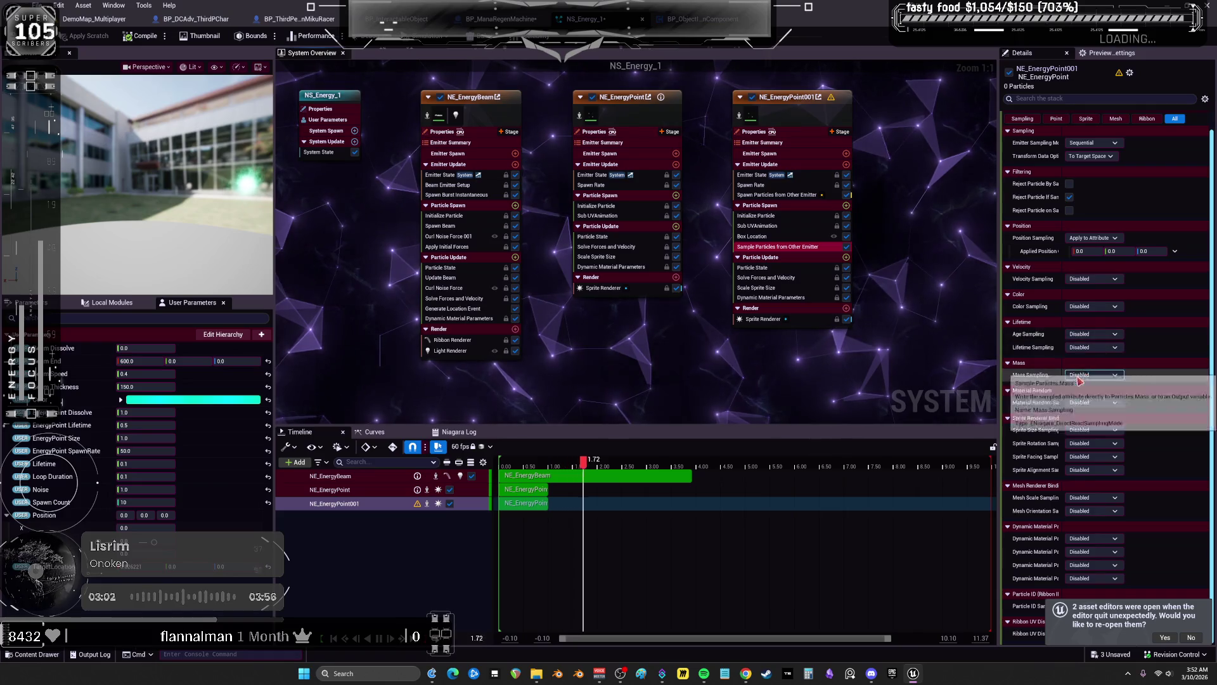
{"action": "left_click", "coordinate": [1100, 239]}
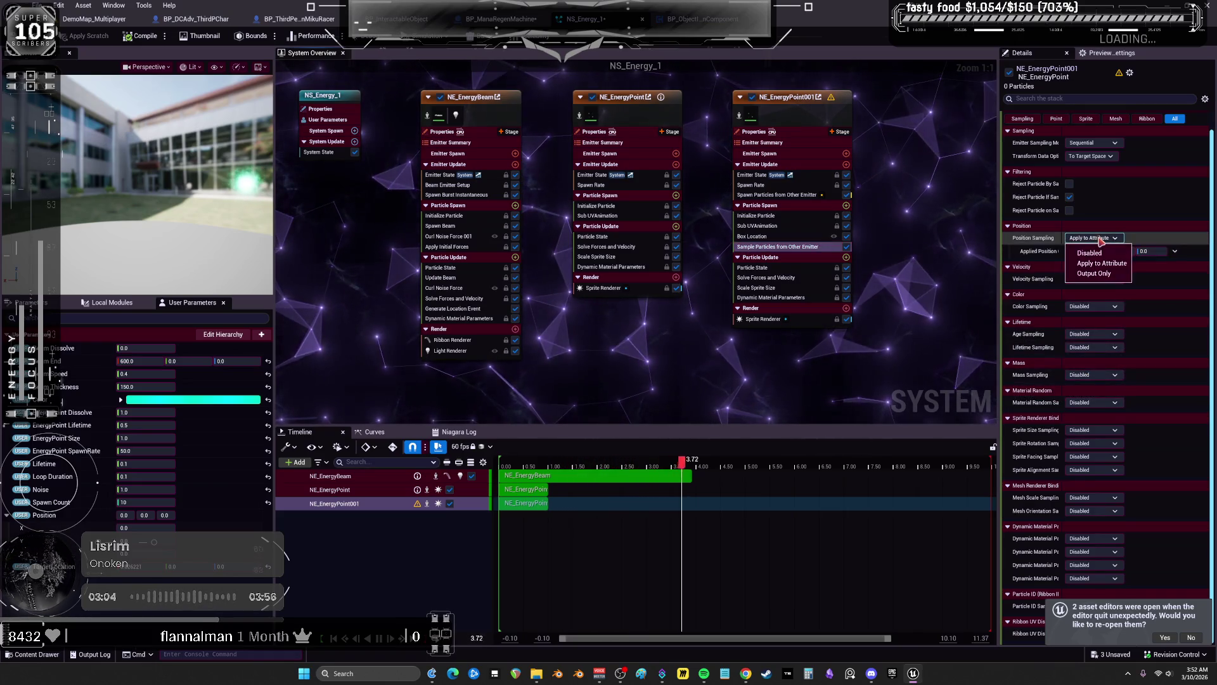
{"action": "left_click", "coordinate": [1102, 263]}
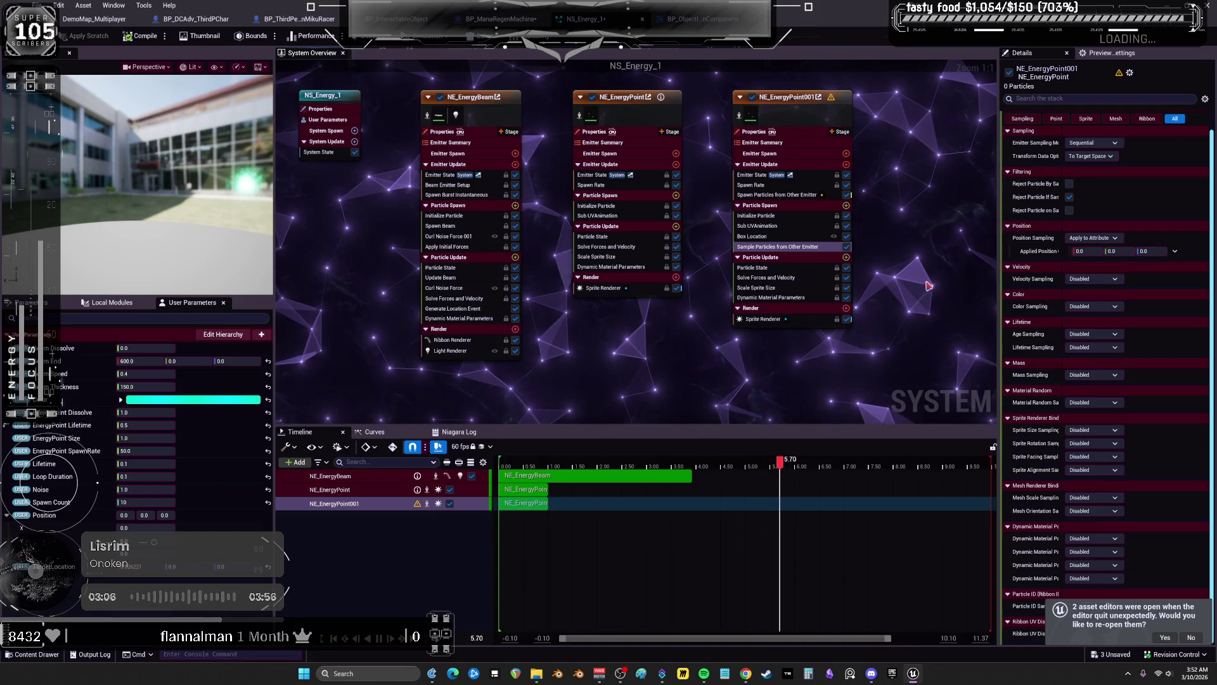
{"action": "left_click", "coordinate": [94, 19]}
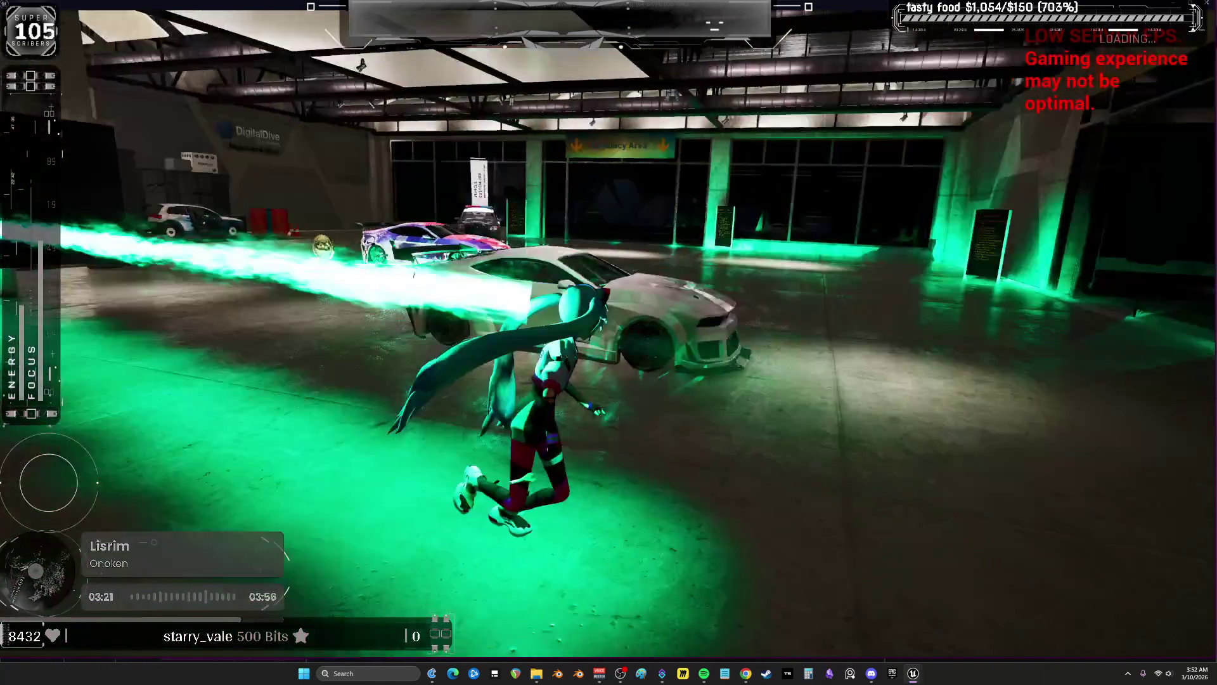
Leave the game view and stop the play session
{"action": "key", "text": "alt+Tab"}
{"action": "key", "text": "Escape"}
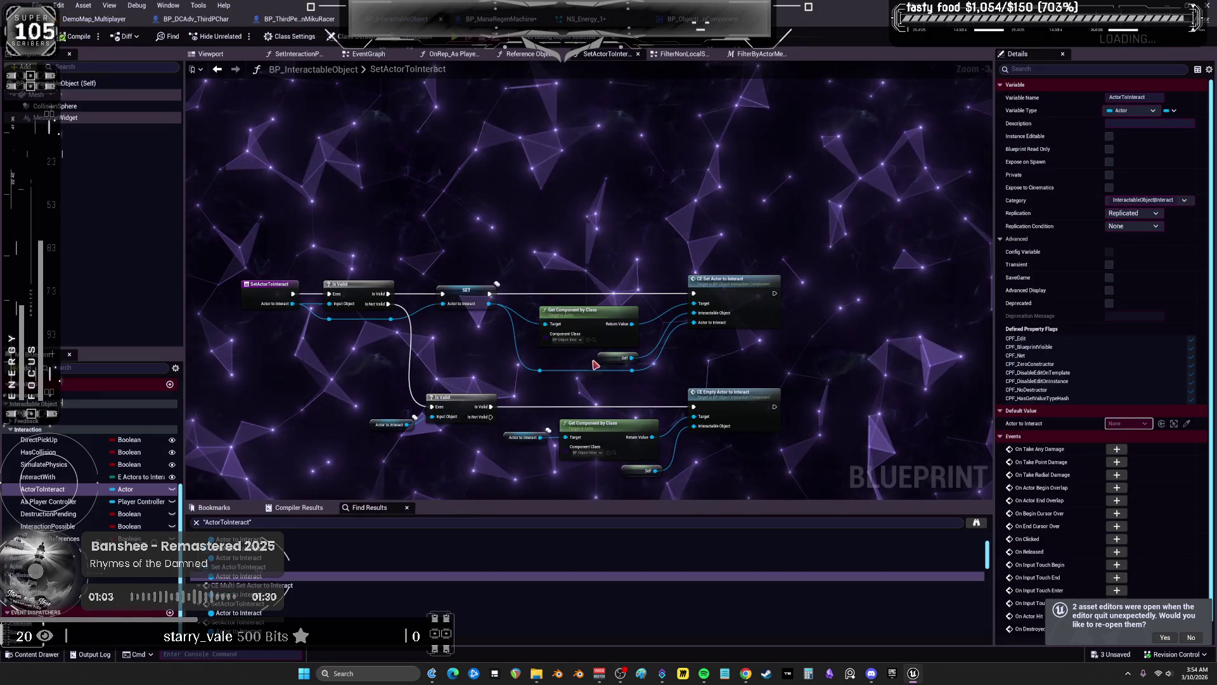
Pan the blueprint graph, then view NE_EnergyBeam's Generate Location Event in NS_Energy_1
{"action": "mouse_move", "coordinate": [822, 317]}
{"action": "left_mouse_down"}
{"action": "mouse_move", "coordinate": [685, 183]}
{"action": "mouse_move", "coordinate": [727, 383]}
{"action": "mouse_move", "coordinate": [558, 232]}
{"action": "mouse_move", "coordinate": [559, 254]}
{"action": "mouse_move", "coordinate": [668, 236]}
{"action": "left_mouse_up"}
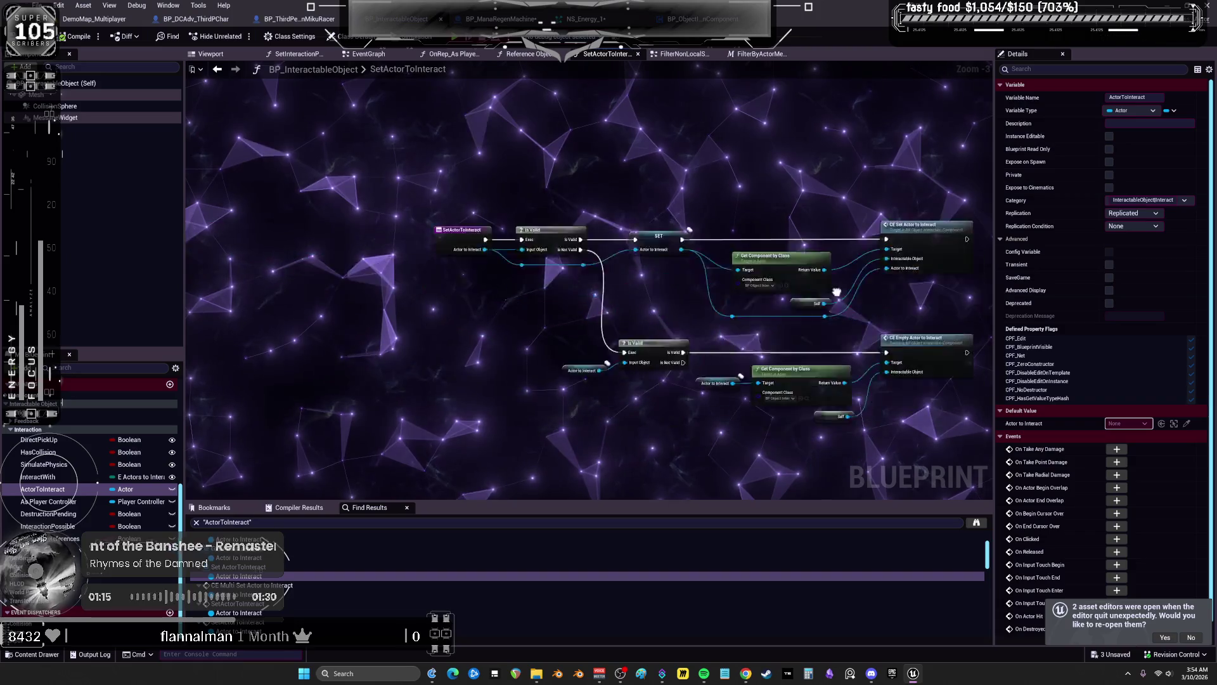
{"action": "mouse_move", "coordinate": [390, 297]}
{"action": "left_mouse_down"}
{"action": "mouse_move", "coordinate": [171, 381]}
{"action": "mouse_move", "coordinate": [544, 373]}
{"action": "left_mouse_up"}
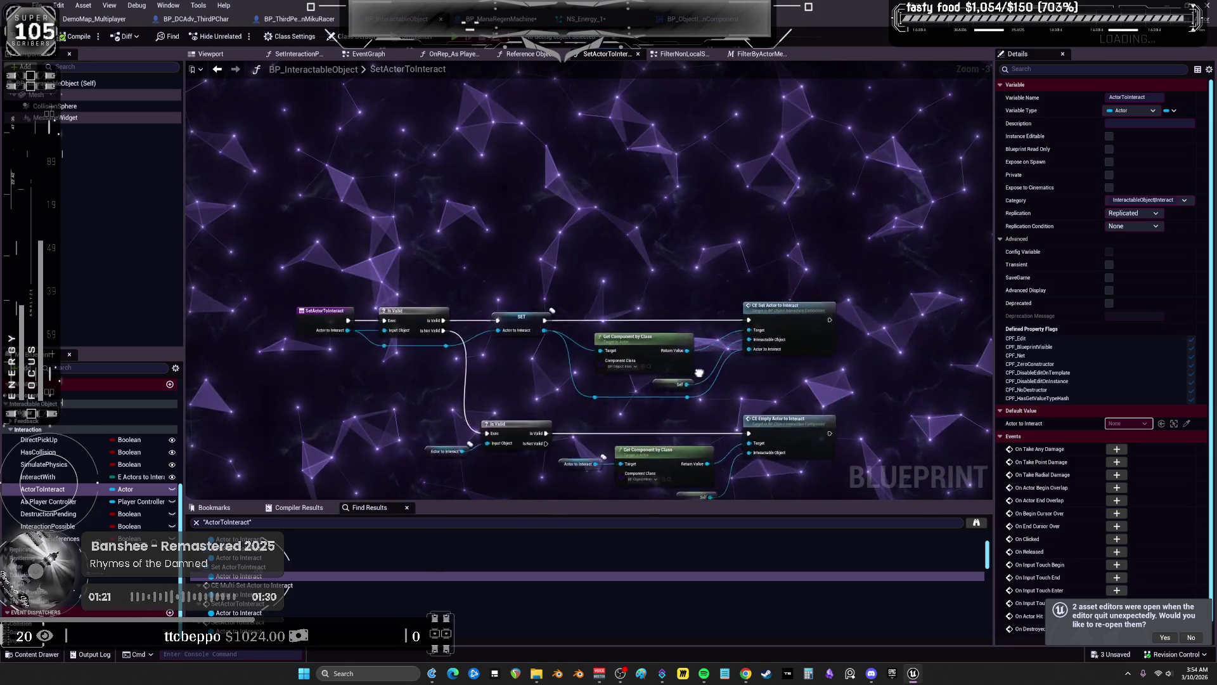
{"action": "mouse_move", "coordinate": [851, 378]}
{"action": "left_mouse_down"}
{"action": "mouse_move", "coordinate": [574, 352]}
{"action": "mouse_move", "coordinate": [764, 340]}
{"action": "left_mouse_up"}
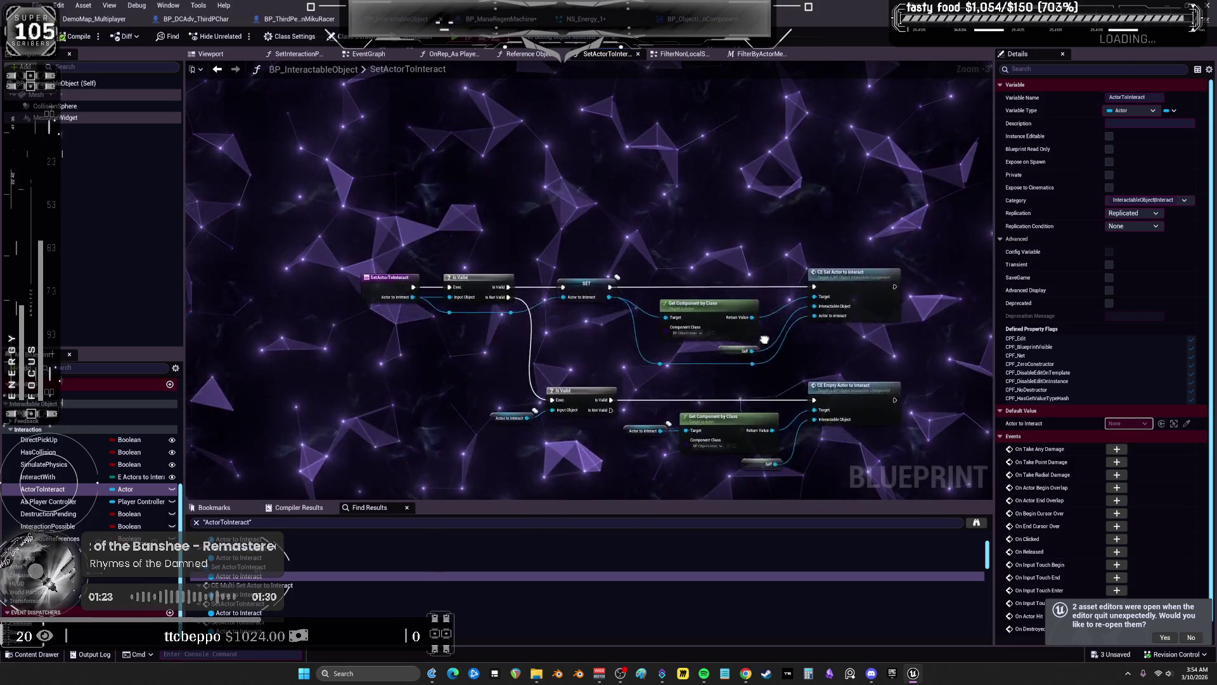
{"action": "mouse_move", "coordinate": [592, 366]}
{"action": "left_mouse_down"}
{"action": "mouse_move", "coordinate": [712, 324]}
{"action": "mouse_move", "coordinate": [701, 349]}
{"action": "mouse_move", "coordinate": [661, 356]}
{"action": "mouse_move", "coordinate": [666, 277]}
{"action": "left_mouse_up"}
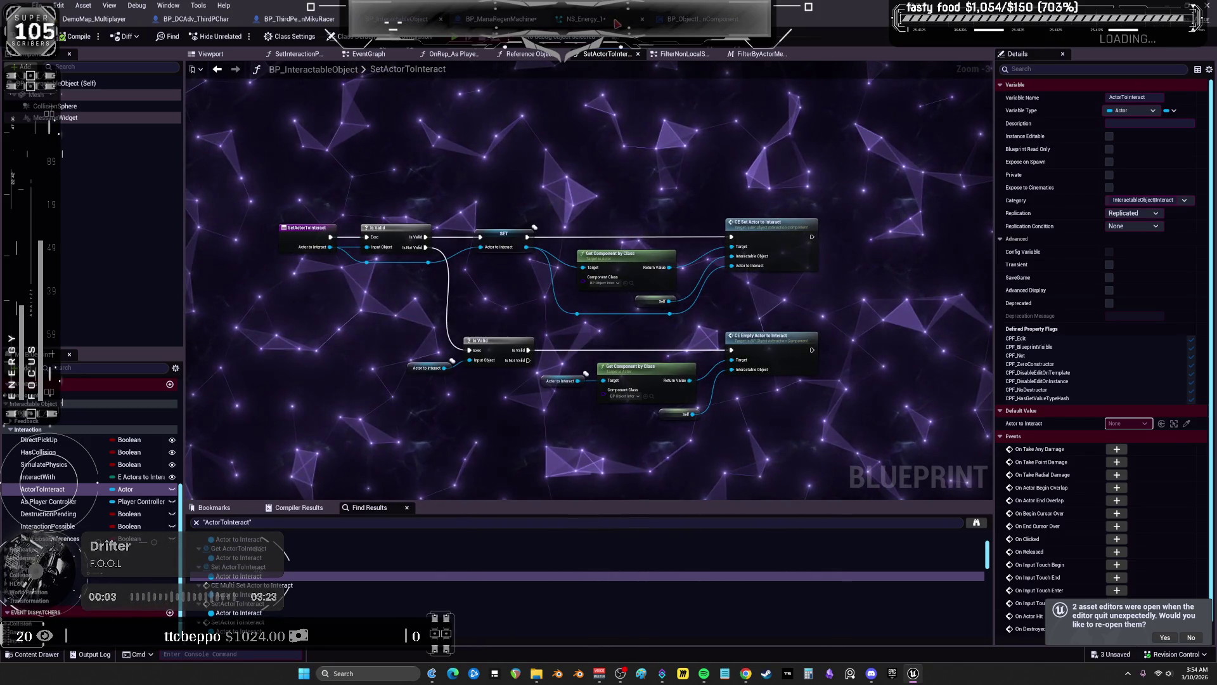
{"action": "left_click", "coordinate": [613, 26]}
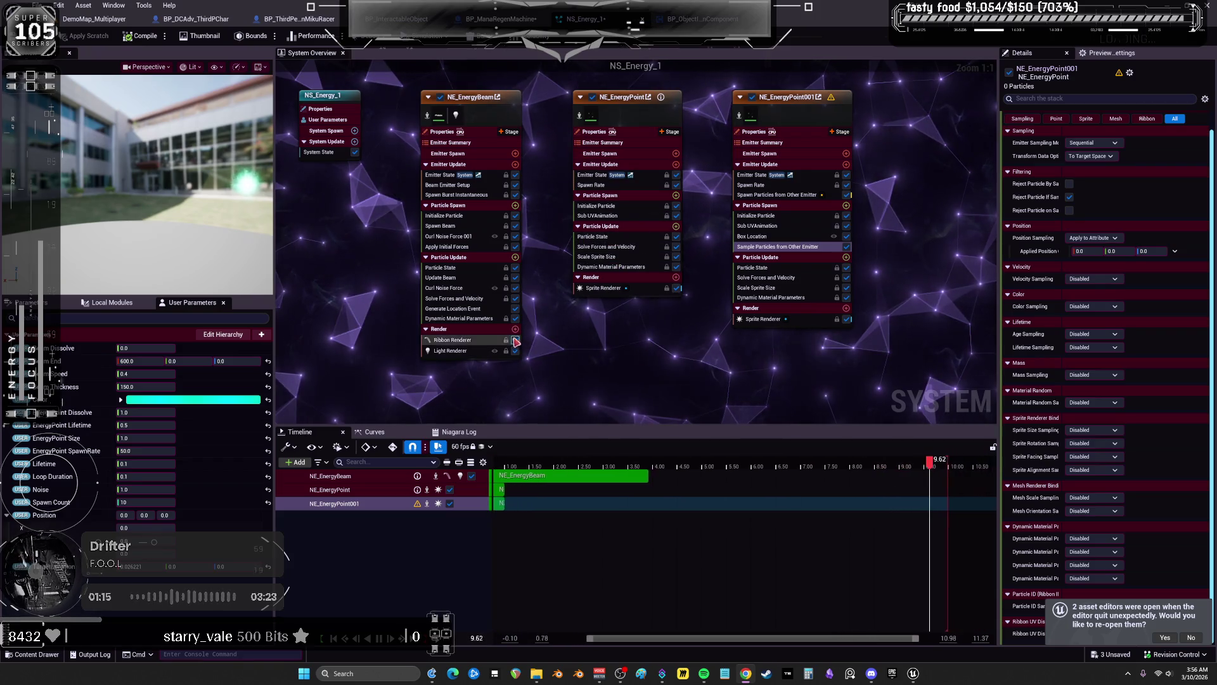
{"action": "left_click", "coordinate": [467, 311]}
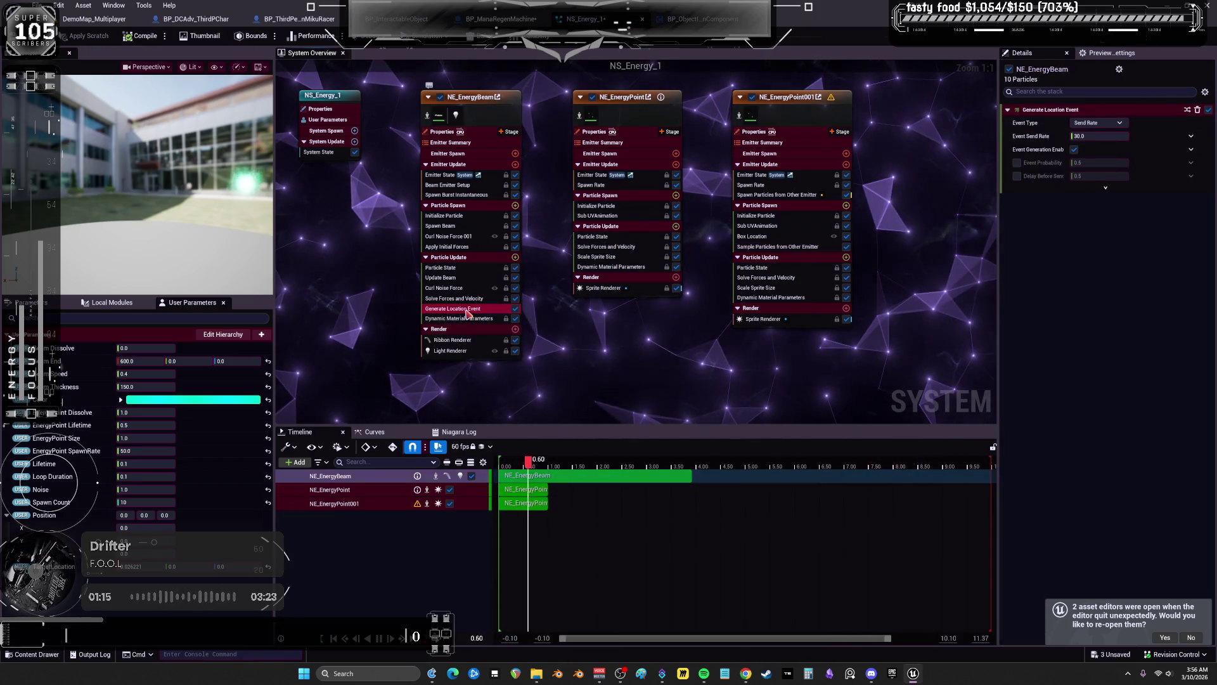
Review Generate Location Event's event type and sent values, then delete it from NE_EnergyBeam
{"action": "left_click", "coordinate": [768, 196]}
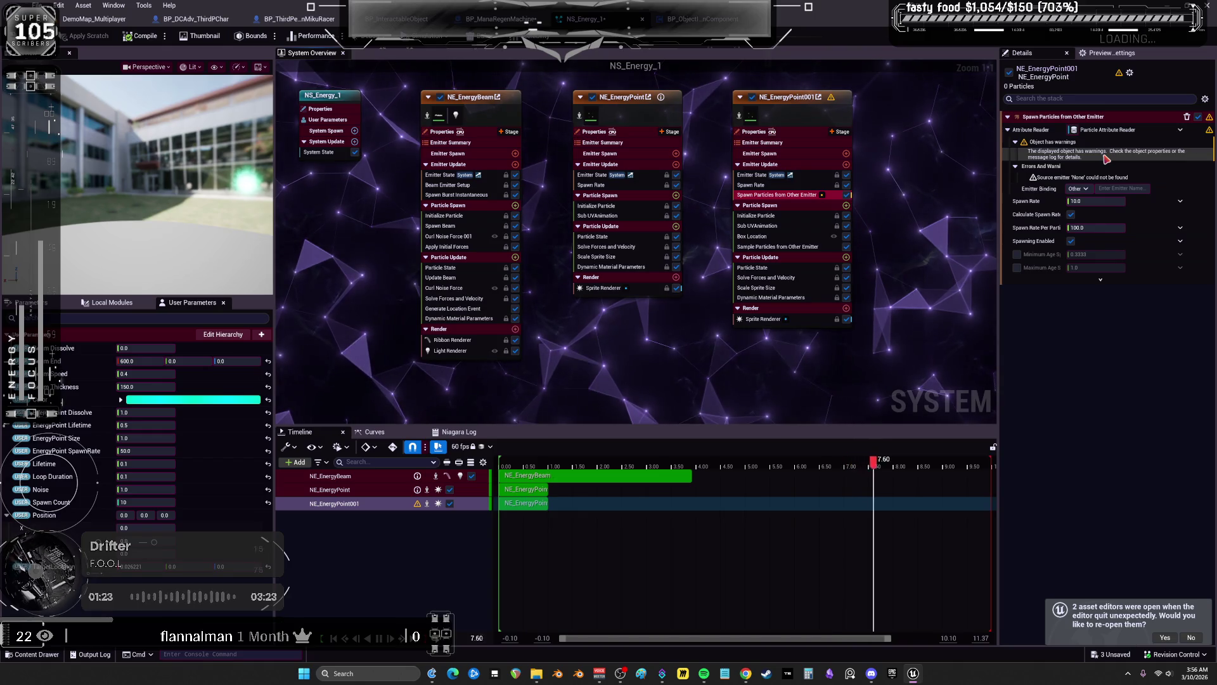
{"action": "left_click", "coordinate": [454, 308]}
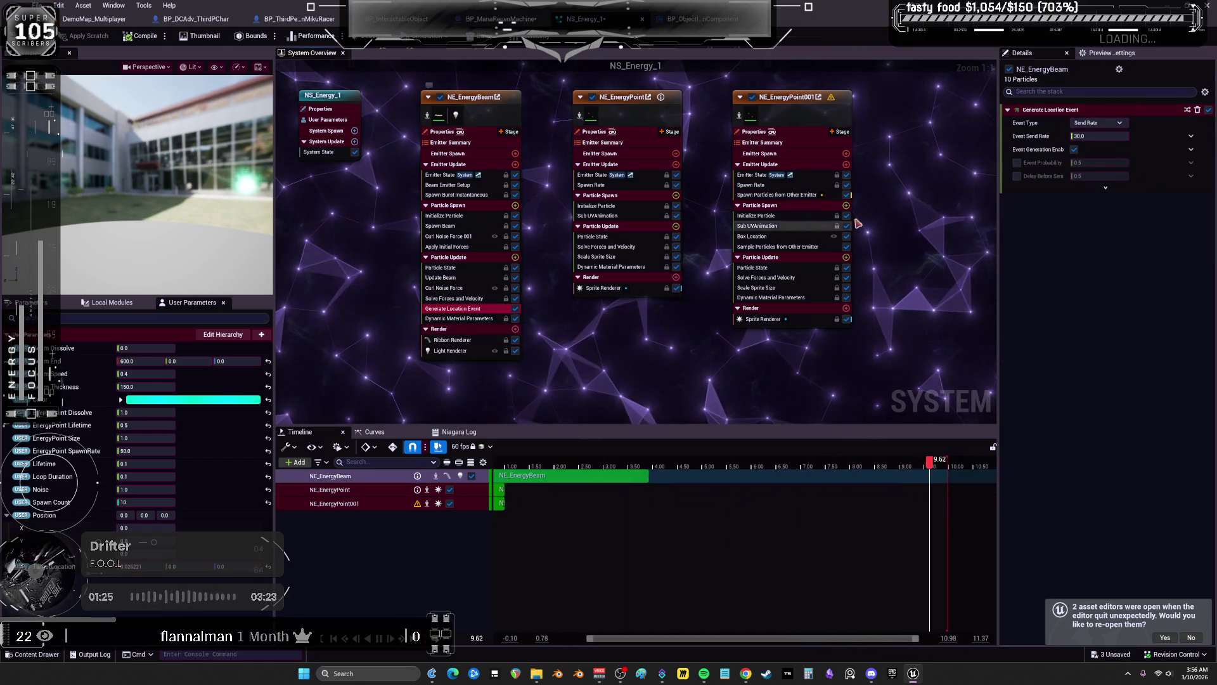
{"action": "left_click", "coordinate": [1120, 122]}
{"action": "left_click", "coordinate": [1121, 130]}
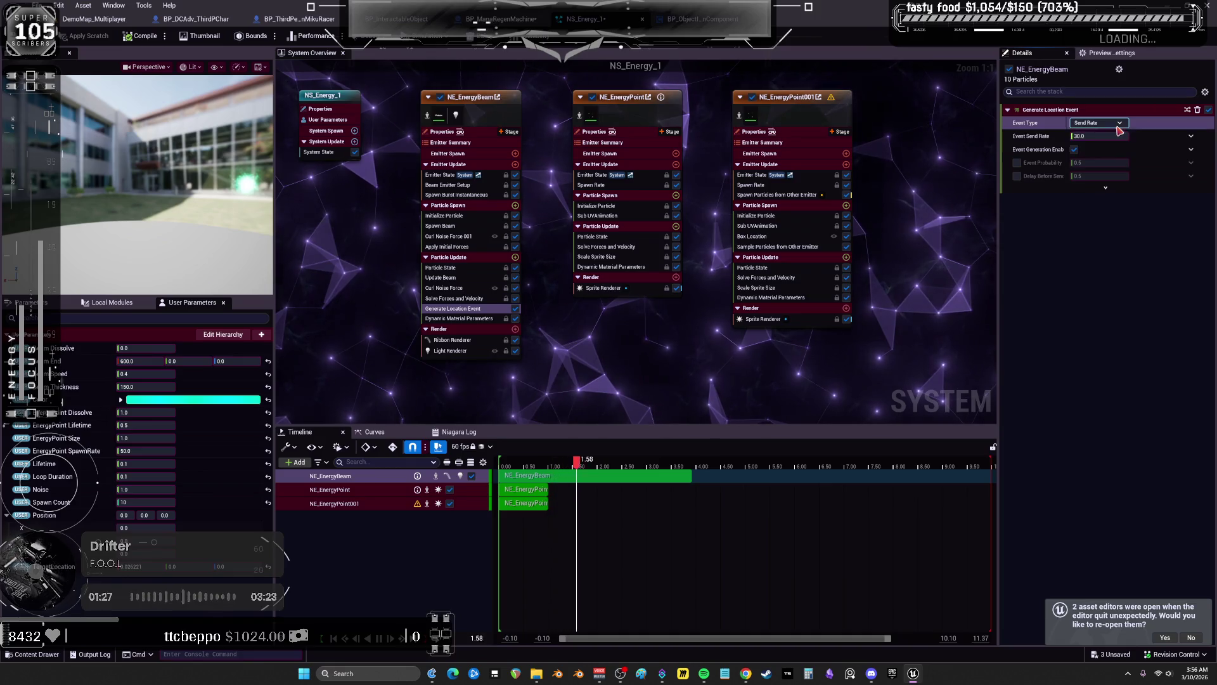
{"action": "left_click", "coordinate": [1106, 188]}
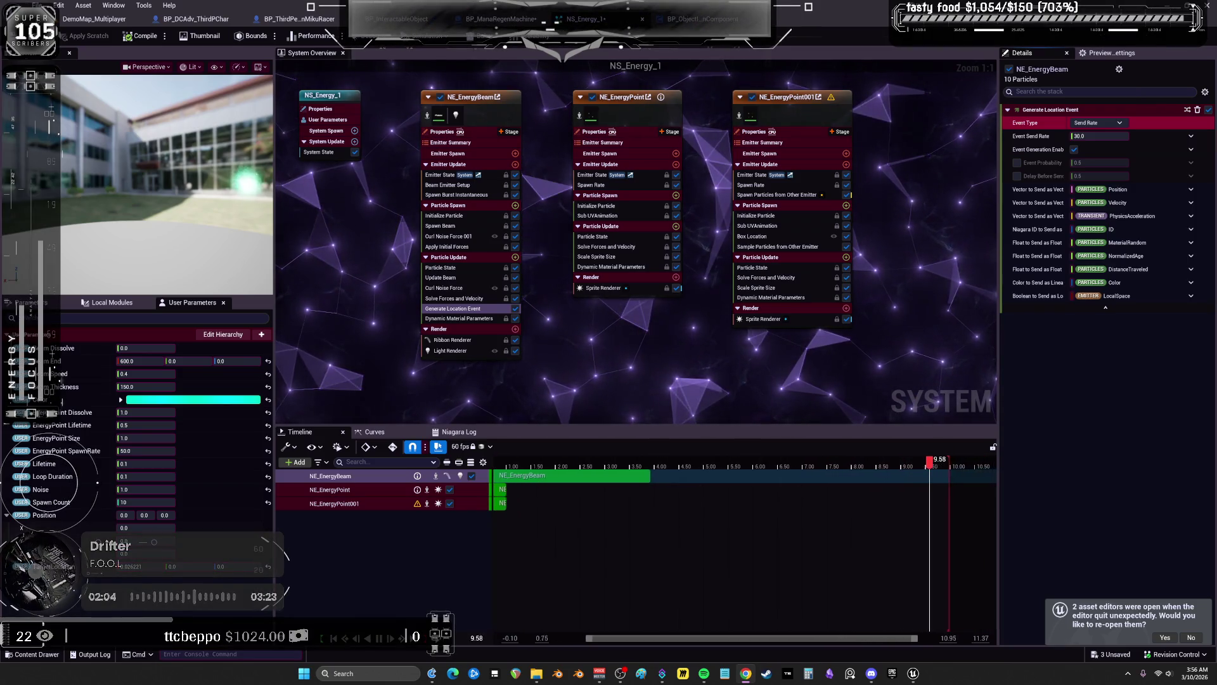
{"action": "left_click", "coordinate": [469, 310]}
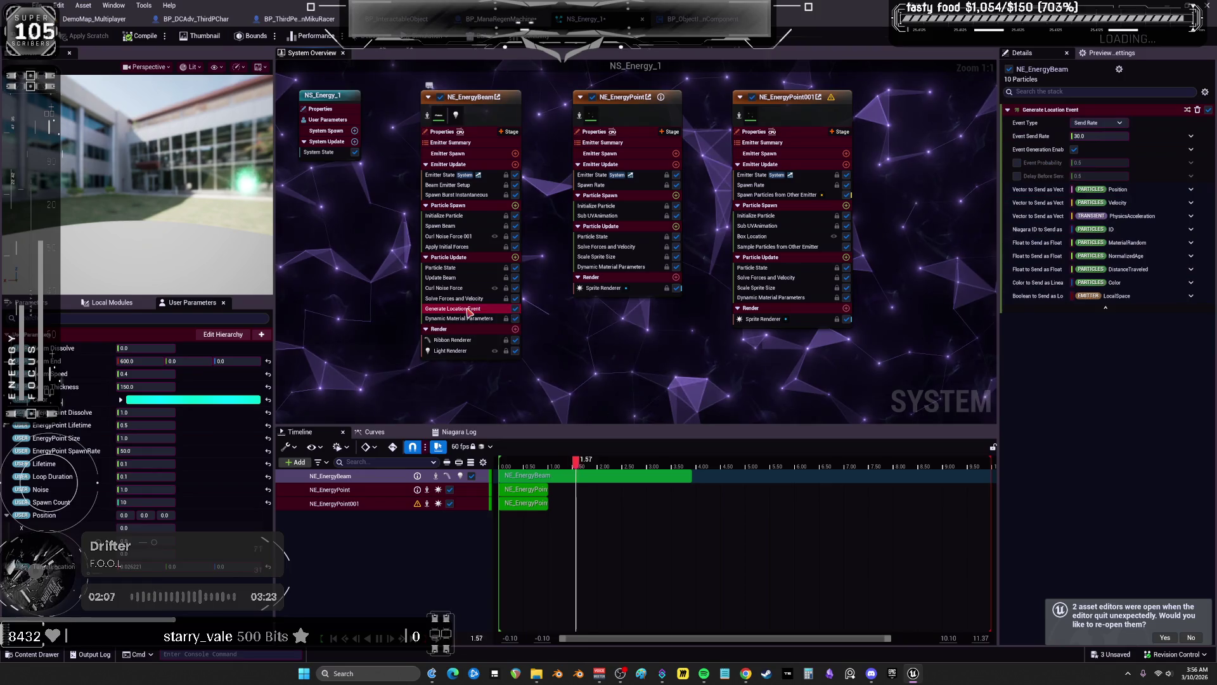
{"action": "key", "text": "Delete"}
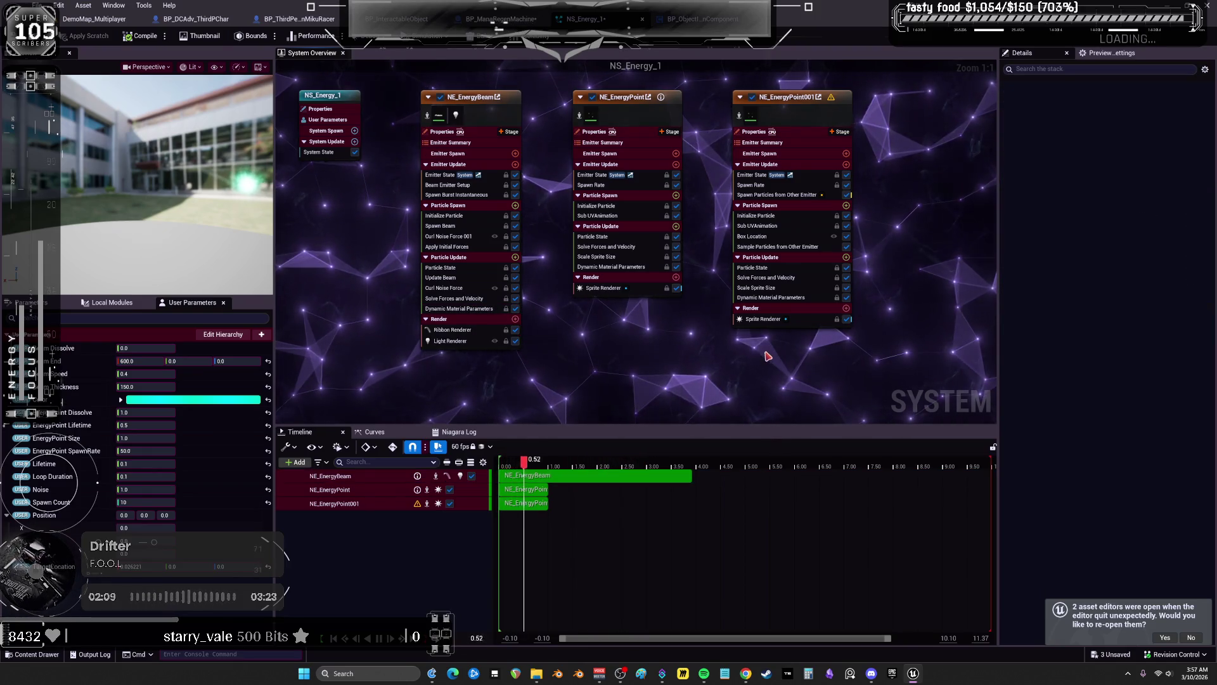
Delete Spawn Particles and Sample Particles from Other Emitter from NE_EnergyPoint001
{"action": "left_click", "coordinate": [777, 195]}
{"action": "key", "text": "Delete"}
{"action": "left_click", "coordinate": [777, 237]}
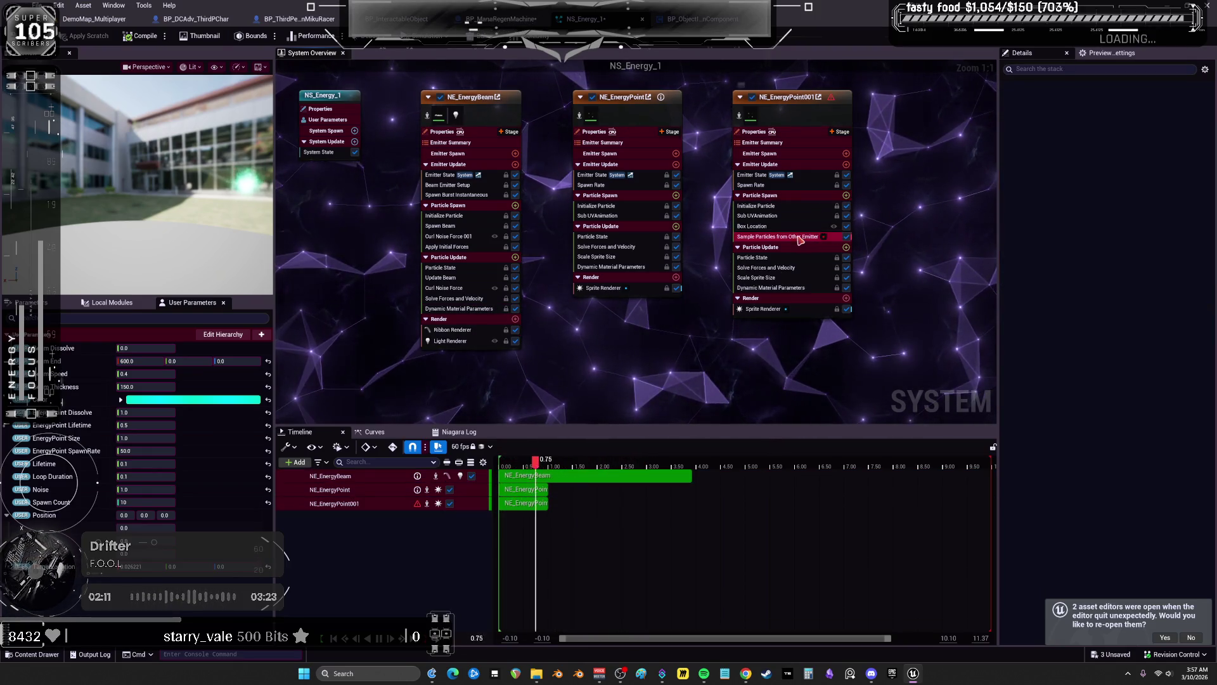
{"action": "key", "text": "Delete"}
Inspect NE_EnergyBeam's Update Beam, Initialize Particle and Beam Emitter Setup settings
{"action": "left_click", "coordinate": [640, 201]}
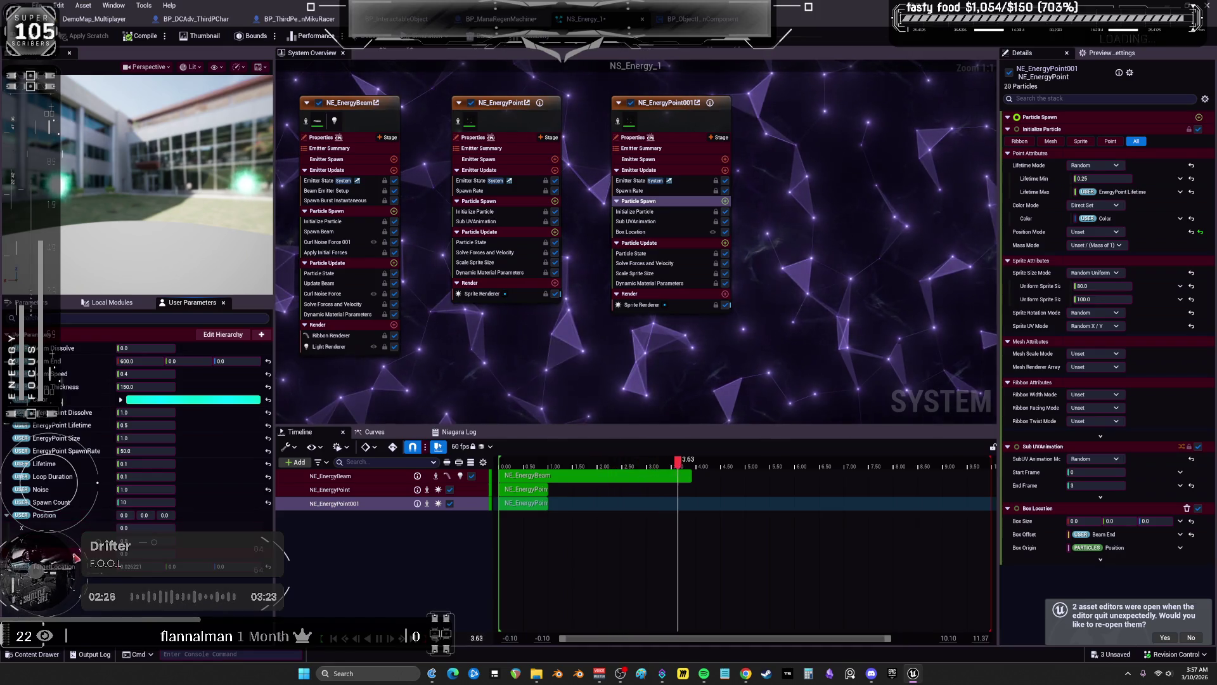
{"action": "left_click_drag", "start_coordinate": [365, 362], "coordinate": [437, 362]}
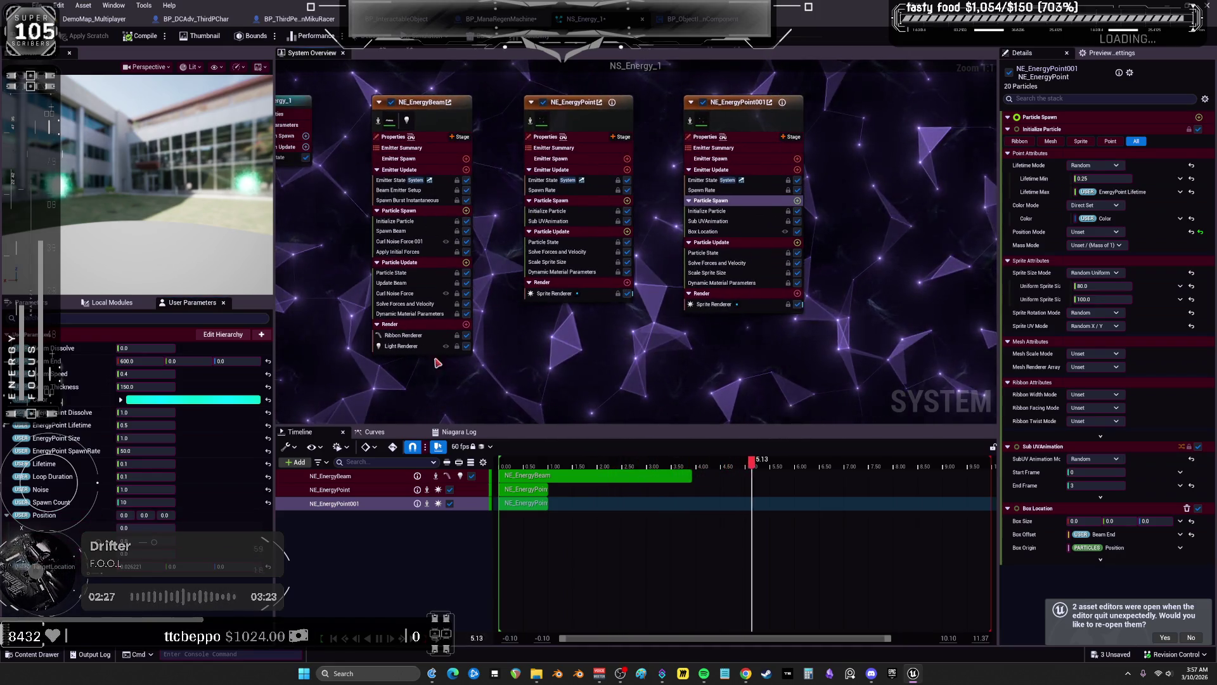
{"action": "left_click", "coordinate": [418, 284]}
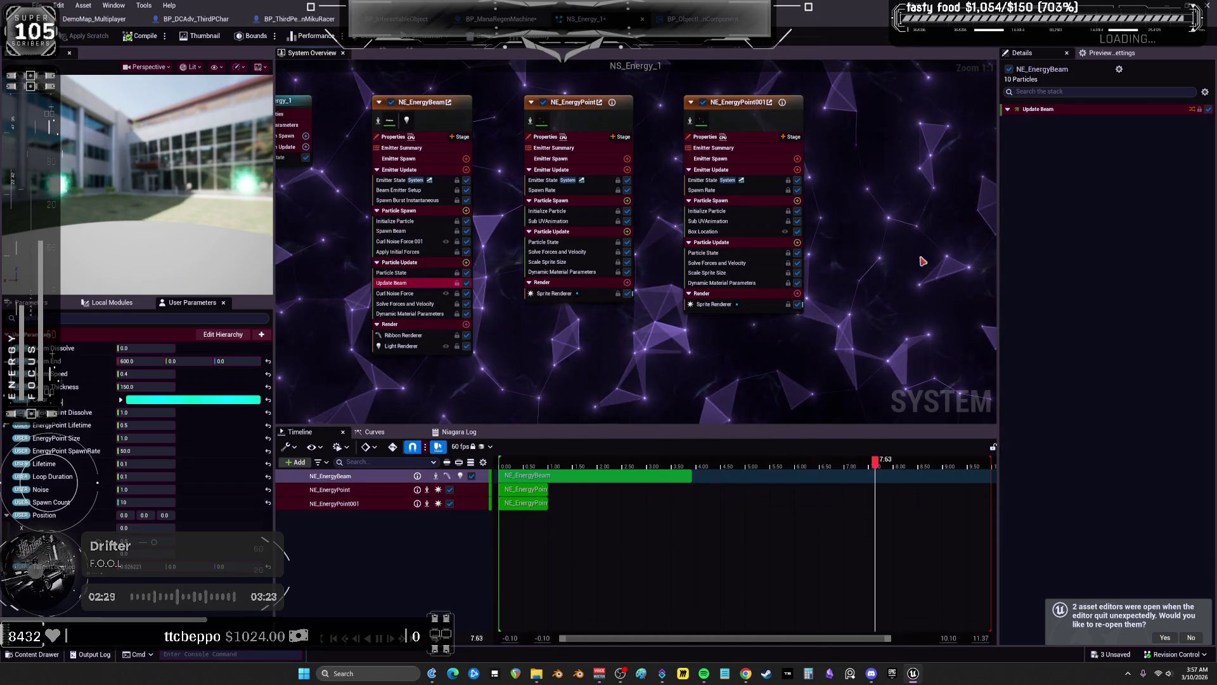
{"action": "left_click", "coordinate": [396, 221]}
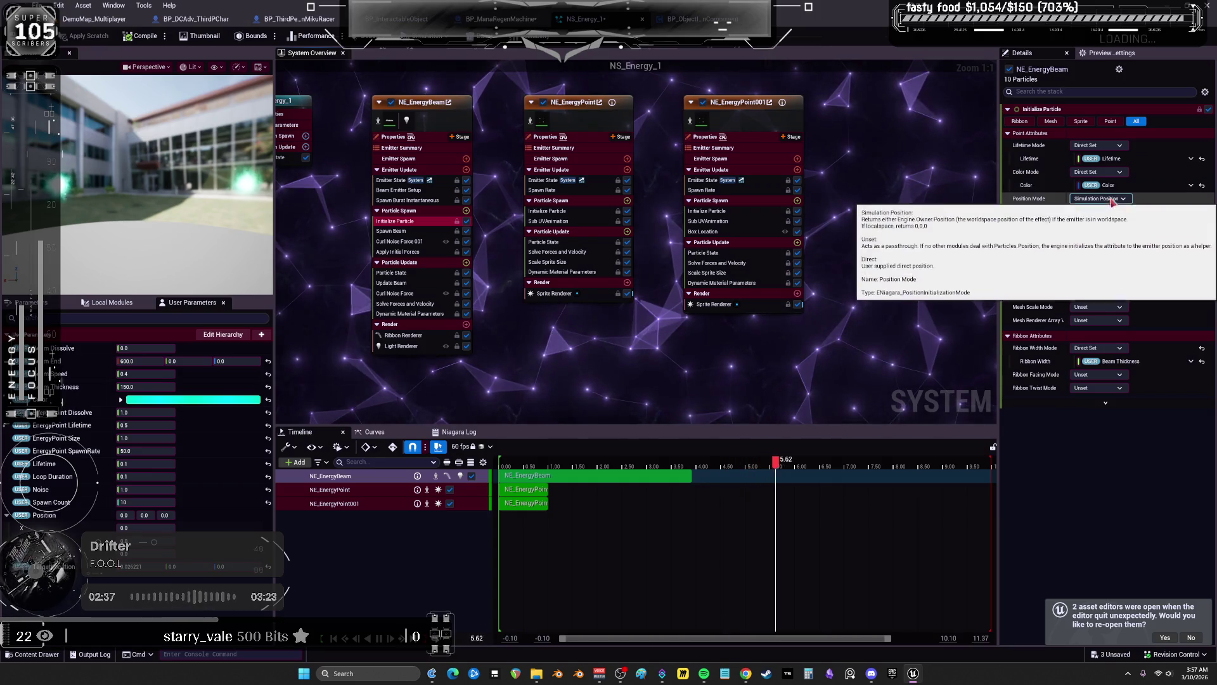
{"action": "left_click", "coordinate": [406, 190]}
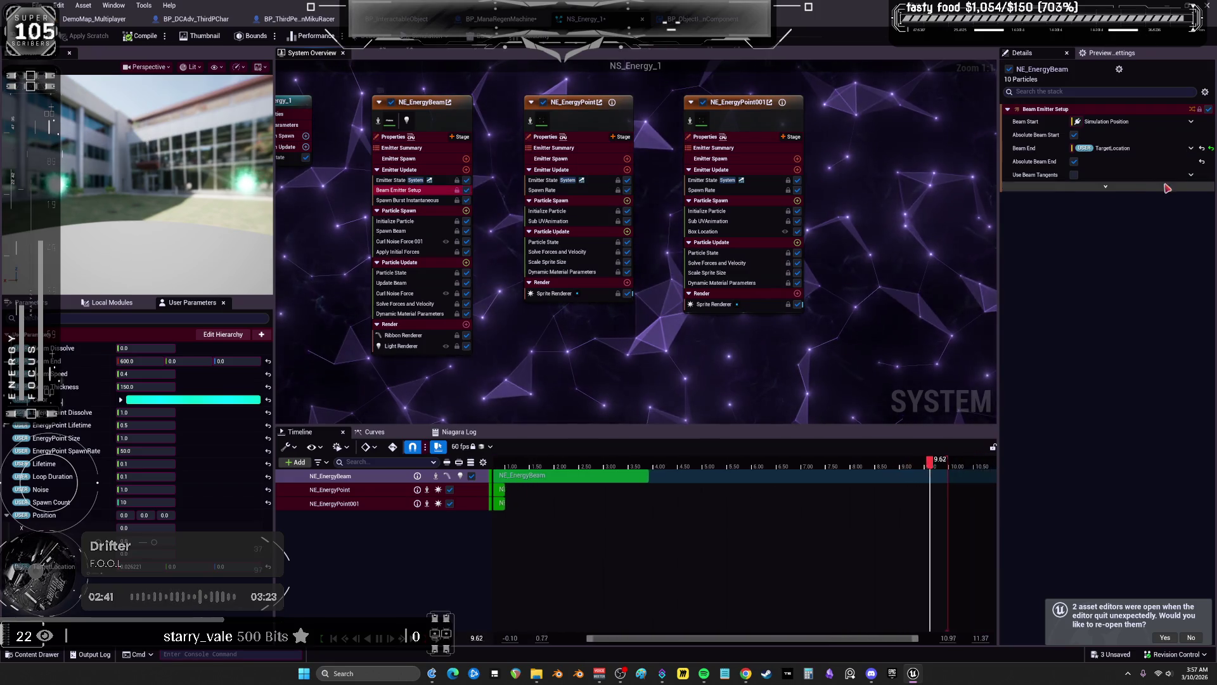
Check the user parameter options for Beam Emitter Setup's beam end source
{"action": "left_click", "coordinate": [1191, 148]}
{"action": "type", "text": "us"}
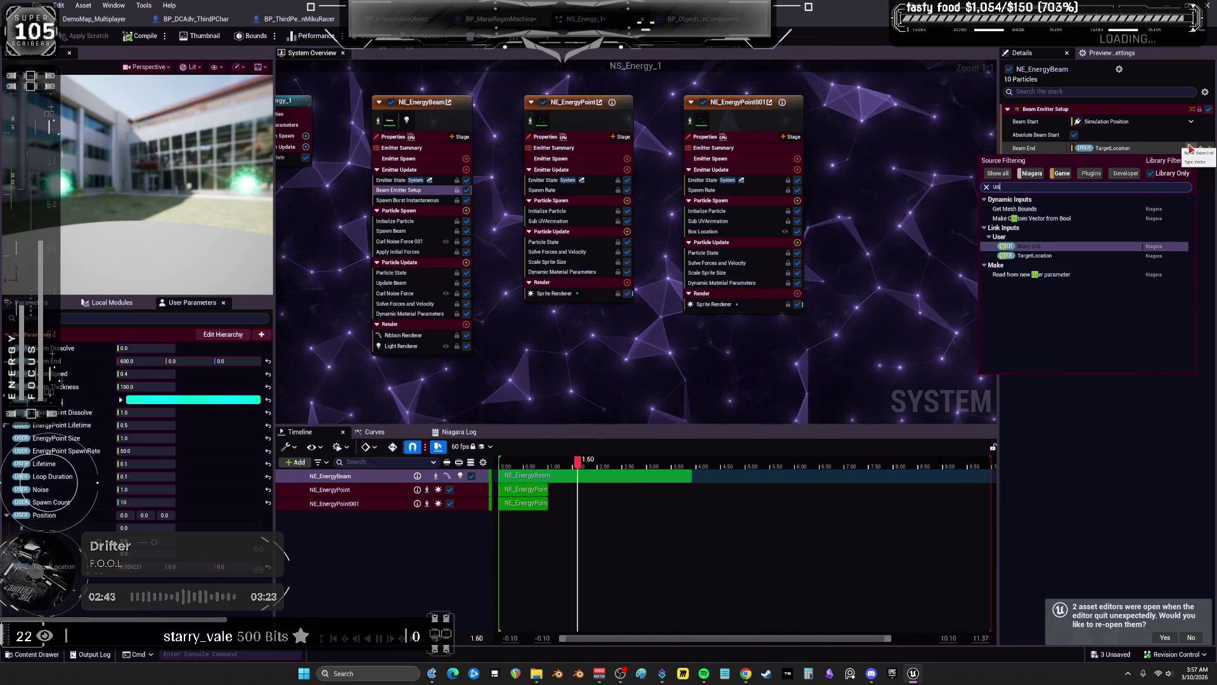
{"action": "type", "text": "er.po"}
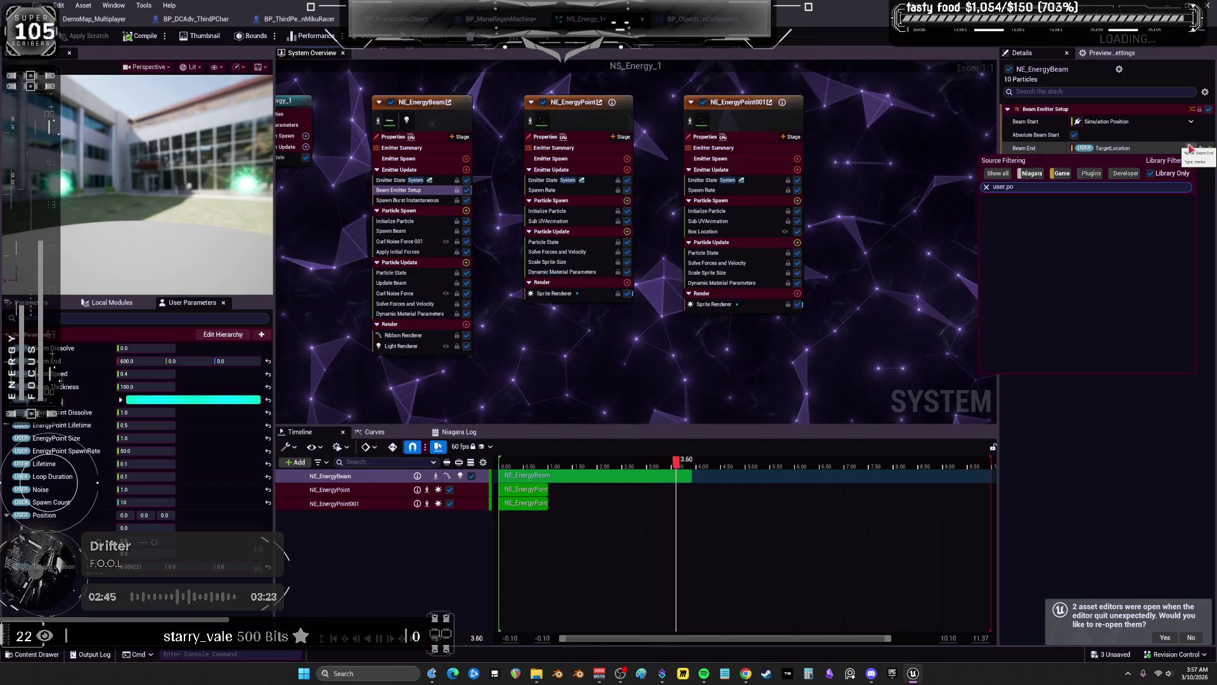
{"action": "key", "text": "BackSpace"}
{"action": "key", "text": "BackSpace"}
{"action": "key", "text": "BackSpace"}
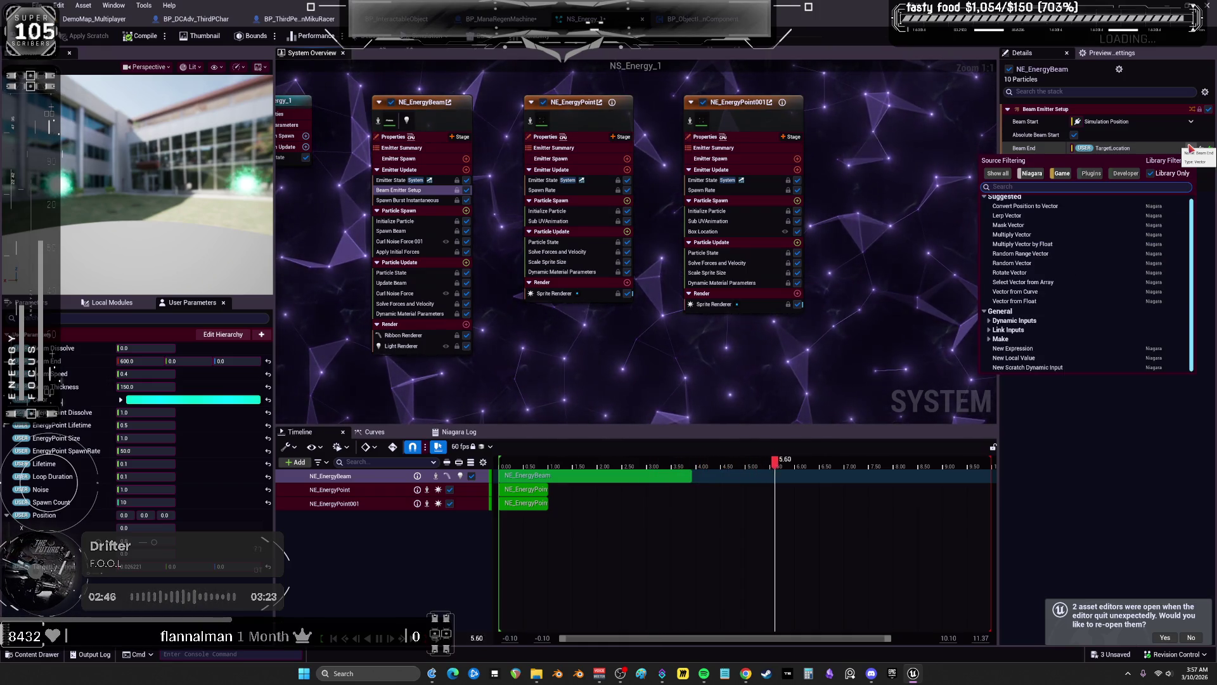
{"action": "key", "text": "Escape"}
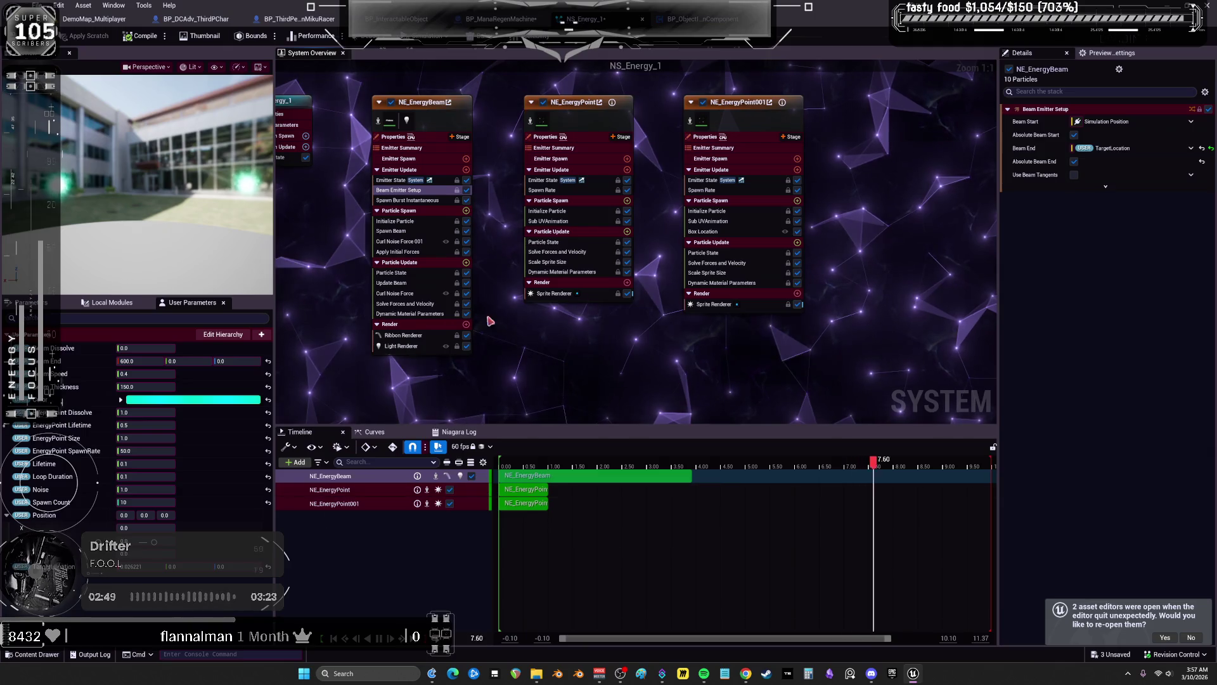
Create a new scratch pad module in NE_EnergyPoint001's Emitter Spawn
{"action": "right_click", "coordinate": [580, 248]}
{"action": "left_click", "coordinate": [575, 342]}
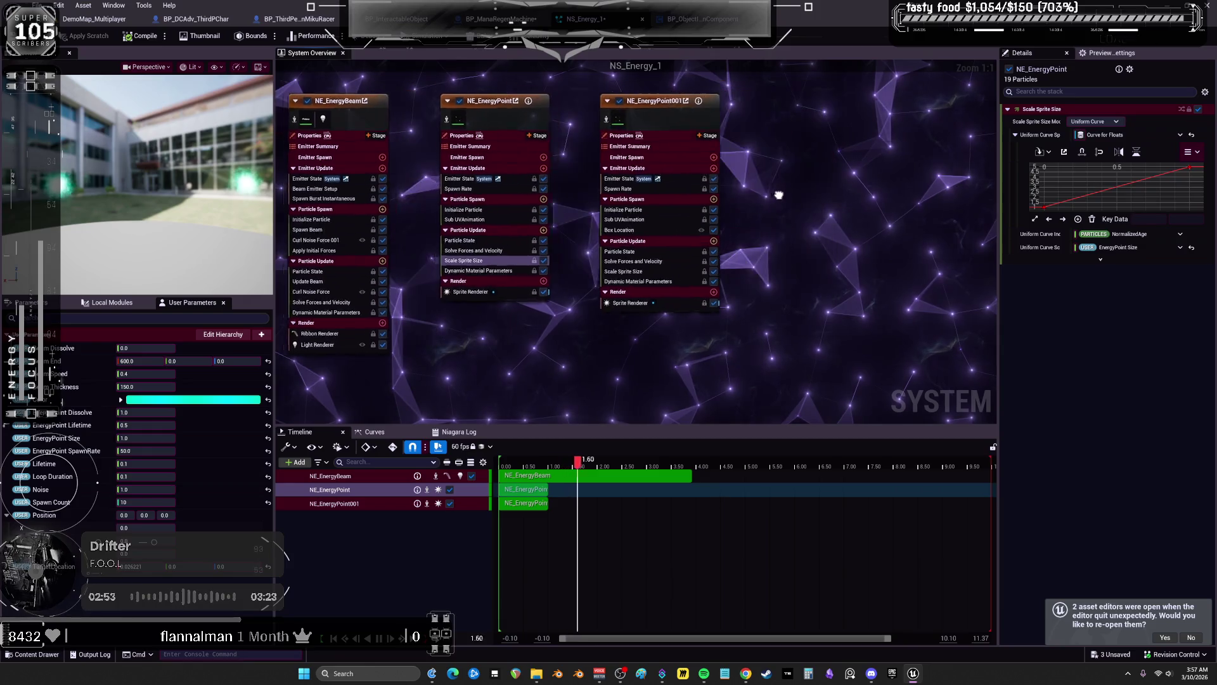
{"action": "left_click", "coordinate": [625, 180]}
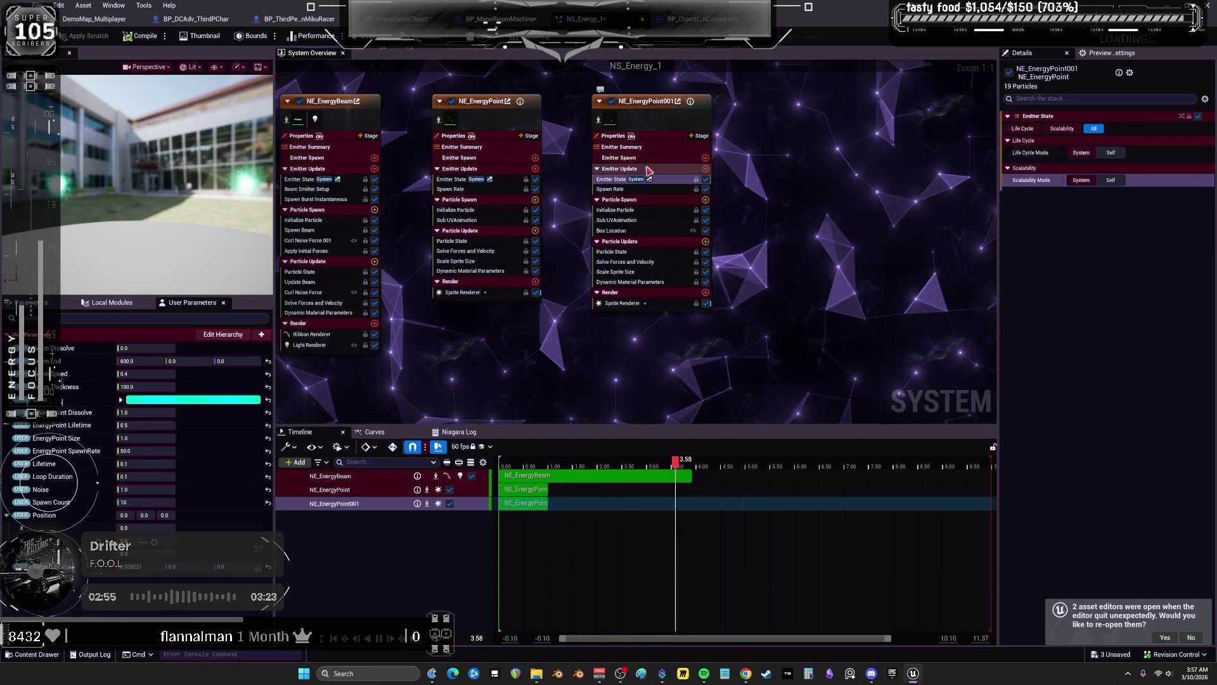
{"action": "left_click", "coordinate": [705, 158]}
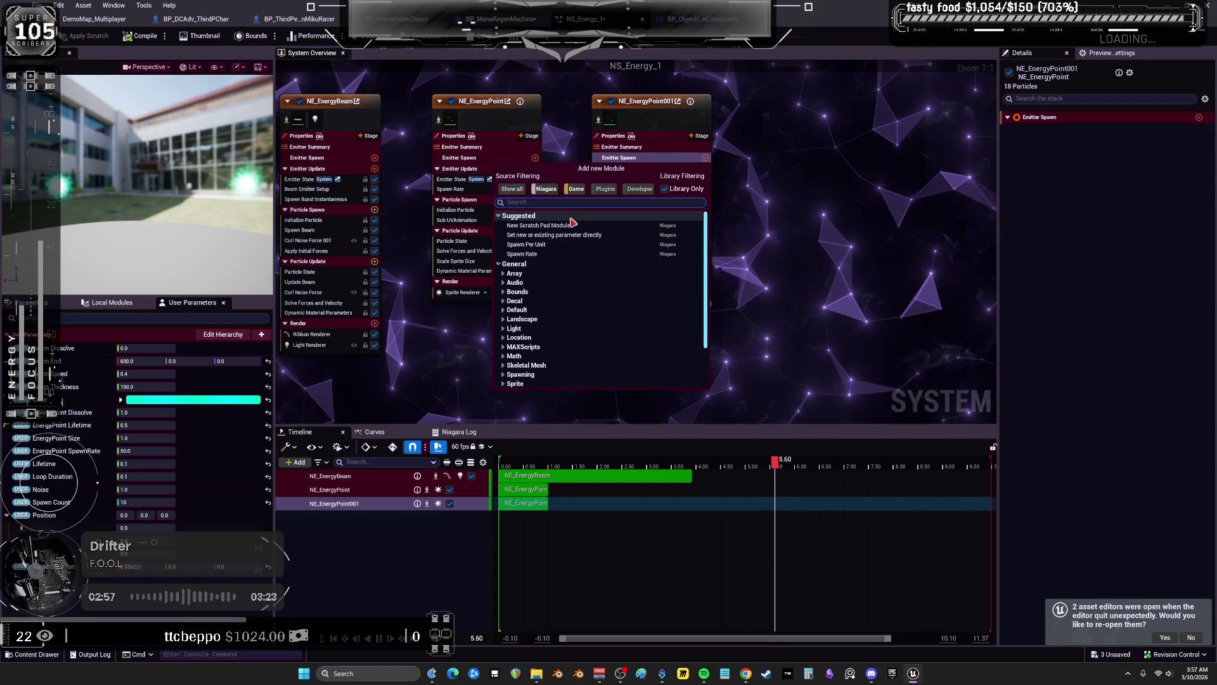
{"action": "left_click", "coordinate": [539, 226]}
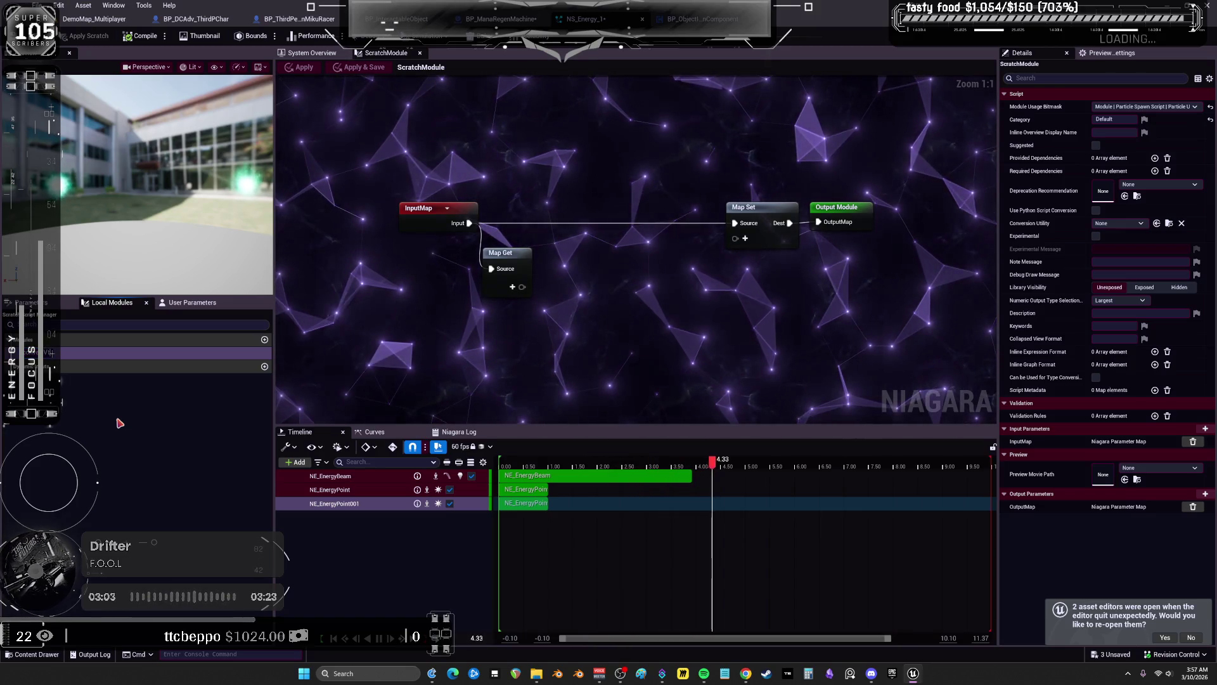
Name the scratch module convertVtoString and drag the TargetLocation user parameter into its graph
{"action": "type", "text": "ring"}
{"action": "key", "text": "Return"}
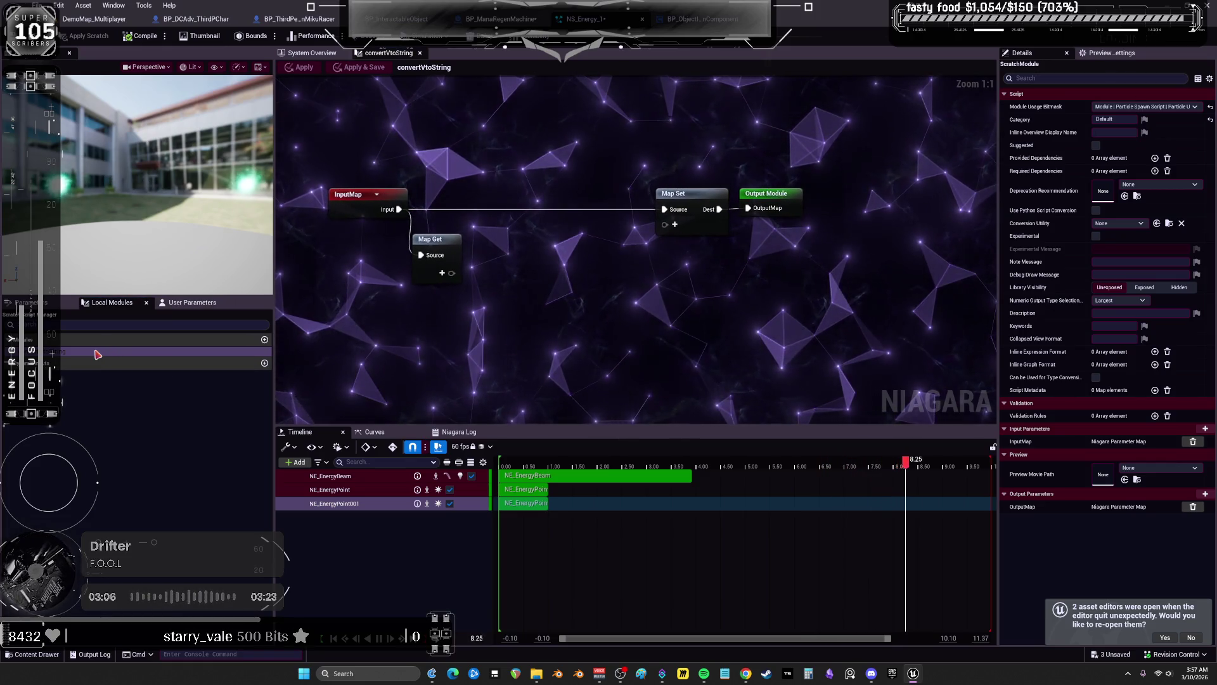
{"action": "mouse_move", "coordinate": [55, 511]}
{"action": "left_mouse_down"}
{"action": "mouse_move", "coordinate": [190, 412]}
{"action": "mouse_move", "coordinate": [408, 320]}
{"action": "left_mouse_up"}
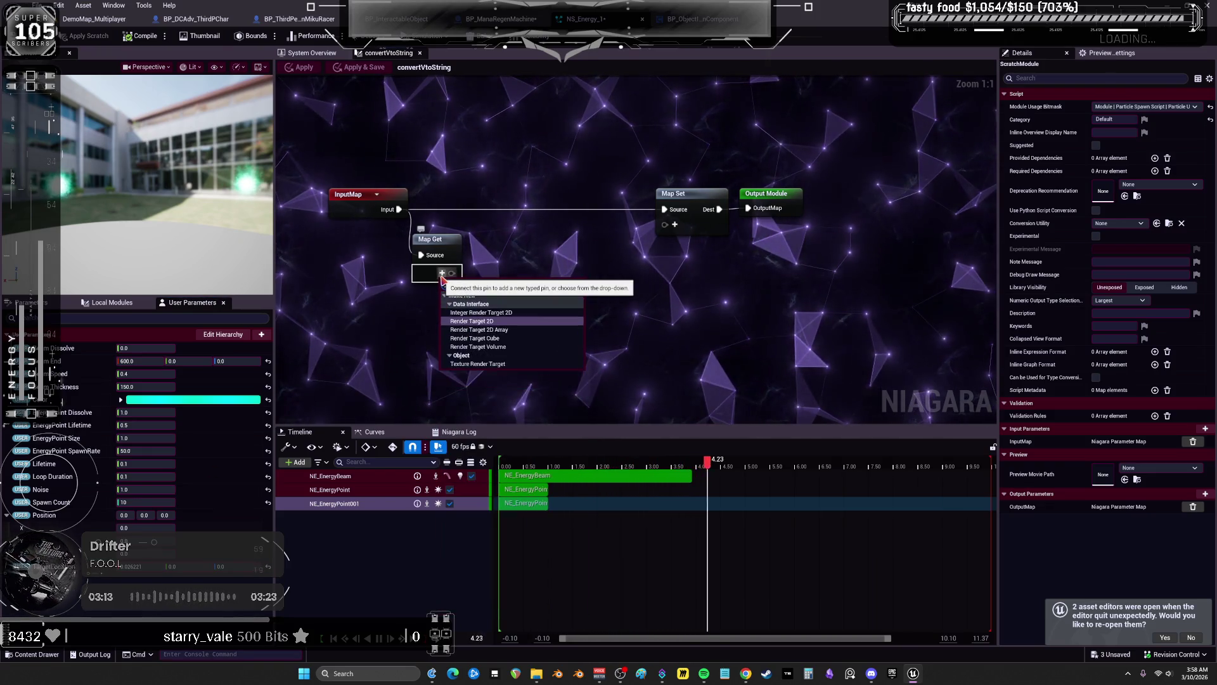
{"action": "left_click", "coordinate": [717, 281]}
{"action": "left_click", "coordinate": [442, 273]}
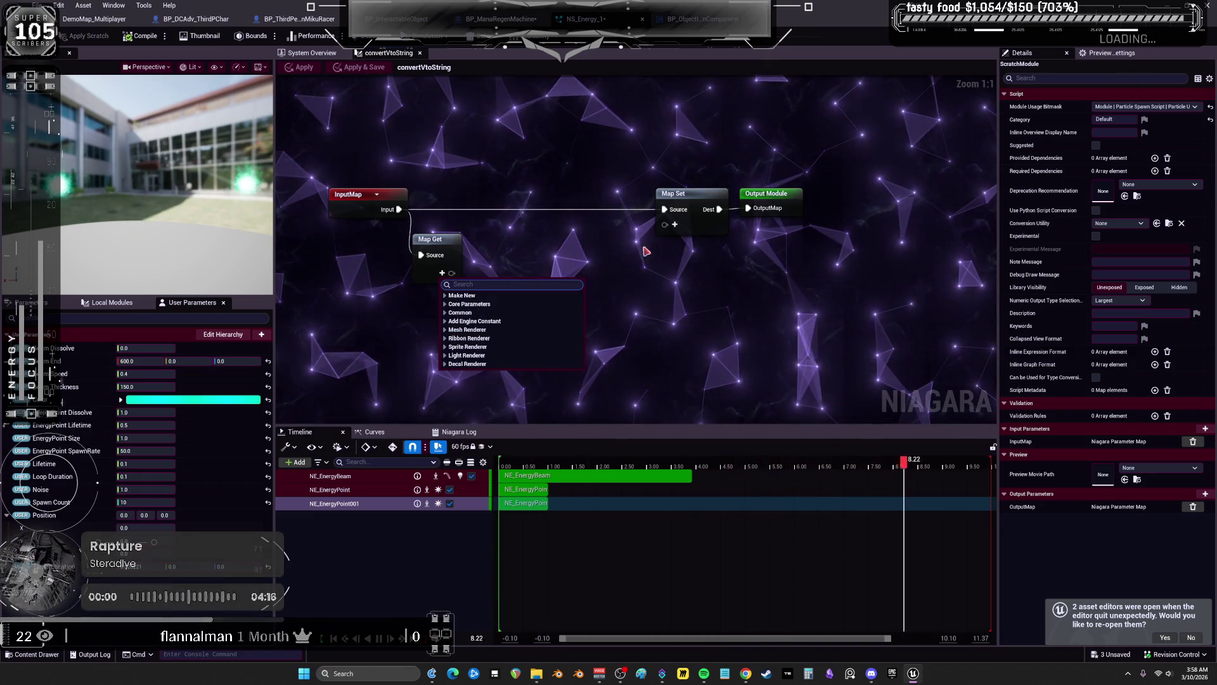
{"action": "left_click", "coordinate": [446, 296]}
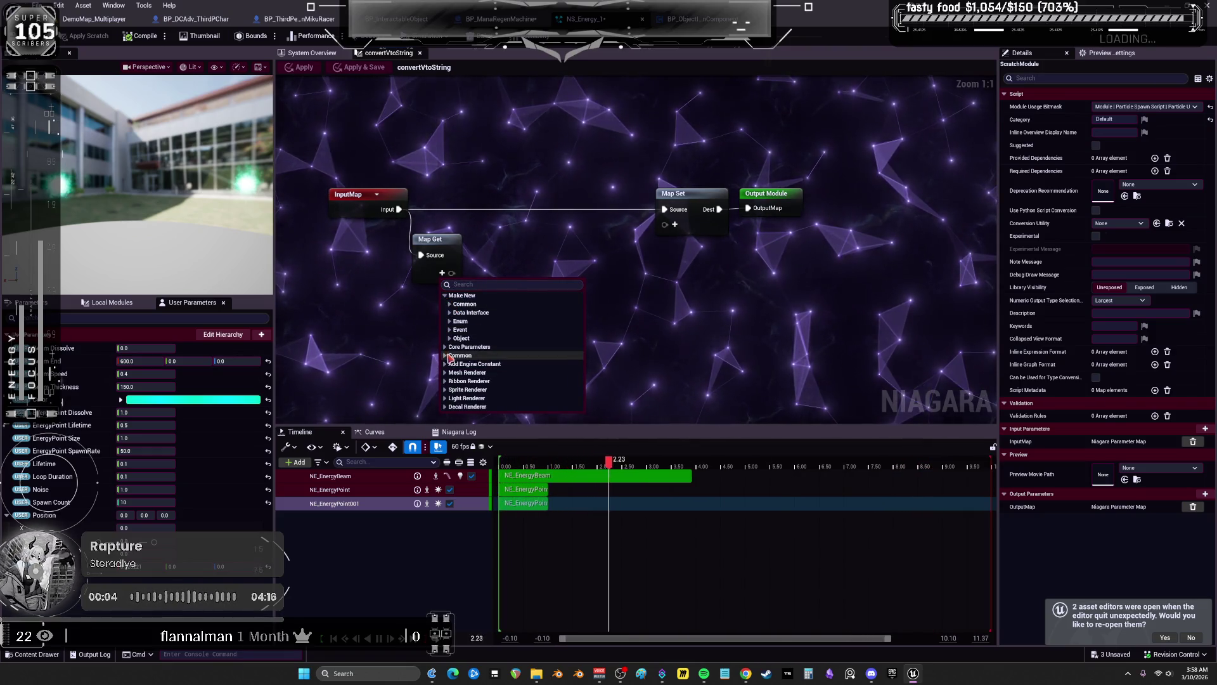
{"action": "mouse_move", "coordinate": [39, 528]}
{"action": "left_mouse_down"}
{"action": "mouse_move", "coordinate": [320, 381]}
{"action": "mouse_move", "coordinate": [391, 360]}
{"action": "left_mouse_up"}
{"action": "left_click_drag", "start_coordinate": [450, 319], "coordinate": [451, 321]}
Check the user parameter options, pan the graph, and open the Map Set parameter list
{"action": "right_click", "coordinate": [80, 574]}
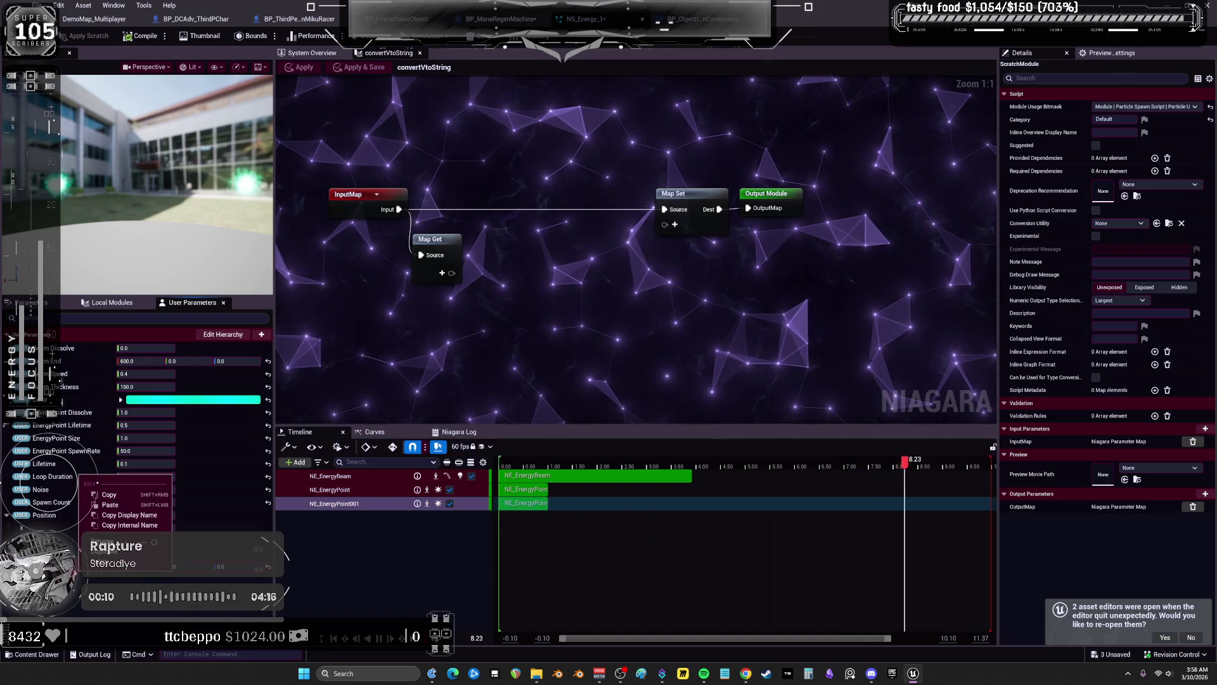
{"action": "left_click", "coordinate": [542, 303]}
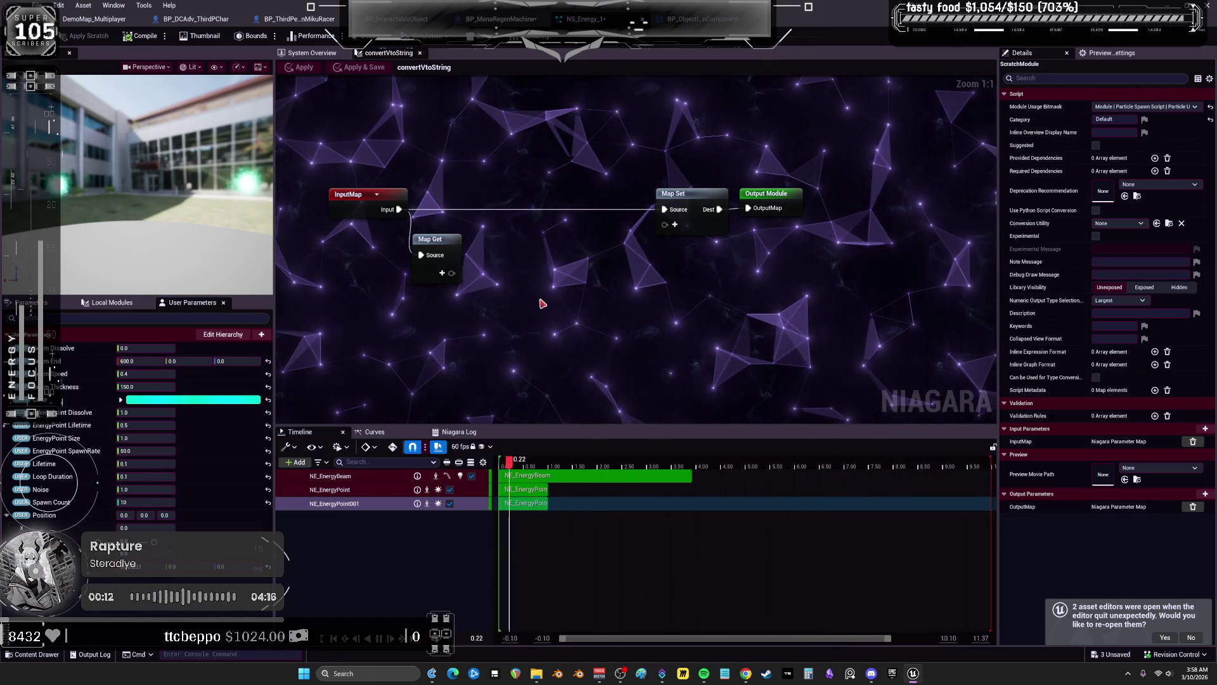
{"action": "left_click_drag", "start_coordinate": [542, 304], "coordinate": [466, 310]}
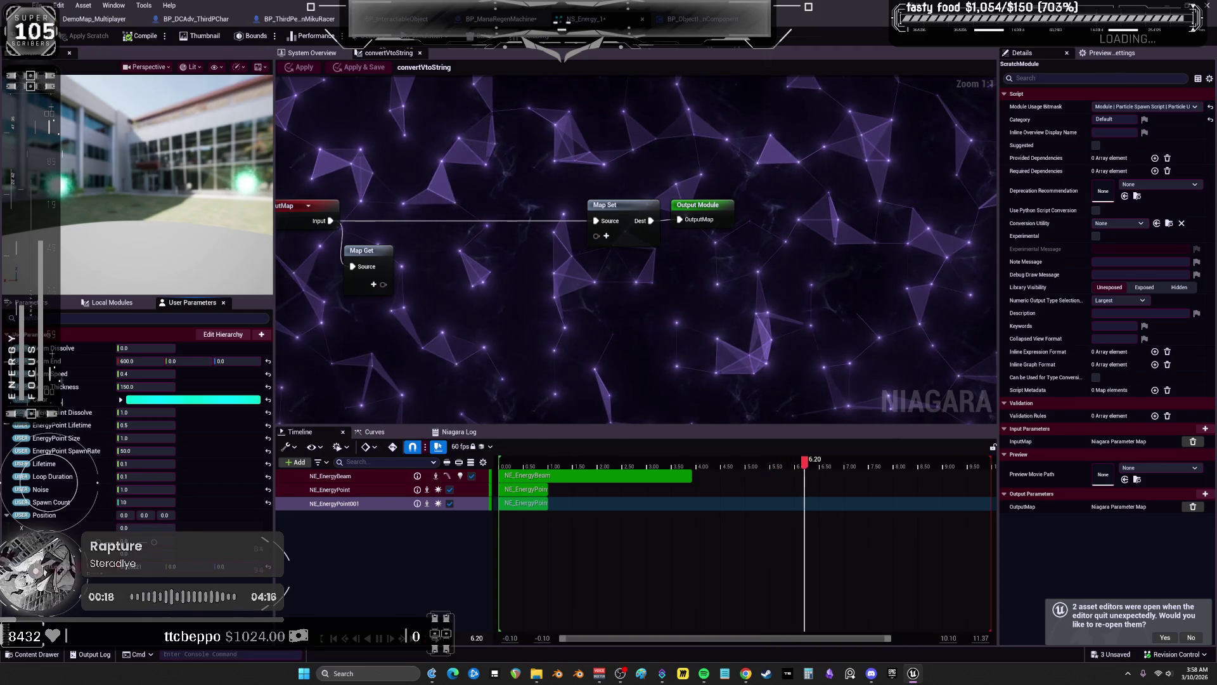
{"action": "left_click", "coordinate": [146, 464]}
{"action": "left_click", "coordinate": [473, 286]}
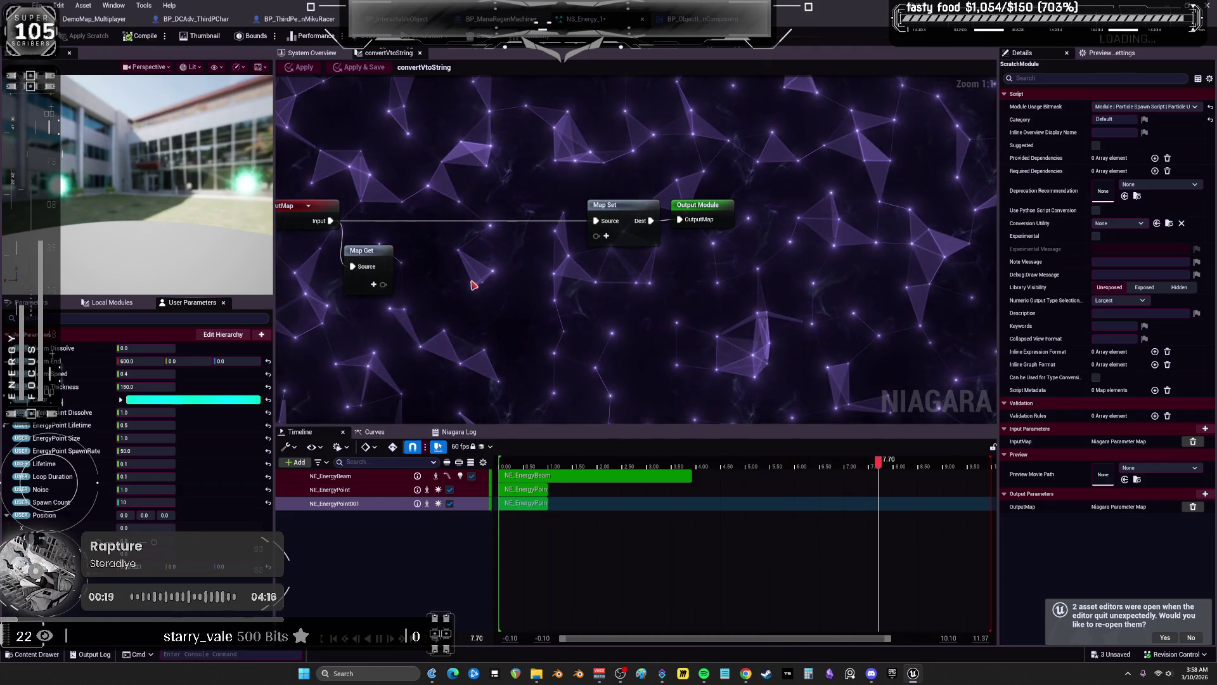
{"action": "left_click", "coordinate": [606, 236]}
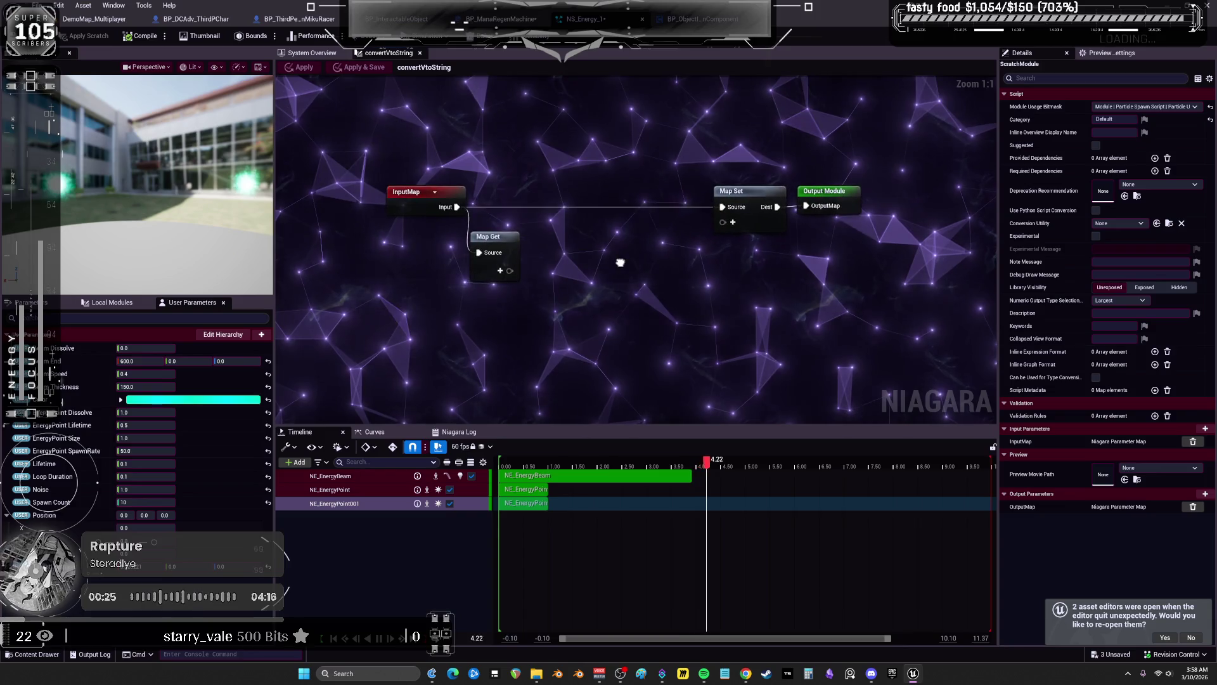
Reposition Convert Vto String in the stack and reopen its graph's Map Get parameters
{"action": "left_click", "coordinate": [312, 53]}
{"action": "left_click_drag", "start_coordinate": [634, 173], "coordinate": [634, 220]}
{"action": "double_click", "coordinate": [630, 224]}
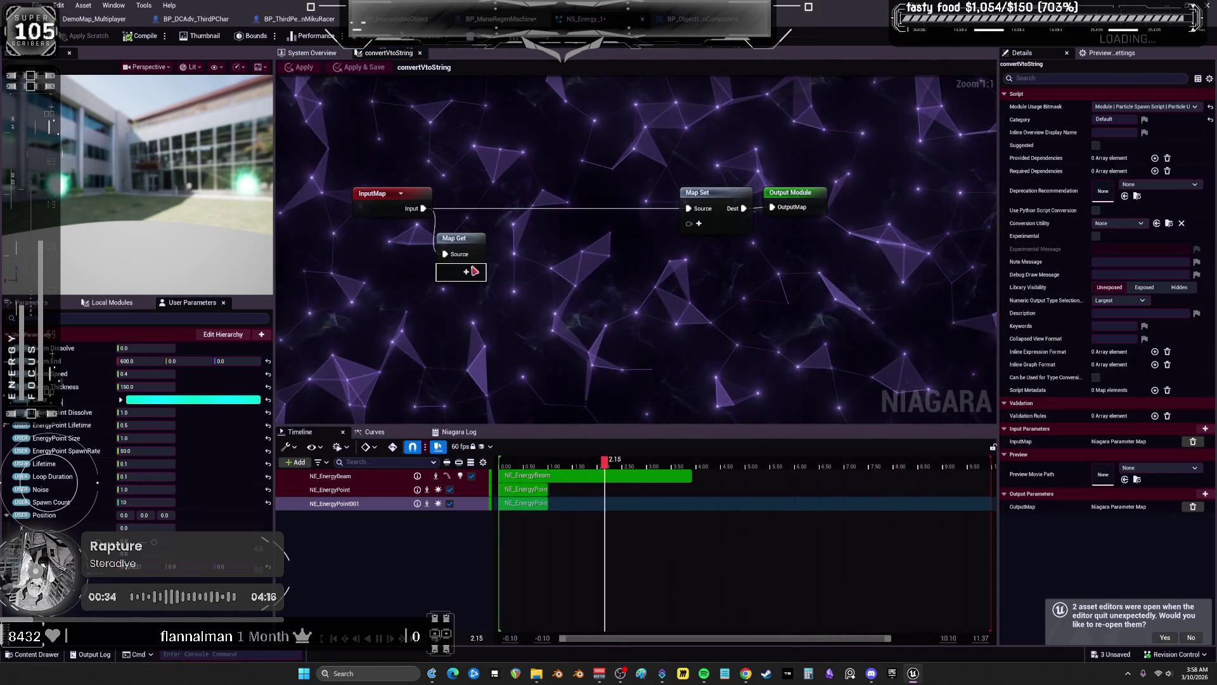
{"action": "left_click", "coordinate": [466, 272]}
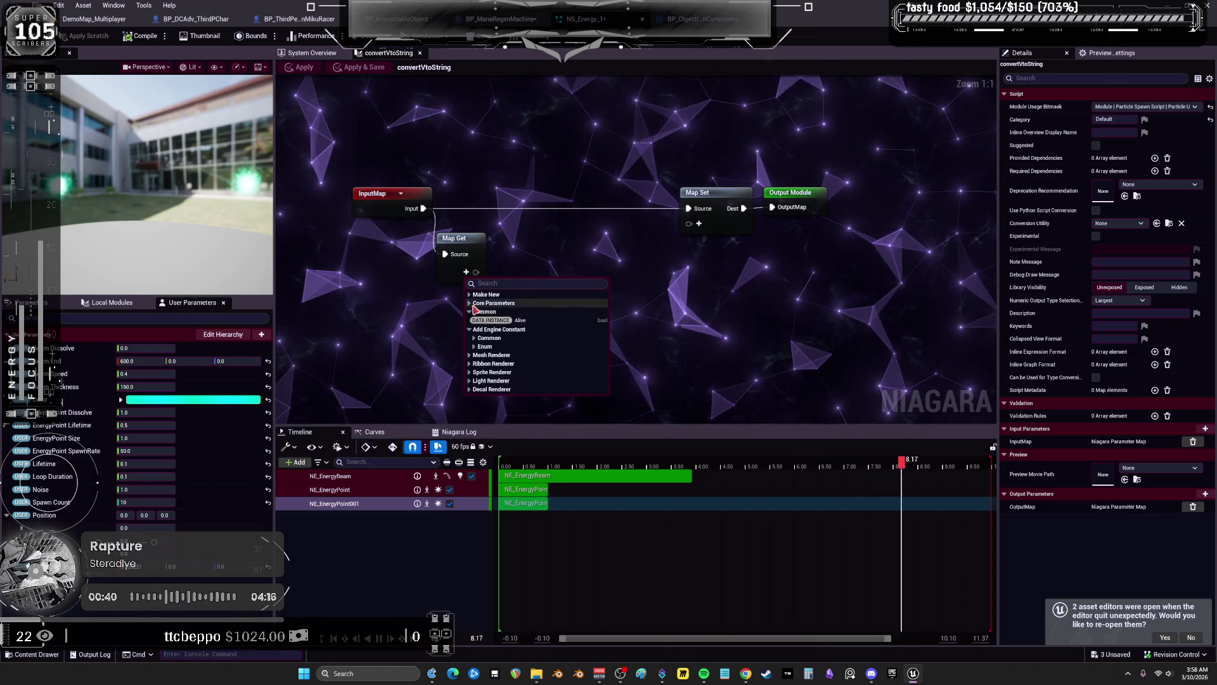
Add a new dynamic input scratch script typed 'vector' in Local Modules
{"action": "left_click", "coordinate": [472, 303]}
{"action": "left_click", "coordinate": [472, 295]}
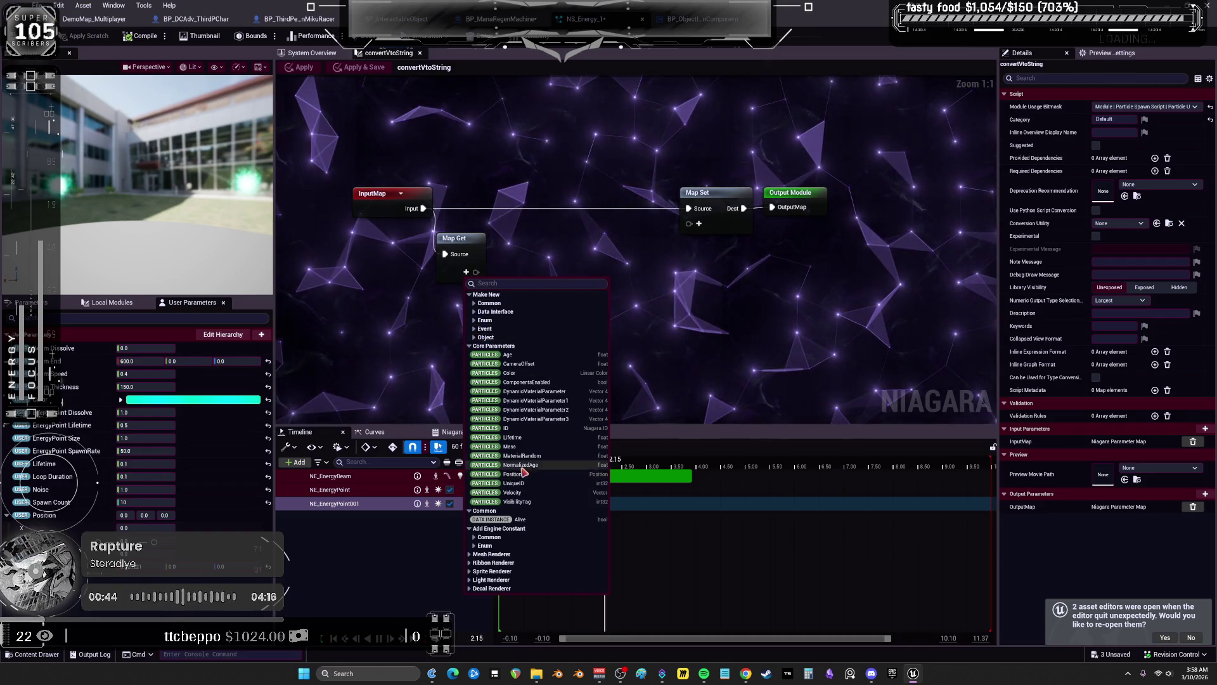
{"action": "key", "text": "Escape"}
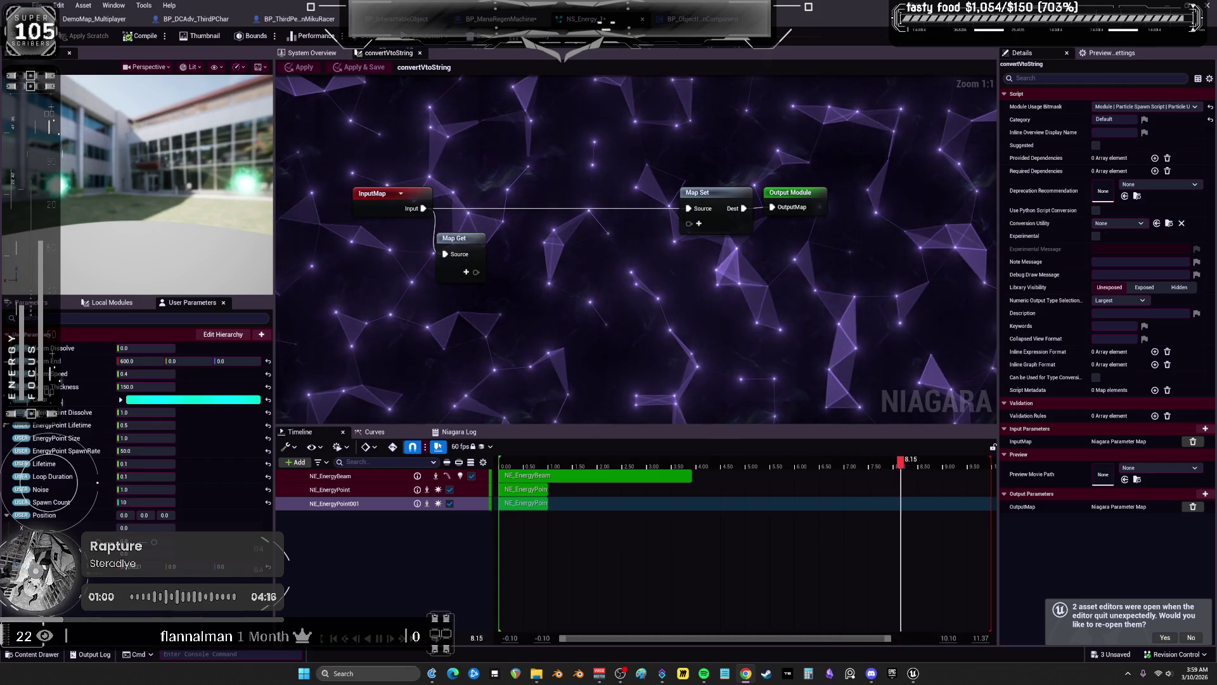
{"action": "left_click", "coordinate": [112, 305]}
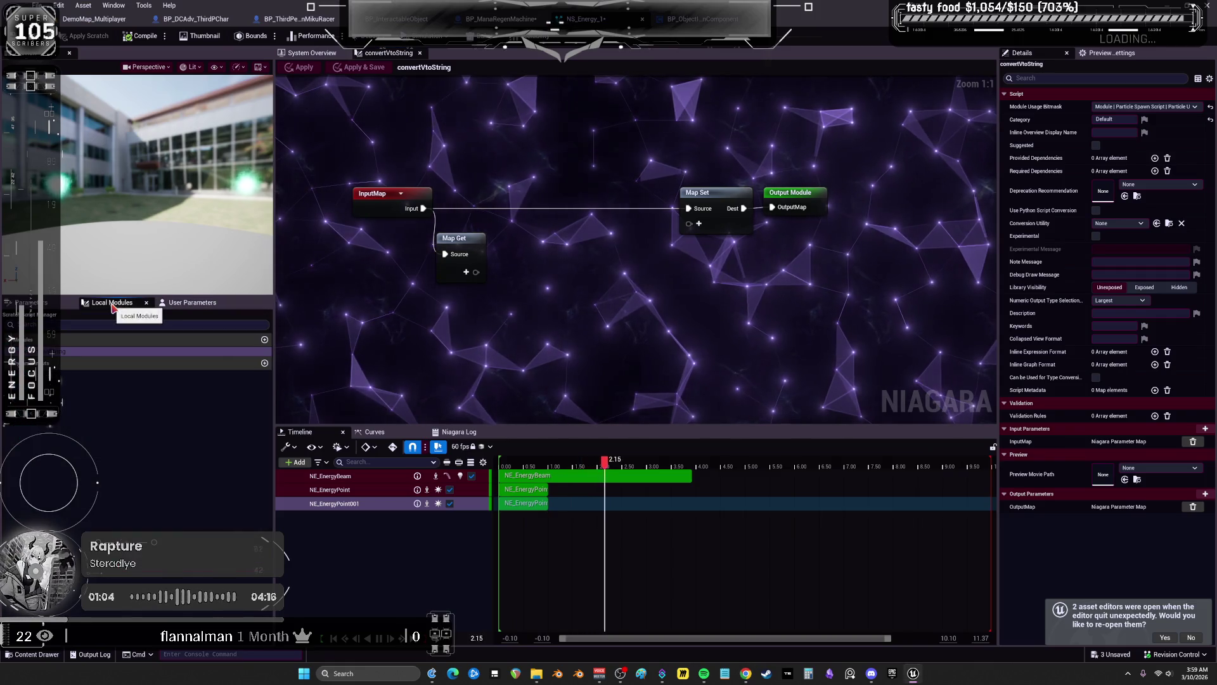
{"action": "left_click", "coordinate": [264, 363]}
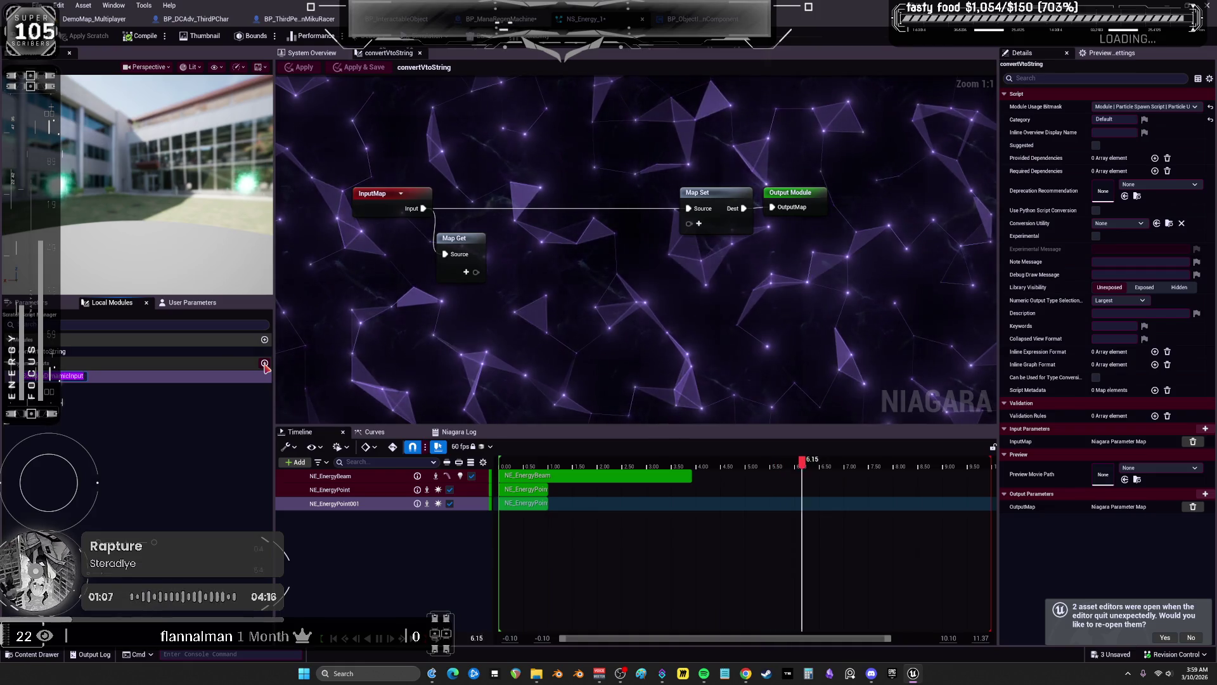
{"action": "key", "text": "BackSpace"}
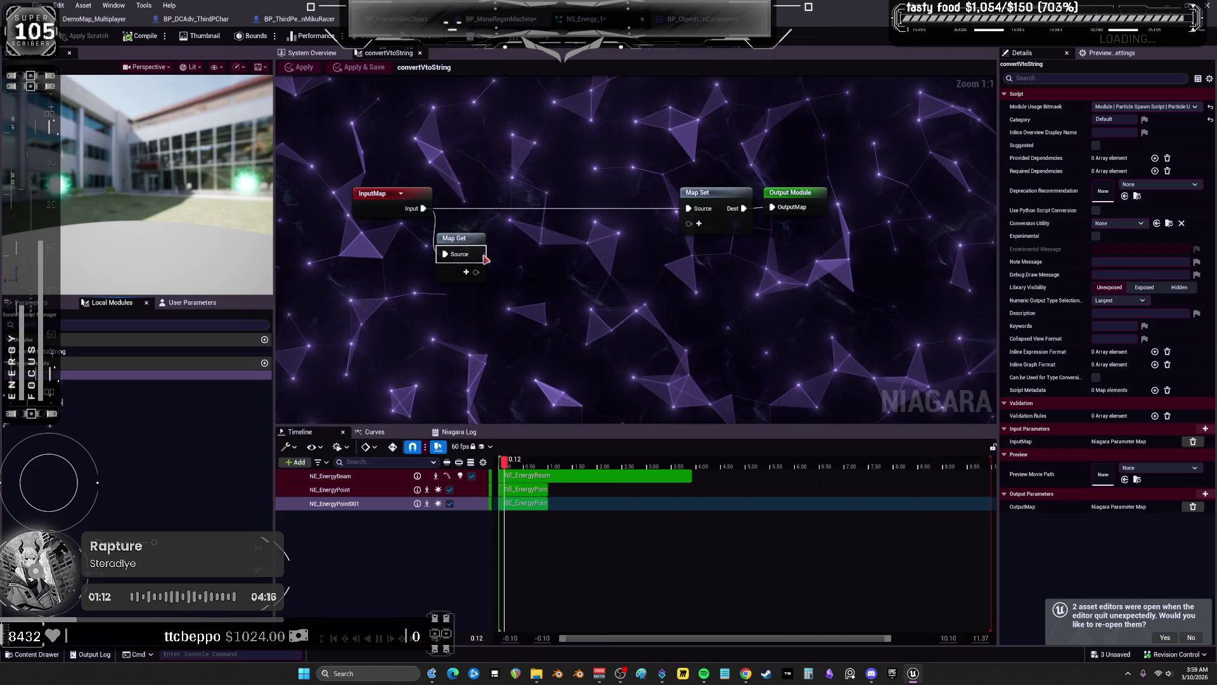
{"action": "type", "text": "vector"}
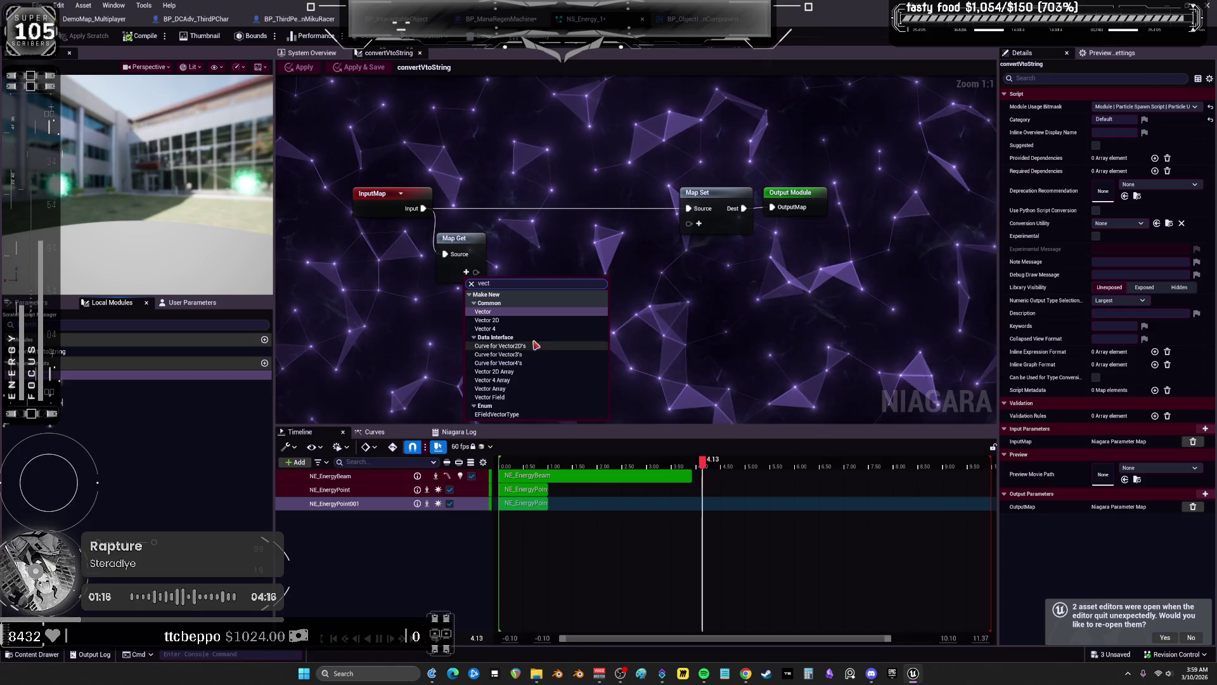
{"action": "left_click", "coordinate": [381, 198]}
Add a vector pin named 'vector input' to Map Get, then return to System Overview
{"action": "left_click", "coordinate": [138, 37]}
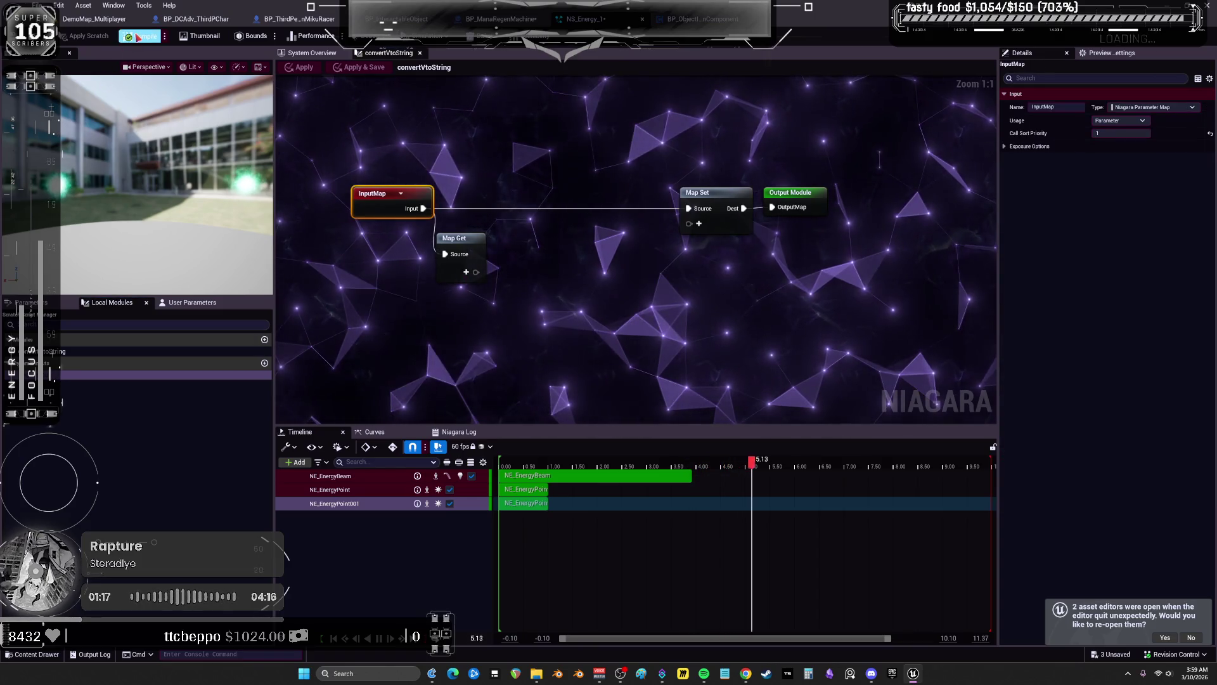
{"action": "left_click", "coordinate": [453, 271]}
{"action": "type", "text": "vector input"}
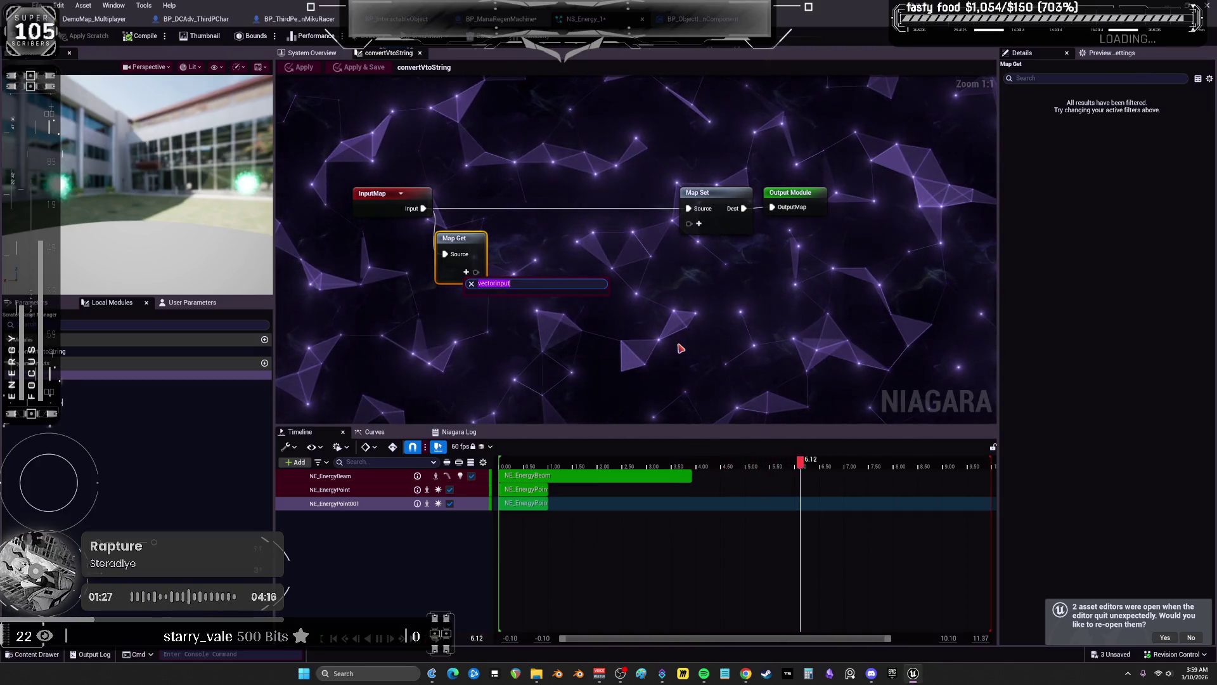
{"action": "left_click", "coordinate": [668, 369]}
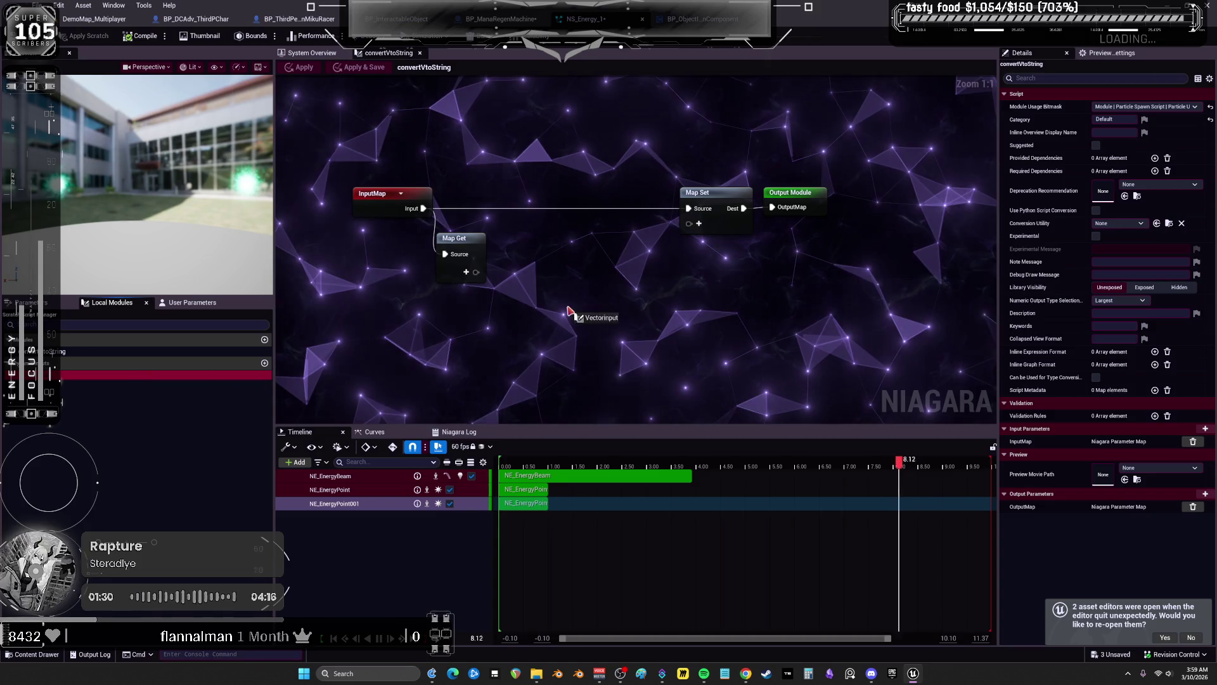
{"action": "right_click", "coordinate": [154, 377]}
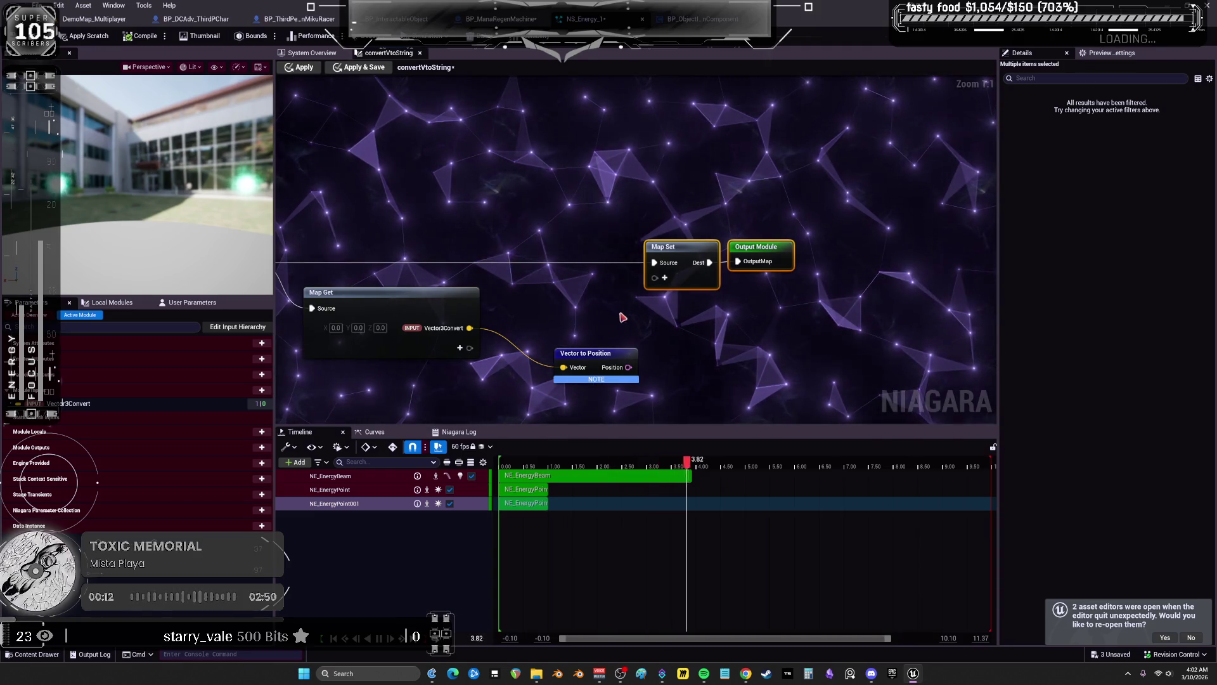
{"action": "left_click", "coordinate": [320, 54]}
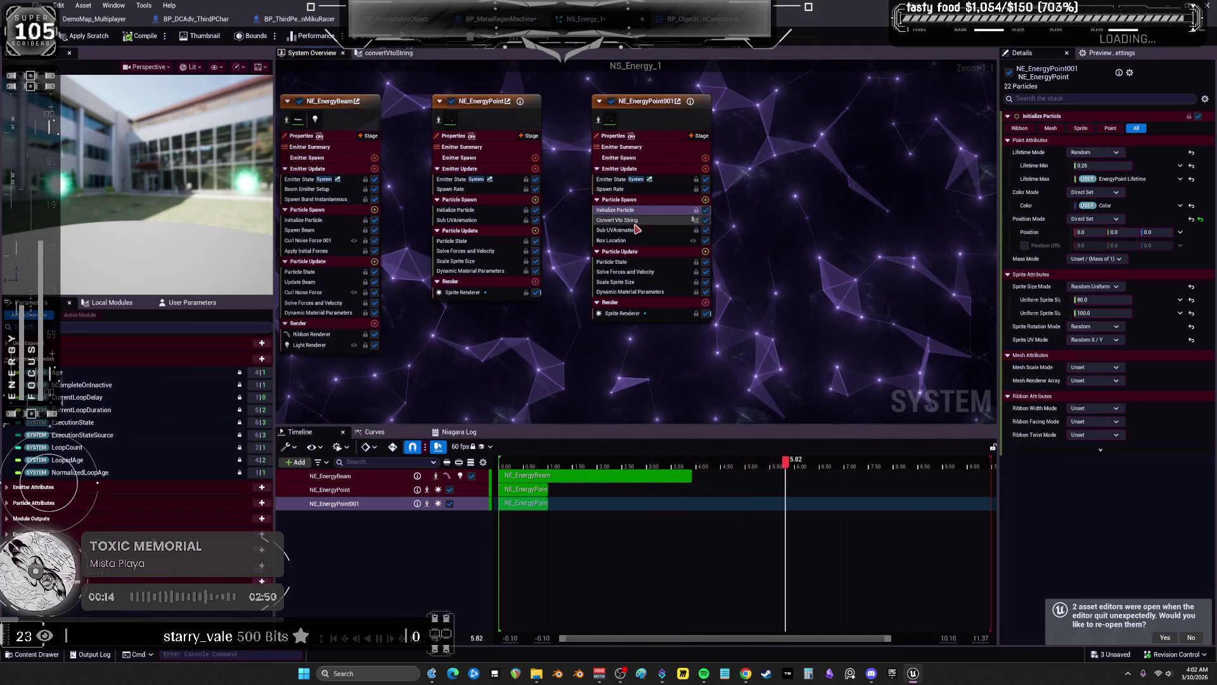
Delete Convert Vto String and inspect NE_EnergyBeam's Solve Forces and Dynamic Material Parameters
{"action": "key", "text": "Delete"}
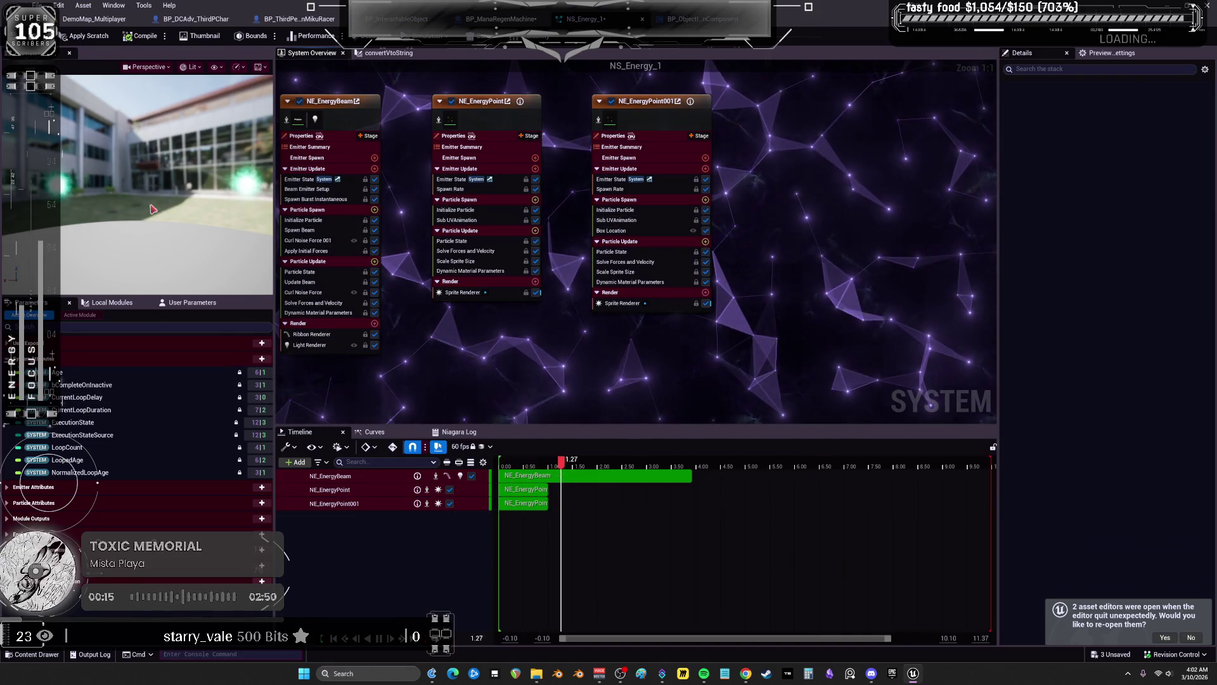
{"action": "left_click", "coordinate": [632, 210]}
{"action": "left_click_drag", "start_coordinate": [450, 328], "coordinate": [538, 326]}
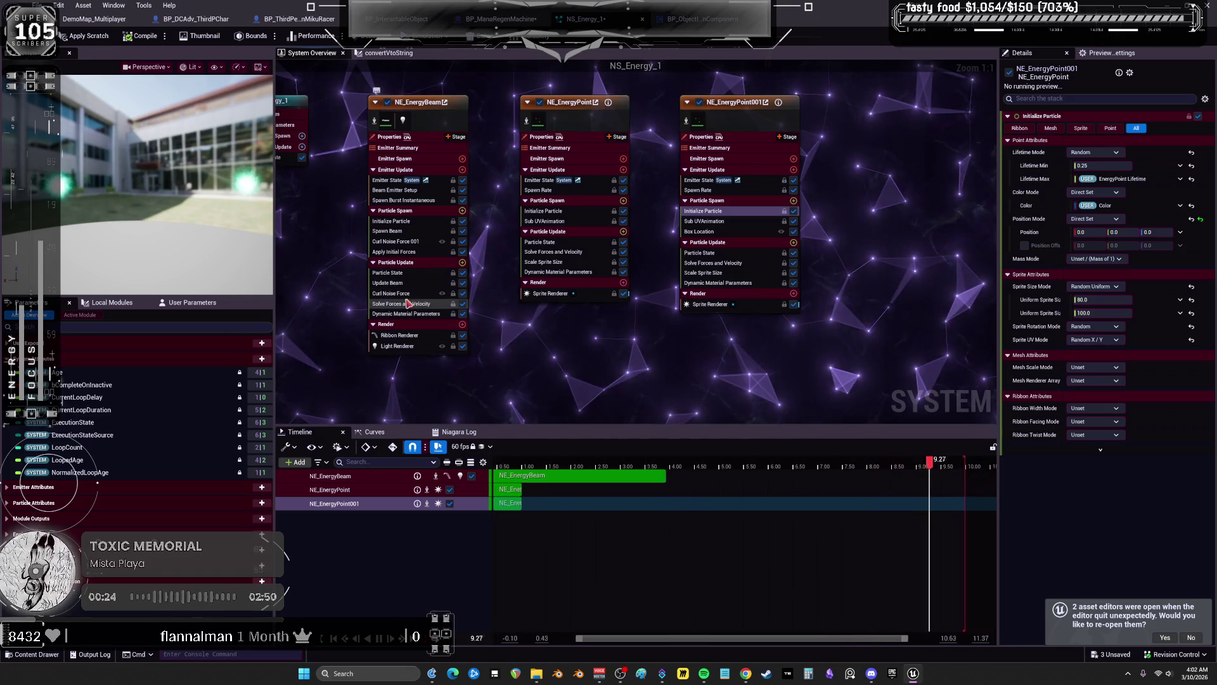
{"action": "left_click", "coordinate": [419, 262]}
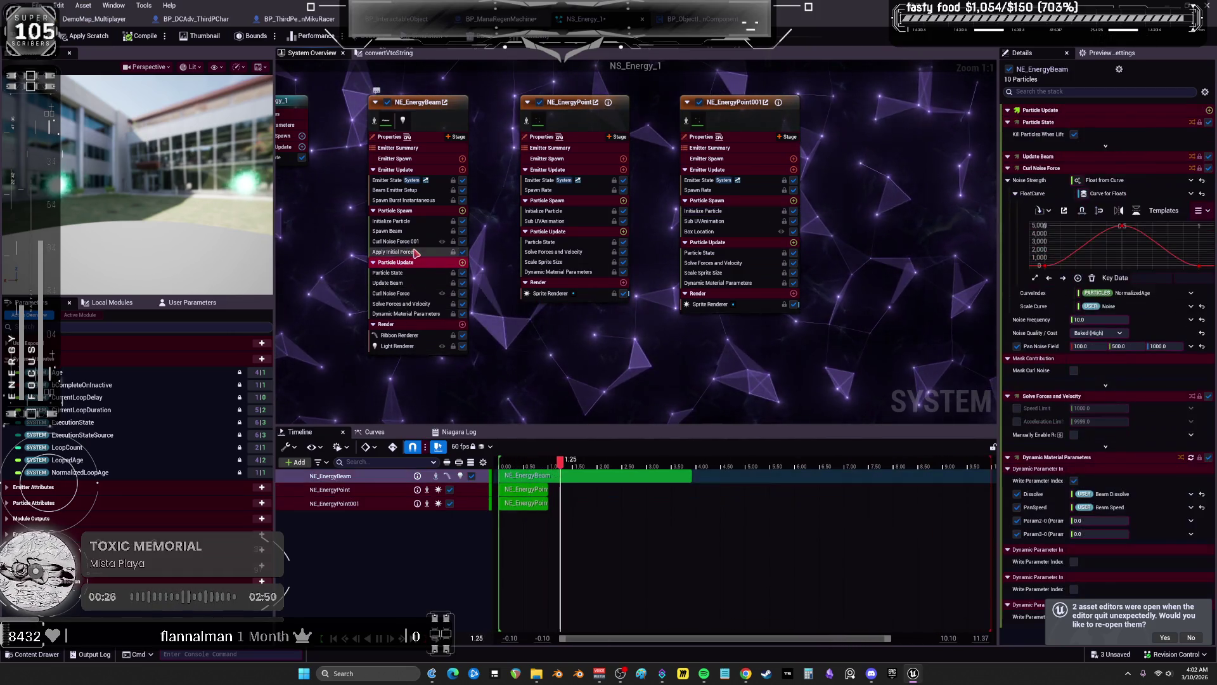
{"action": "left_click", "coordinate": [406, 303]}
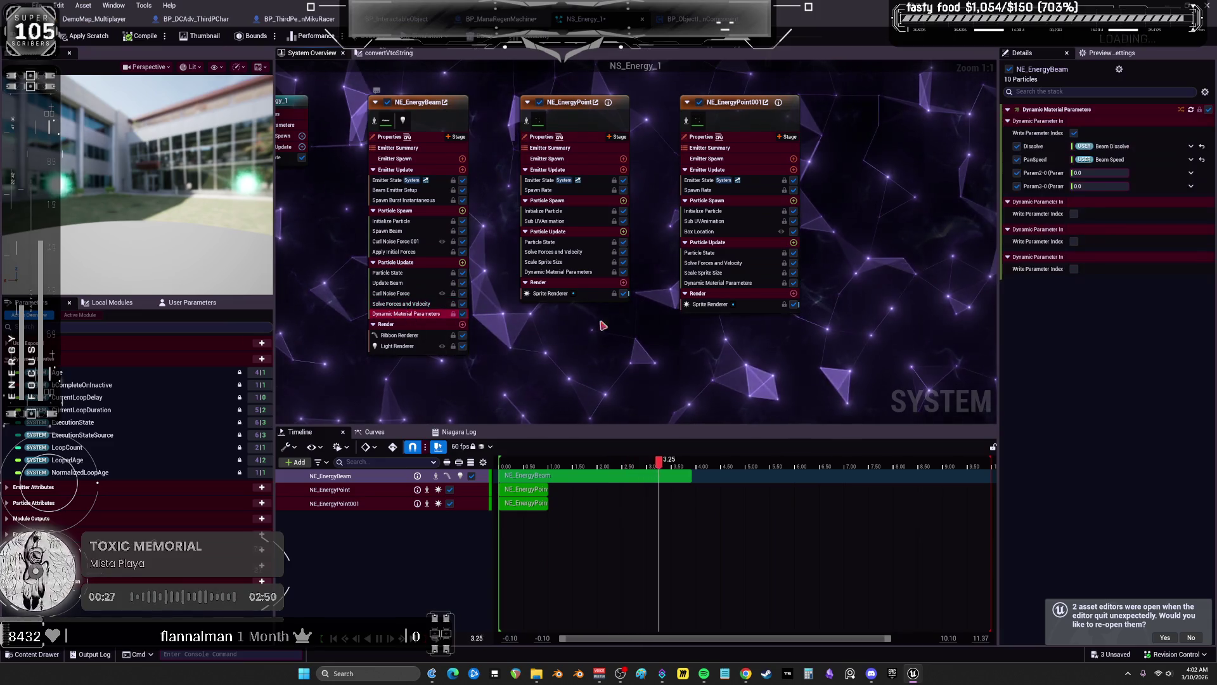
Review NE_EnergyPoint001's Sub UV, Initialize Particle position, Emitter Summary and spawn modules
{"action": "left_click", "coordinate": [704, 190]}
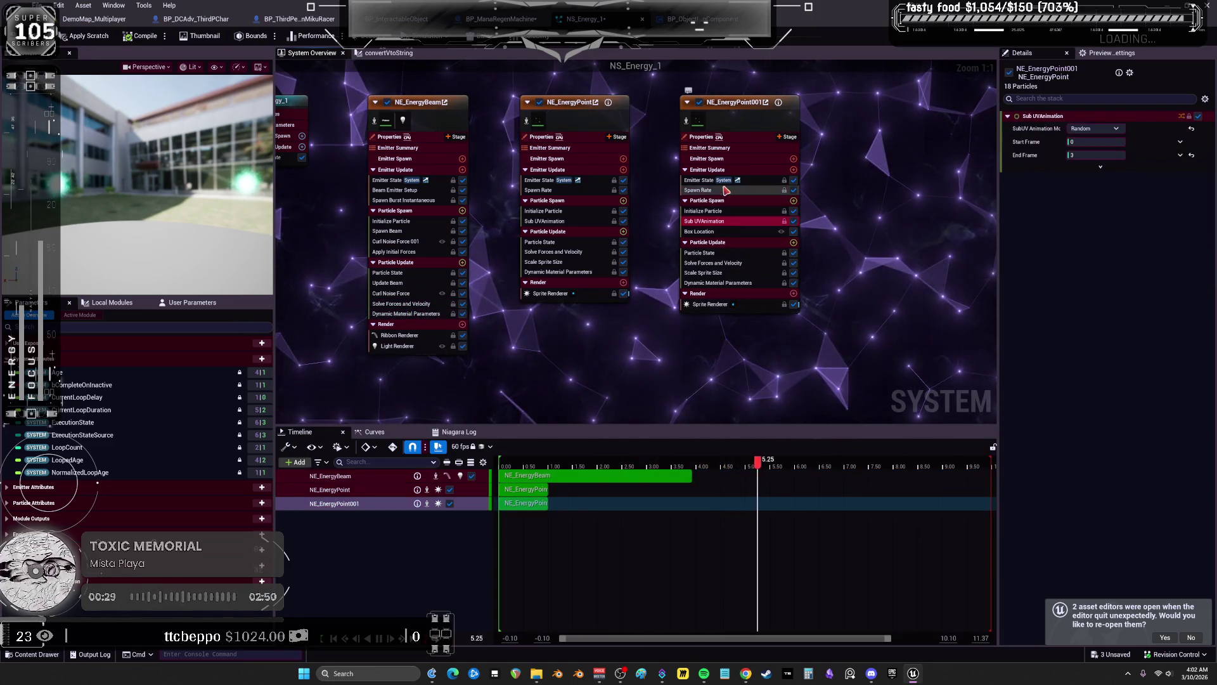
{"action": "left_click", "coordinate": [731, 212]}
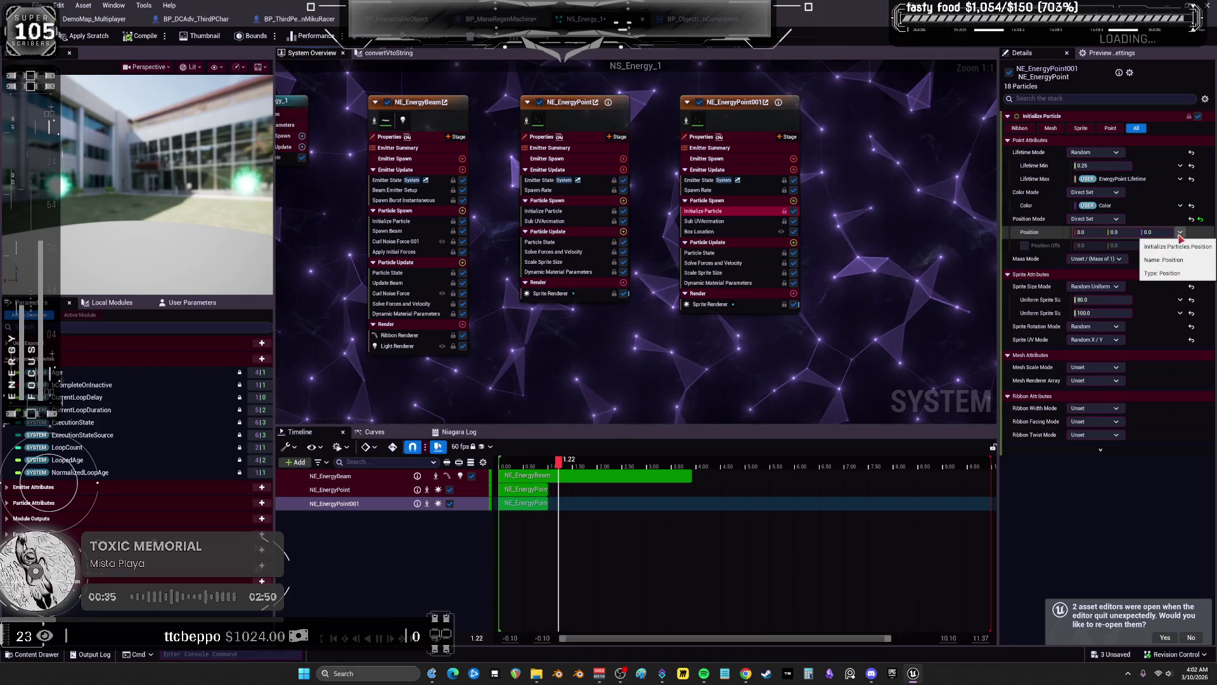
{"action": "left_click", "coordinate": [1153, 232]}
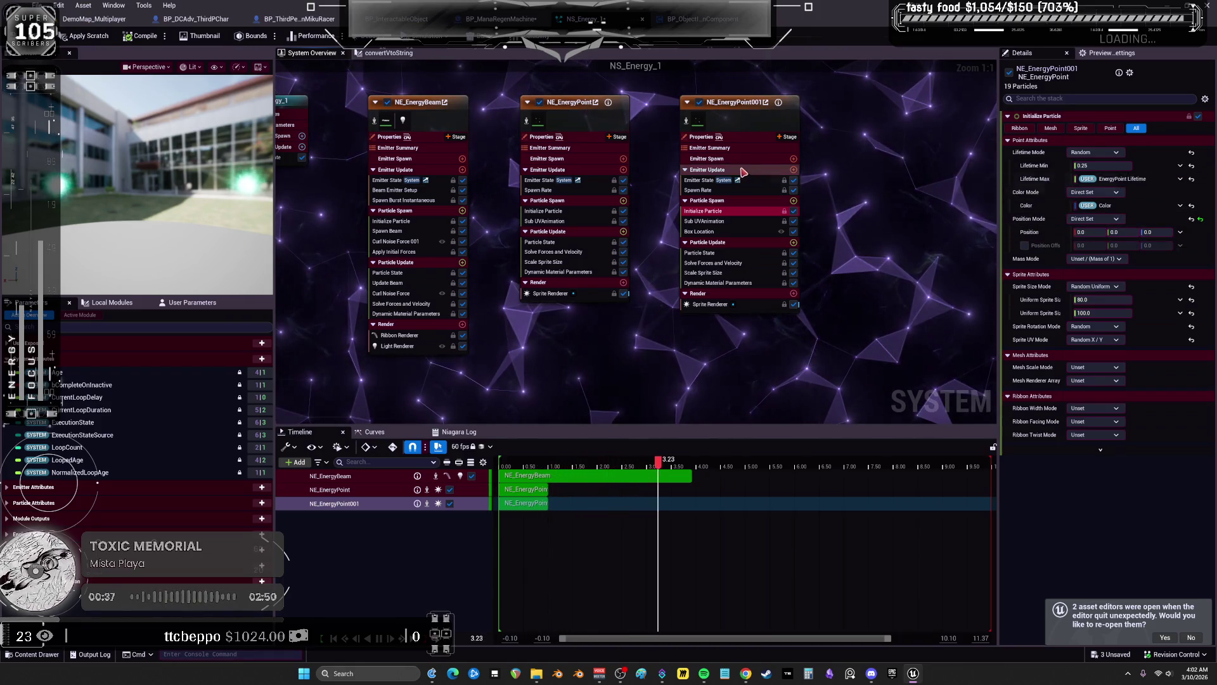
{"action": "left_click", "coordinate": [736, 148]}
{"action": "left_click", "coordinate": [716, 158]}
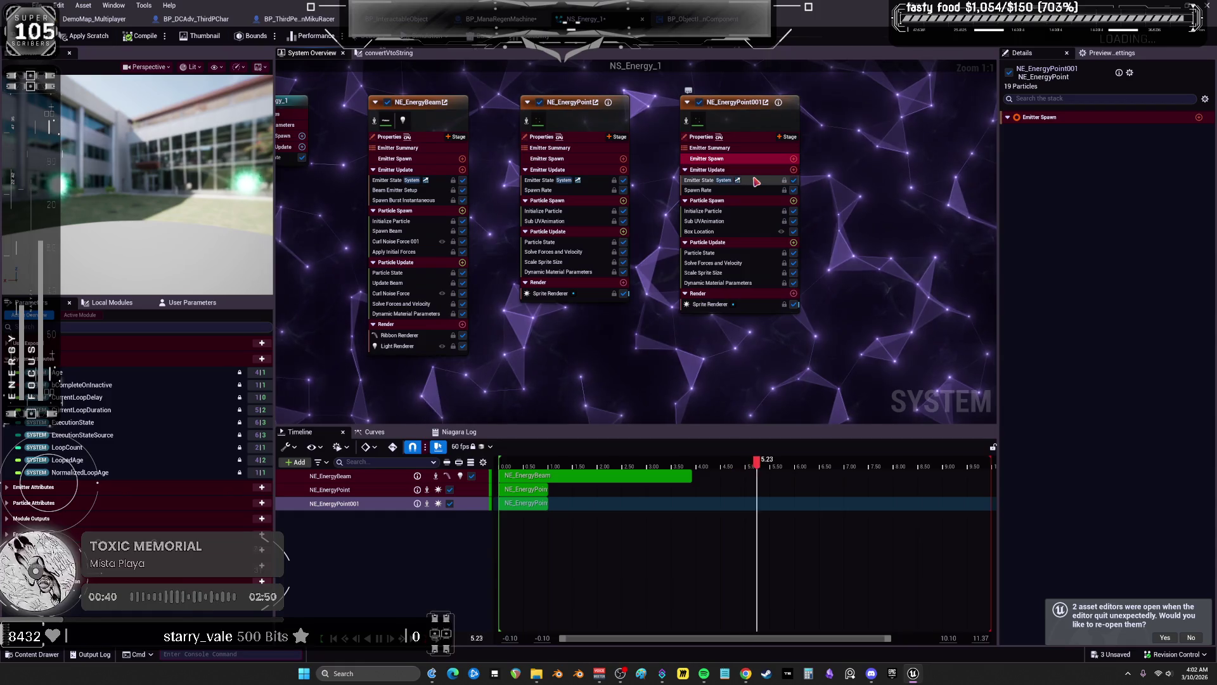
{"action": "left_click", "coordinate": [745, 191]}
{"action": "left_click", "coordinate": [748, 201]}
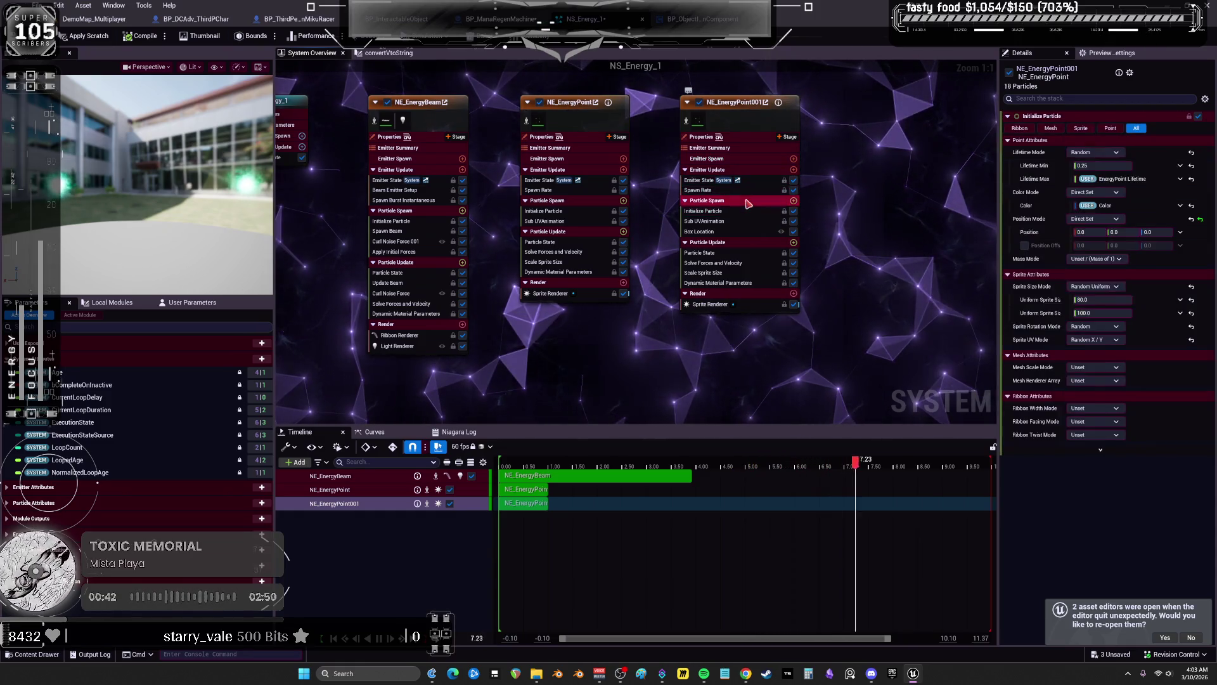
Turn off Requires Persistent IDs and enable Initialize Particle's position offset
{"action": "left_click", "coordinate": [736, 119]}
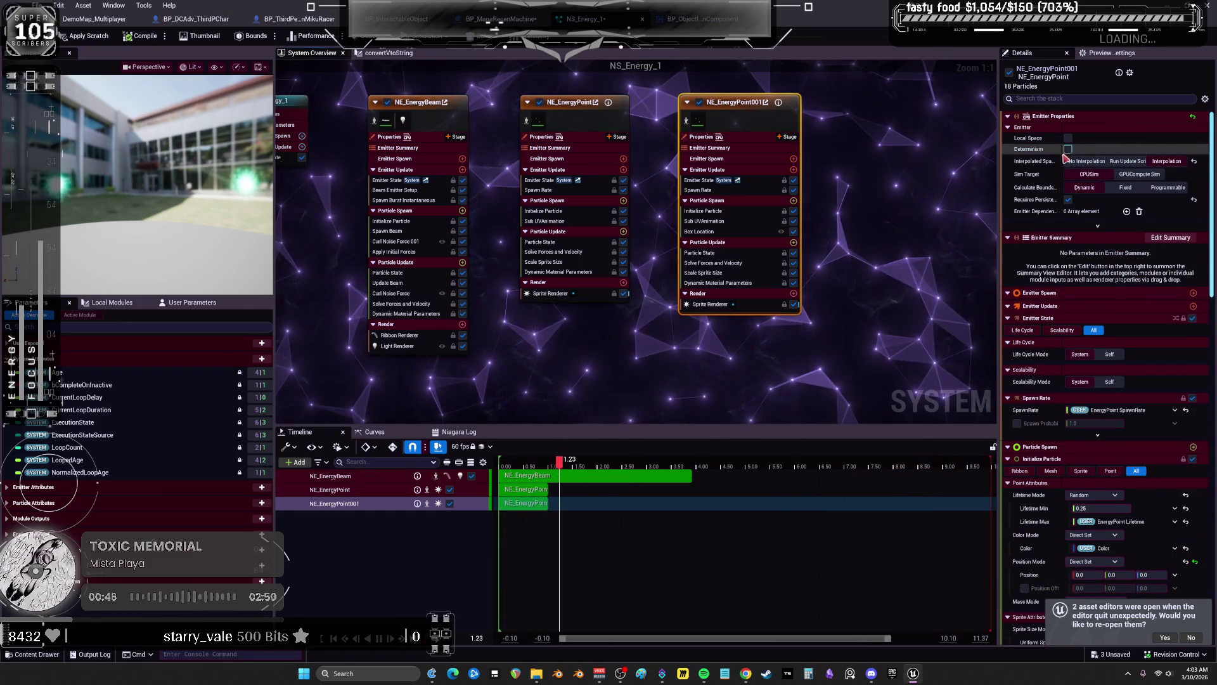
{"action": "left_click", "coordinate": [1068, 200]}
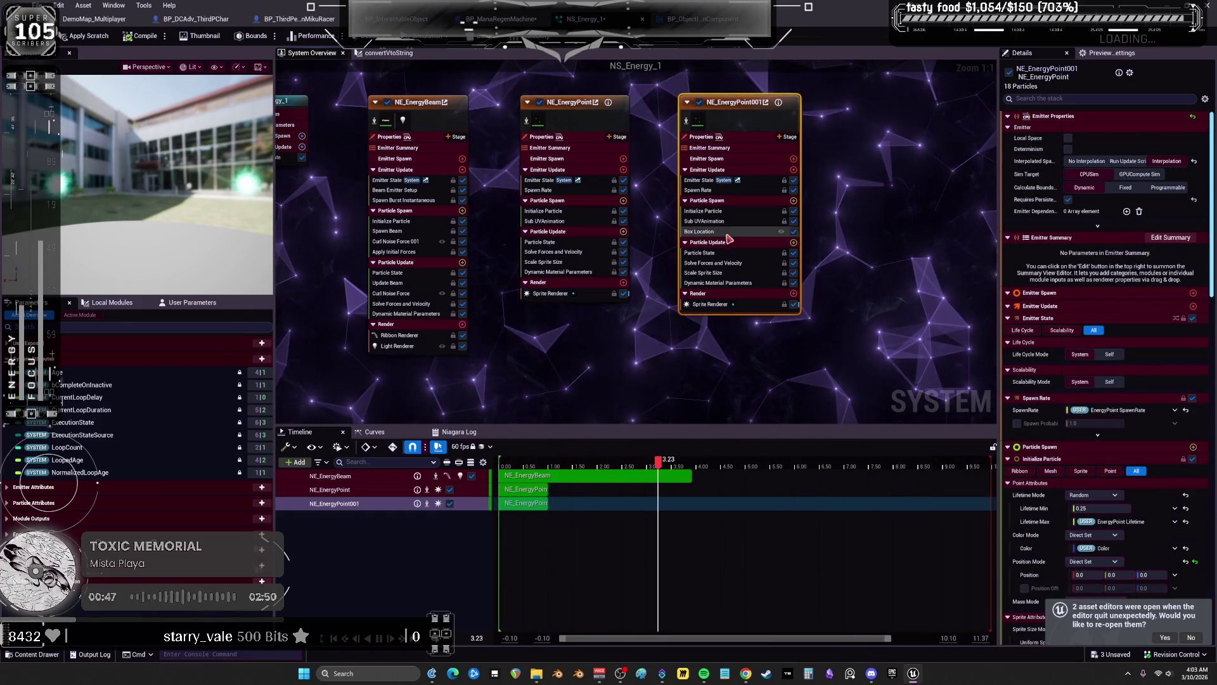
{"action": "left_click", "coordinate": [705, 211]}
{"action": "left_click", "coordinate": [1025, 246]}
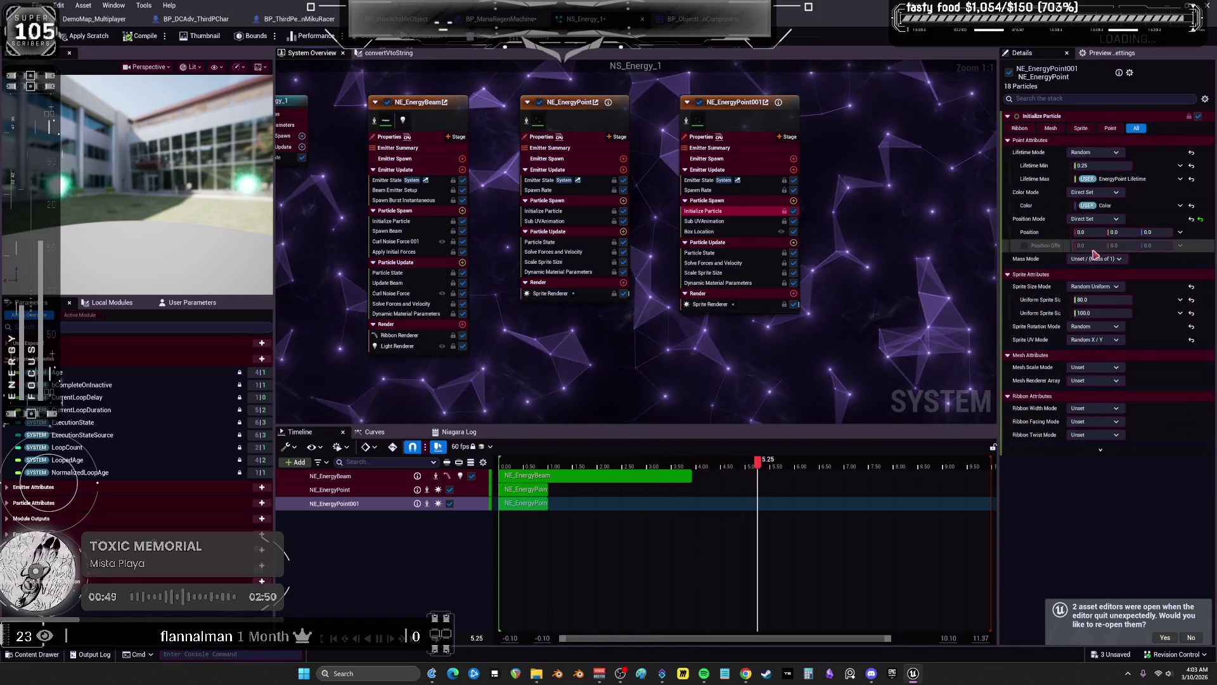
Link NE_EnergyPoint001's Position Offset to the User TargetLocation parameter
{"action": "left_click", "coordinate": [1181, 246]}
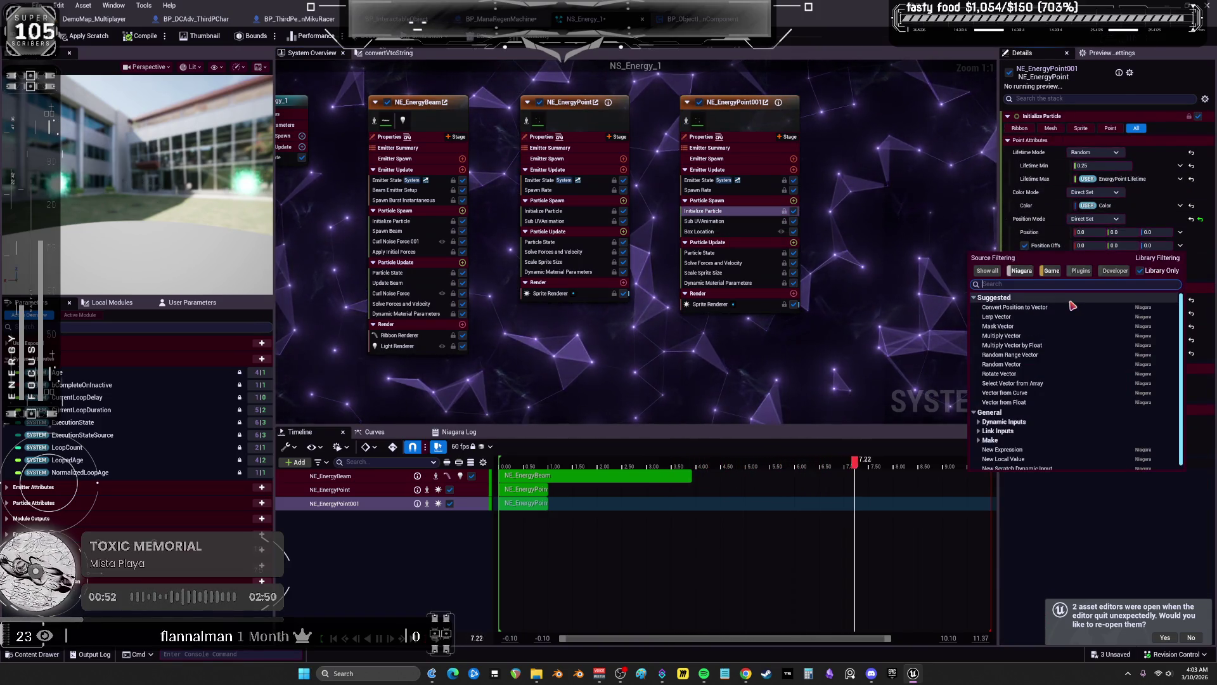
{"action": "type", "text": "location"}
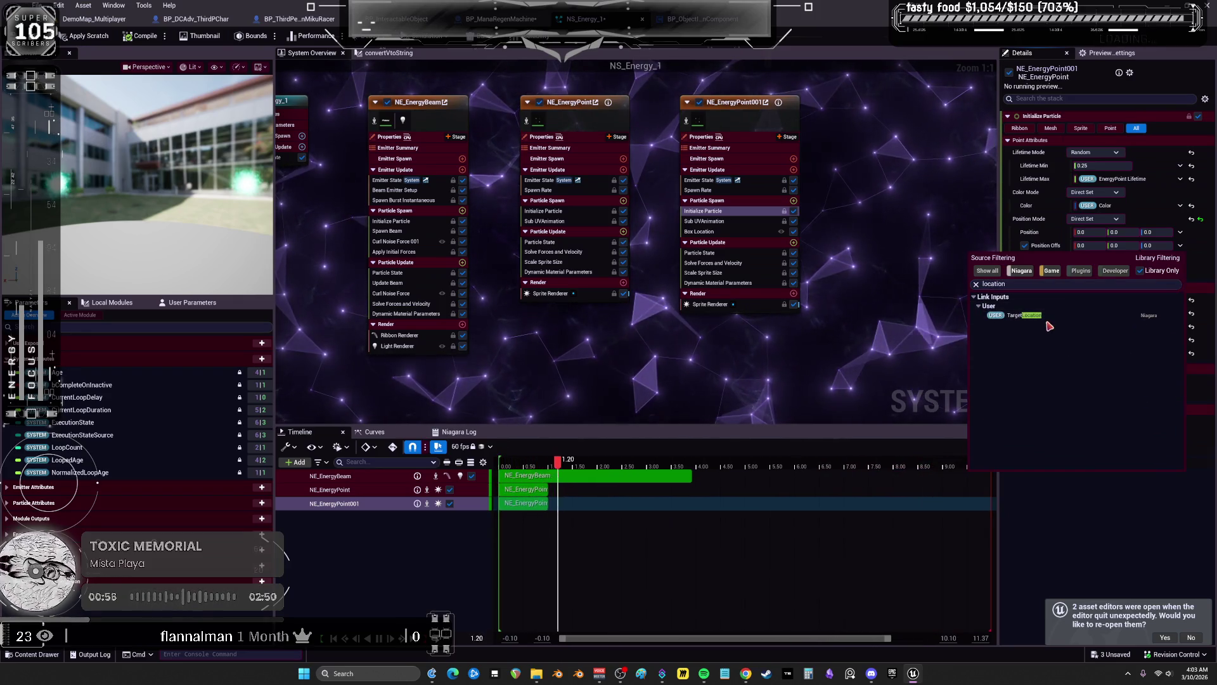
{"action": "left_click", "coordinate": [1053, 315]}
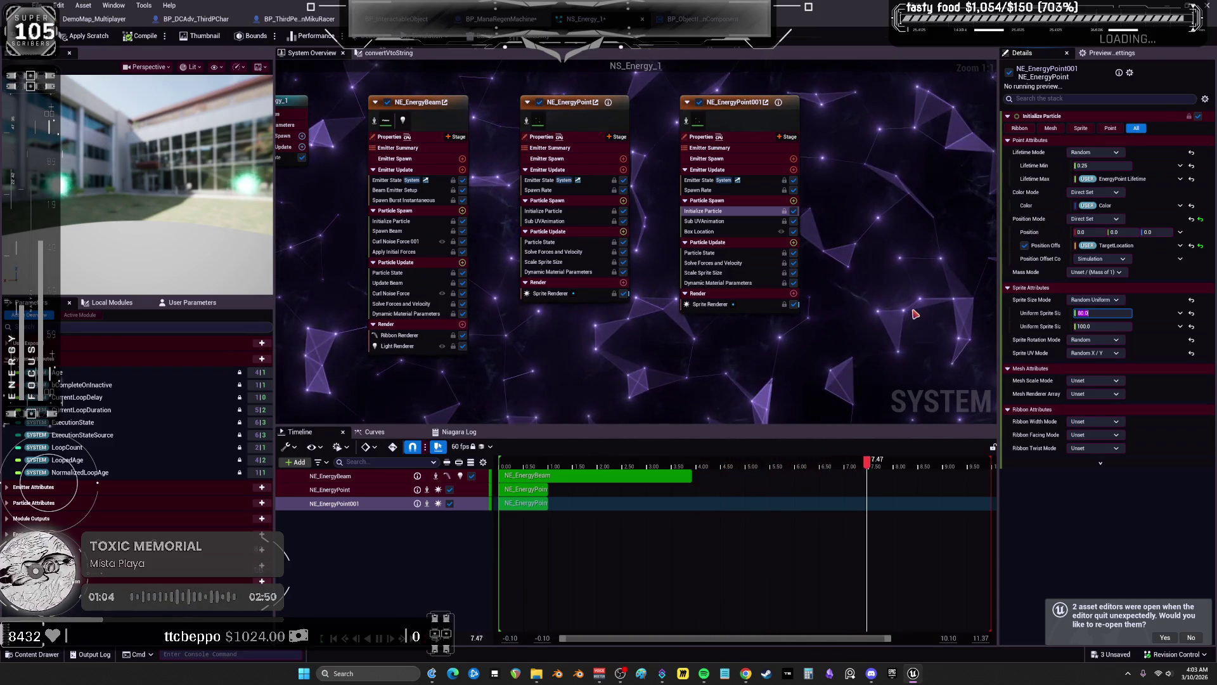
Set both Uniform Sprite Size values to 300, then return to the level editor
{"action": "type", "text": "00"}
{"action": "key", "text": "Tab"}
{"action": "type", "text": "300"}
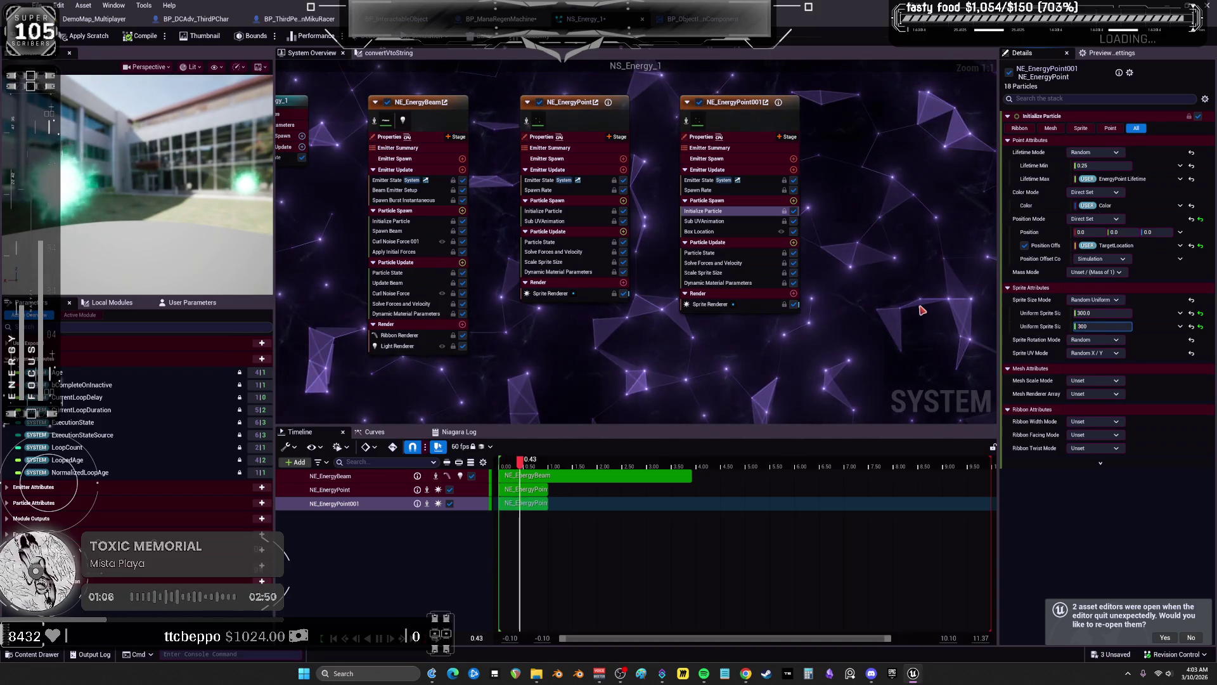
{"action": "key", "text": "Return"}
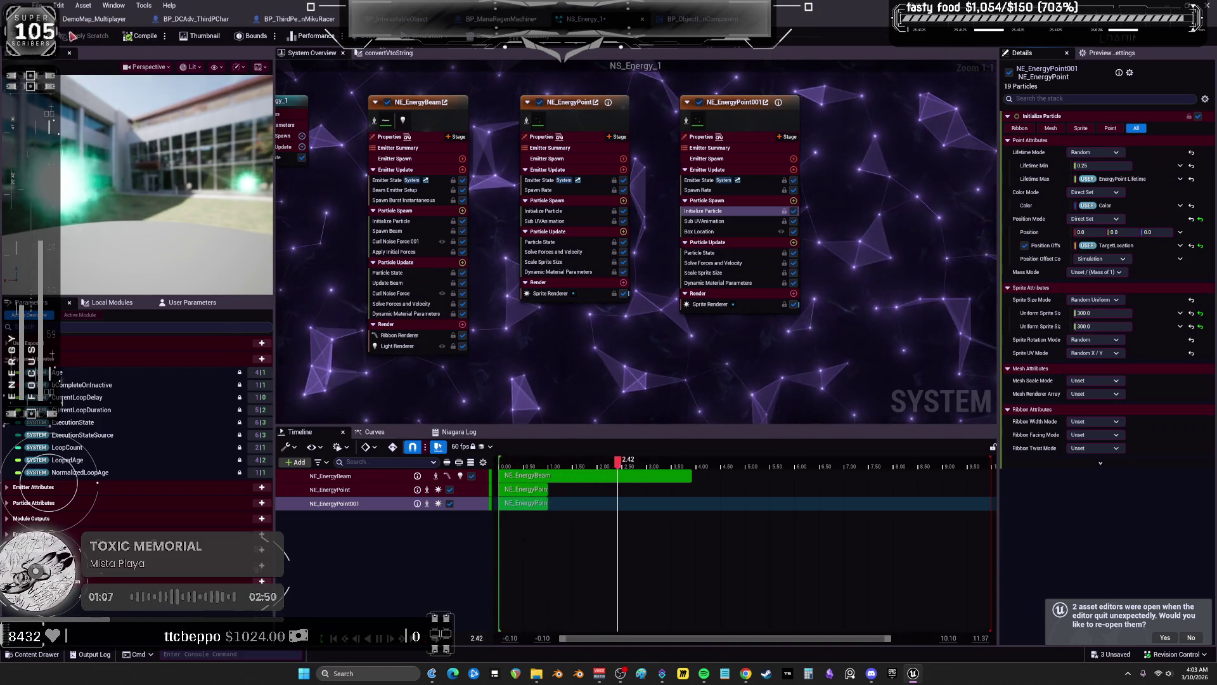
{"action": "left_click", "coordinate": [70, 26]}
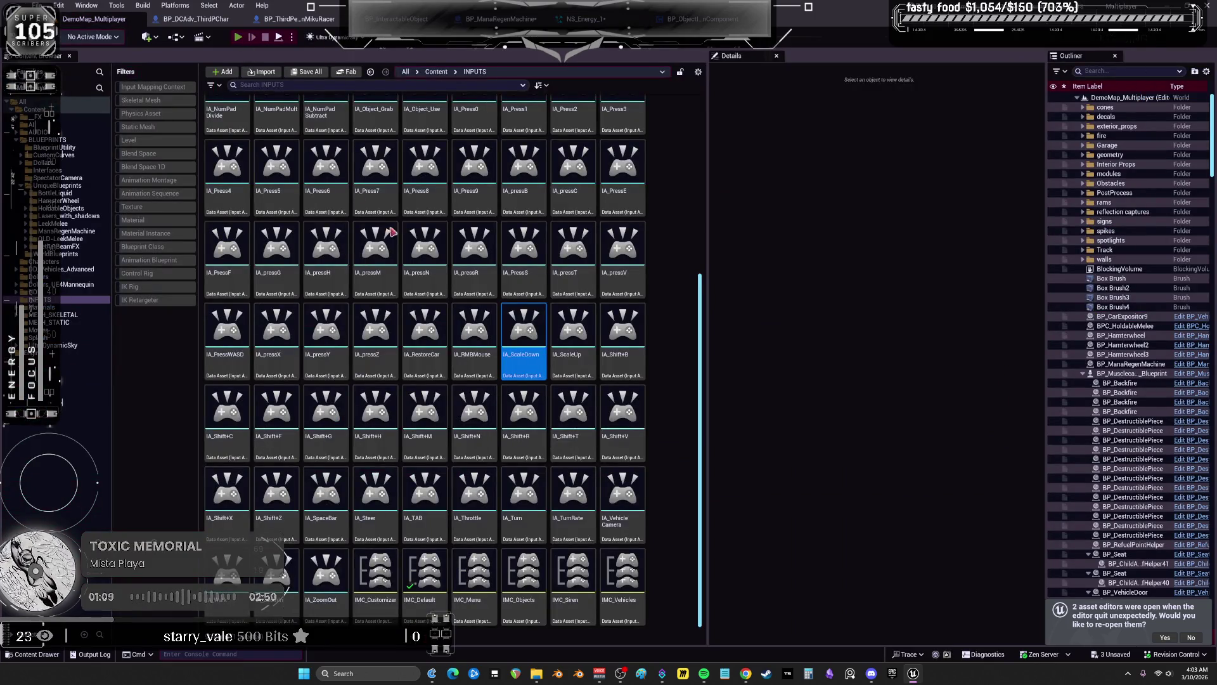
Play the level, draw mana from the green cube, run with the energy beam trailing, then exit to NS_Energy_1
{"action": "key", "text": "alt+p"}
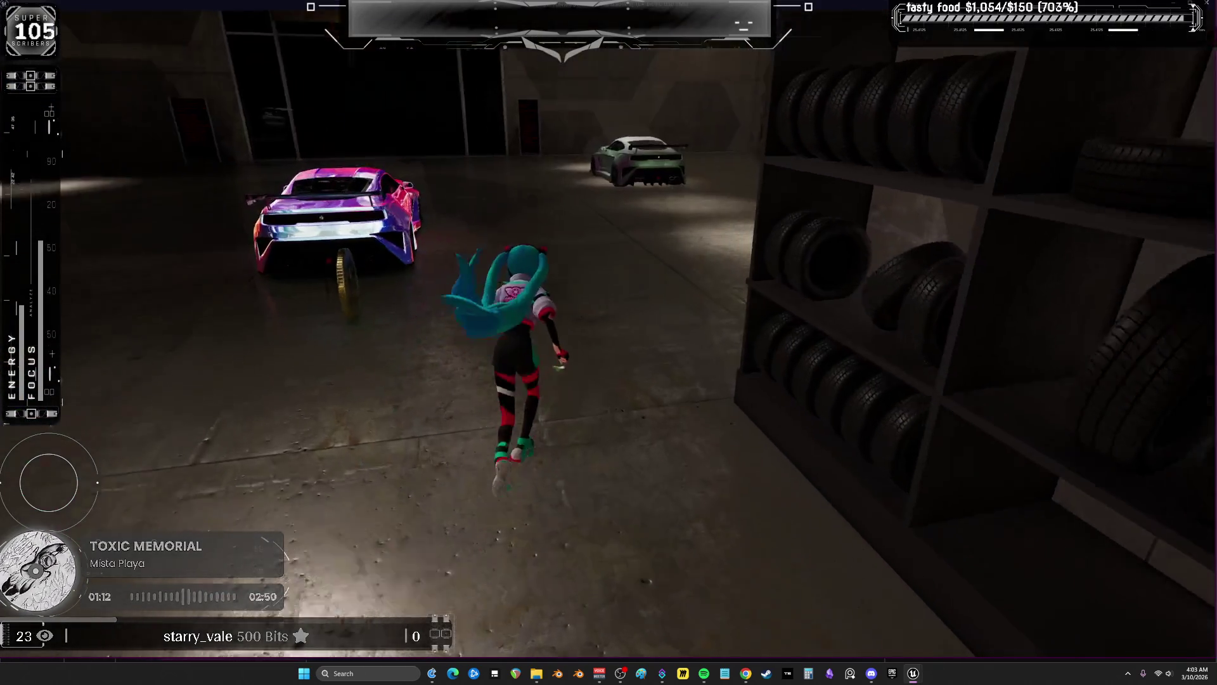
{"action": "key", "text": "w"}
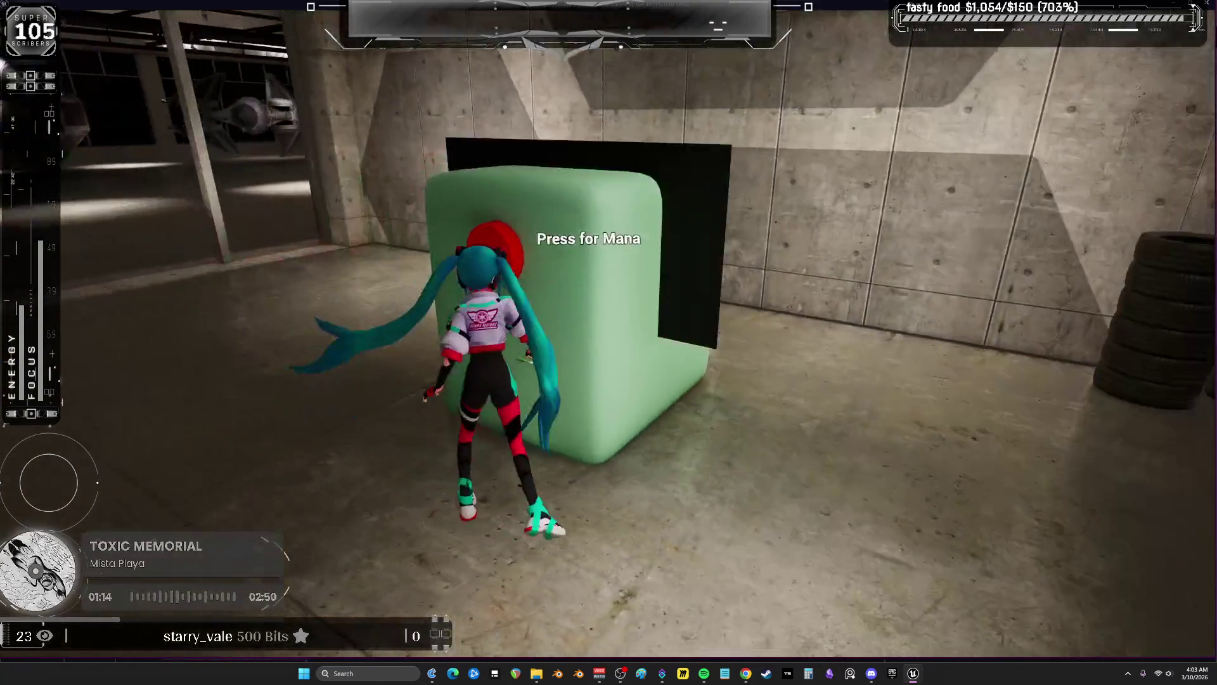
{"action": "key", "text": "w"}
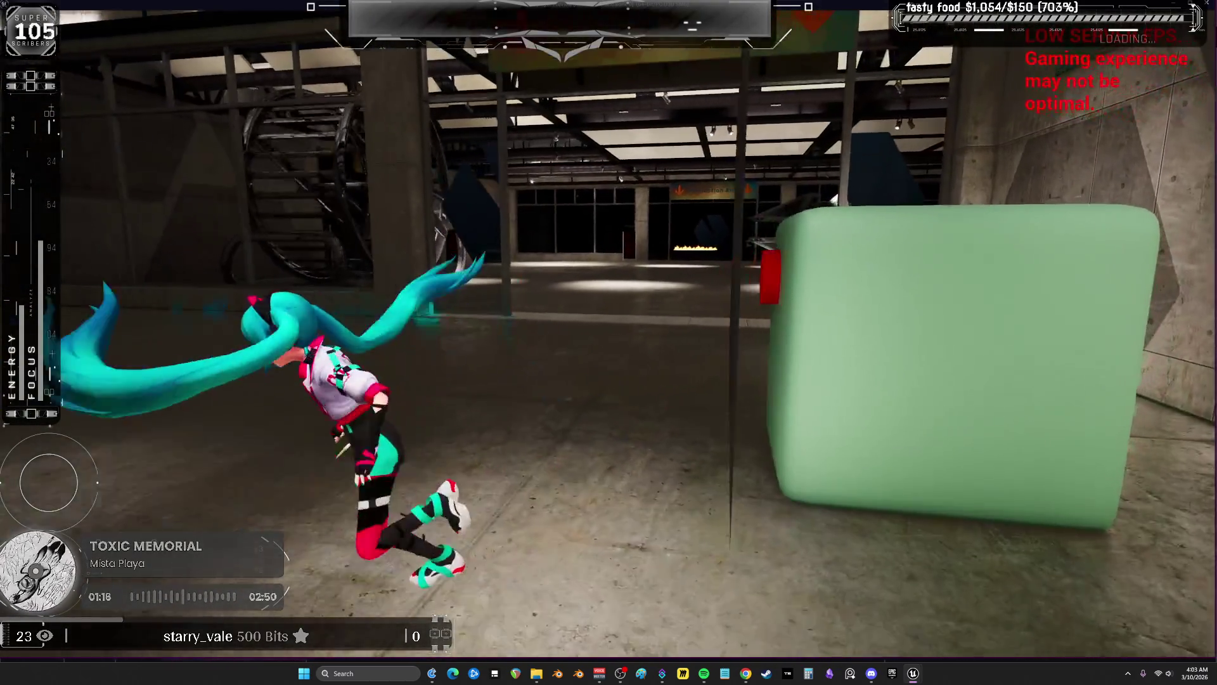
{"action": "key", "text": "w"}
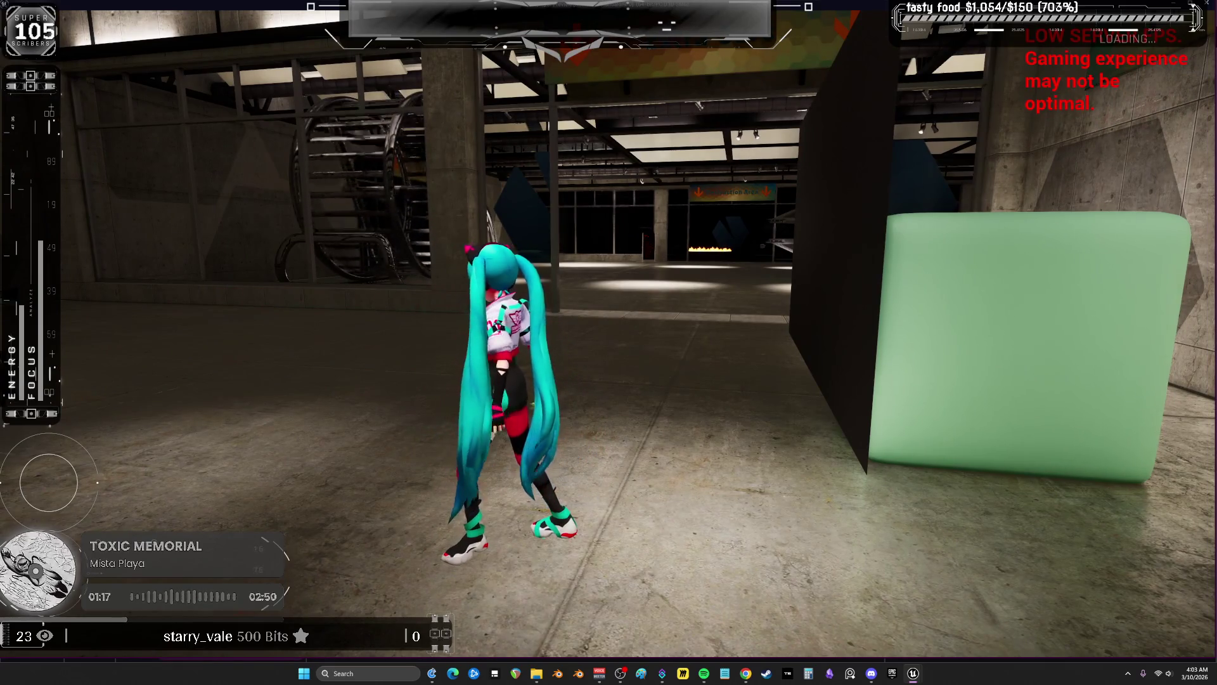
{"action": "key", "text": "e"}
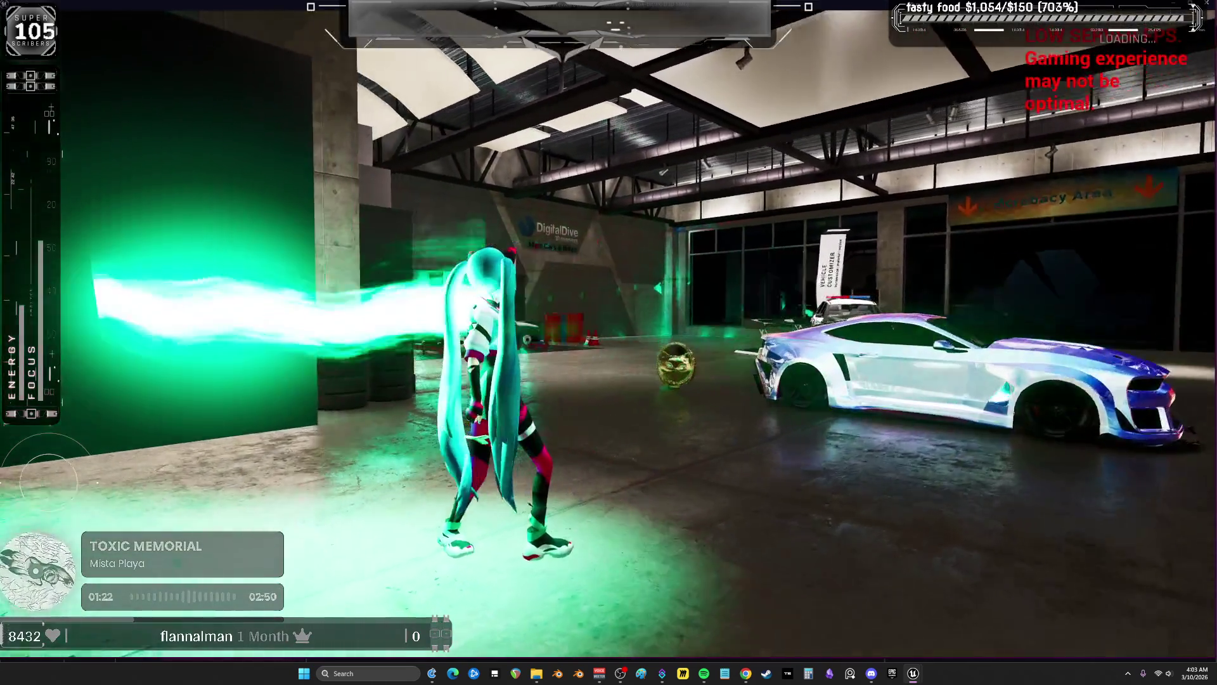
{"action": "key", "text": "w"}
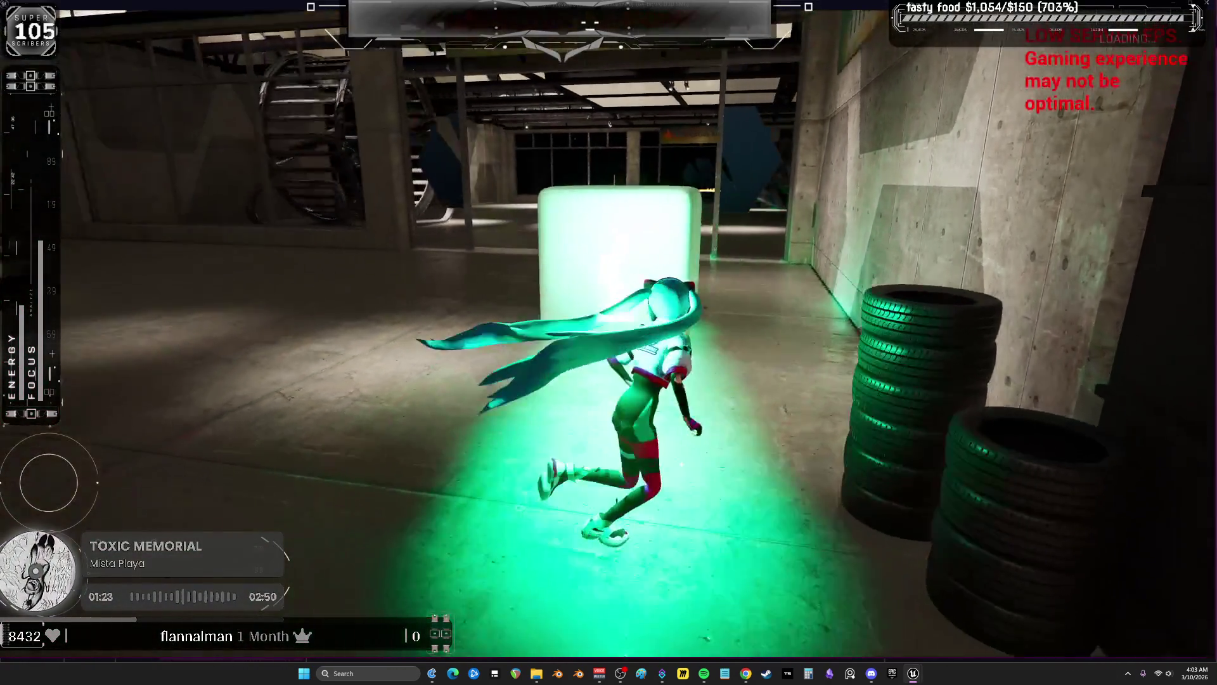
{"action": "key", "text": "w"}
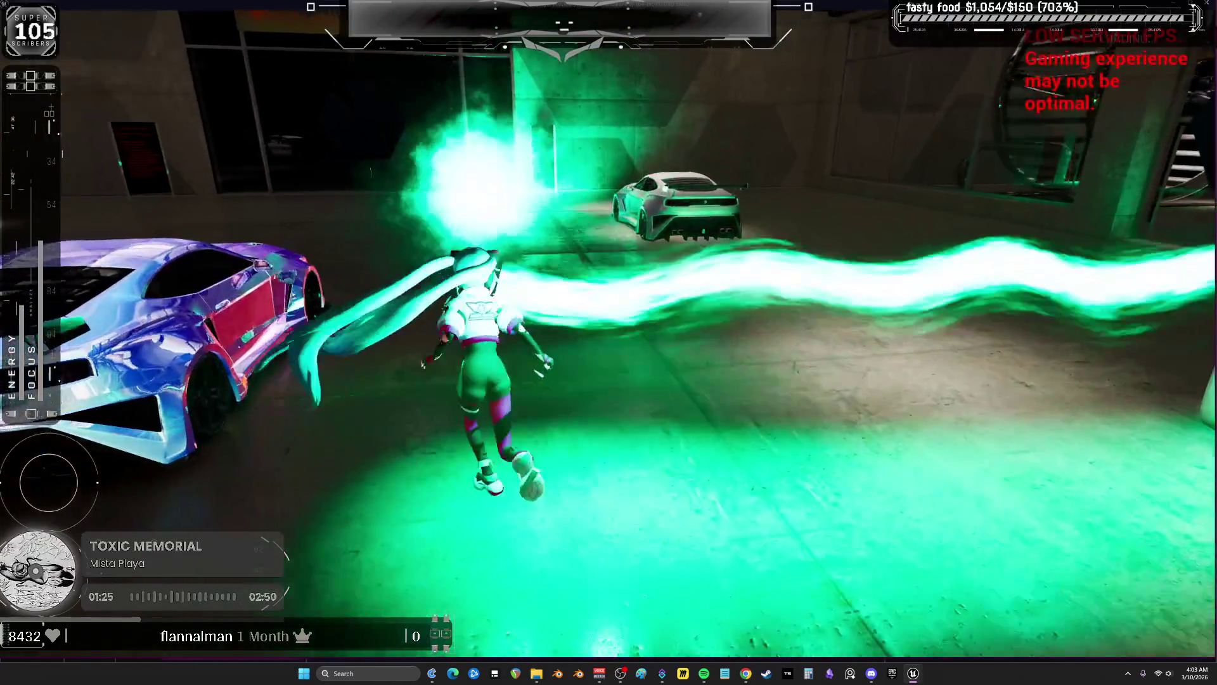
{"action": "key", "text": "w"}
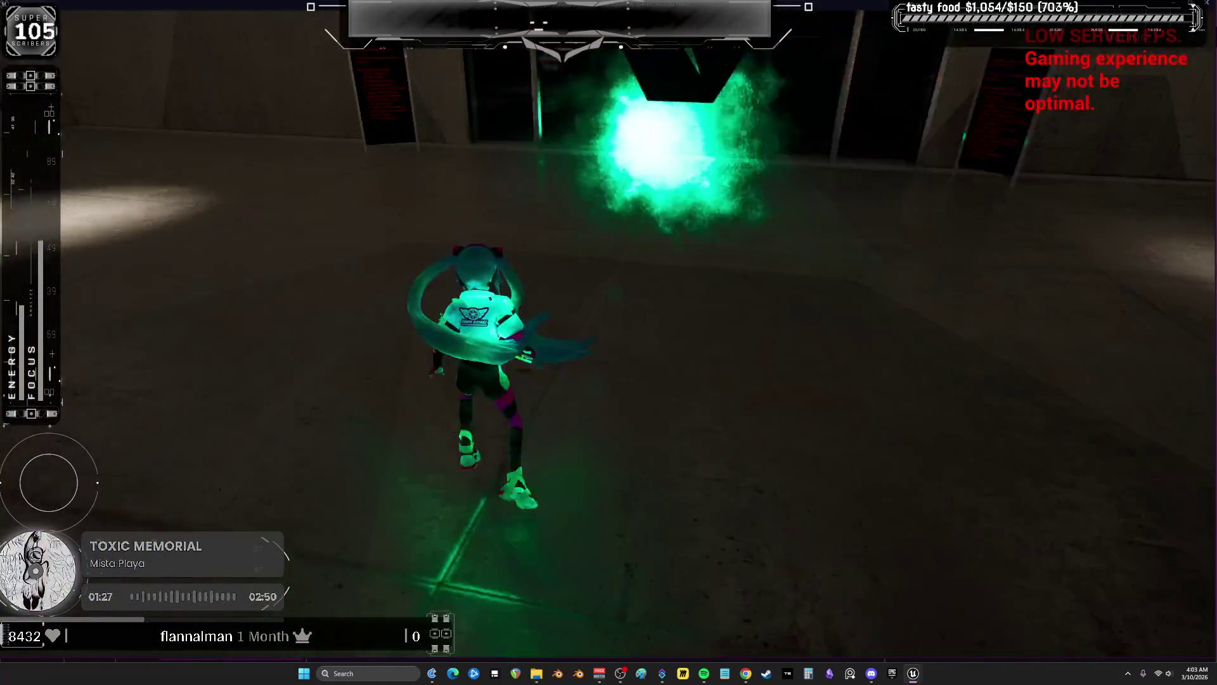
{"action": "key", "text": "Escape"}
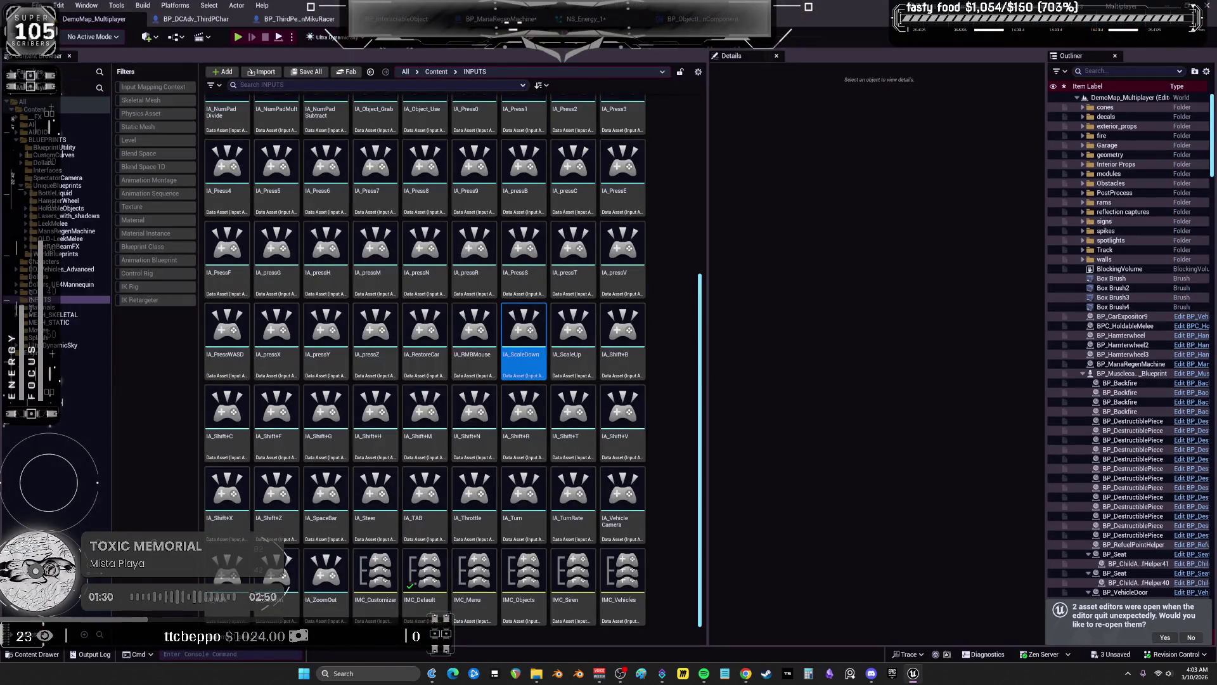
{"action": "left_click", "coordinate": [578, 19]}
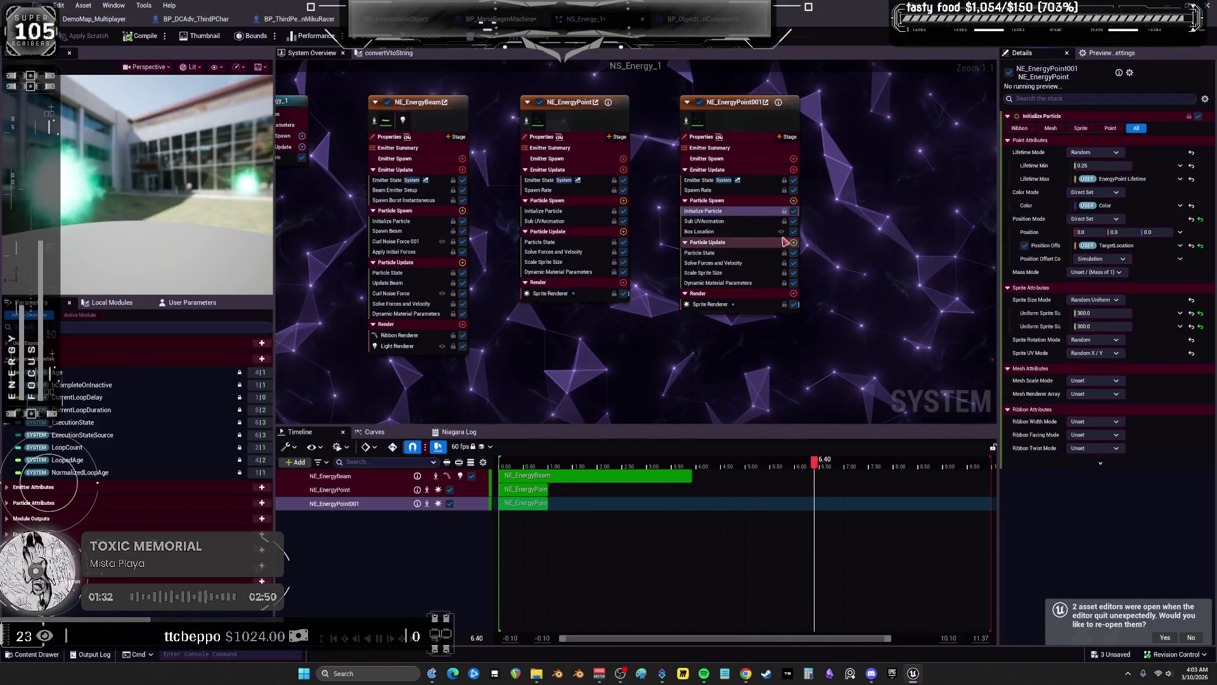
{"action": "left_click", "coordinate": [716, 221]}
{"action": "left_click", "coordinate": [715, 212]}
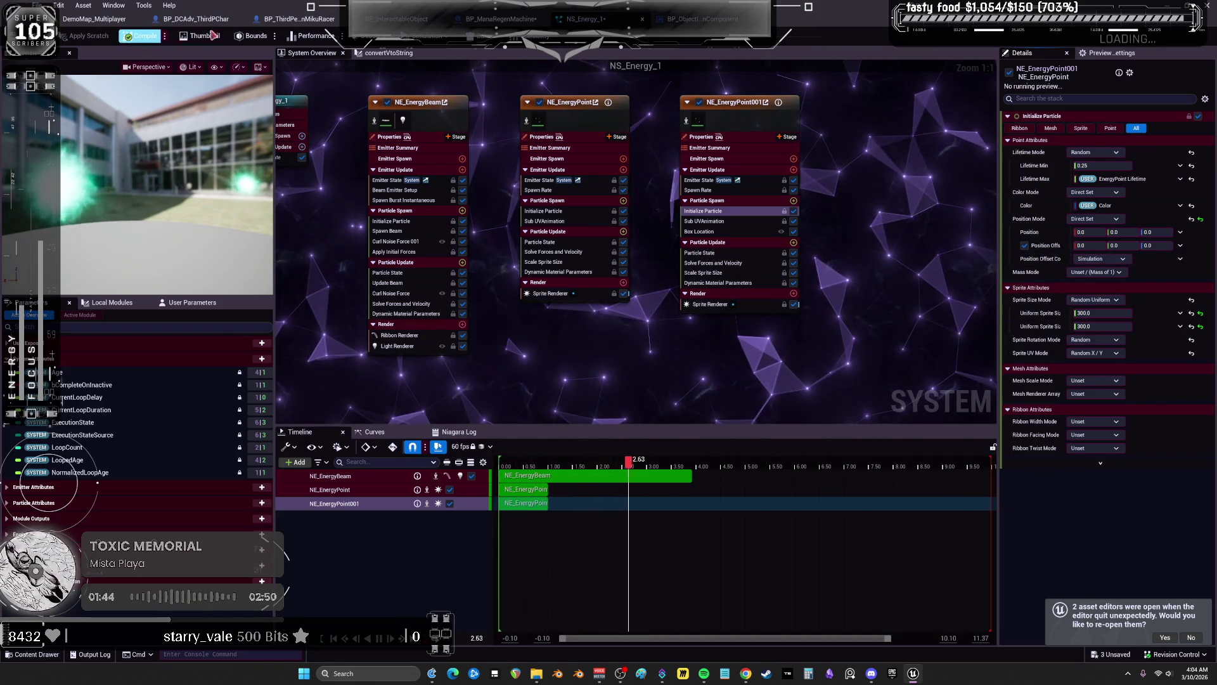
{"action": "left_click", "coordinate": [104, 20]}
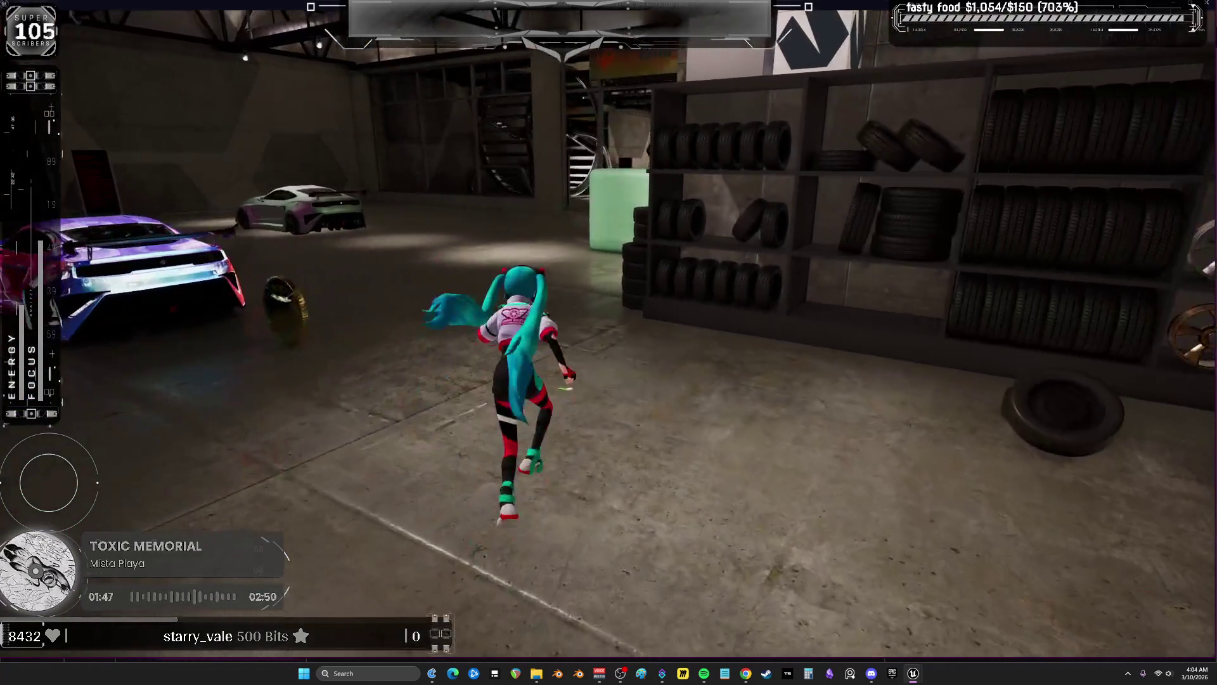
Draw mana at the Press for Mana cube, fire the green beam at the screen, then stop play
{"action": "key", "text": "w"}
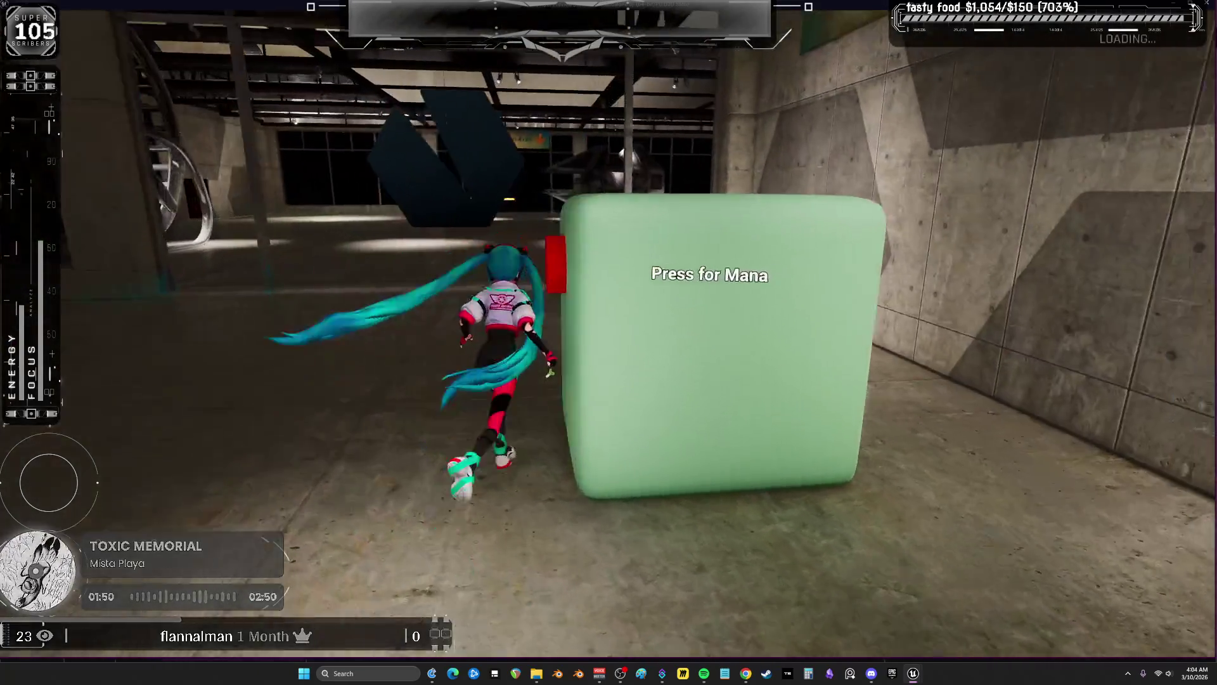
{"action": "key", "text": "w"}
{"action": "key", "text": "e"}
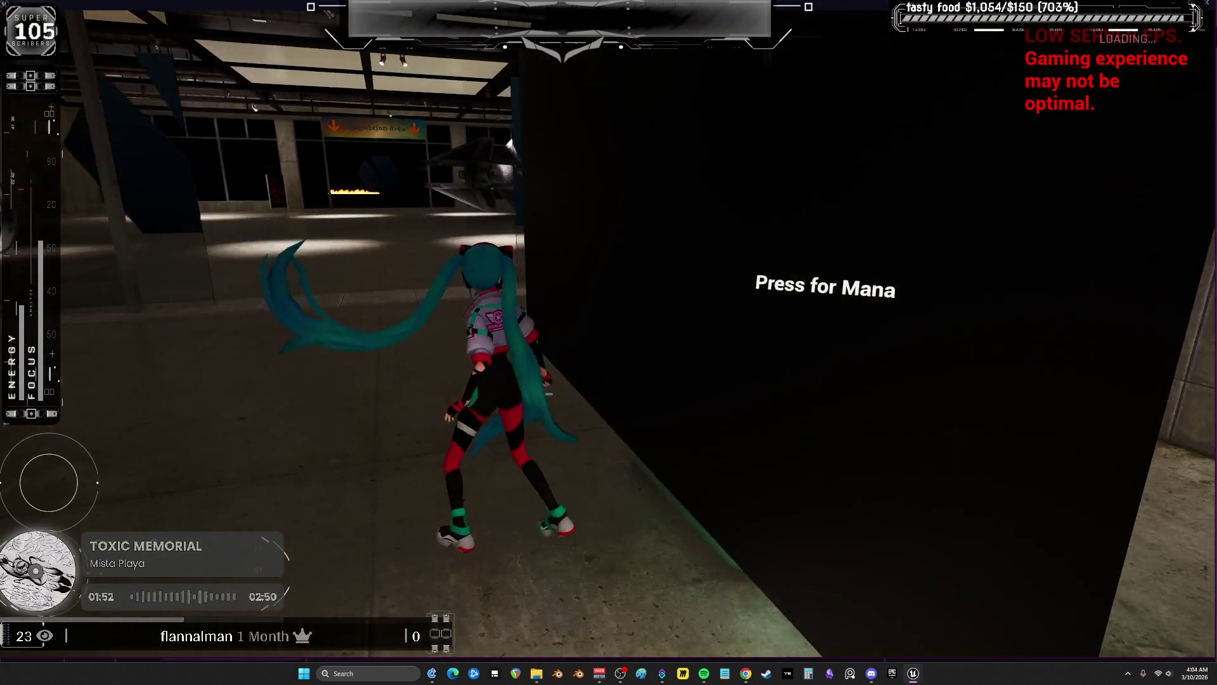
{"action": "key", "text": "s"}
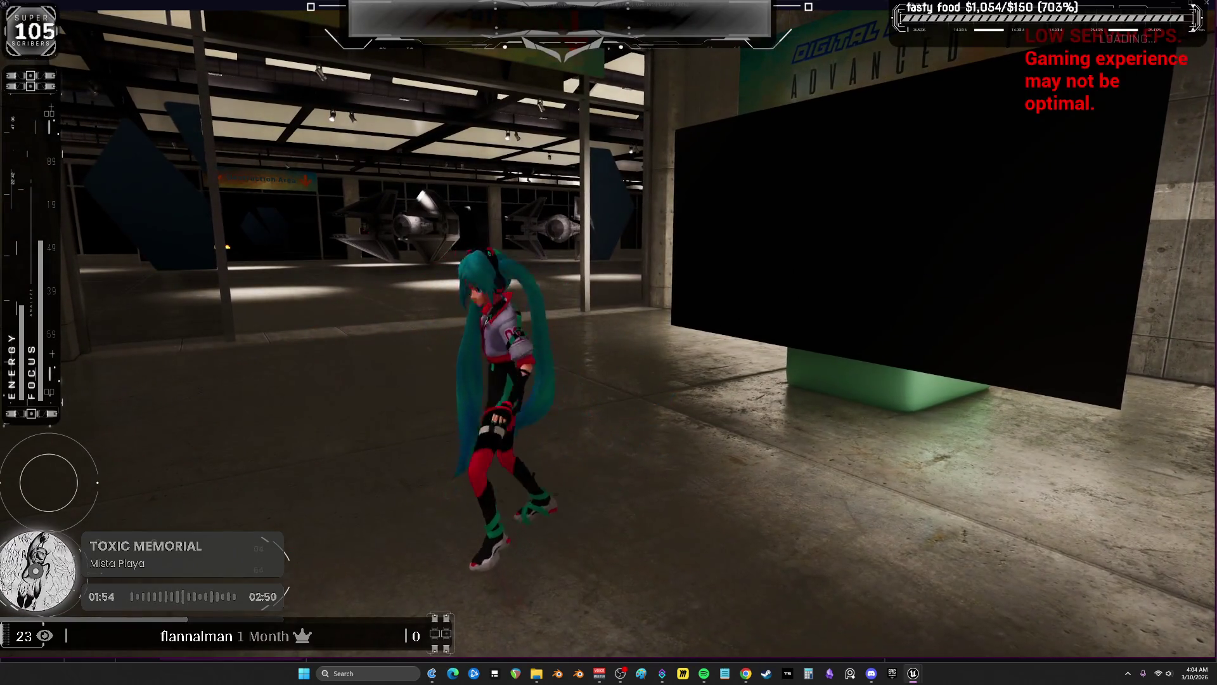
{"action": "key", "text": "a"}
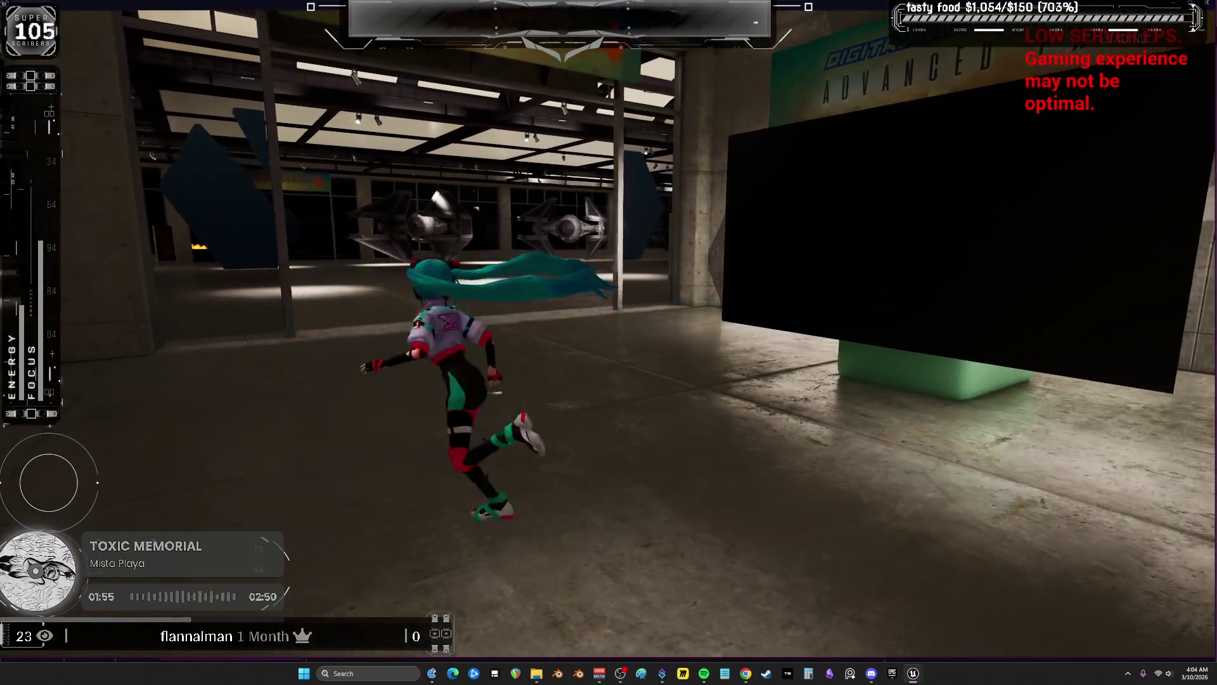
{"action": "key", "text": "f"}
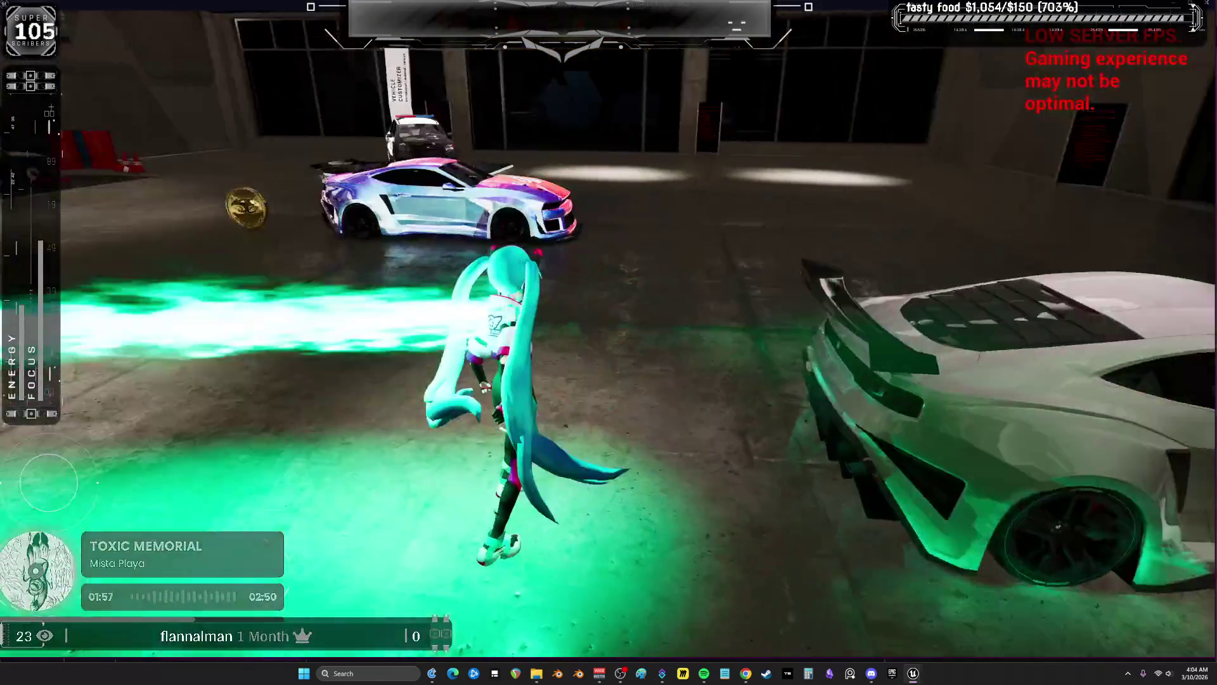
{"action": "key", "text": "s"}
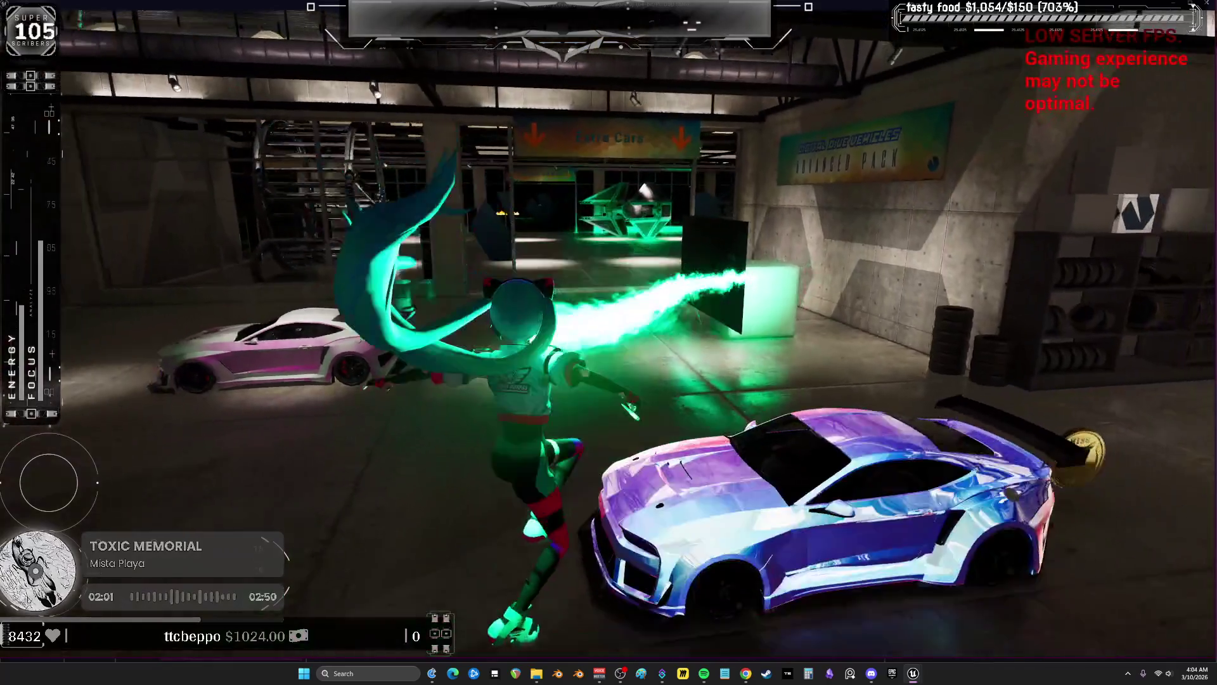
{"action": "key", "text": "alt+Tab"}
{"action": "key", "text": "Escape"}
{"action": "left_click", "coordinate": [620, 20]}
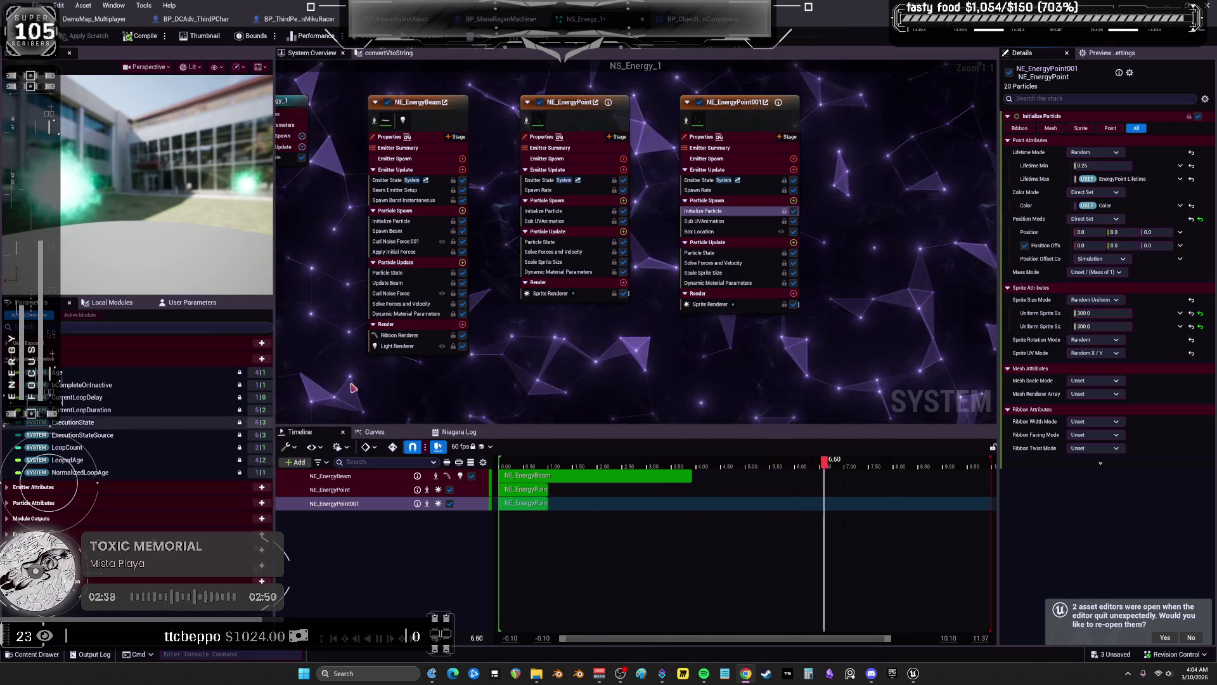
Inspect NE_EnergyPoint001's Initialize Particle, Sub UVAnimation, Box Location, Solve Forces and Scale Sprite Size modules
{"action": "left_click", "coordinate": [748, 120]}
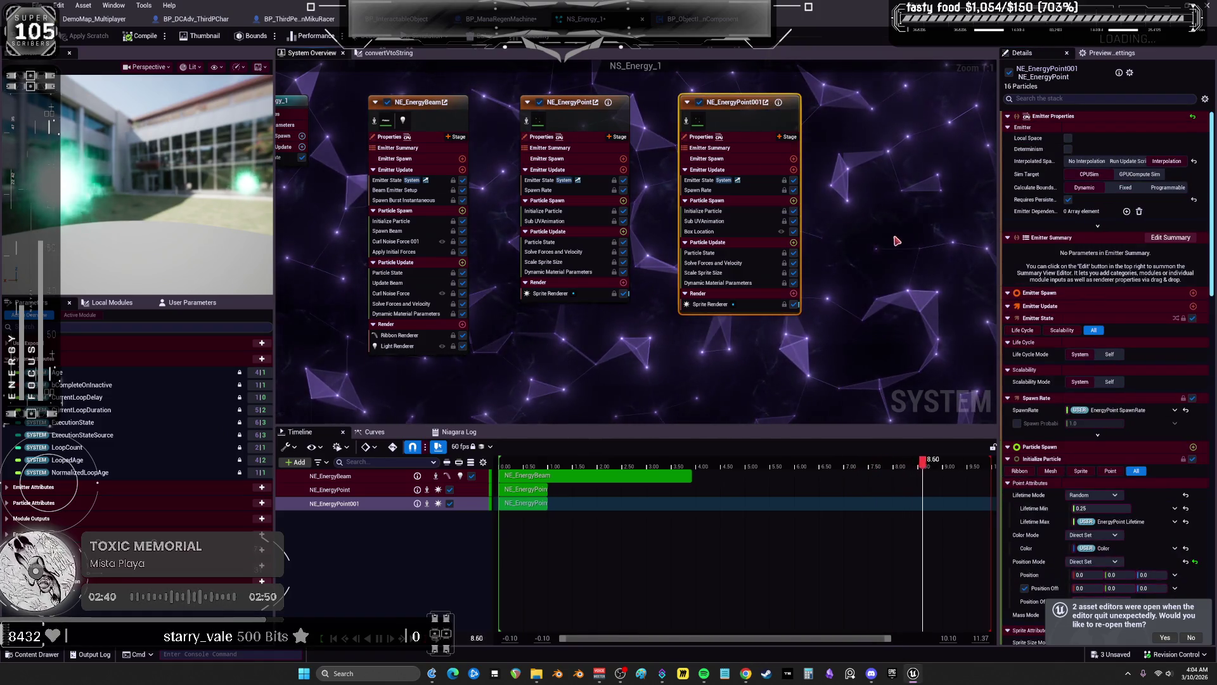
{"action": "left_click", "coordinate": [739, 211]}
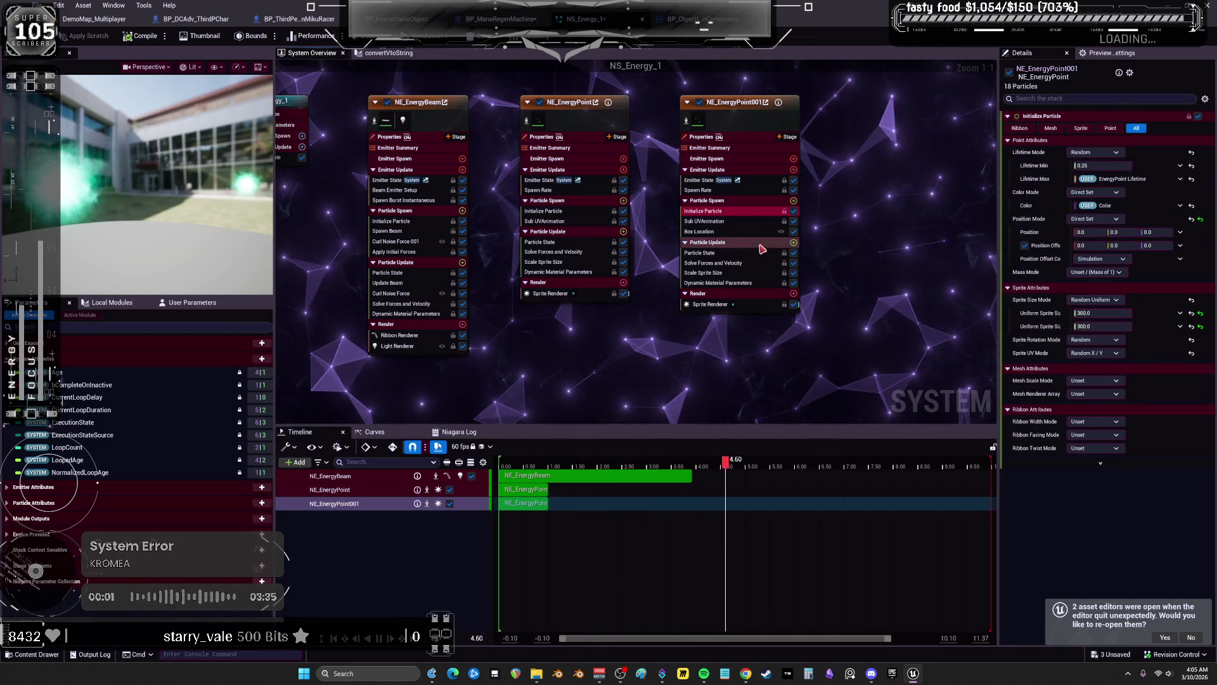
{"action": "left_click", "coordinate": [742, 222]}
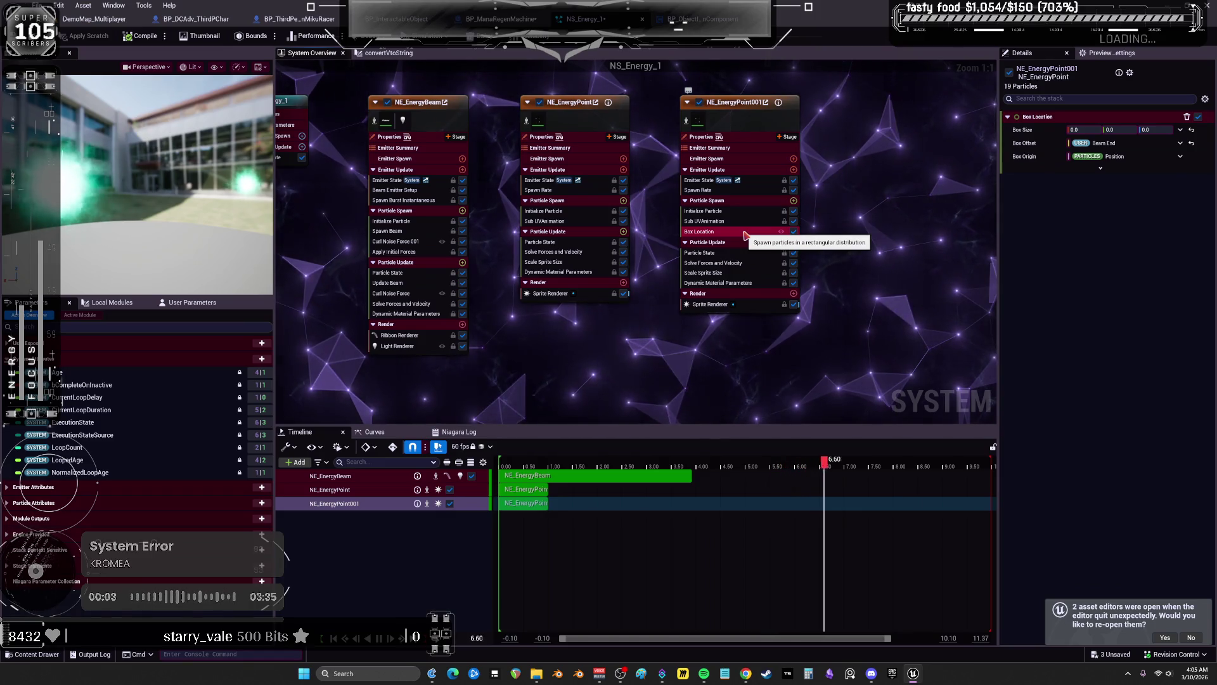
{"action": "left_click", "coordinate": [747, 252]}
{"action": "left_click", "coordinate": [745, 263]}
{"action": "left_click", "coordinate": [745, 272]}
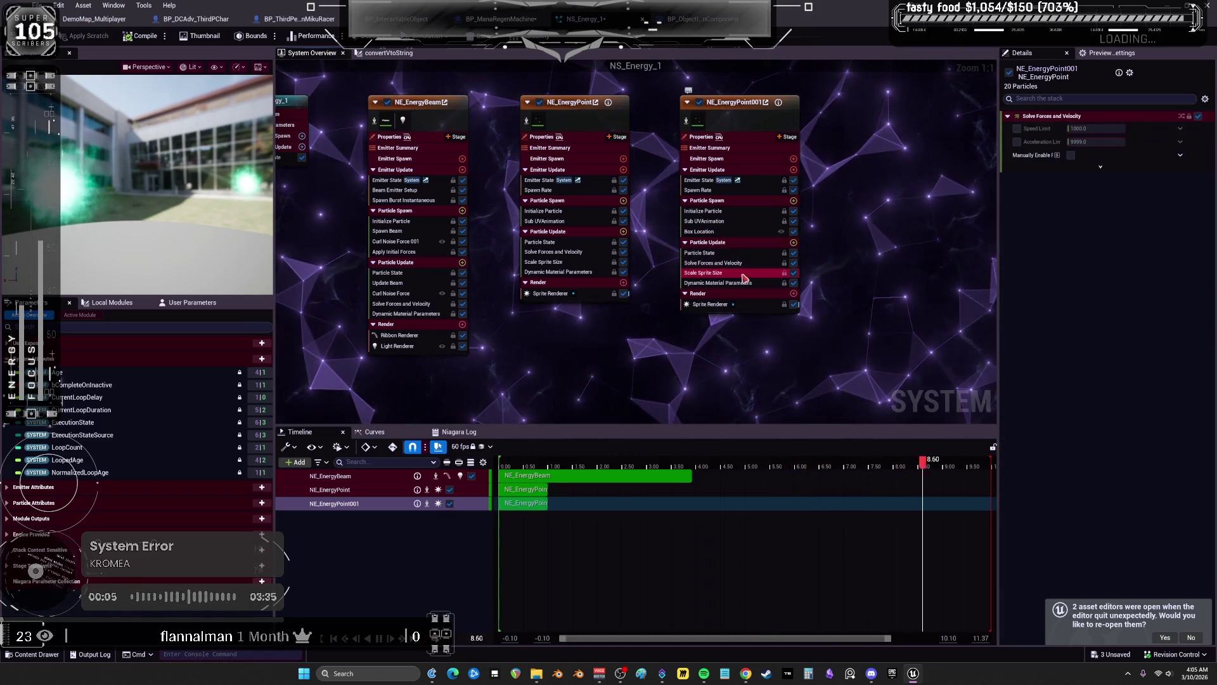
{"action": "left_click", "coordinate": [742, 211]}
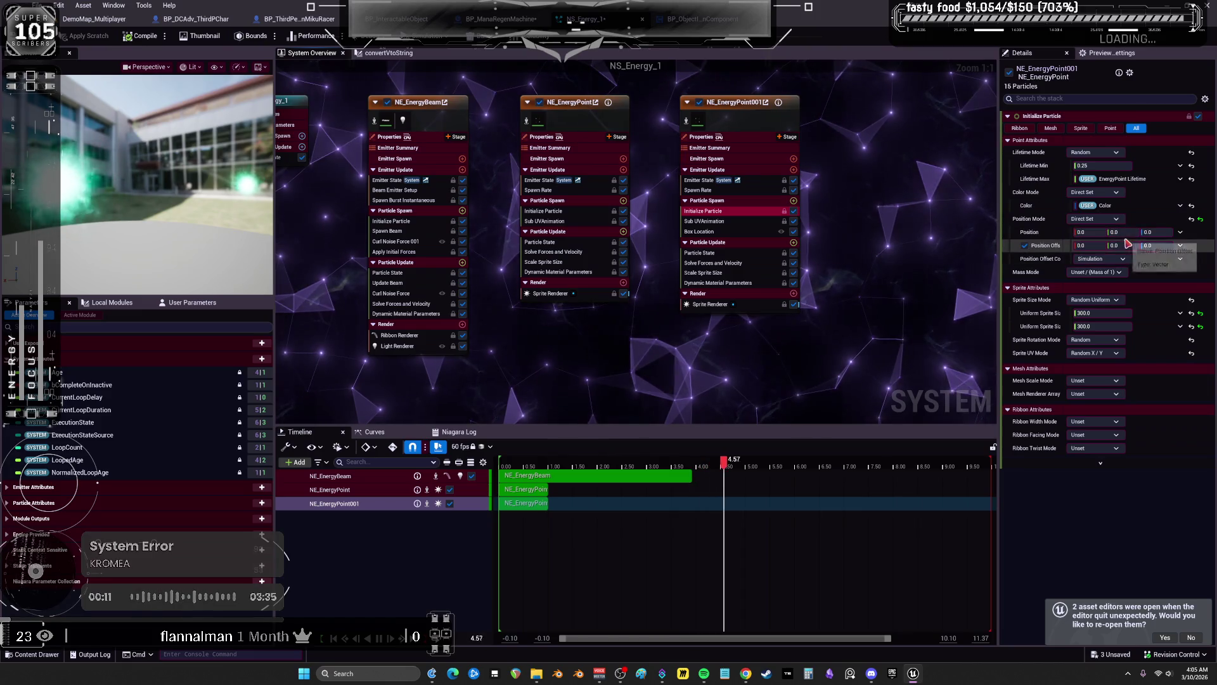
Set Initialize Particle's Position Mode to Simulation Position
{"action": "left_click", "coordinate": [1090, 245]}
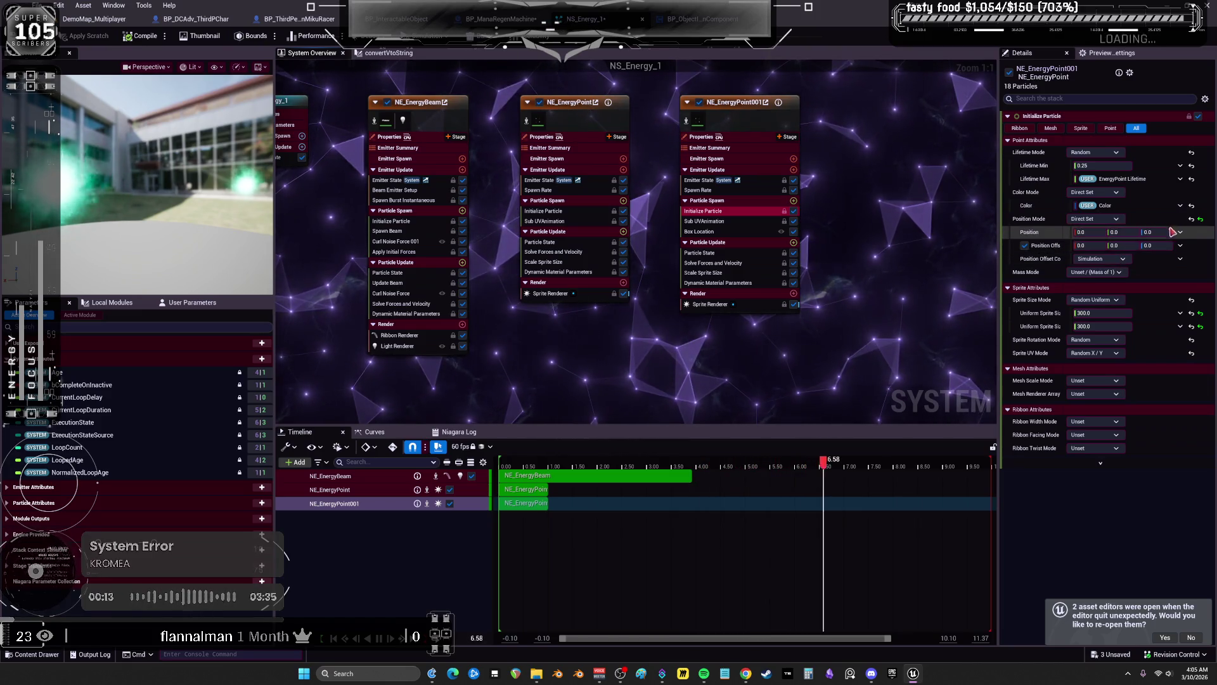
{"action": "left_click", "coordinate": [1116, 220]}
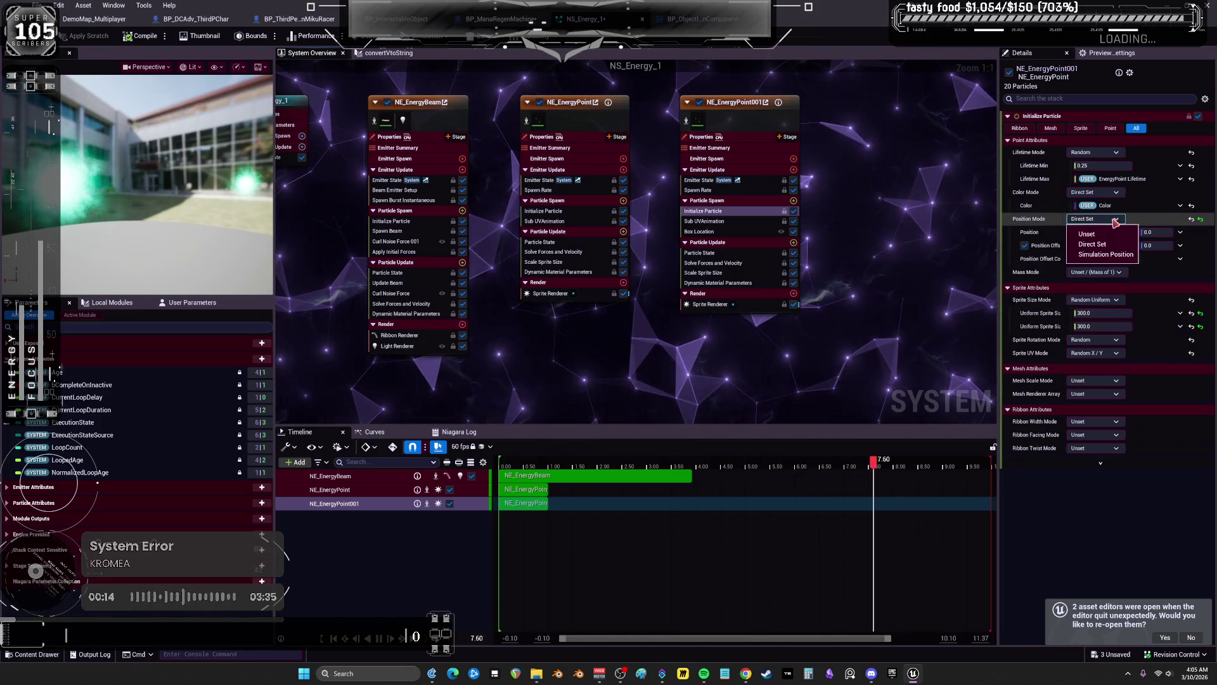
{"action": "left_click", "coordinate": [1106, 255]}
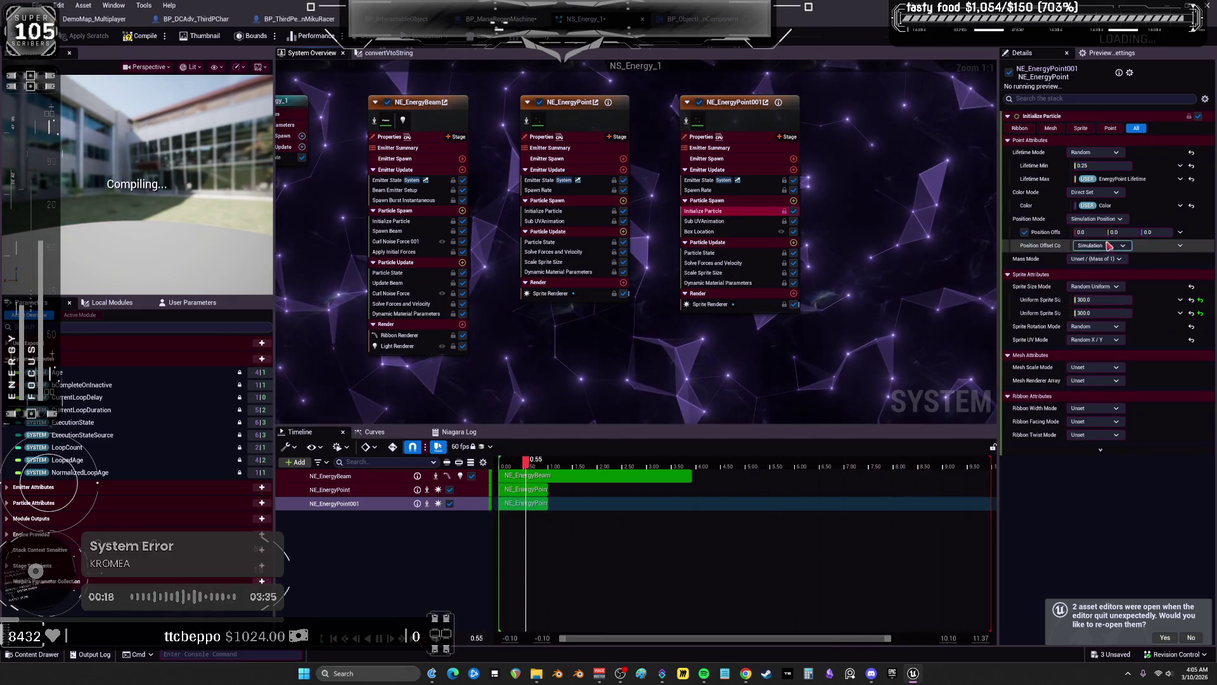
Link Position Offset to User TargetLocation and return to the level editor
{"action": "left_click", "coordinate": [1181, 235]}
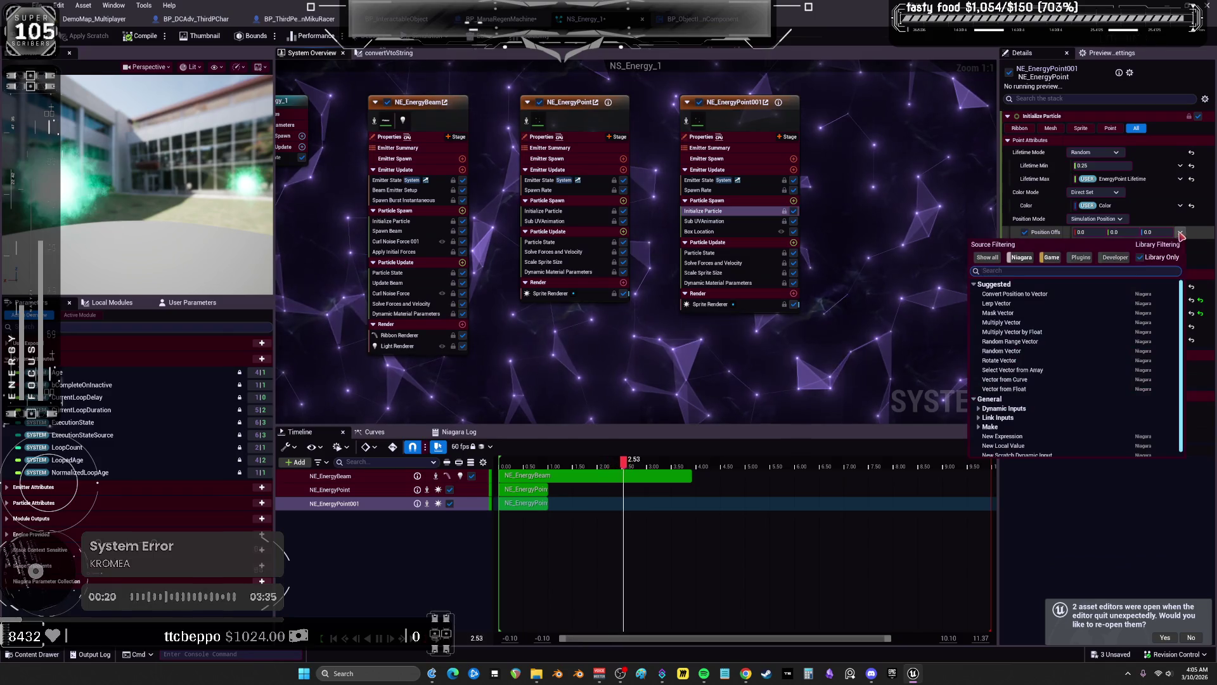
{"action": "type", "text": "loc"}
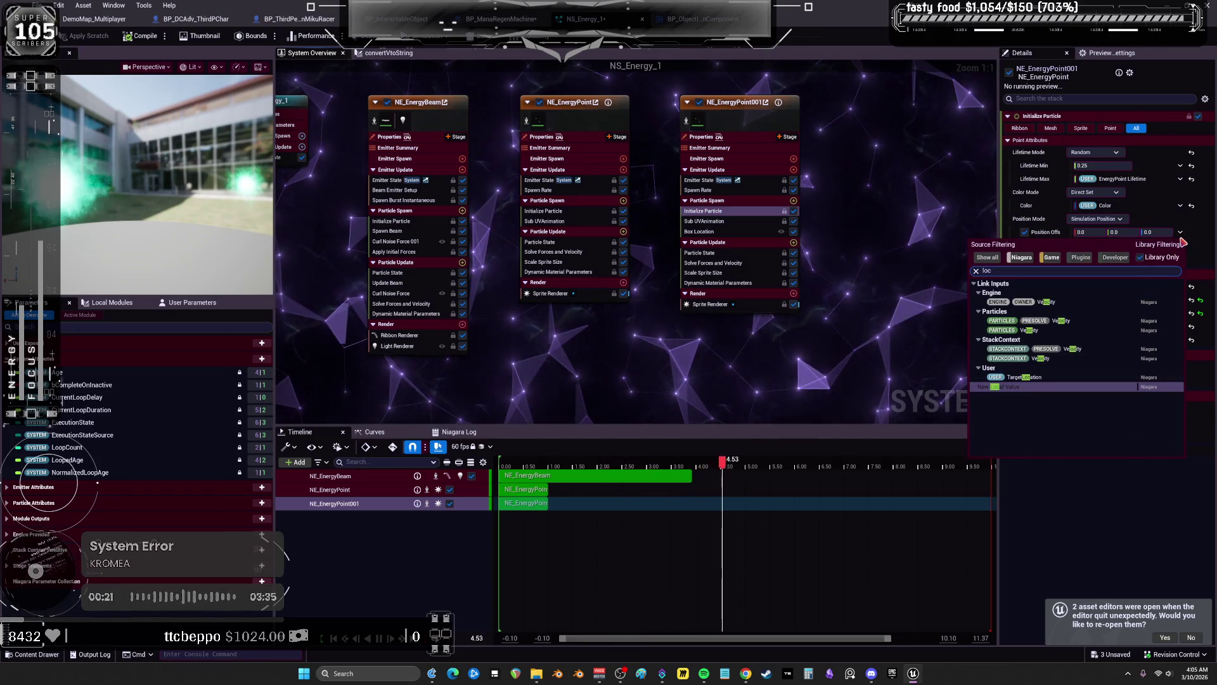
{"action": "left_click", "coordinate": [1022, 378]}
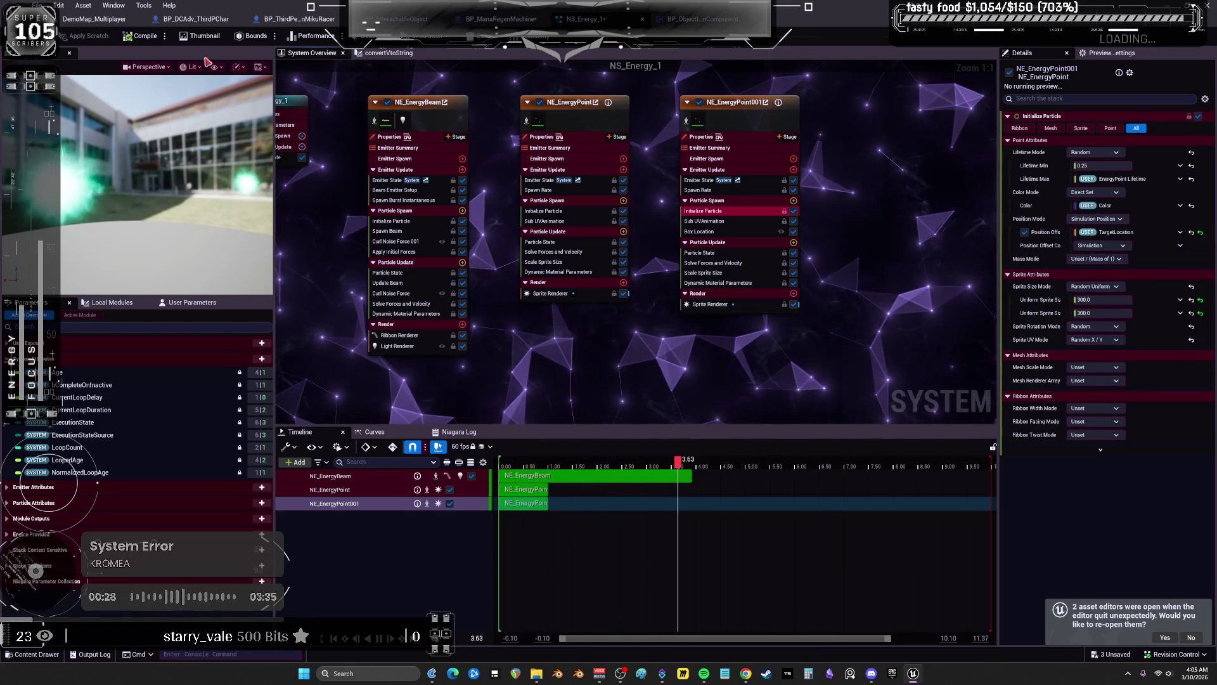
{"action": "left_click", "coordinate": [95, 19]}
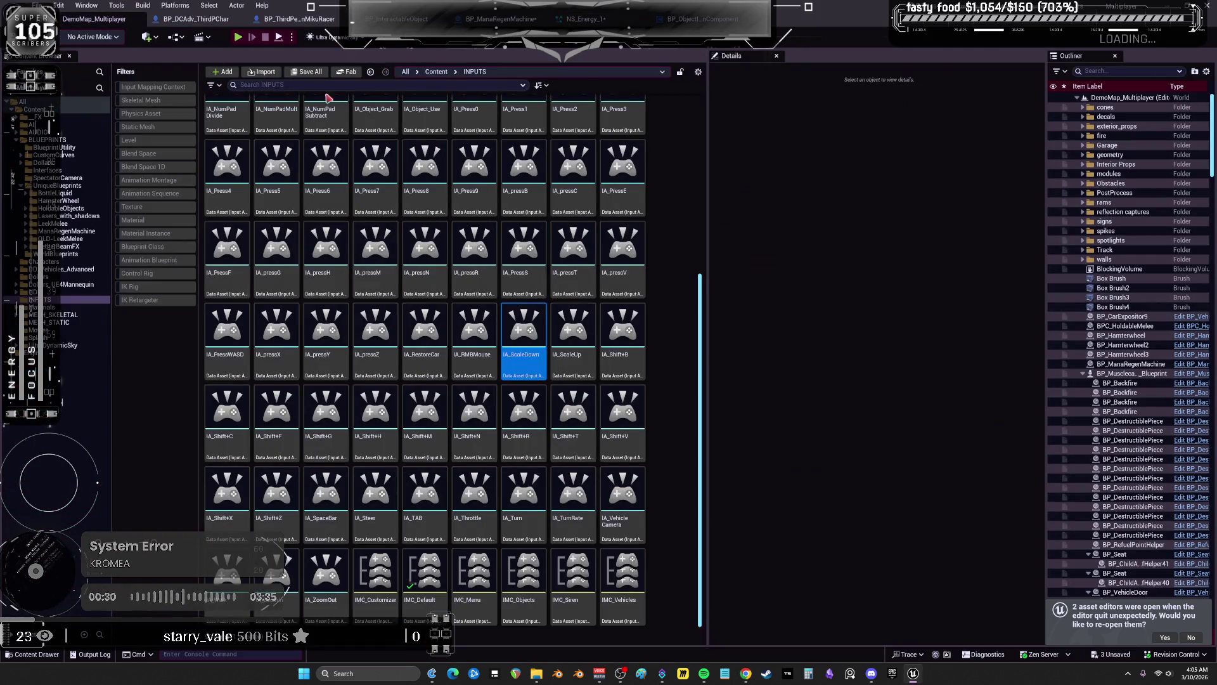
Frame the green cube in a maximized viewport, then move the floating viewport aside
{"action": "left_click", "coordinate": [86, 5]}
{"action": "left_click", "coordinate": [247, 109]}
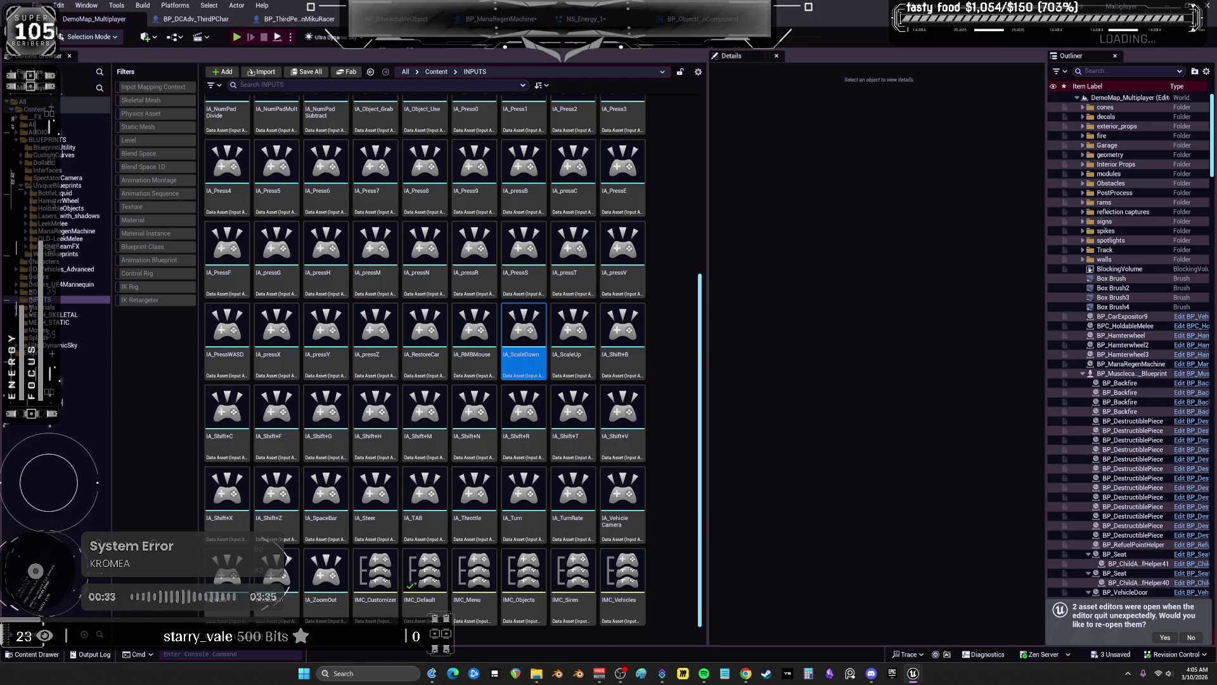
{"action": "key", "text": "F11"}
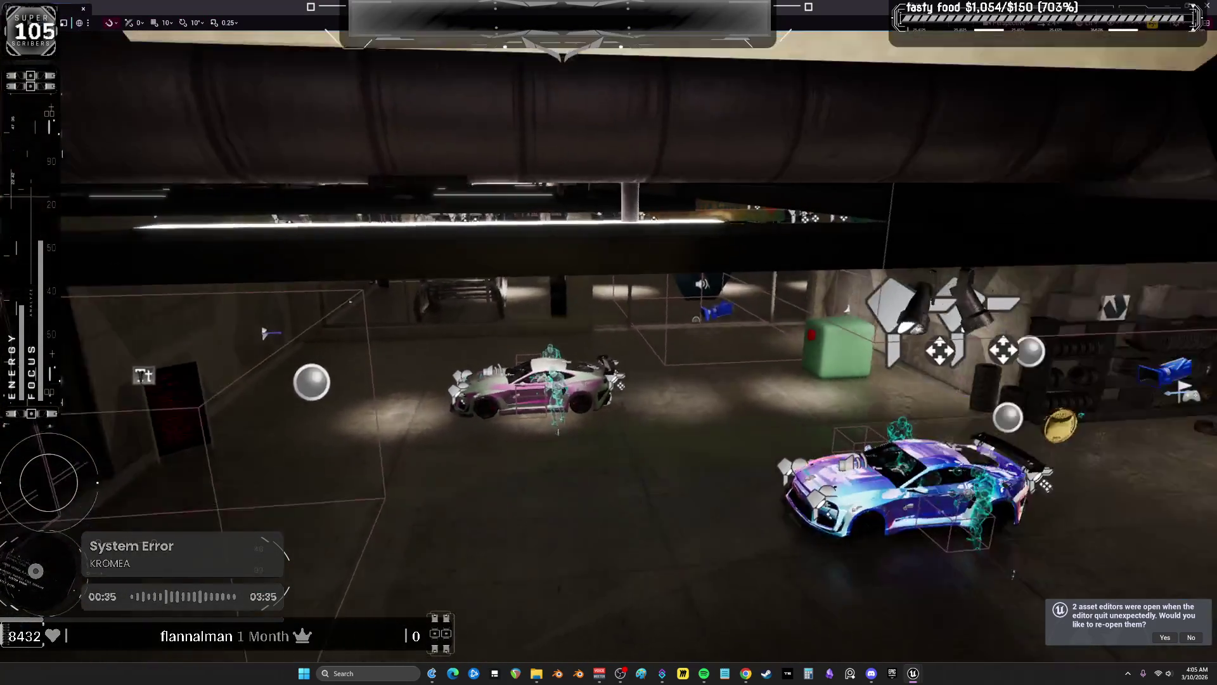
{"action": "key", "text": "f"}
{"action": "key", "text": "F11"}
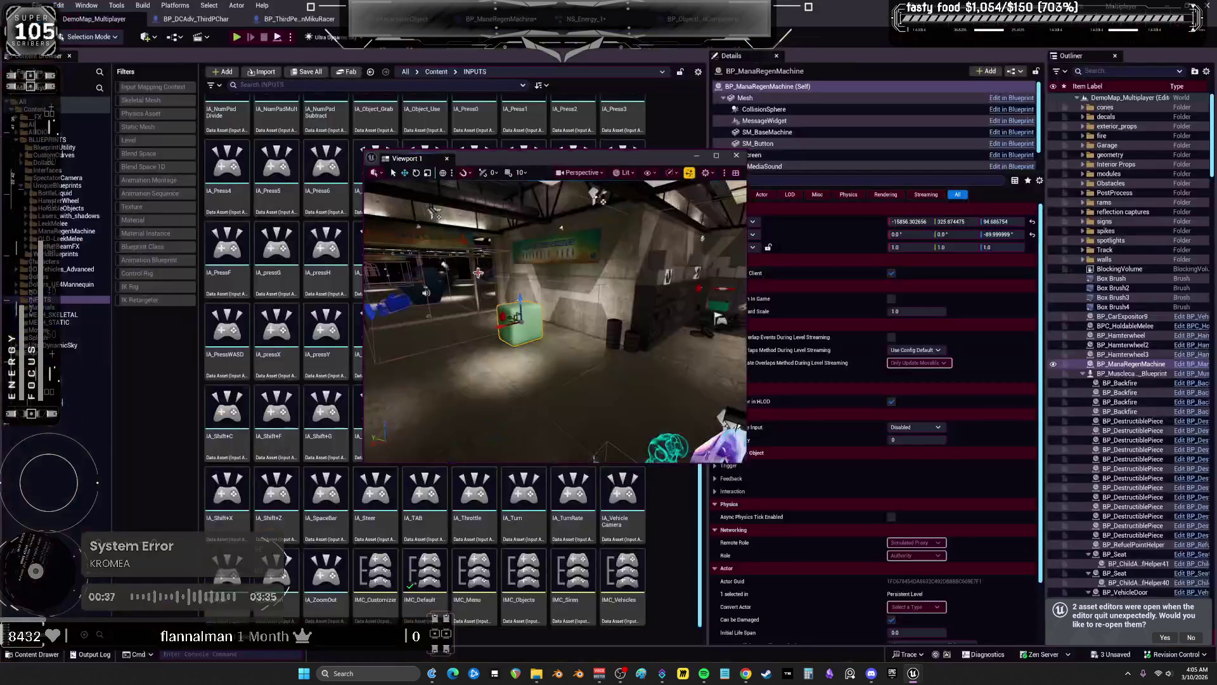
{"action": "left_click_drag", "start_coordinate": [645, 161], "coordinate": [573, 167]}
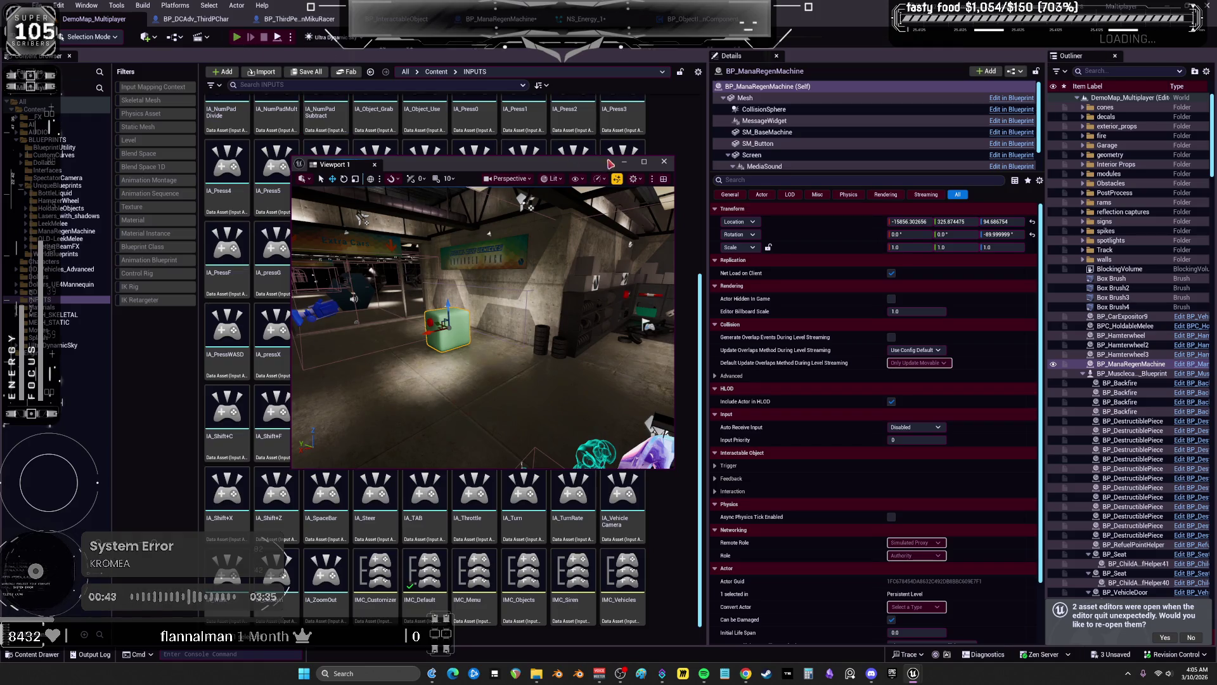
Playtest firing the green energy beam at the black screen and cube, then reopen NS_Energy_1
{"action": "key", "text": "alt+p"}
{"action": "left_click", "coordinate": [645, 163]}
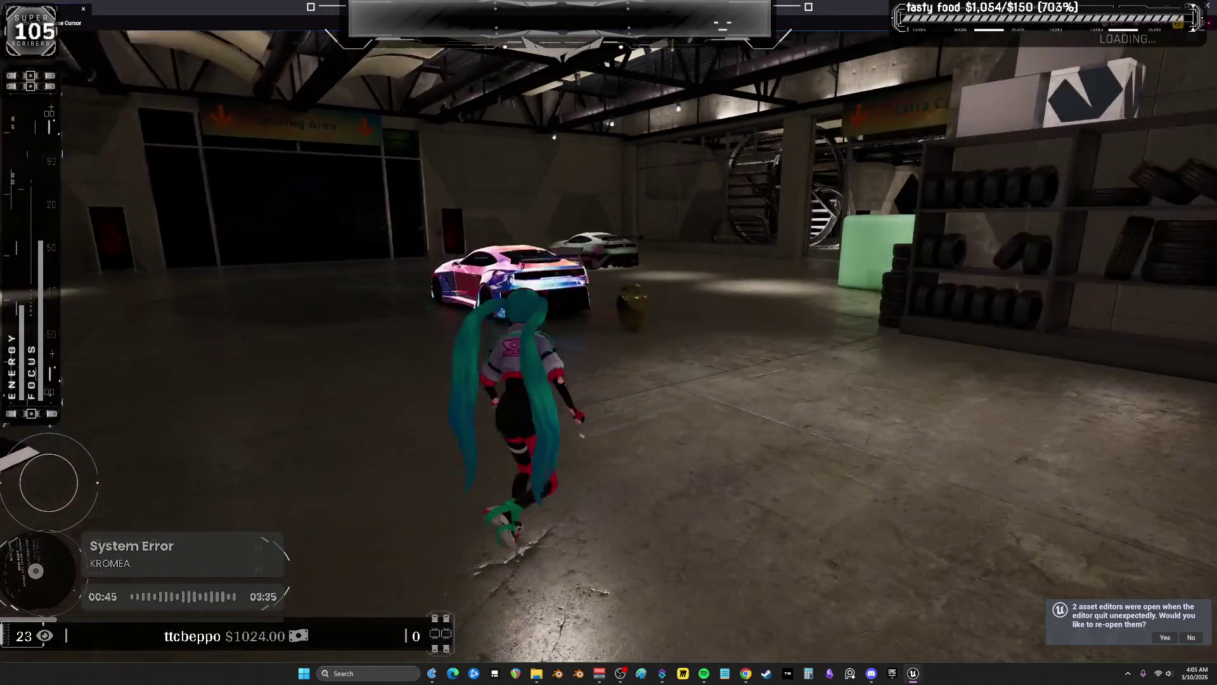
{"action": "key", "text": "w"}
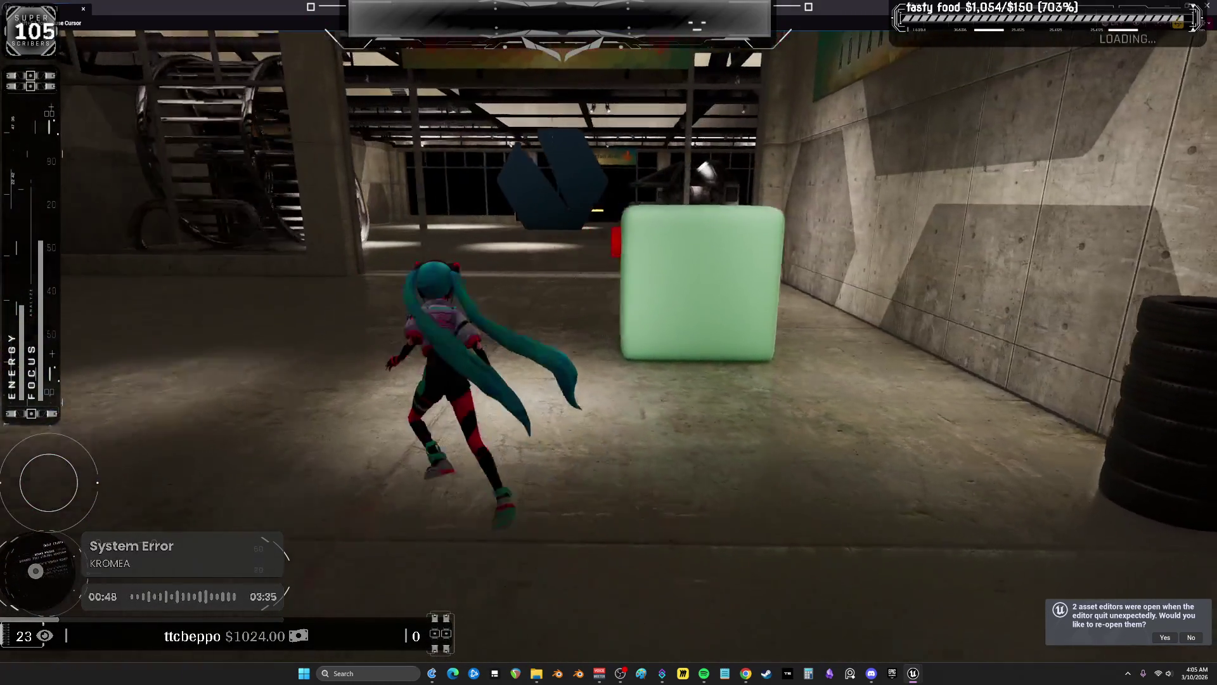
{"action": "key", "text": "a"}
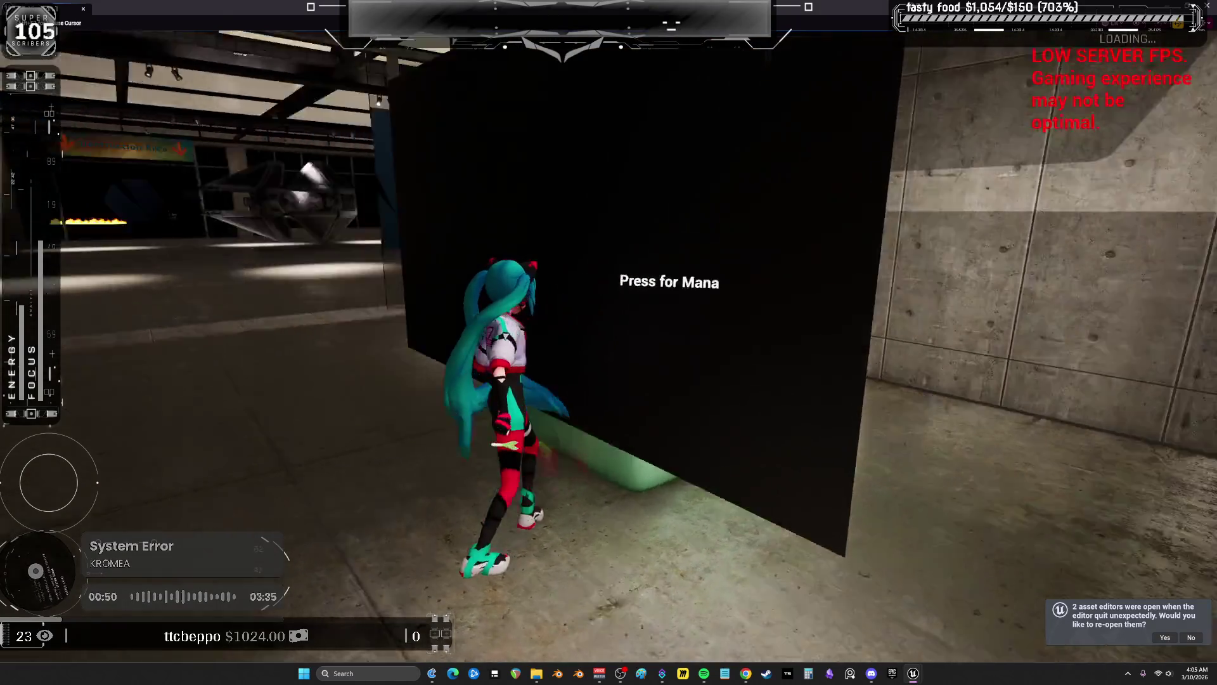
{"action": "key", "text": "a"}
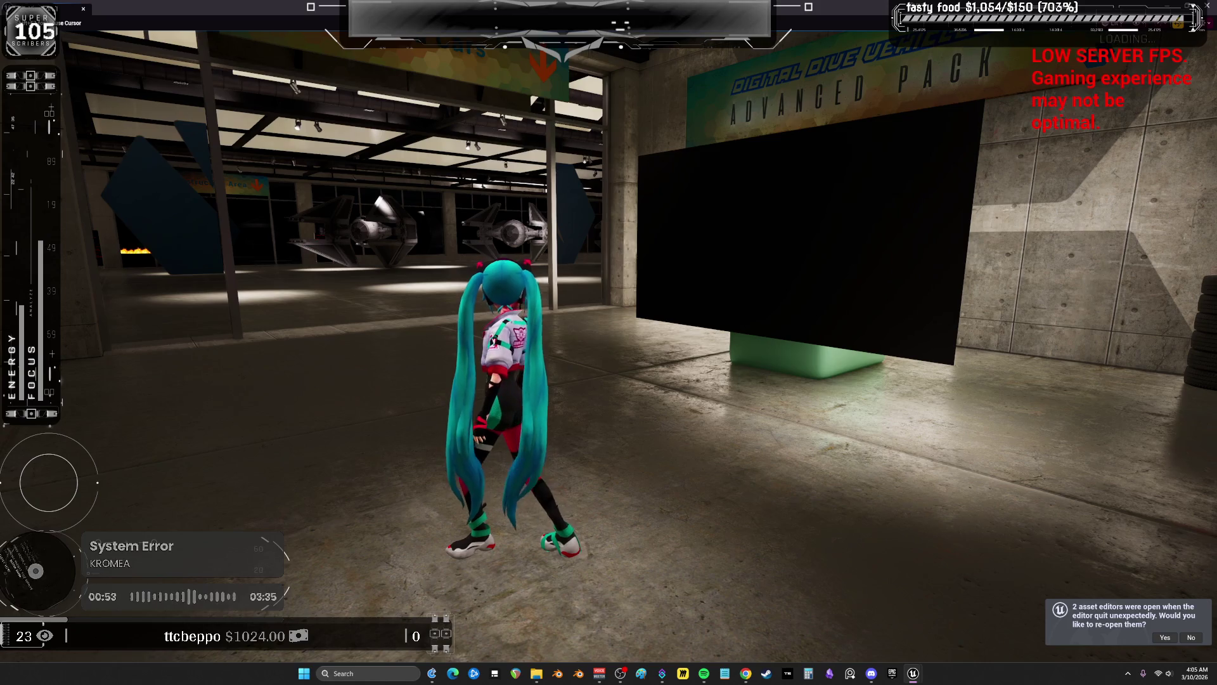
{"action": "key", "text": "e"}
{"action": "key", "text": "w"}
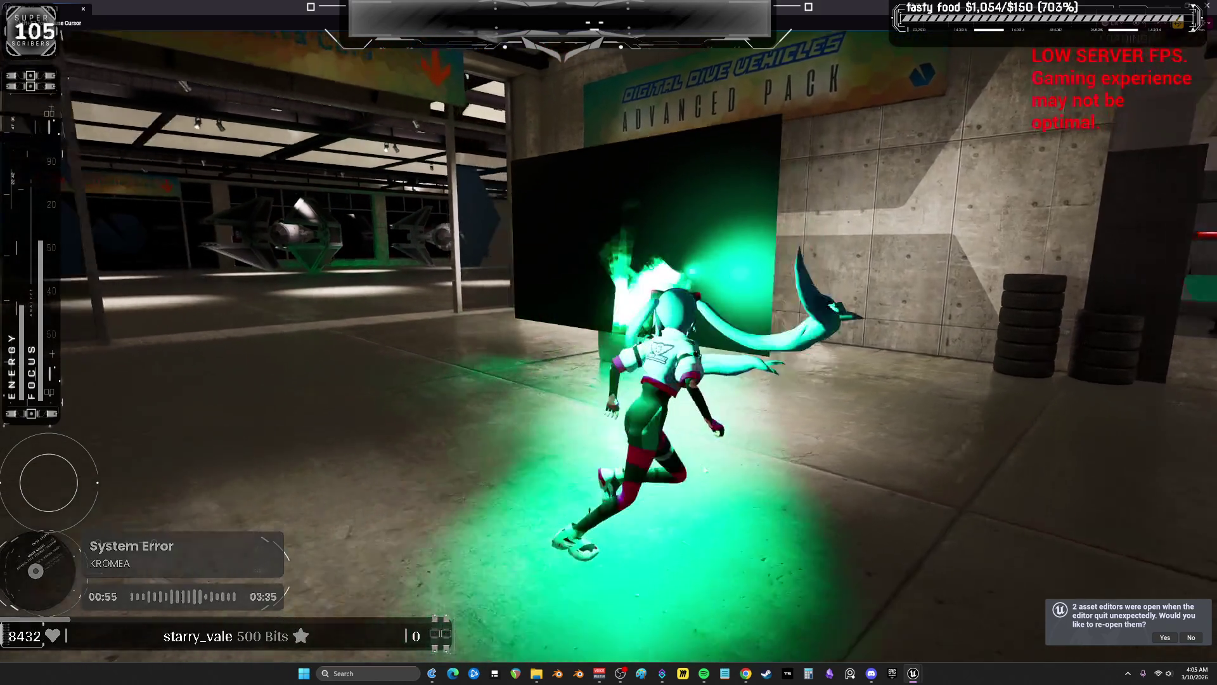
{"action": "key", "text": "e"}
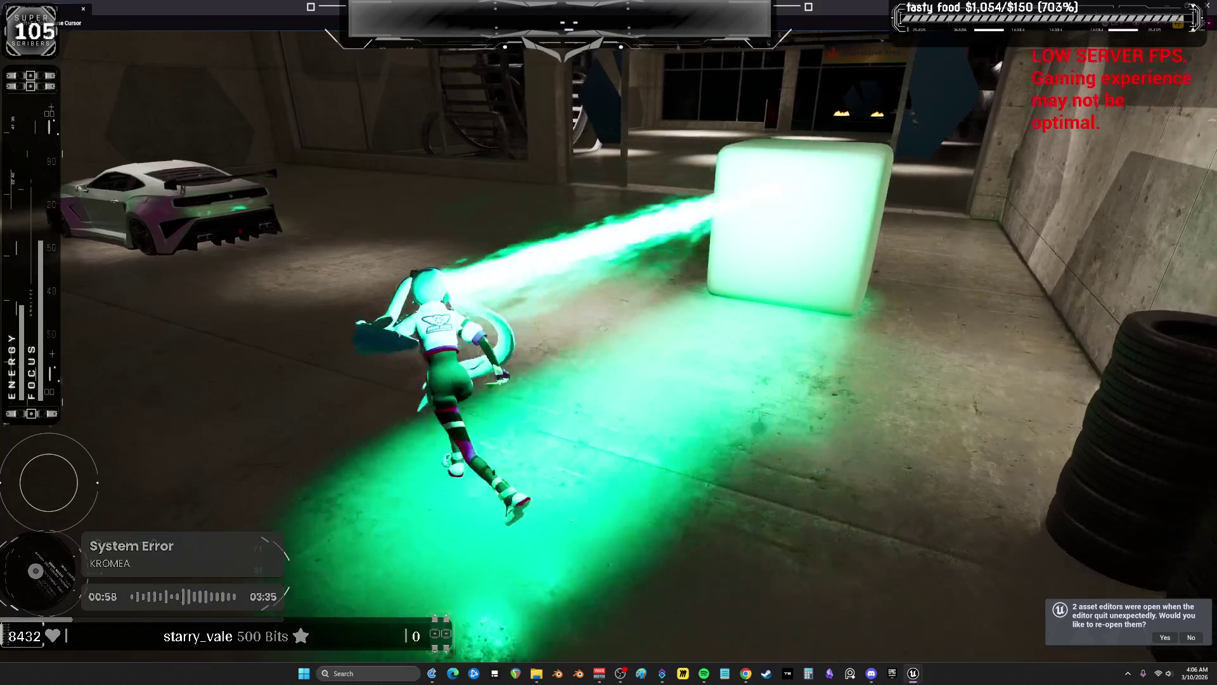
{"action": "key", "text": "w"}
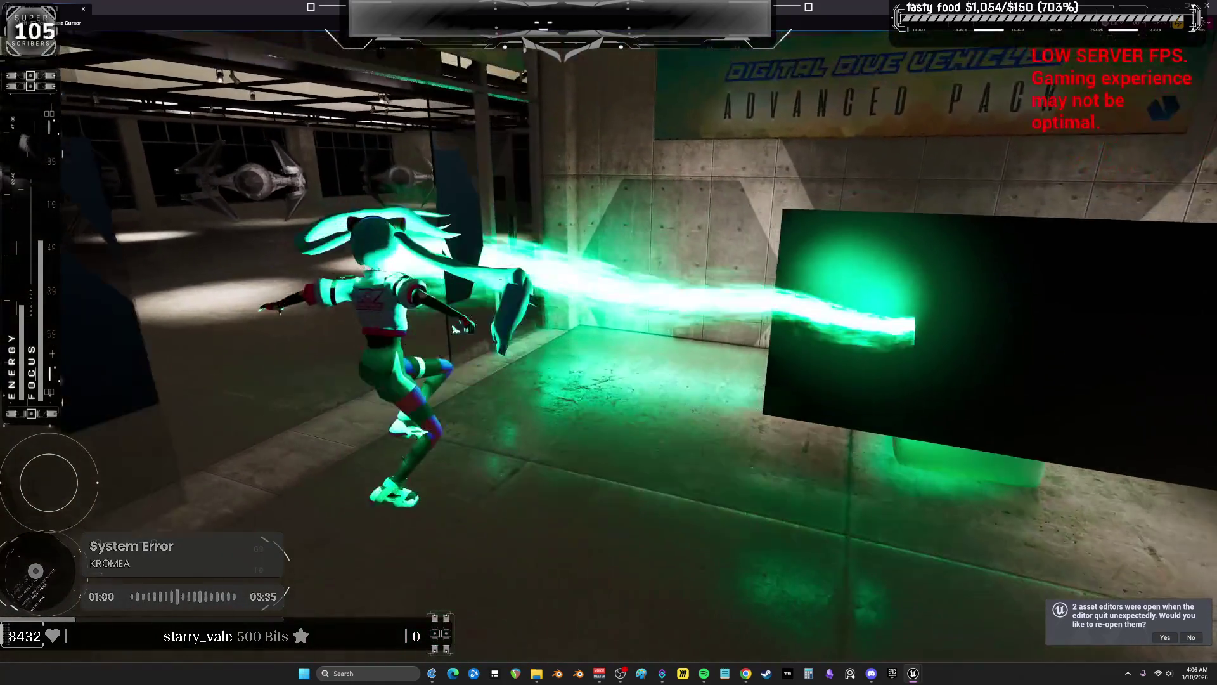
{"action": "key", "text": "w"}
{"action": "key", "text": "Escape"}
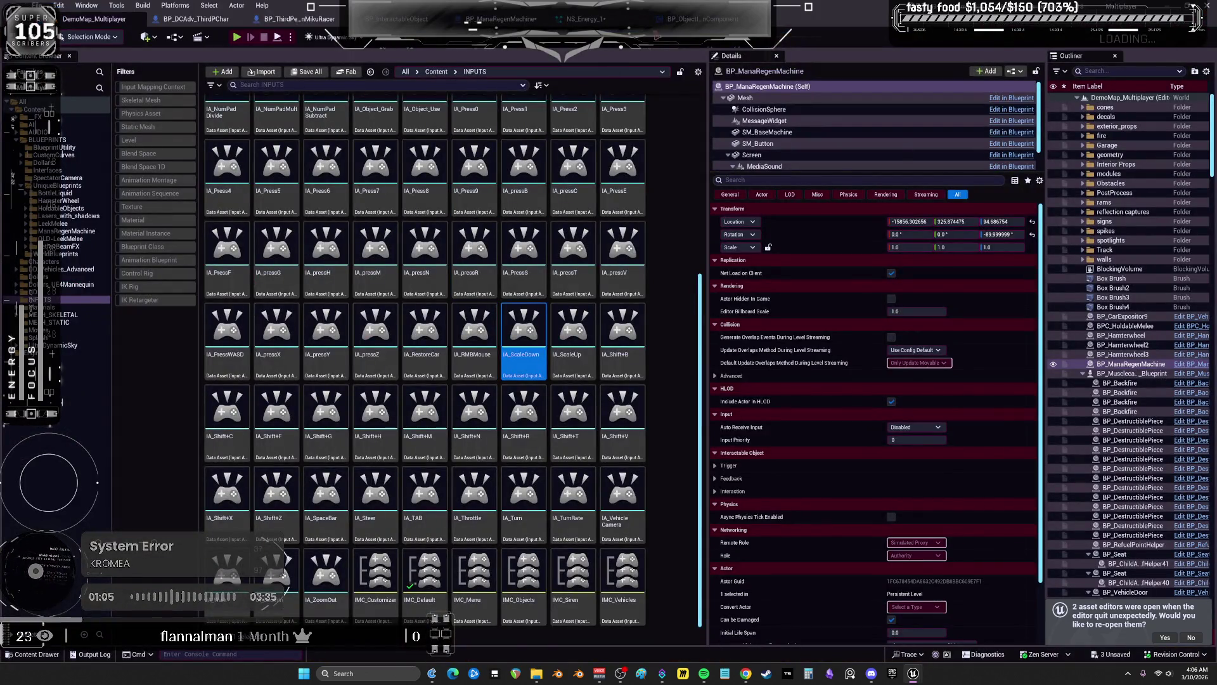
{"action": "left_click", "coordinate": [589, 19]}
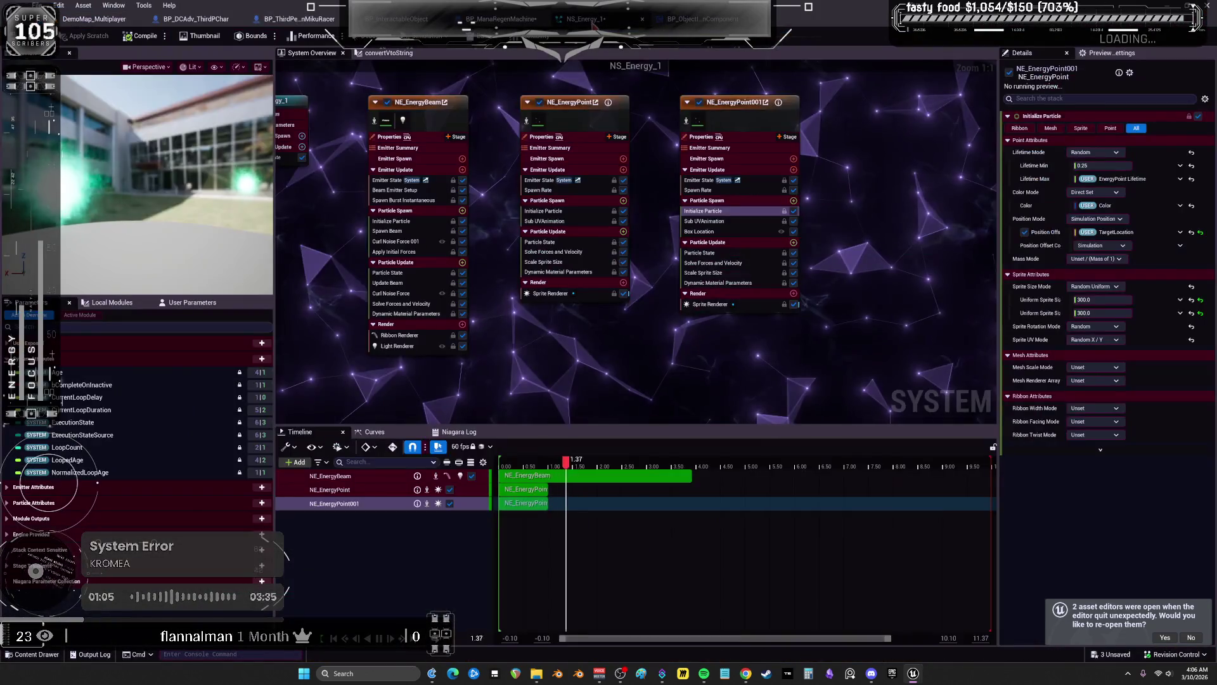
Untick Position Offset in NE_EnergyPoint001's Initialize Particle module
{"action": "left_click", "coordinate": [753, 109]}
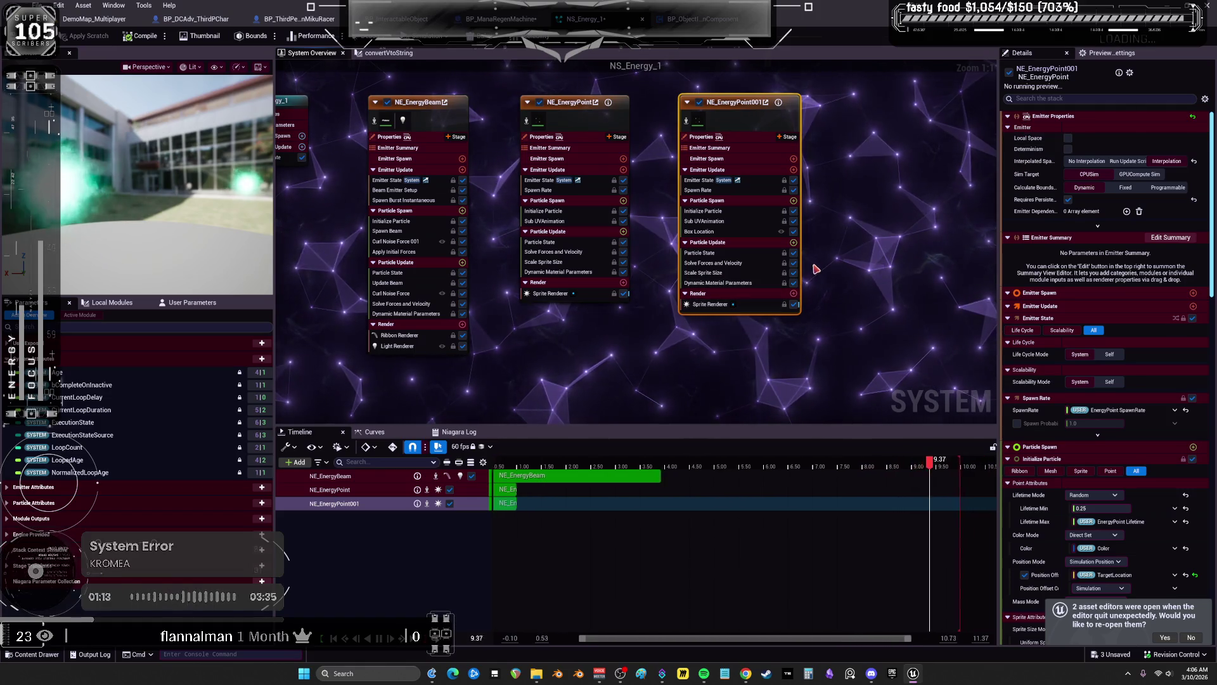
{"action": "scroll", "coordinate": [1120, 419], "scroll_direction": "down", "scroll_amount": 2}
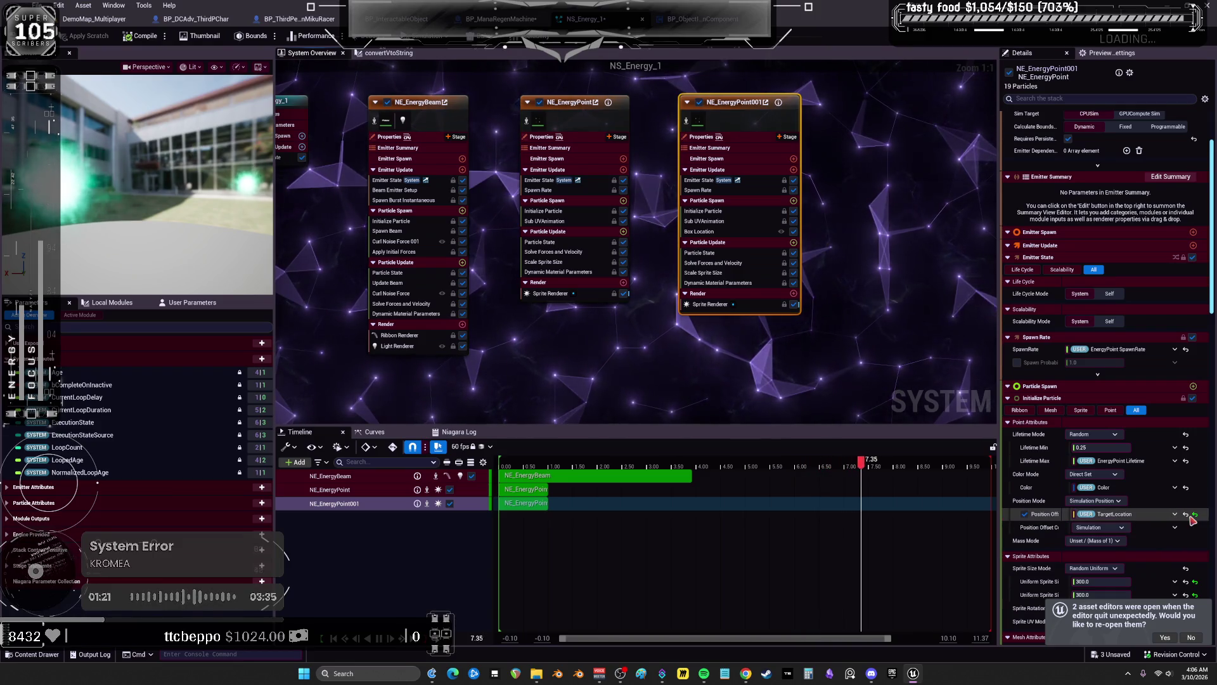
{"action": "left_click", "coordinate": [1025, 515]}
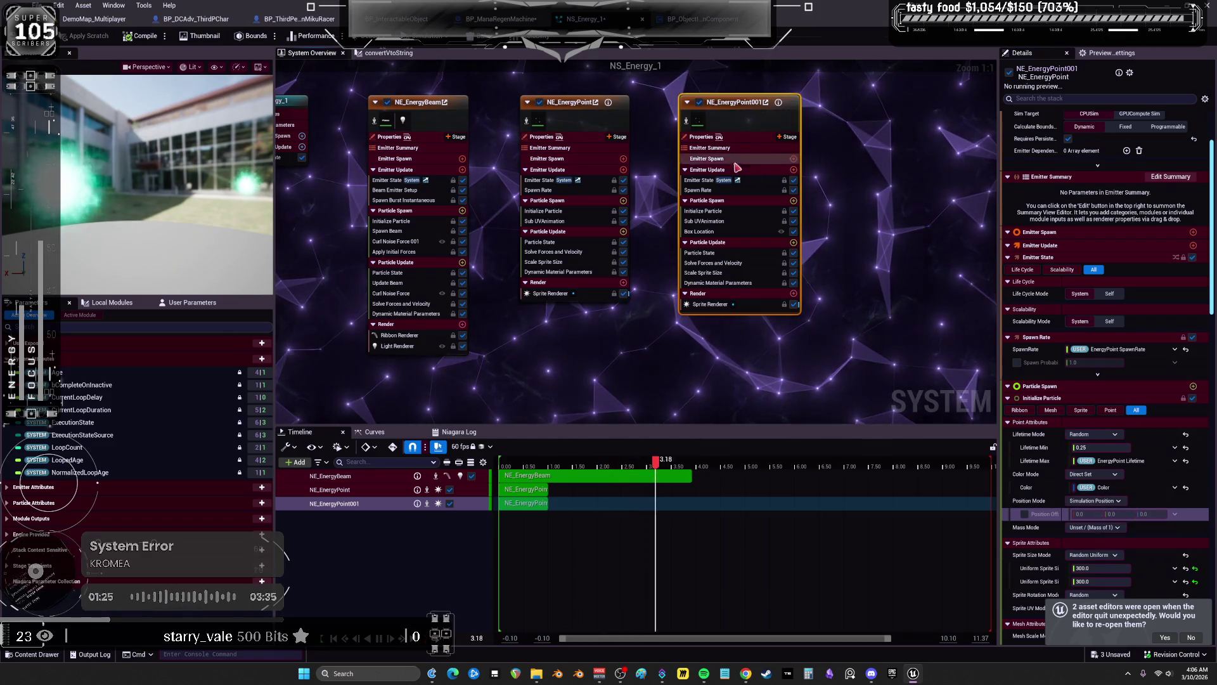
Review the Emitter State, Spawn Rate, Particle Spawn and Initialize Particle settings
{"action": "left_click", "coordinate": [699, 182]}
{"action": "left_click", "coordinate": [700, 192]}
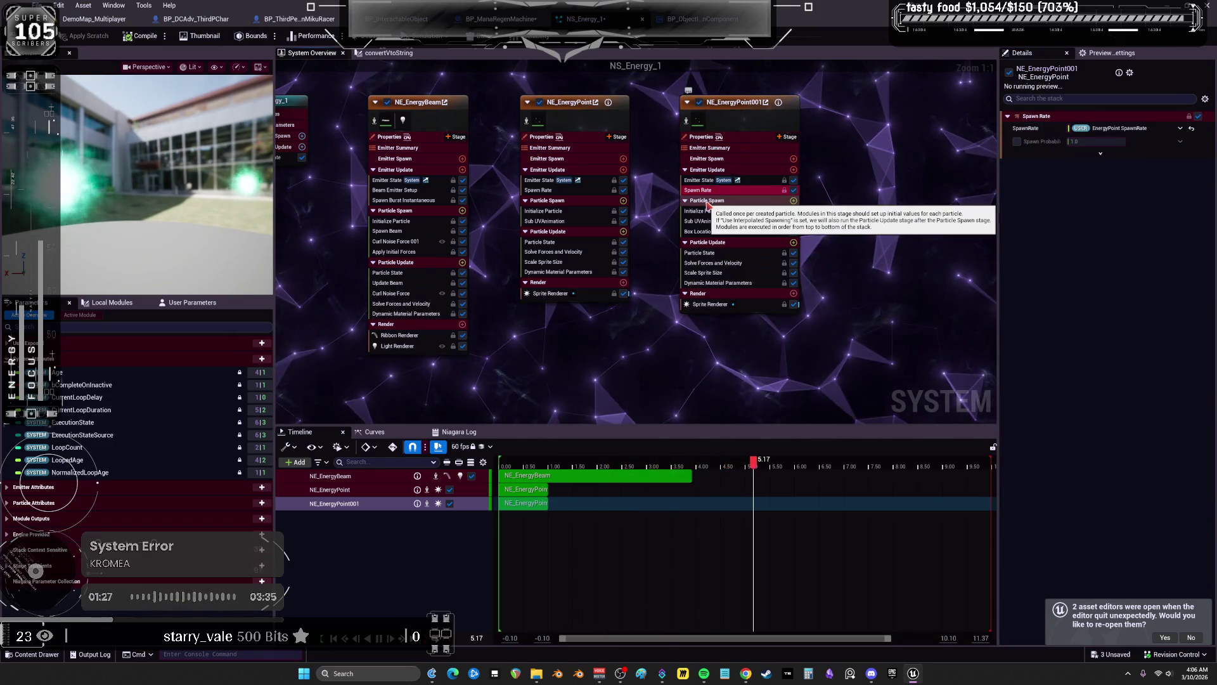
{"action": "left_click", "coordinate": [708, 201]}
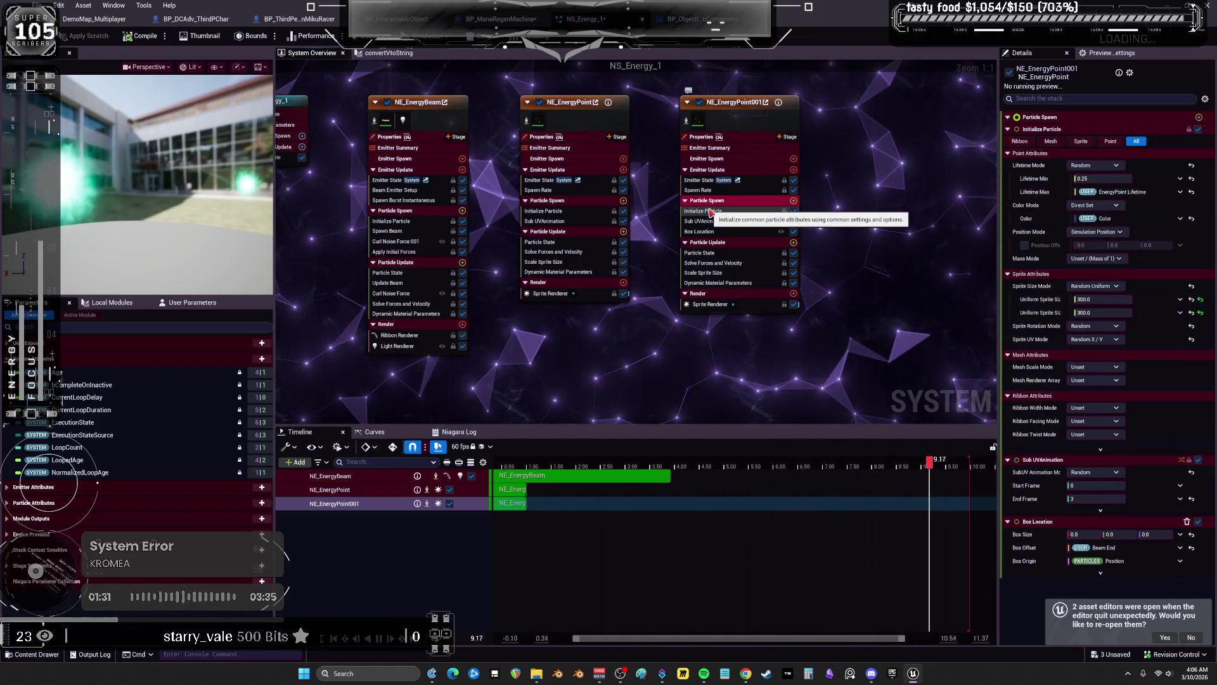
{"action": "left_click", "coordinate": [711, 211]}
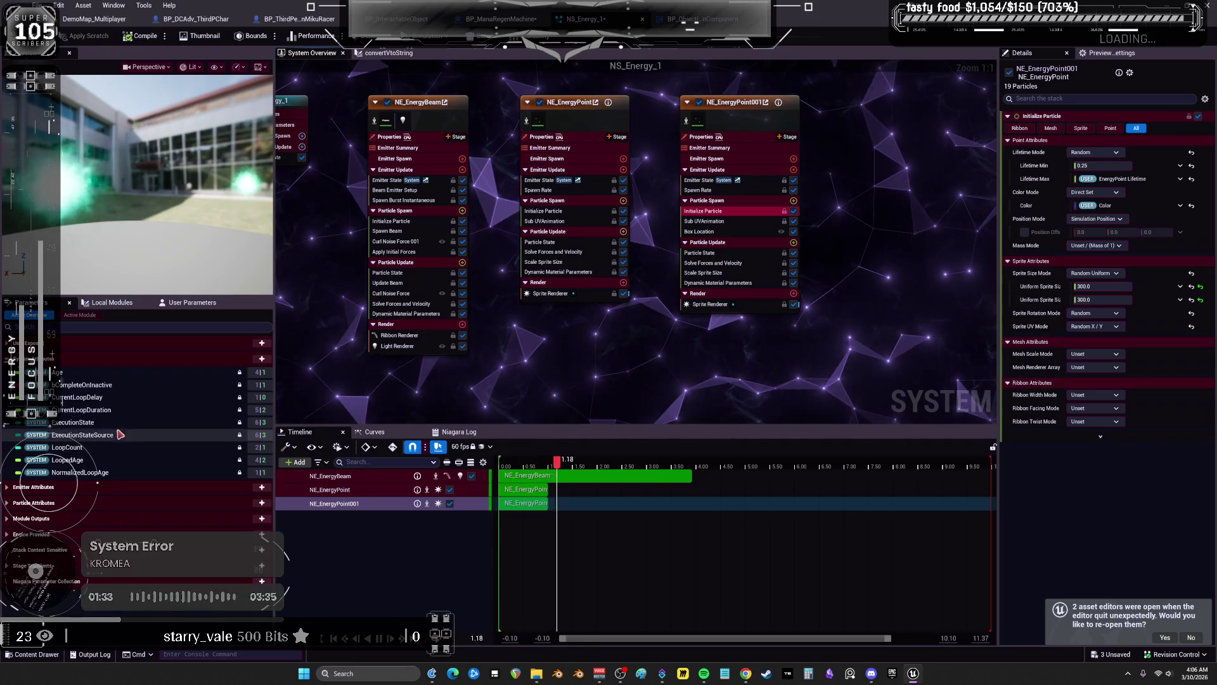
{"action": "left_click", "coordinate": [748, 120]}
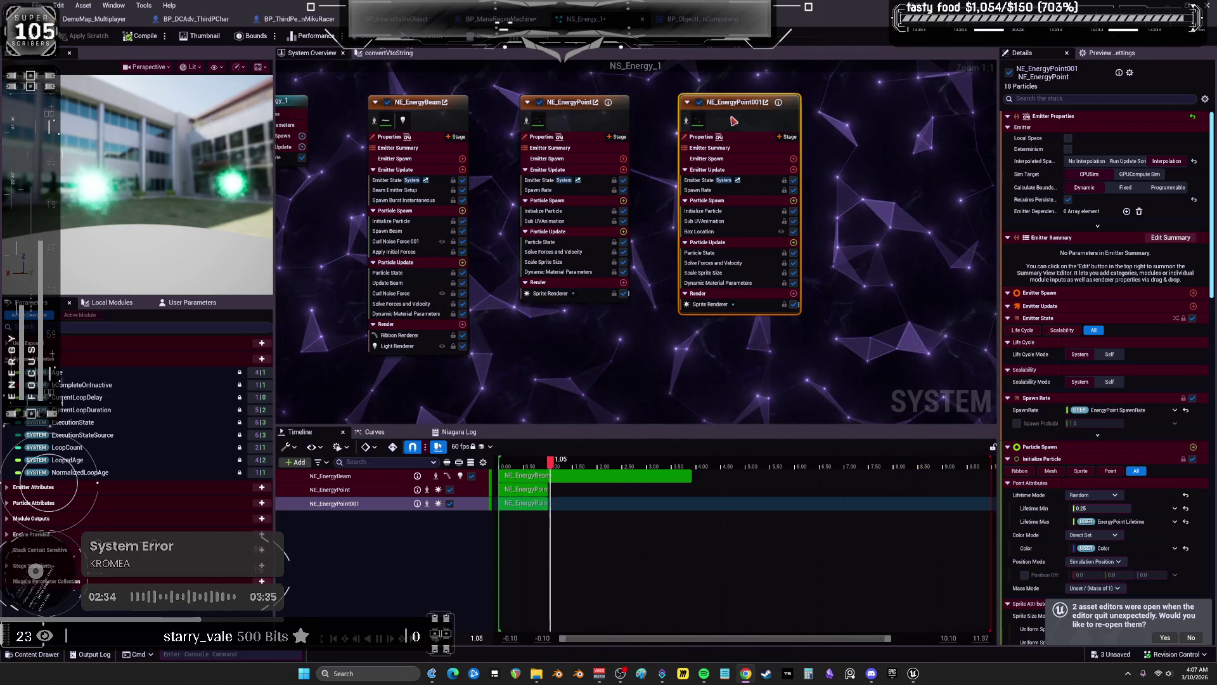
{"action": "left_click", "coordinate": [707, 263]}
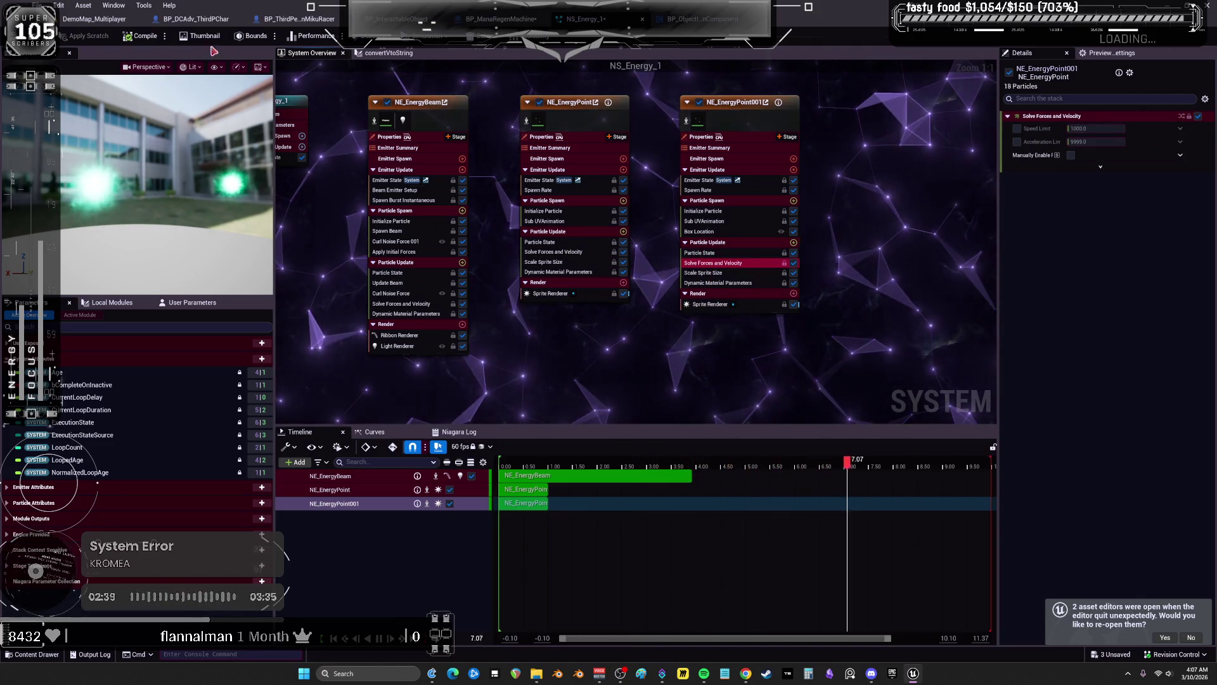
{"action": "left_click", "coordinate": [100, 20]}
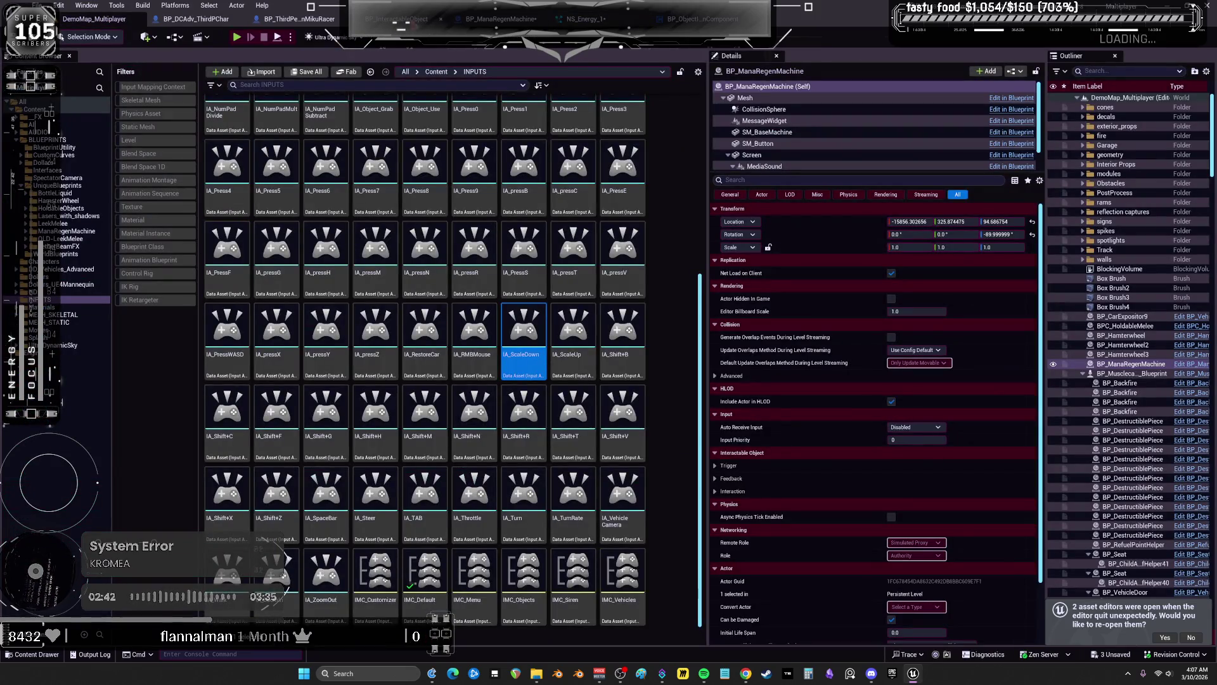
{"action": "left_click", "coordinate": [574, 21]}
{"action": "key", "text": "ctrl+b"}
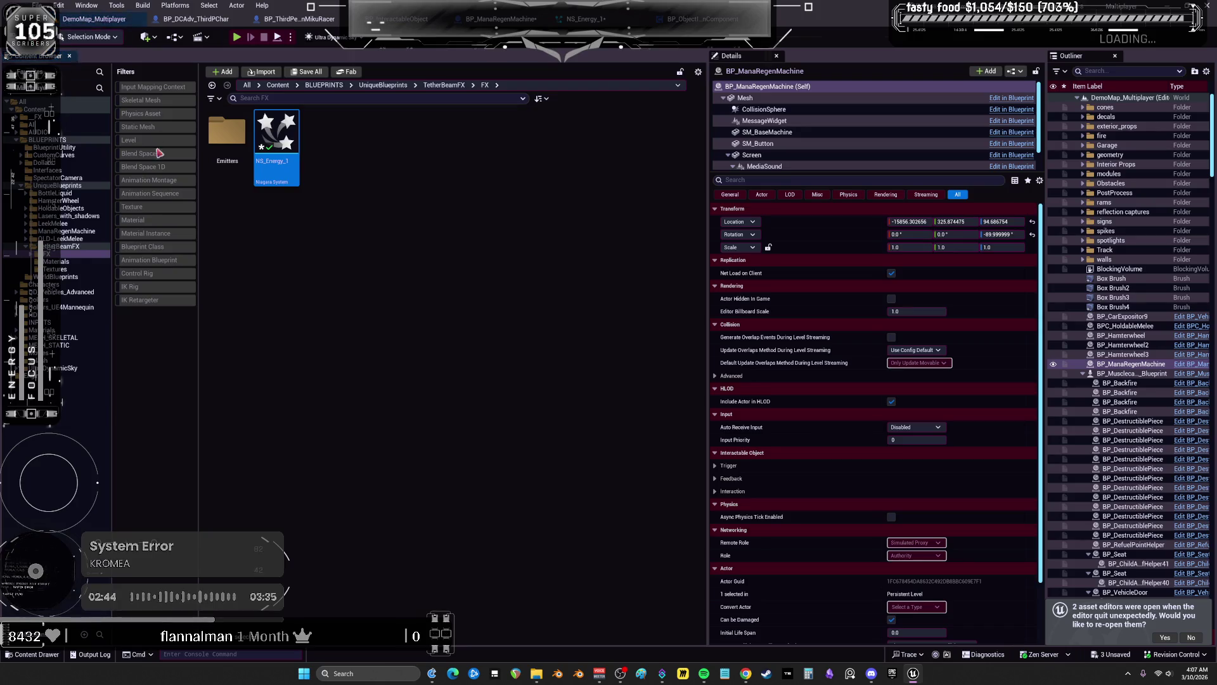
{"action": "left_click", "coordinate": [60, 246]}
{"action": "left_click", "coordinate": [64, 255]}
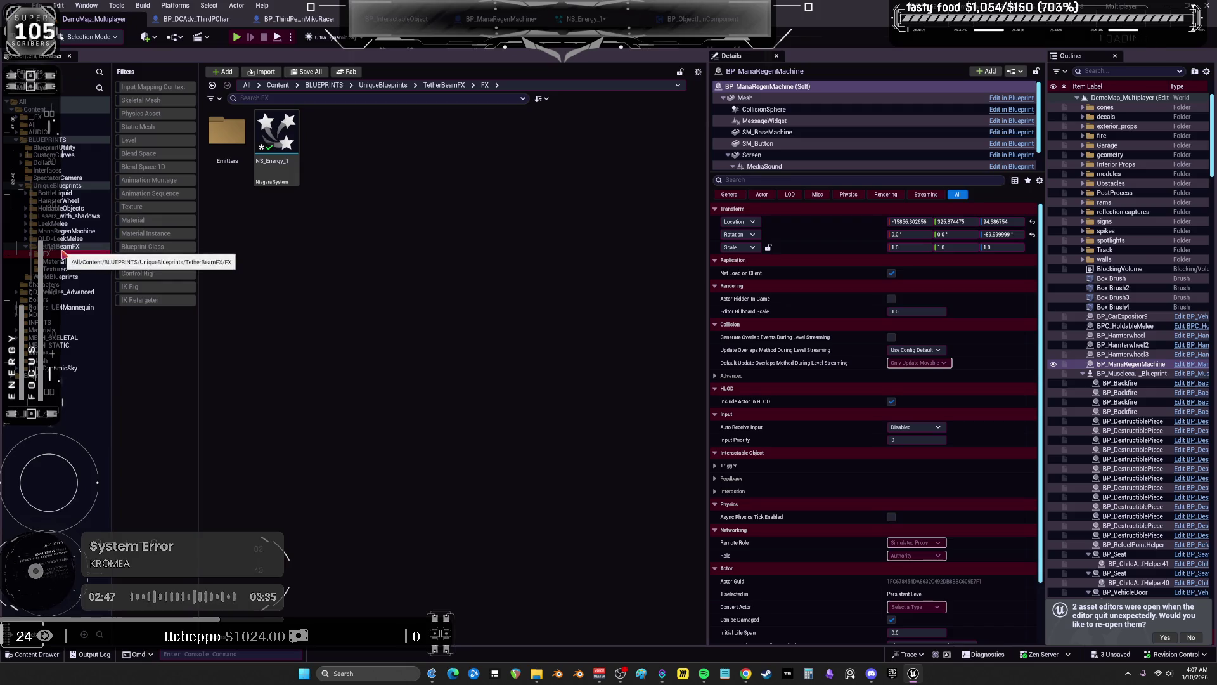
{"action": "left_click", "coordinate": [266, 137]}
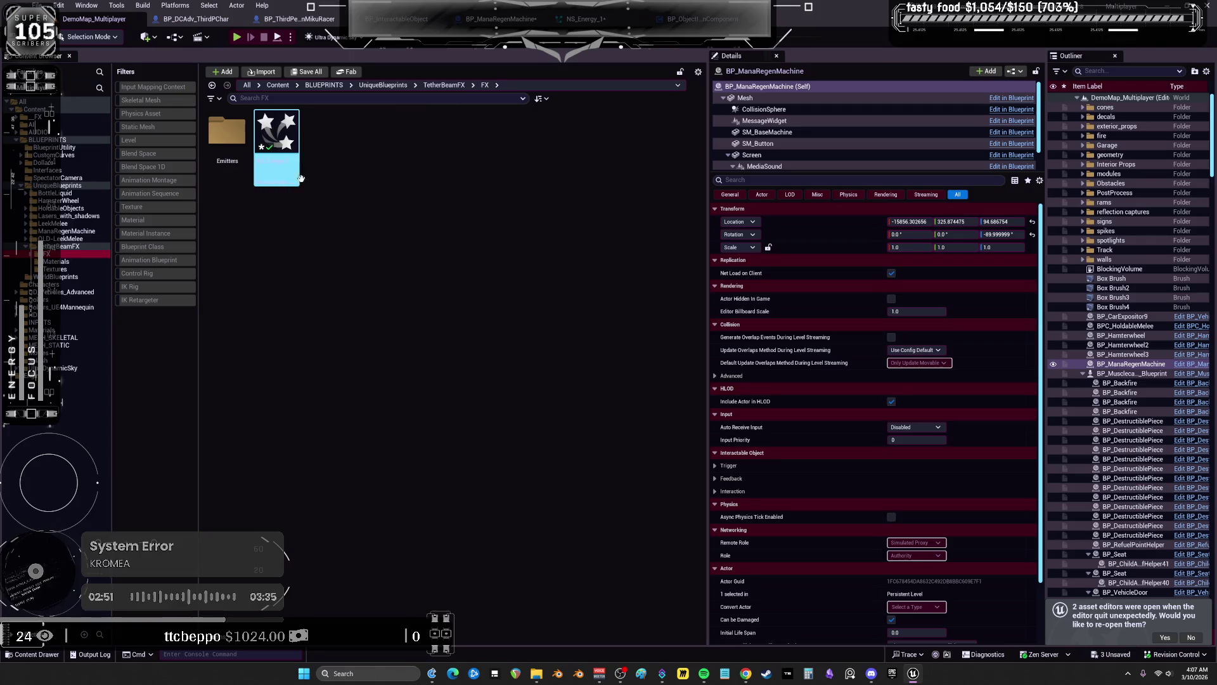
{"action": "double_click", "coordinate": [227, 132]}
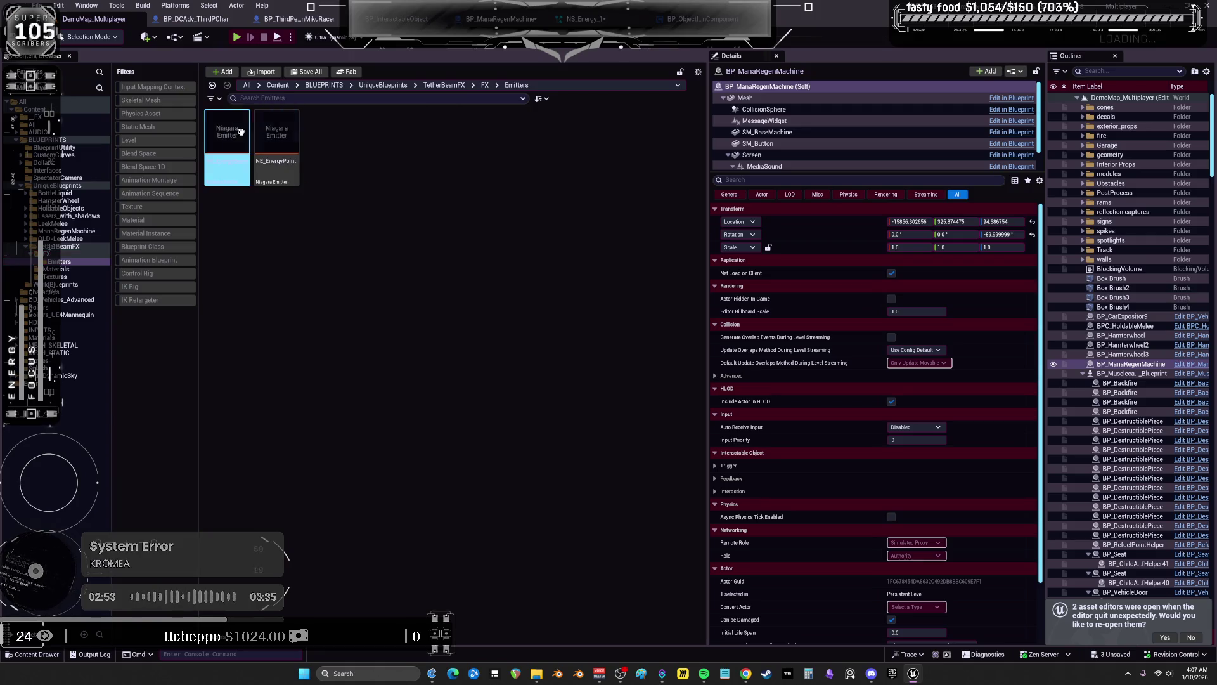
{"action": "left_click", "coordinate": [270, 144]}
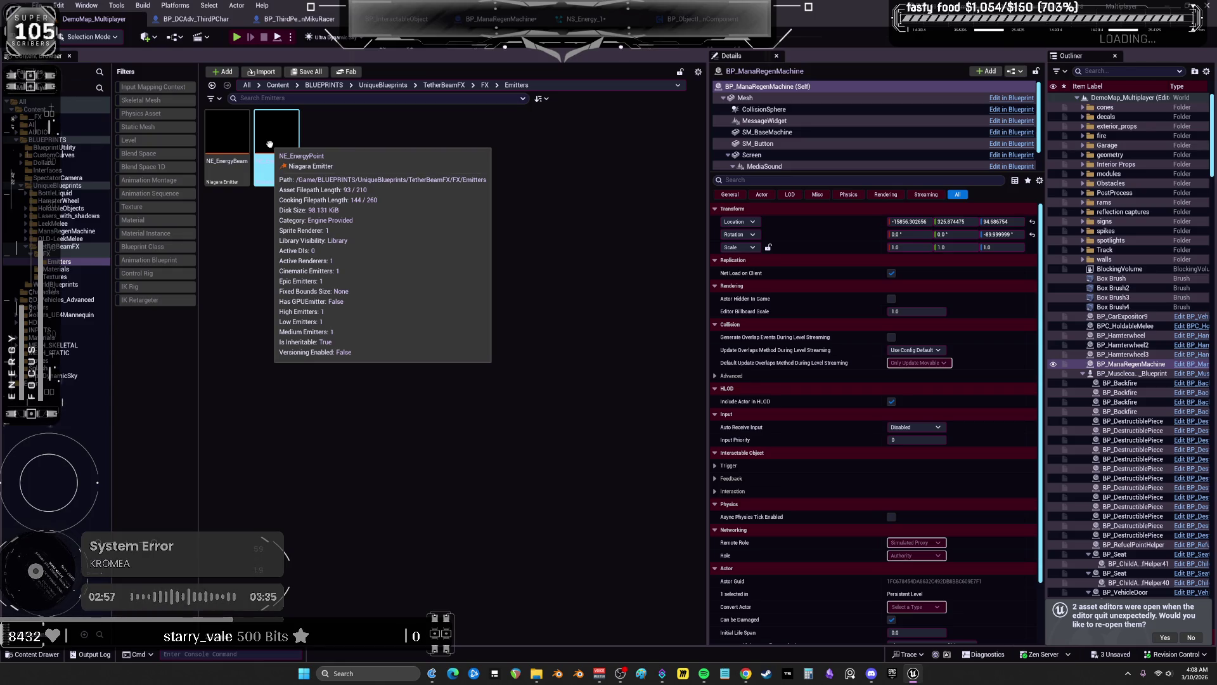
{"action": "left_click", "coordinate": [54, 254]}
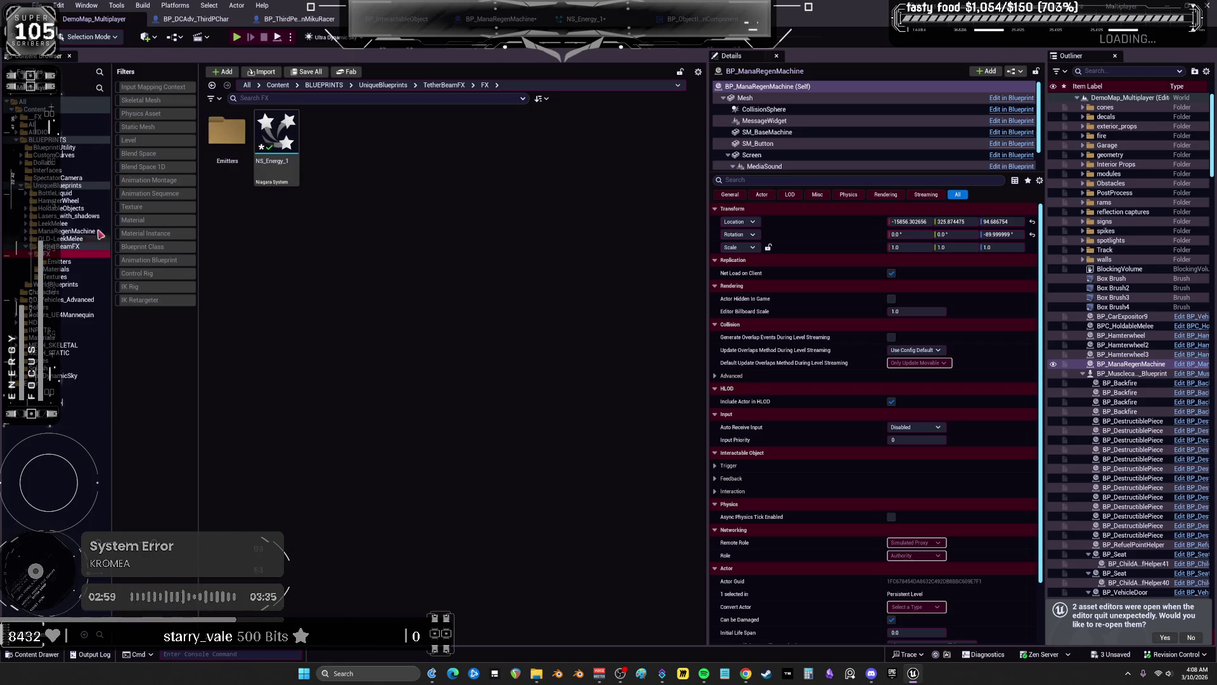
{"action": "double_click", "coordinate": [273, 154]}
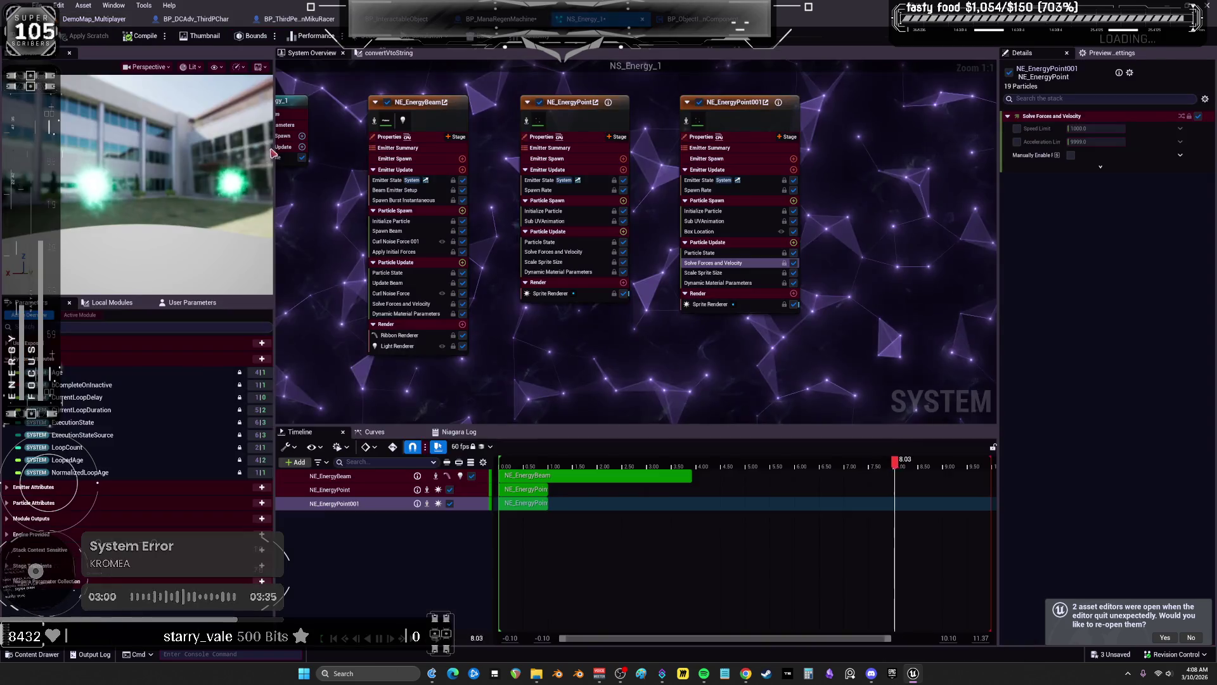
Check NE_EnergyBeam's Light and Ribbon renderers and open the M_EnergyBeam material
{"action": "left_click", "coordinate": [404, 345]}
{"action": "left_click", "coordinate": [400, 335]}
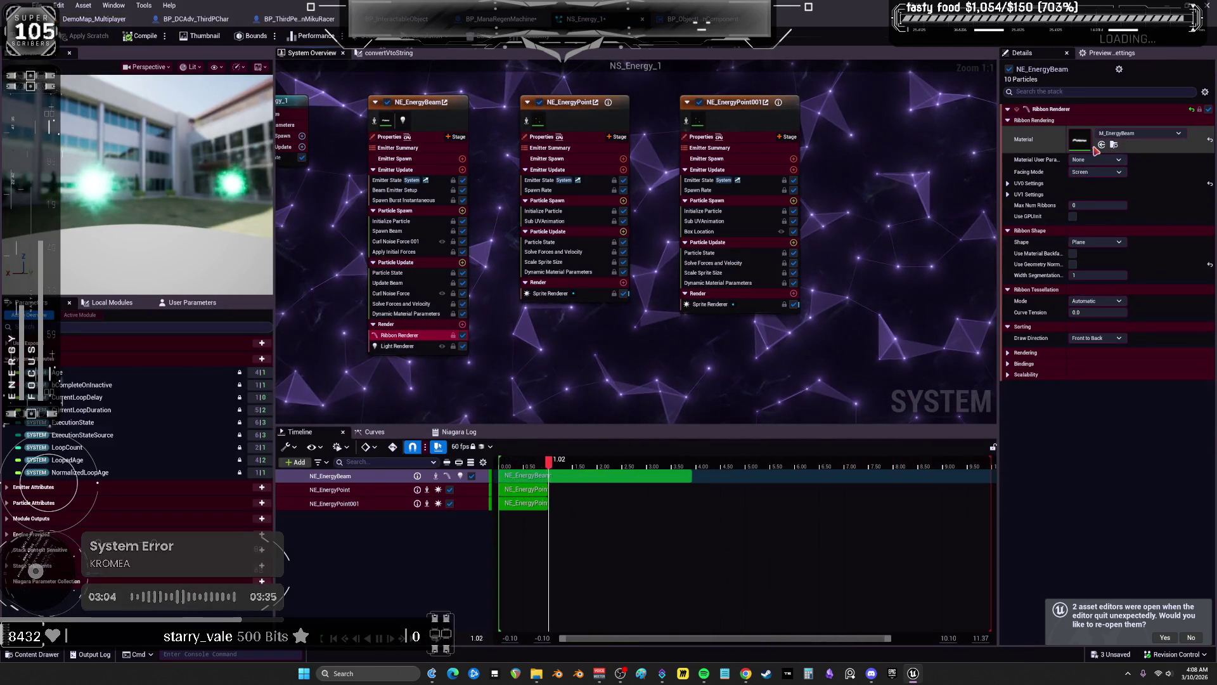
{"action": "double_click", "coordinate": [1085, 148]}
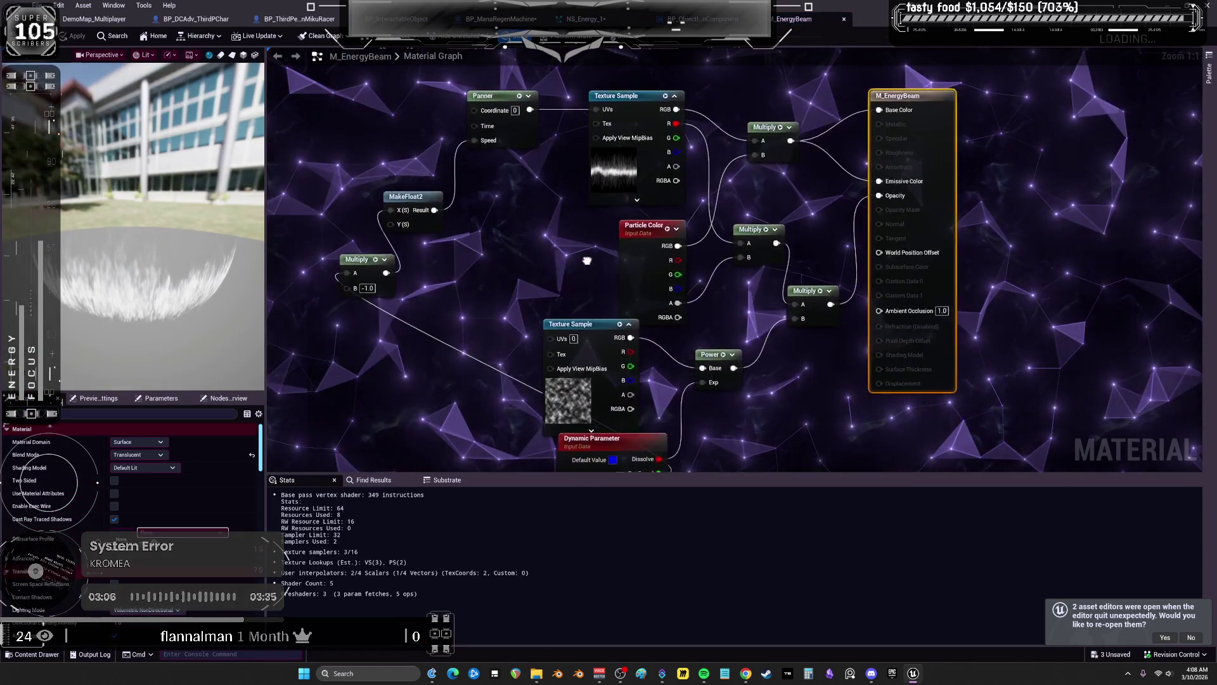
Inspect the texture sample nodes and browse to T_LongCenterEnergy in the Content Browser
{"action": "left_click", "coordinate": [594, 317]}
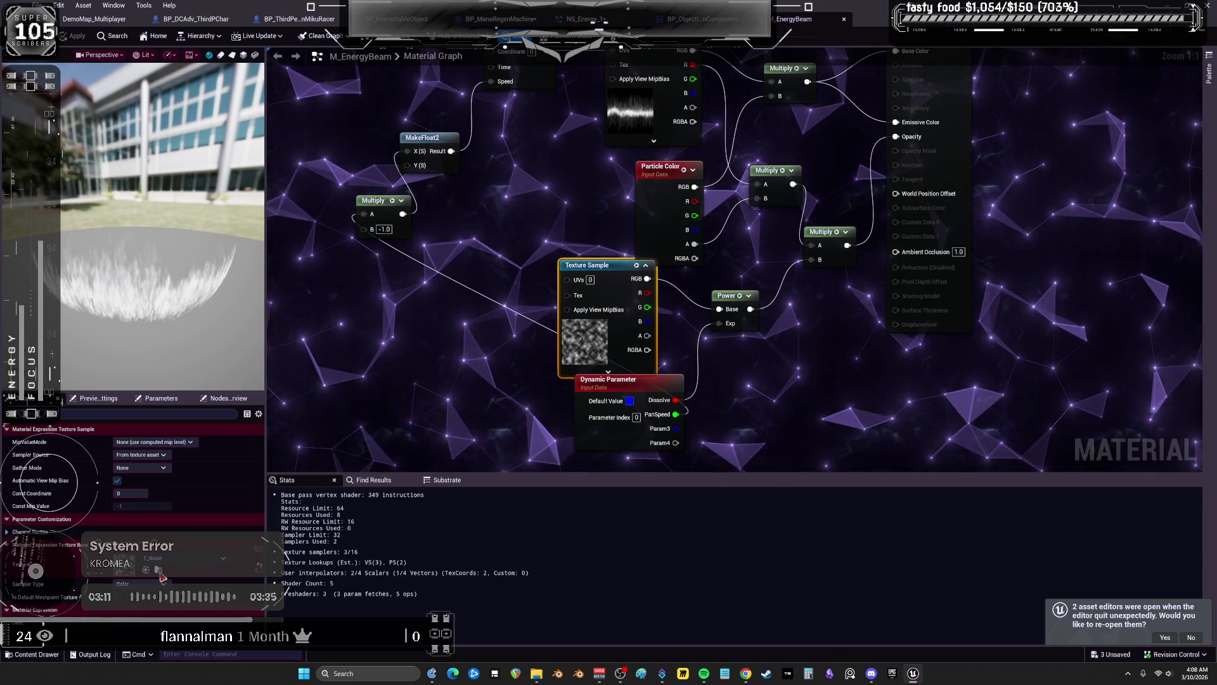
{"action": "mouse_move", "coordinate": [615, 190]}
{"action": "left_mouse_down"}
{"action": "mouse_move", "coordinate": [611, 272]}
{"action": "mouse_move", "coordinate": [626, 120]}
{"action": "mouse_move", "coordinate": [560, 267]}
{"action": "mouse_move", "coordinate": [562, 257]}
{"action": "left_mouse_up"}
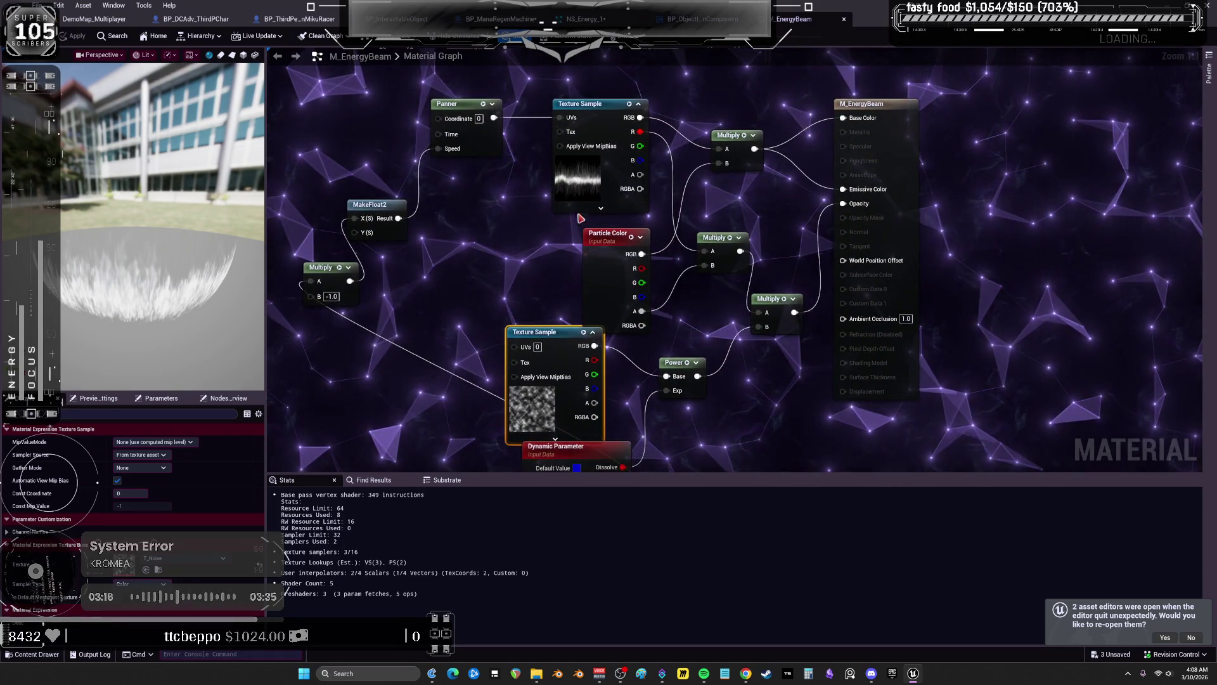
{"action": "left_click", "coordinate": [578, 103]}
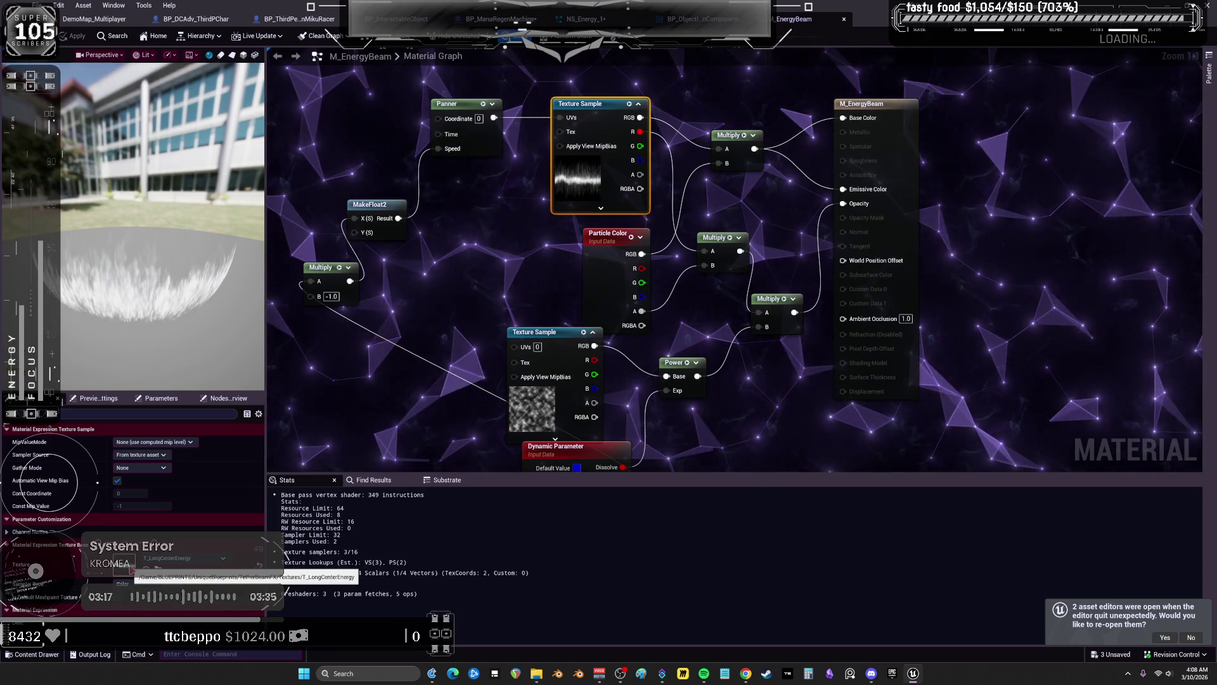
{"action": "left_click", "coordinate": [158, 570]}
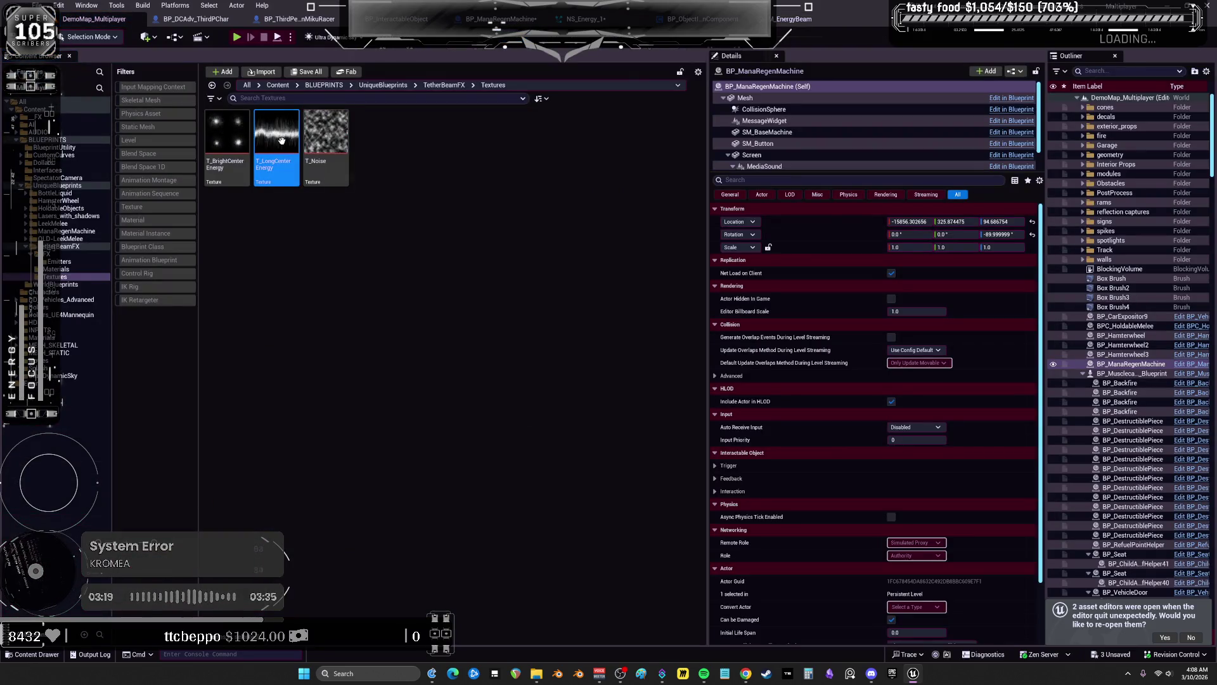
{"action": "mouse_move", "coordinate": [281, 141]}
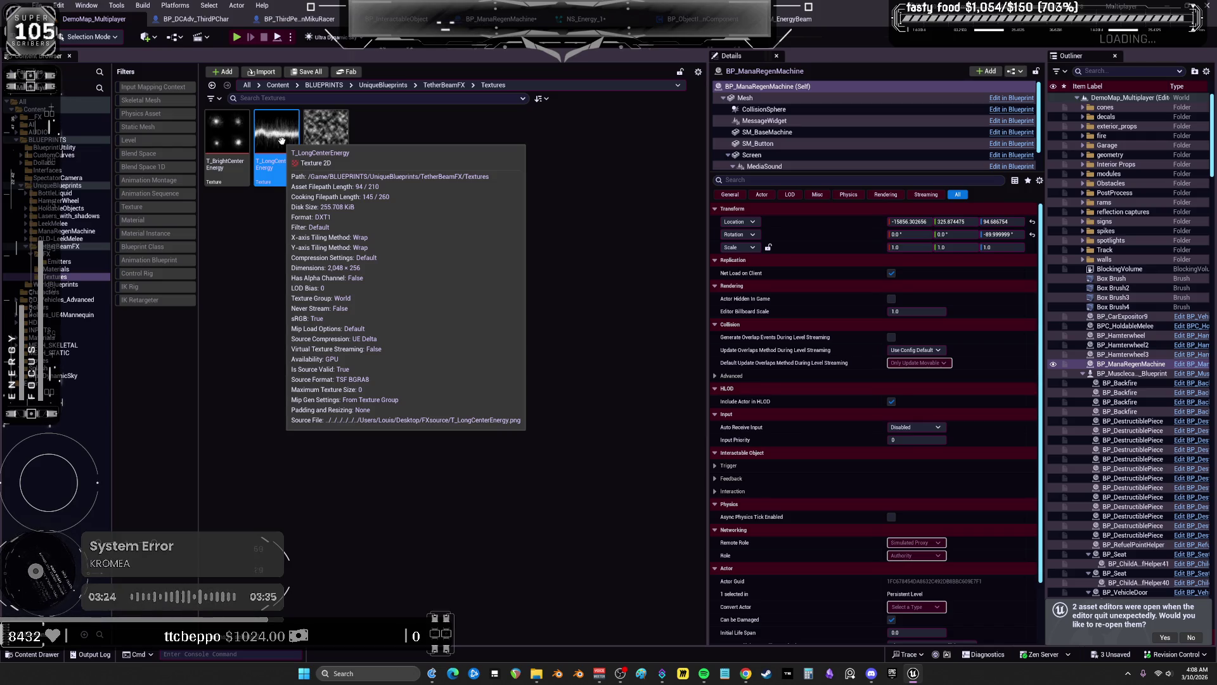
Look through the TetherBeamFX textures, Materials and FX Emitters folders, then bring up the Epic Games Launcher
{"action": "mouse_move", "coordinate": [322, 150]}
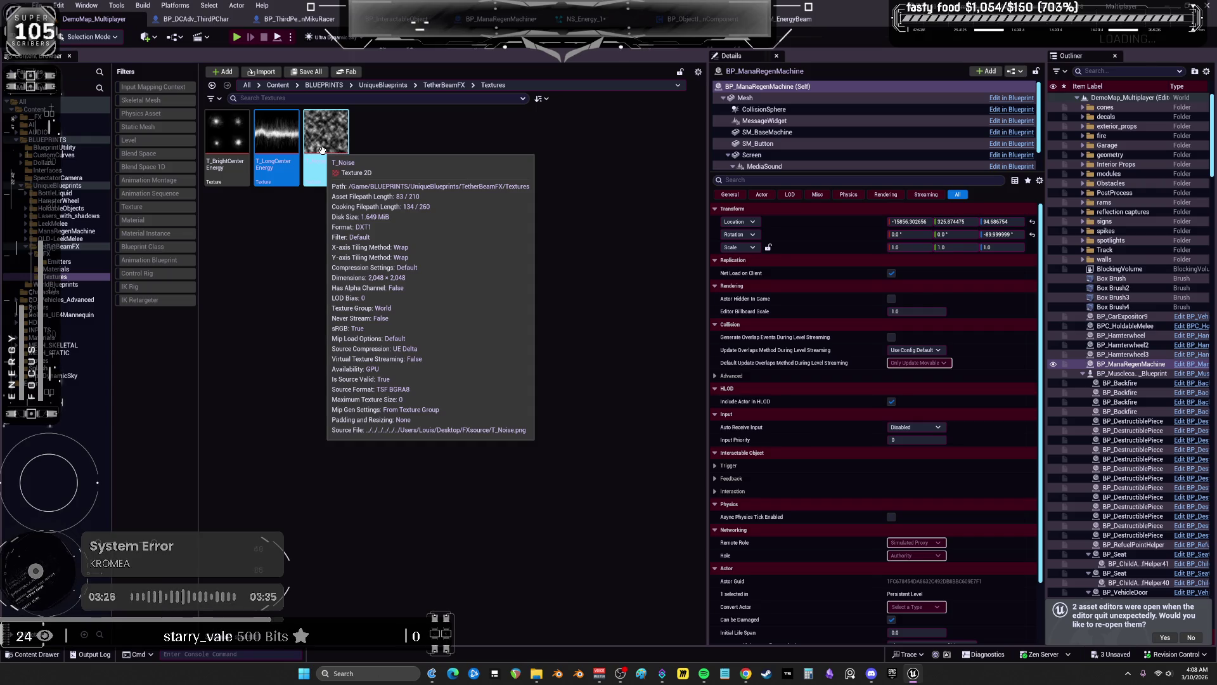
{"action": "mouse_move", "coordinate": [229, 122]}
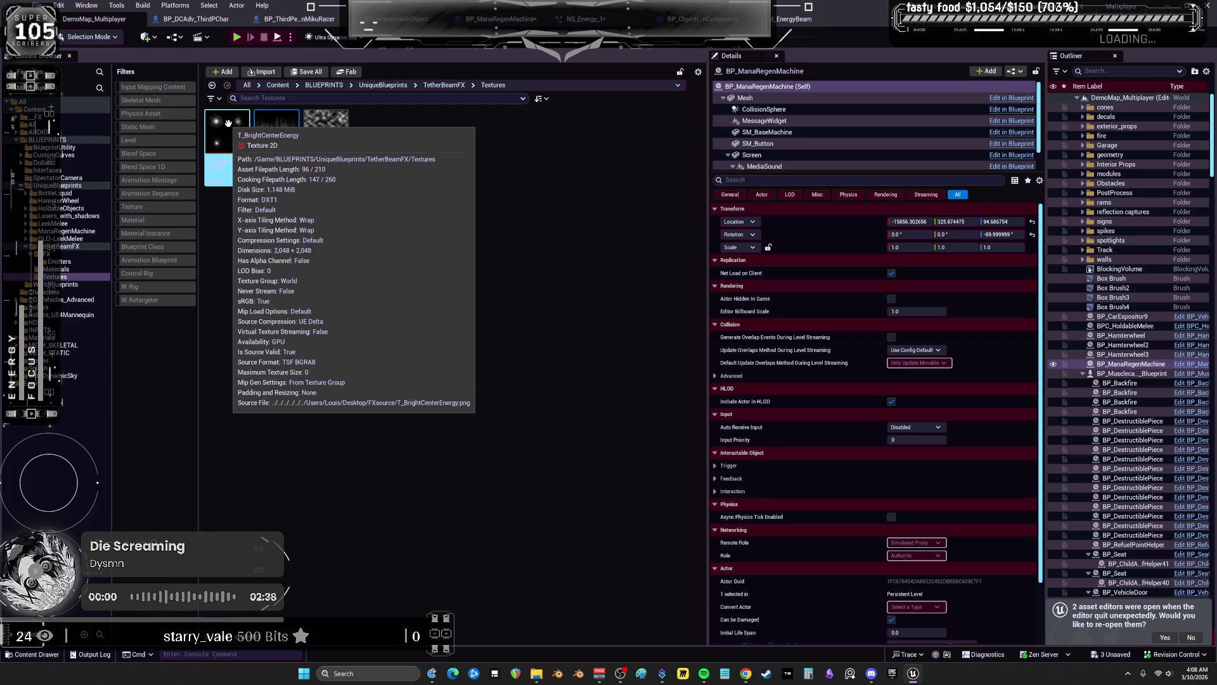
{"action": "left_click", "coordinate": [56, 269]}
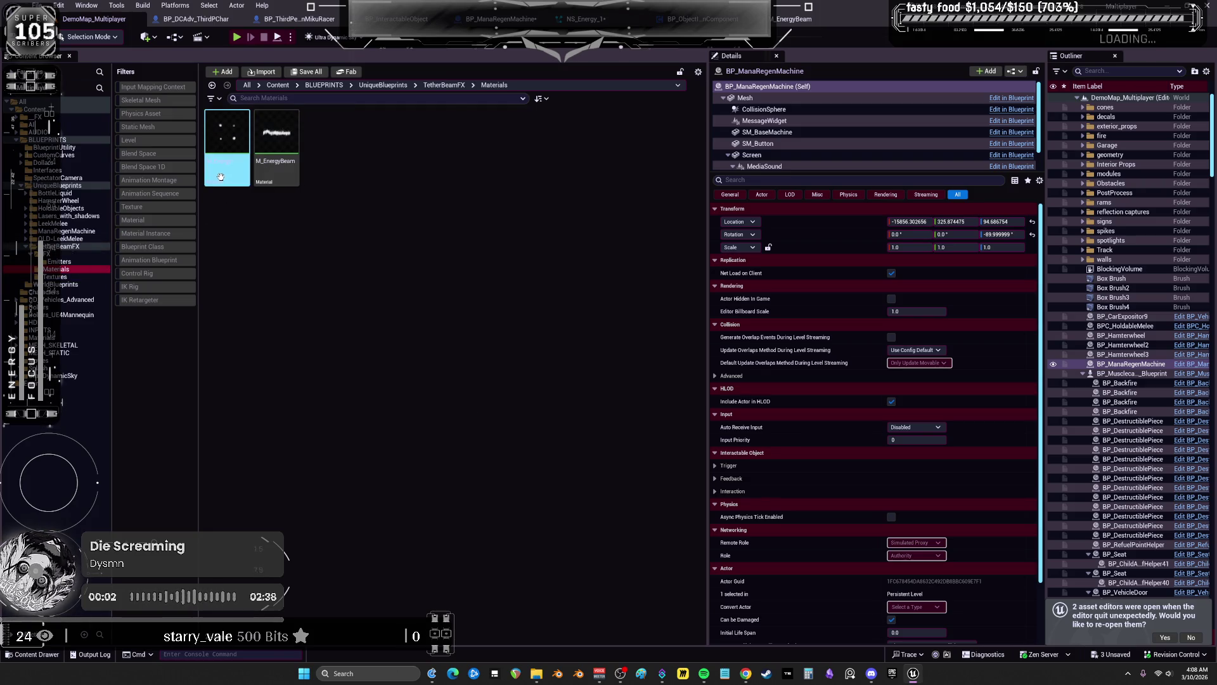
{"action": "mouse_move", "coordinate": [221, 177]}
{"action": "left_click", "coordinate": [59, 262]}
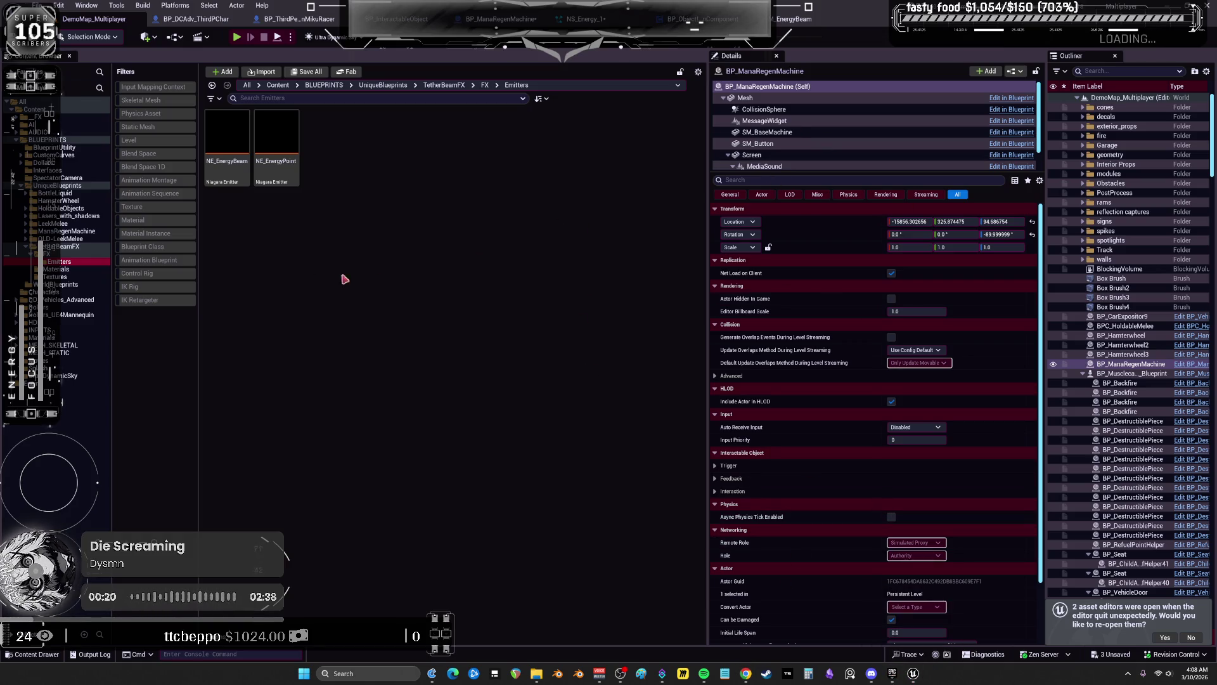
{"action": "left_click", "coordinate": [893, 674]}
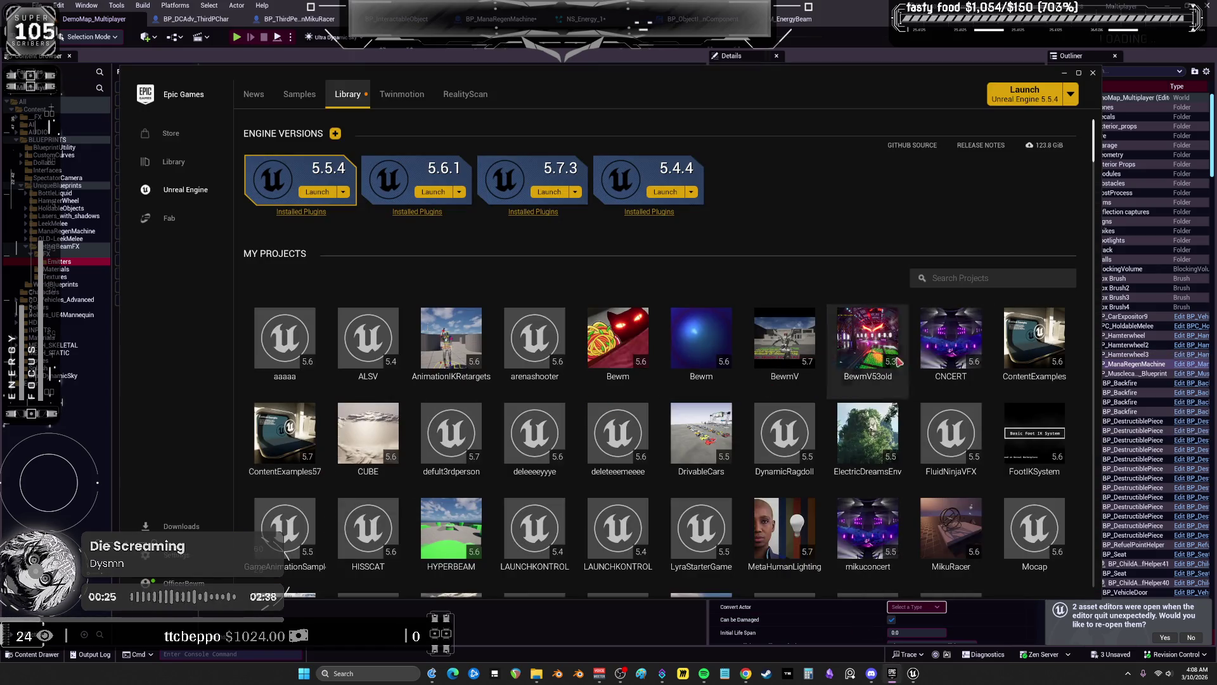
Launch ContentExamples from My Projects, answering No to the missing target file prompt
{"action": "left_click", "coordinate": [1025, 336]}
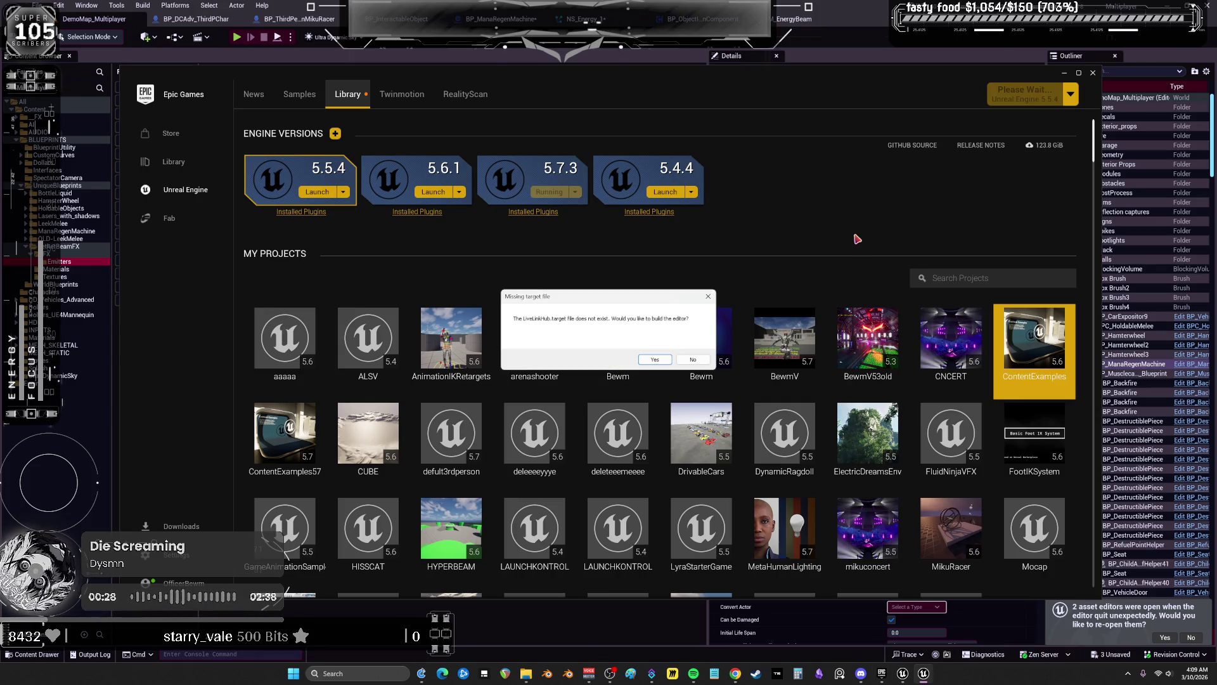
{"action": "left_click", "coordinate": [692, 361]}
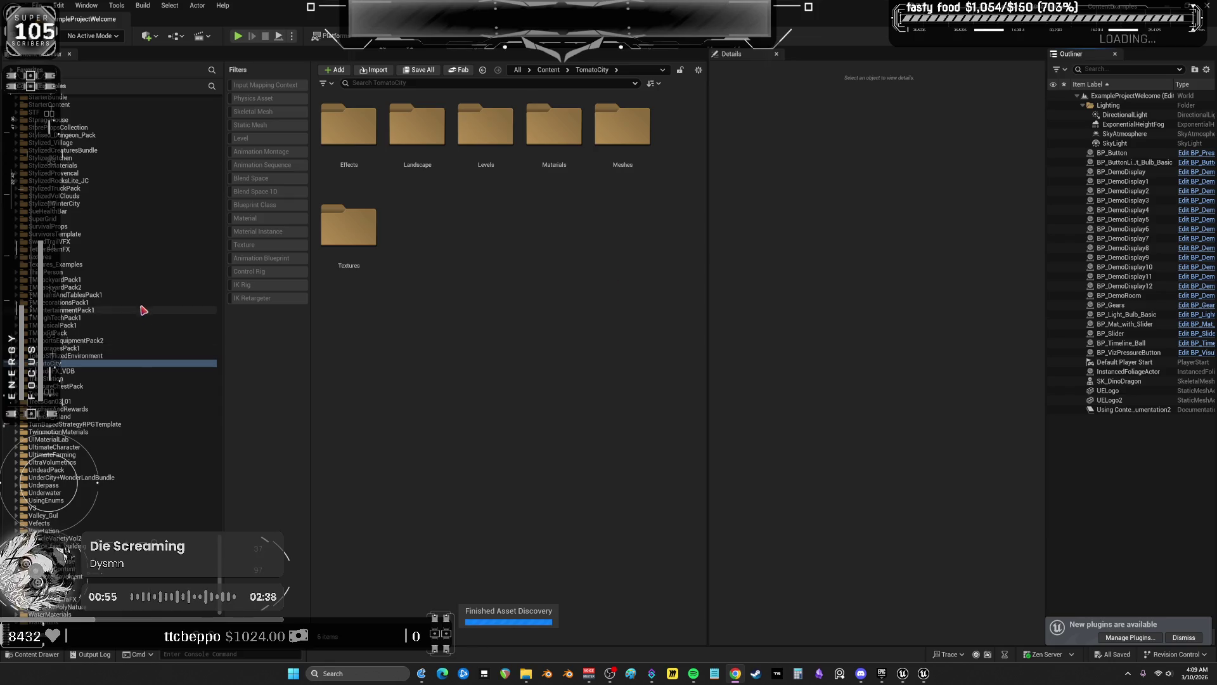
Select the root Content folder and show 'electric' search results across all content
{"action": "scroll", "coordinate": [143, 310], "scroll_direction": "up", "scroll_amount": 20}
{"action": "scroll", "coordinate": [160, 359], "scroll_direction": "up", "scroll_amount": 20}
{"action": "scroll", "coordinate": [146, 361], "scroll_direction": "up", "scroll_amount": 20}
{"action": "scroll", "coordinate": [141, 362], "scroll_direction": "up", "scroll_amount": 18}
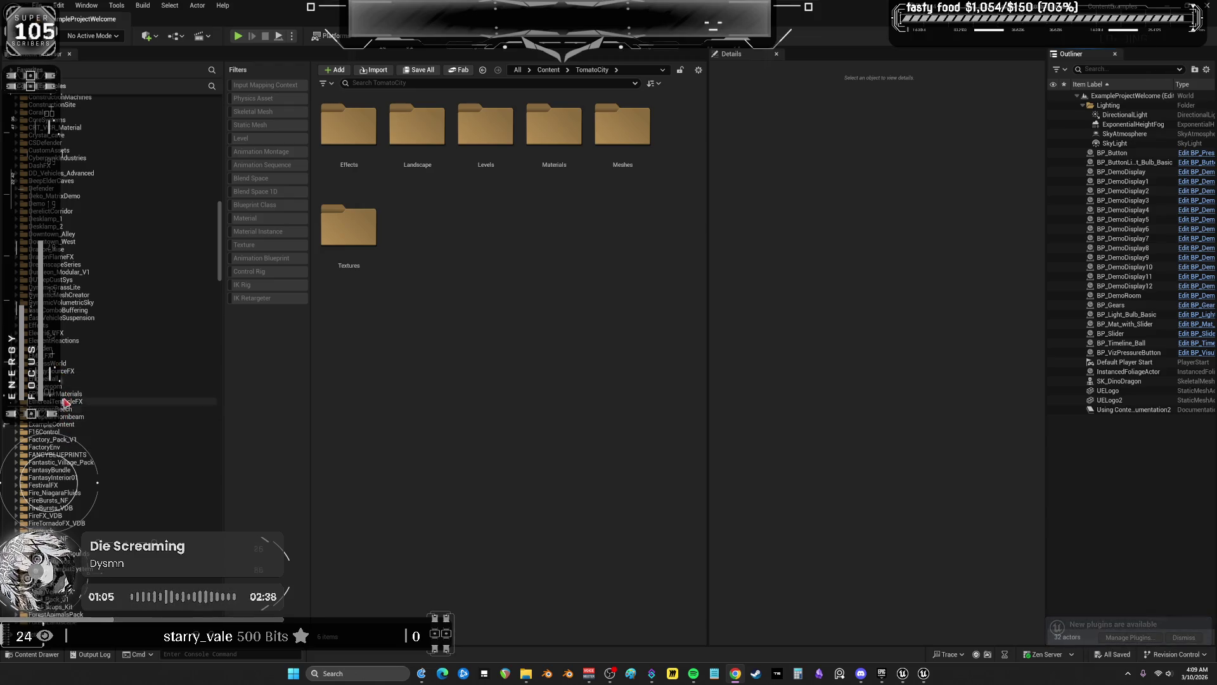
{"action": "scroll", "coordinate": [121, 191], "scroll_direction": "up", "scroll_amount": 3}
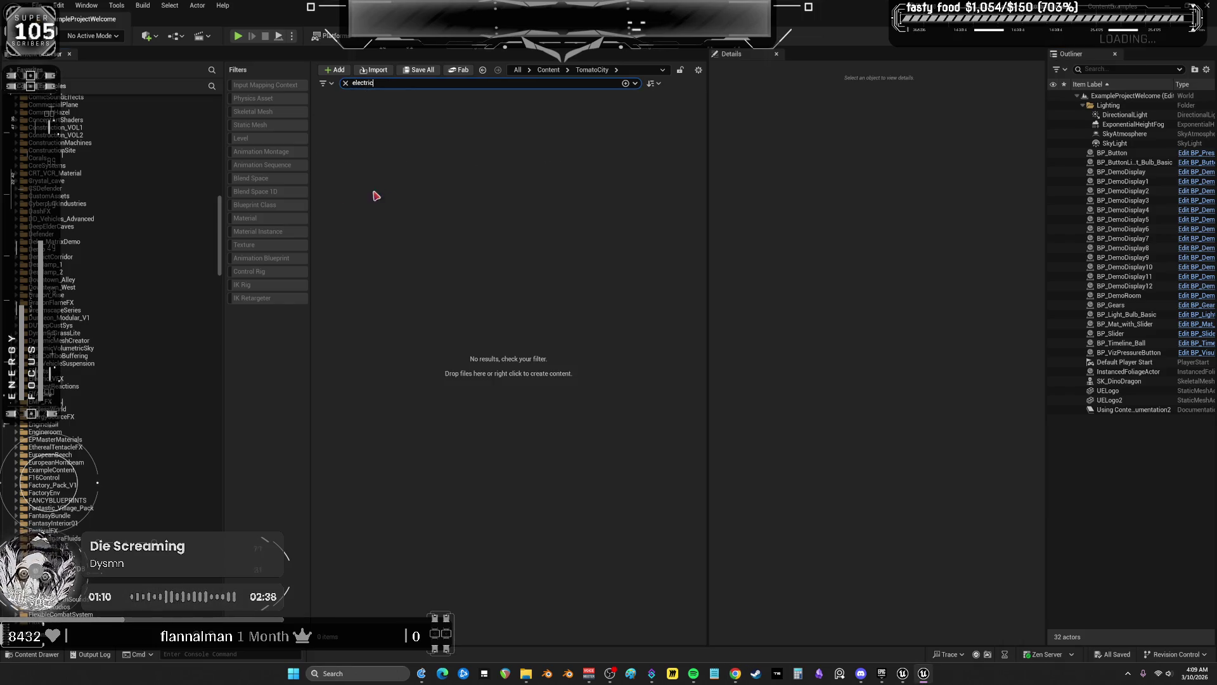
{"action": "left_click_drag", "start_coordinate": [220, 241], "coordinate": [220, 137]}
{"action": "left_click", "coordinate": [69, 109]}
{"action": "left_click", "coordinate": [349, 127]}
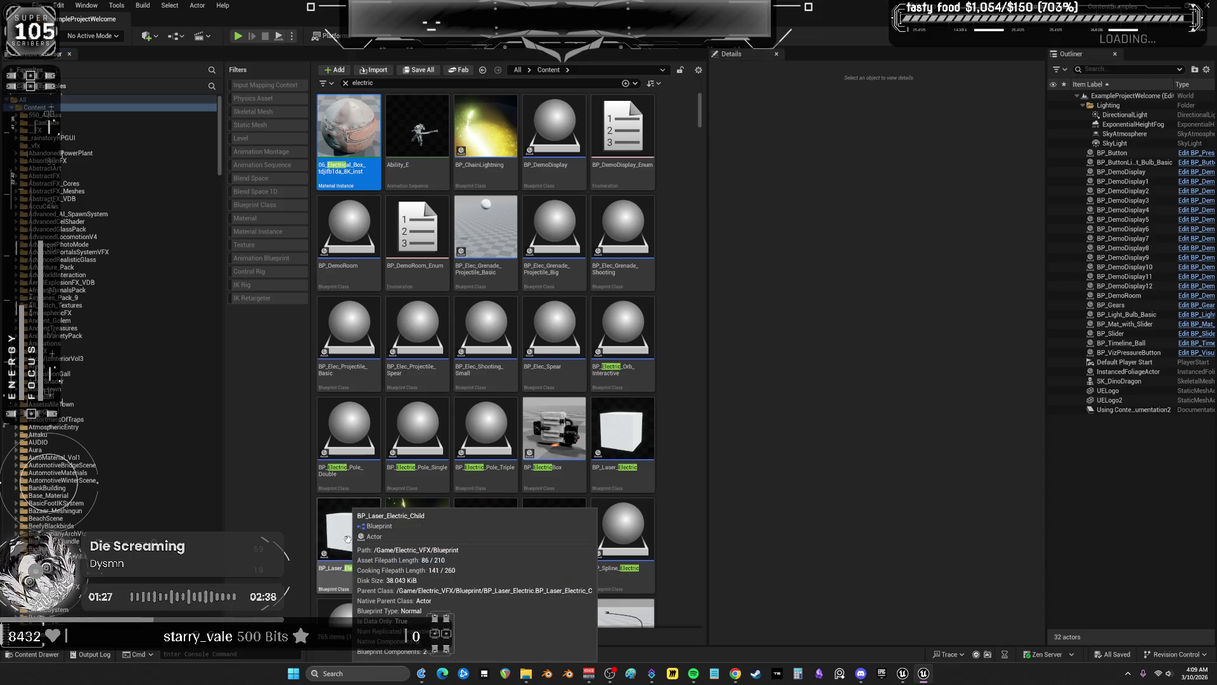
Narrow the 'electric' results to Niagara System assets only
{"action": "scroll", "coordinate": [541, 370], "scroll_direction": "down", "scroll_amount": 5}
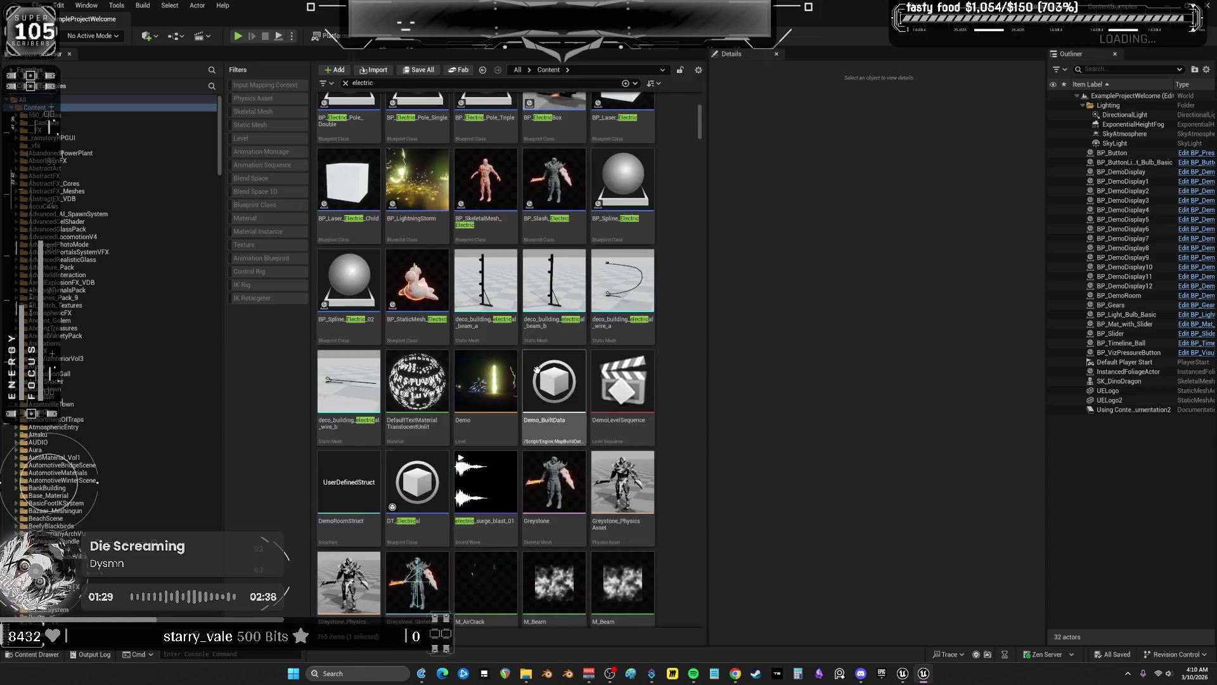
{"action": "scroll", "coordinate": [541, 369], "scroll_direction": "down", "scroll_amount": 3}
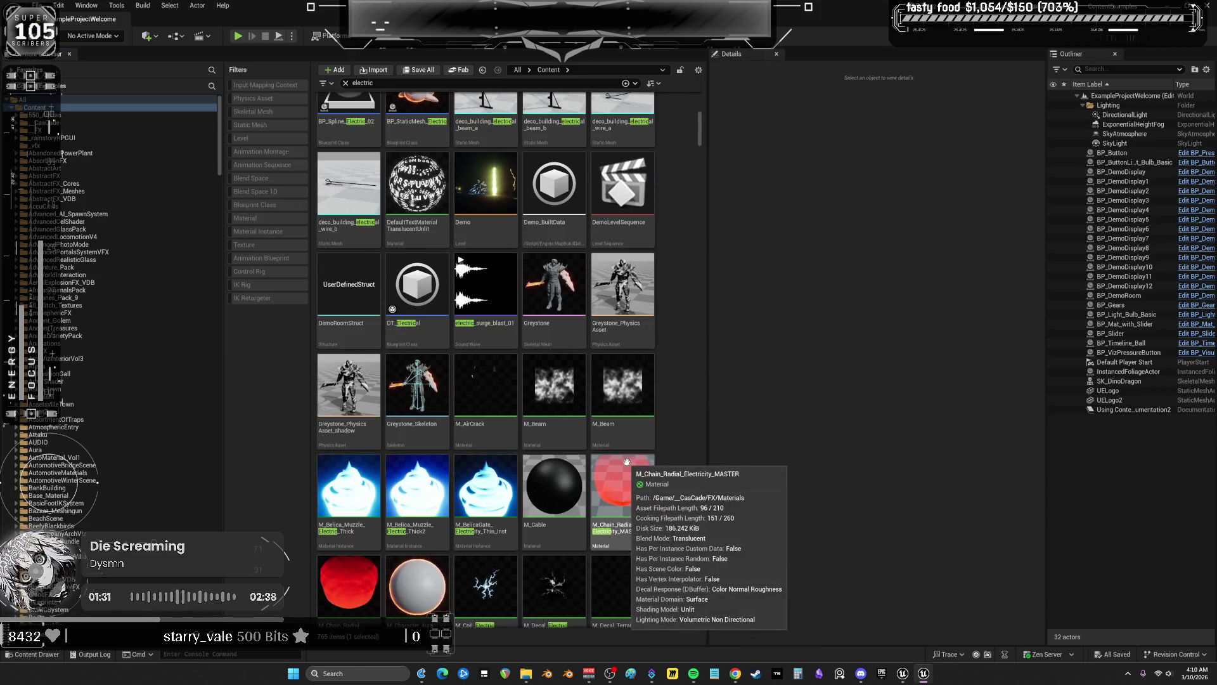
{"action": "scroll", "coordinate": [609, 438], "scroll_direction": "down", "scroll_amount": 10}
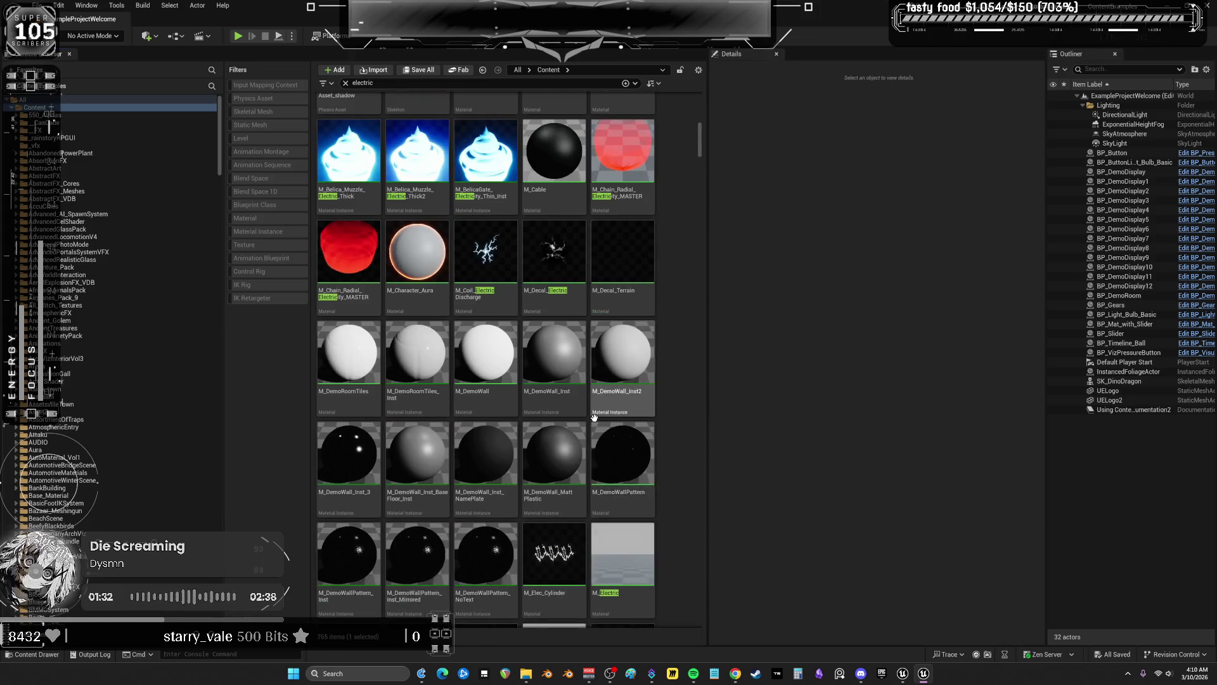
{"action": "scroll", "coordinate": [597, 423], "scroll_direction": "down", "scroll_amount": 8}
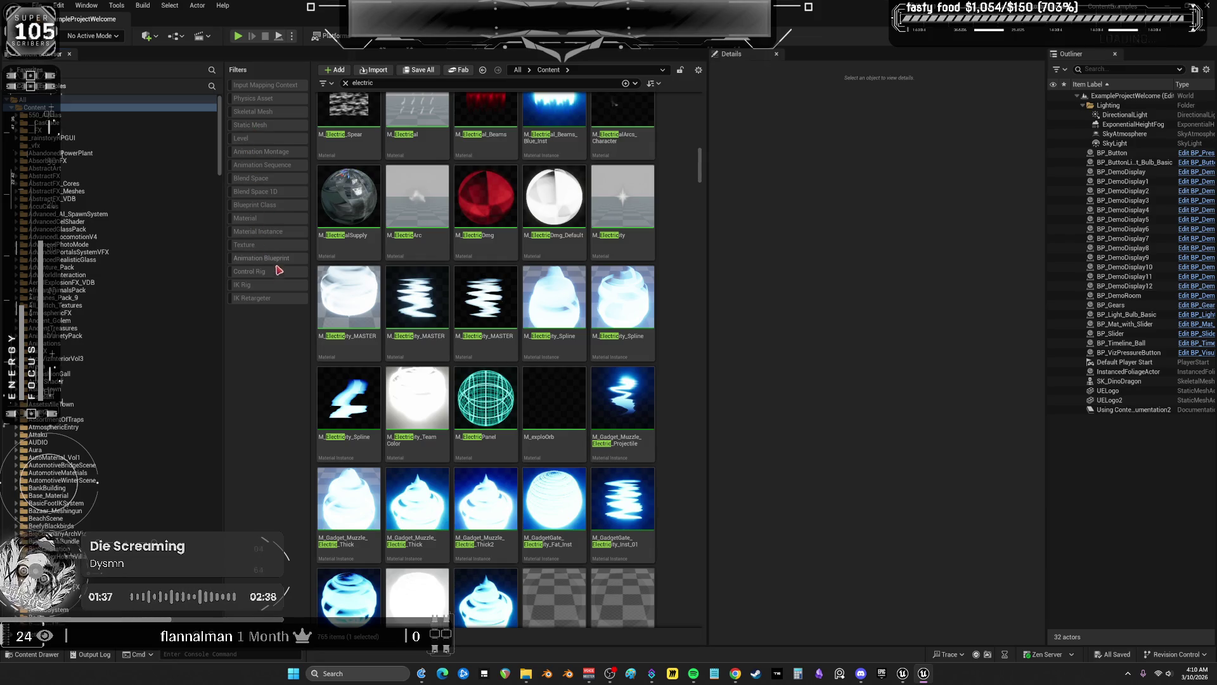
{"action": "left_click", "coordinate": [323, 86]}
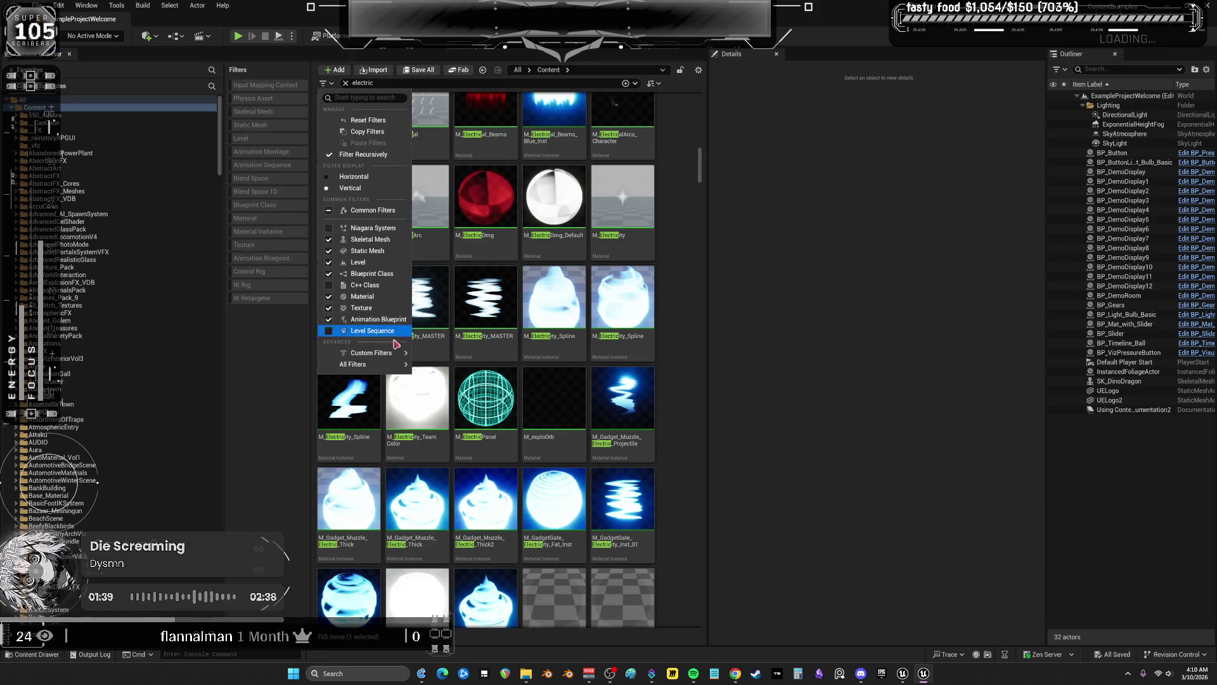
{"action": "mouse_move", "coordinate": [397, 353]}
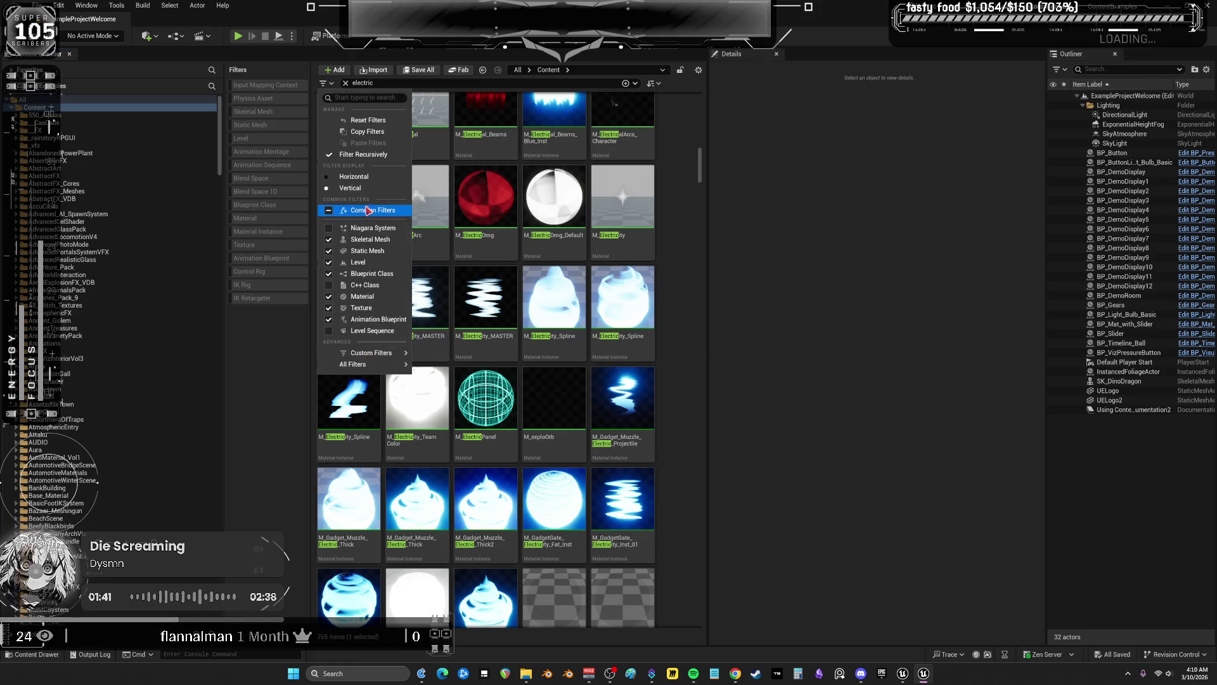
{"action": "left_click", "coordinate": [372, 228]}
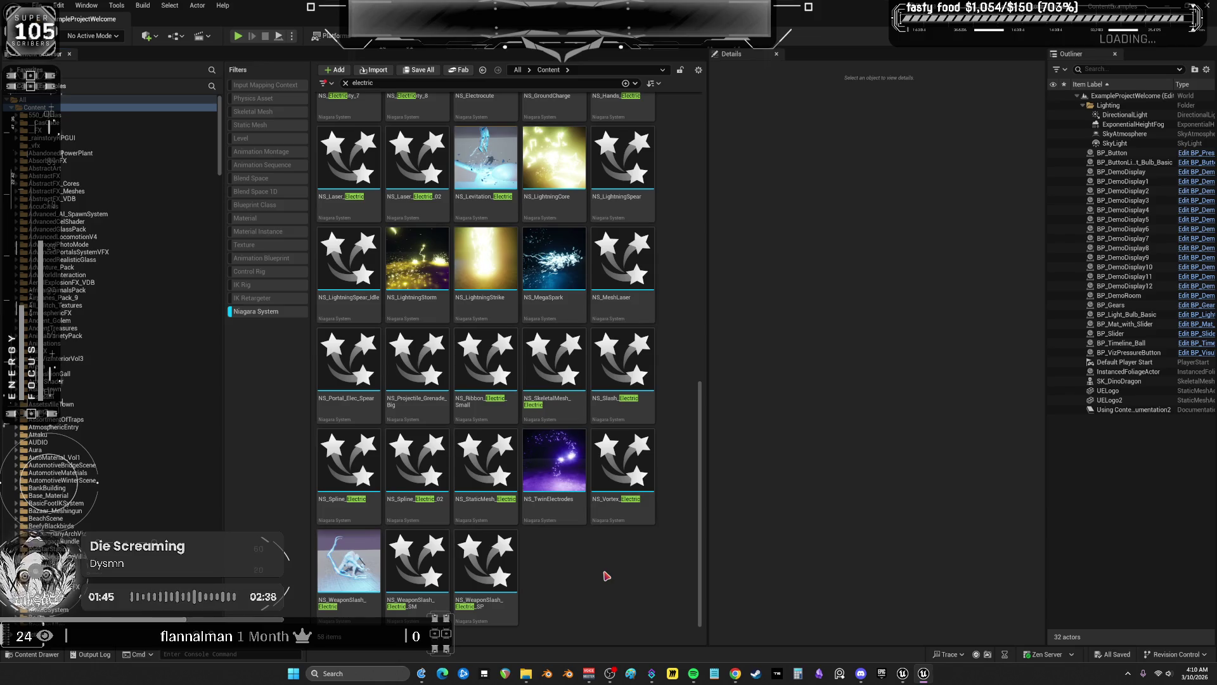
Preview NS_TwinElectrodes in a maximized Niagara editor with an enlarged viewport, then return
{"action": "double_click", "coordinate": [566, 466]}
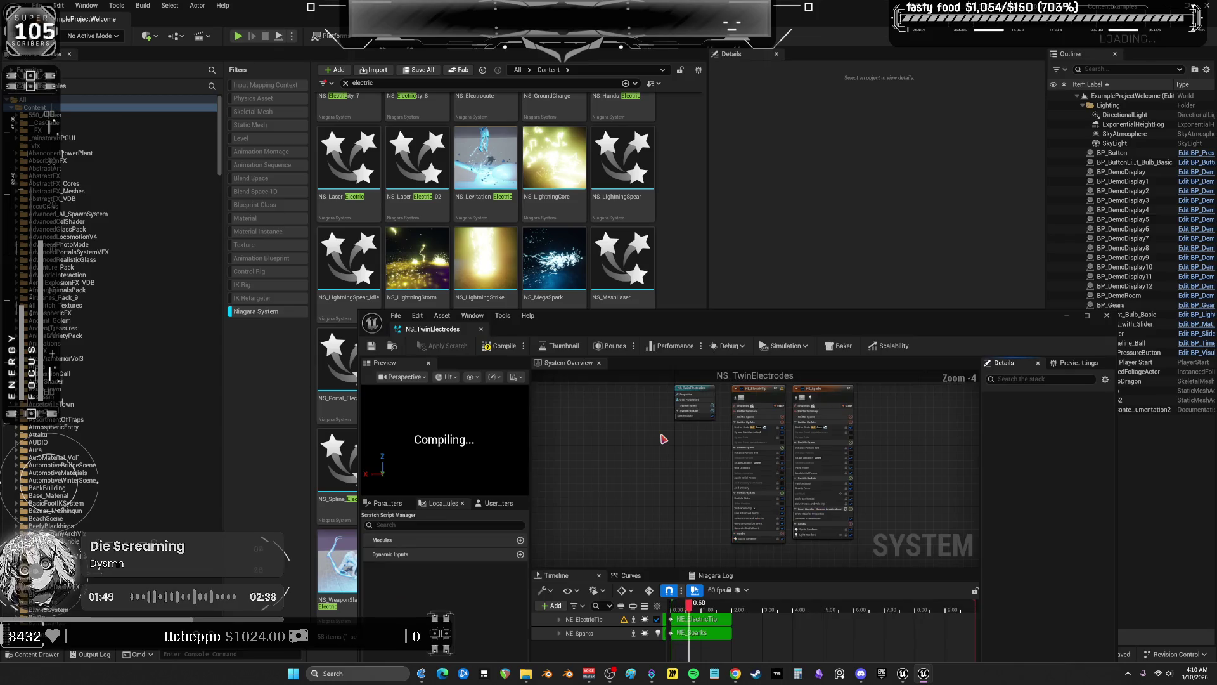
{"action": "double_click", "coordinate": [678, 322]}
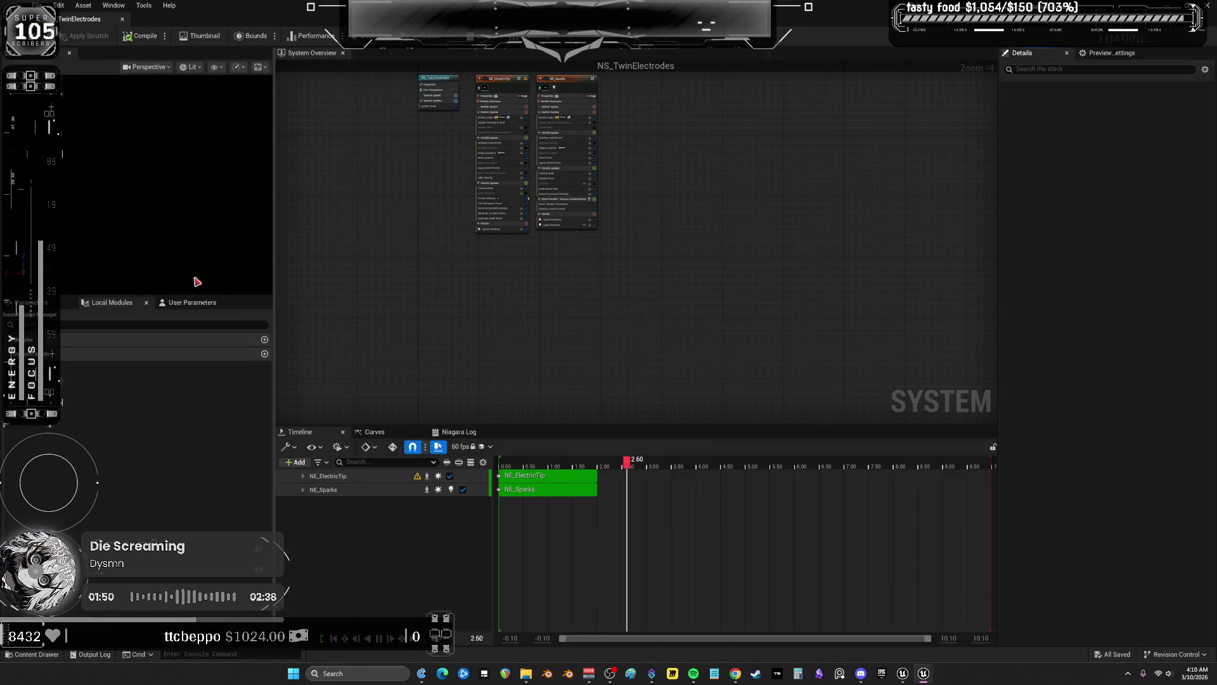
{"action": "left_click_drag", "start_coordinate": [278, 262], "coordinate": [475, 279]}
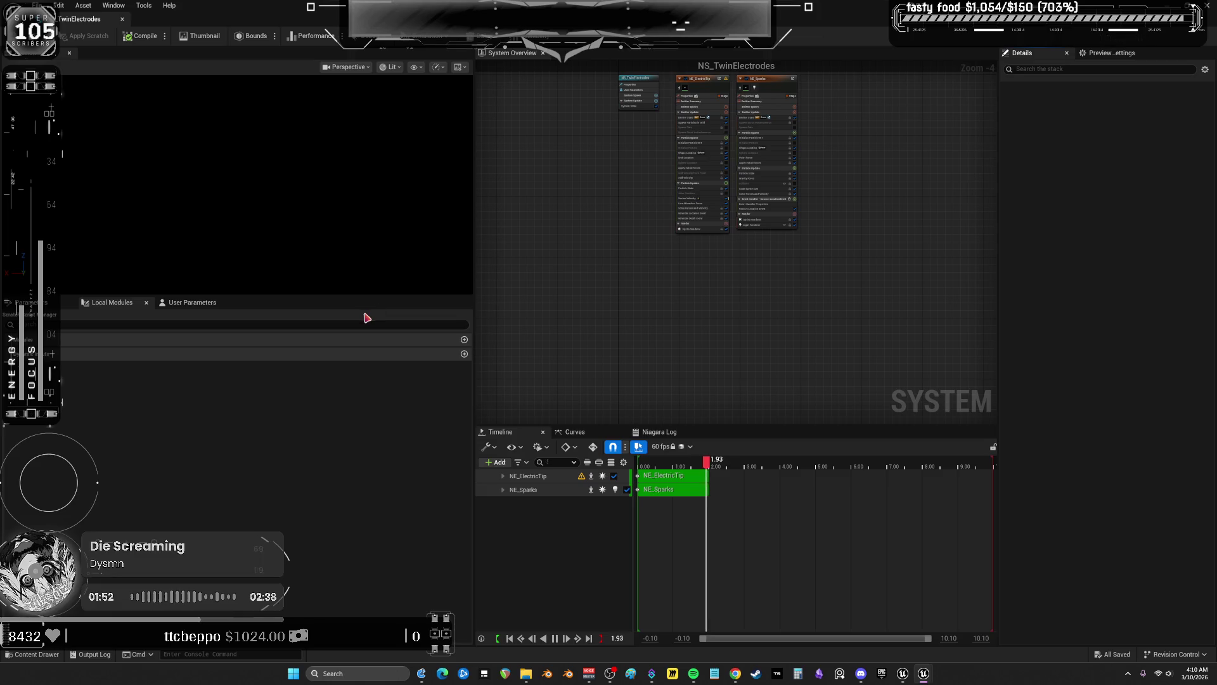
{"action": "left_click_drag", "start_coordinate": [363, 297], "coordinate": [336, 557]}
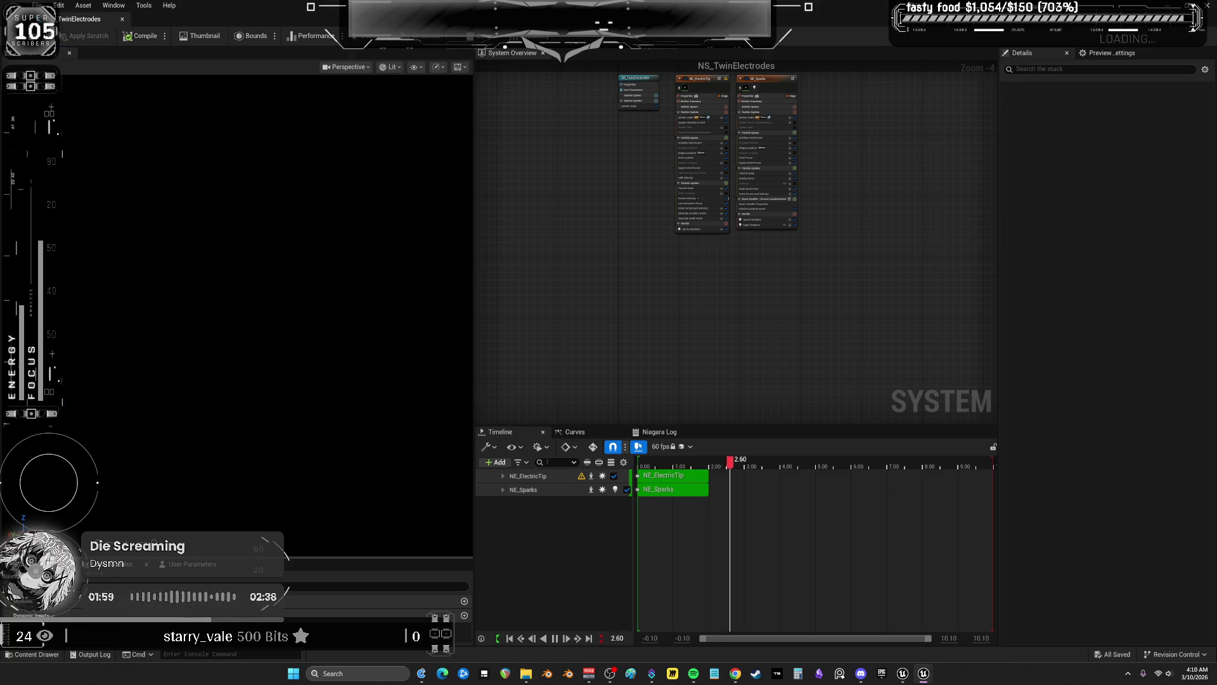
{"action": "left_click", "coordinate": [126, 20]}
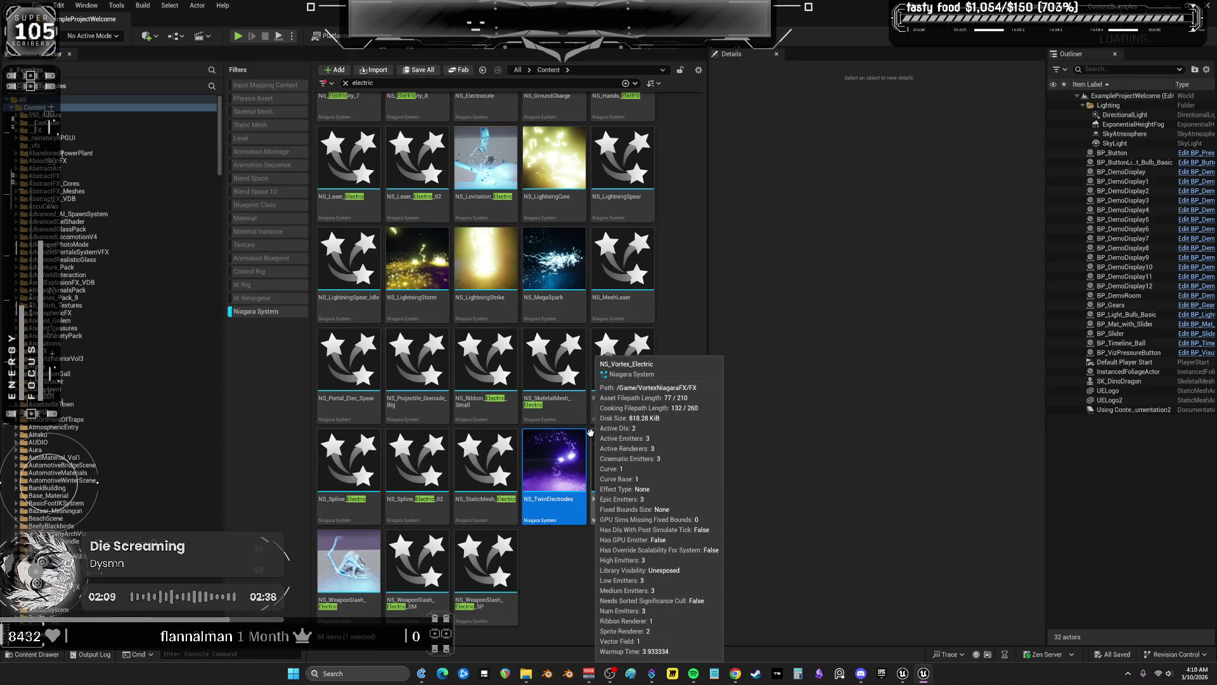
Open NS_ChainLightning to inspect its emitters, then switch back to the level editor
{"action": "scroll", "coordinate": [612, 425], "scroll_direction": "up", "scroll_amount": 2}
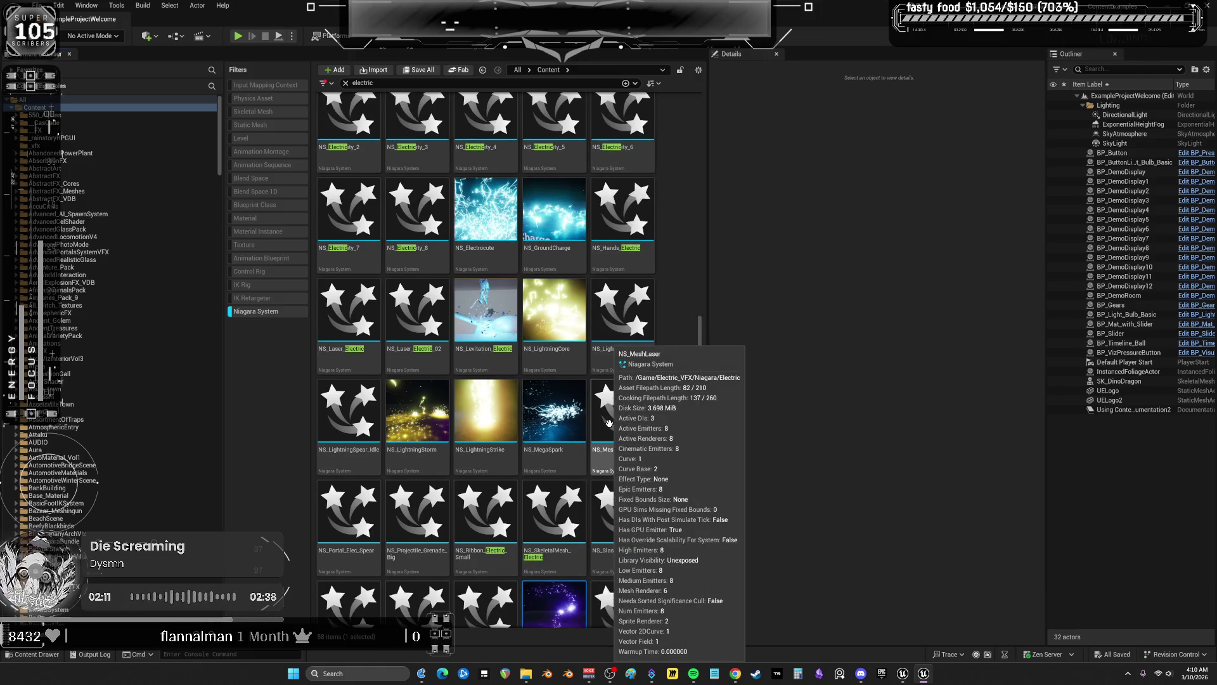
{"action": "scroll", "coordinate": [520, 356], "scroll_direction": "up", "scroll_amount": 2}
{"action": "scroll", "coordinate": [520, 357], "scroll_direction": "up", "scroll_amount": 2}
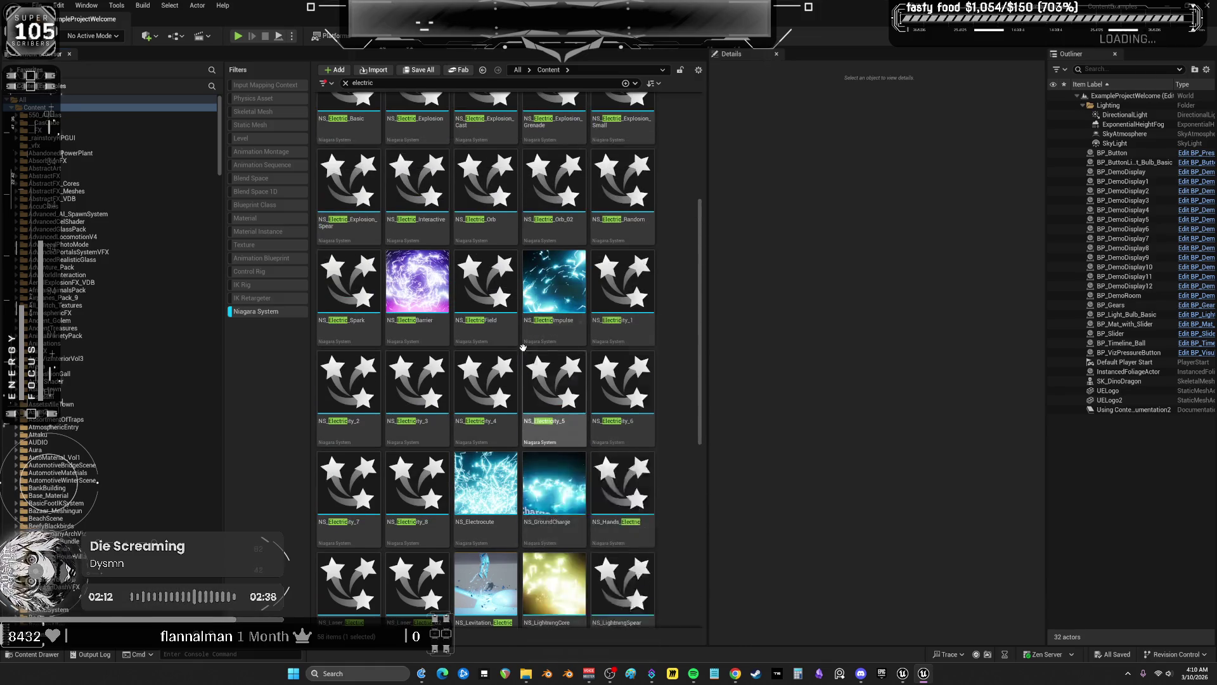
{"action": "scroll", "coordinate": [535, 320], "scroll_direction": "up", "scroll_amount": 2}
{"action": "scroll", "coordinate": [597, 404], "scroll_direction": "up", "scroll_amount": 1}
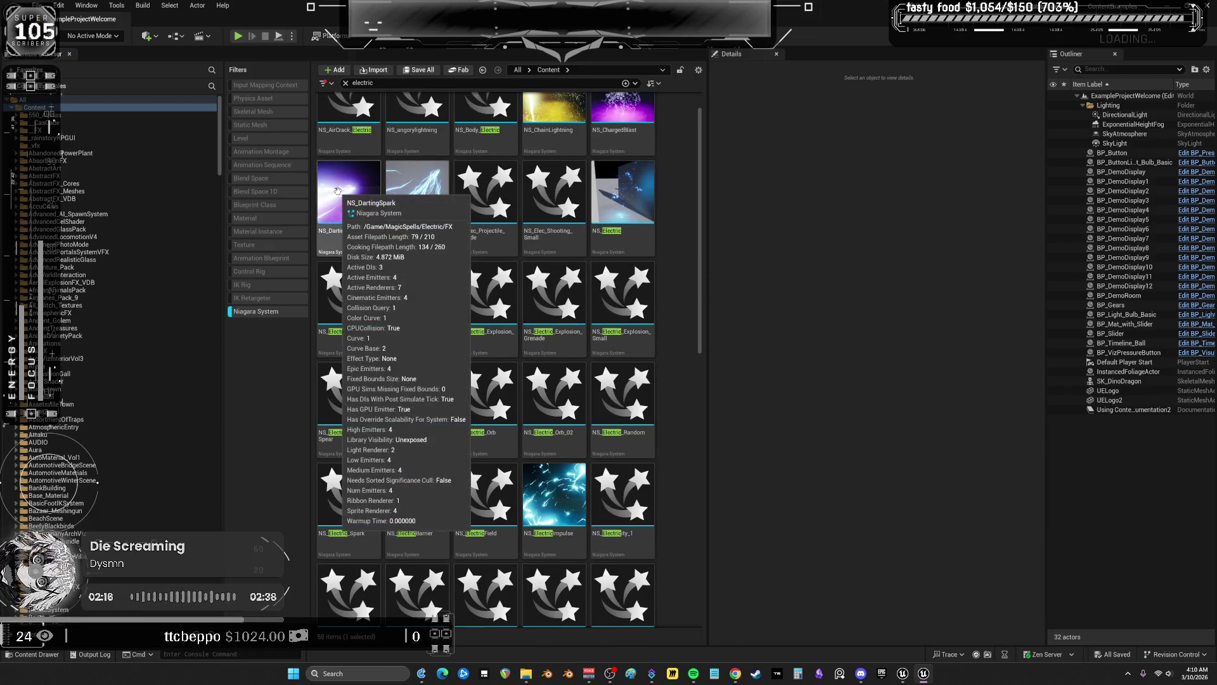
{"action": "scroll", "coordinate": [654, 306], "scroll_direction": "up", "scroll_amount": 1}
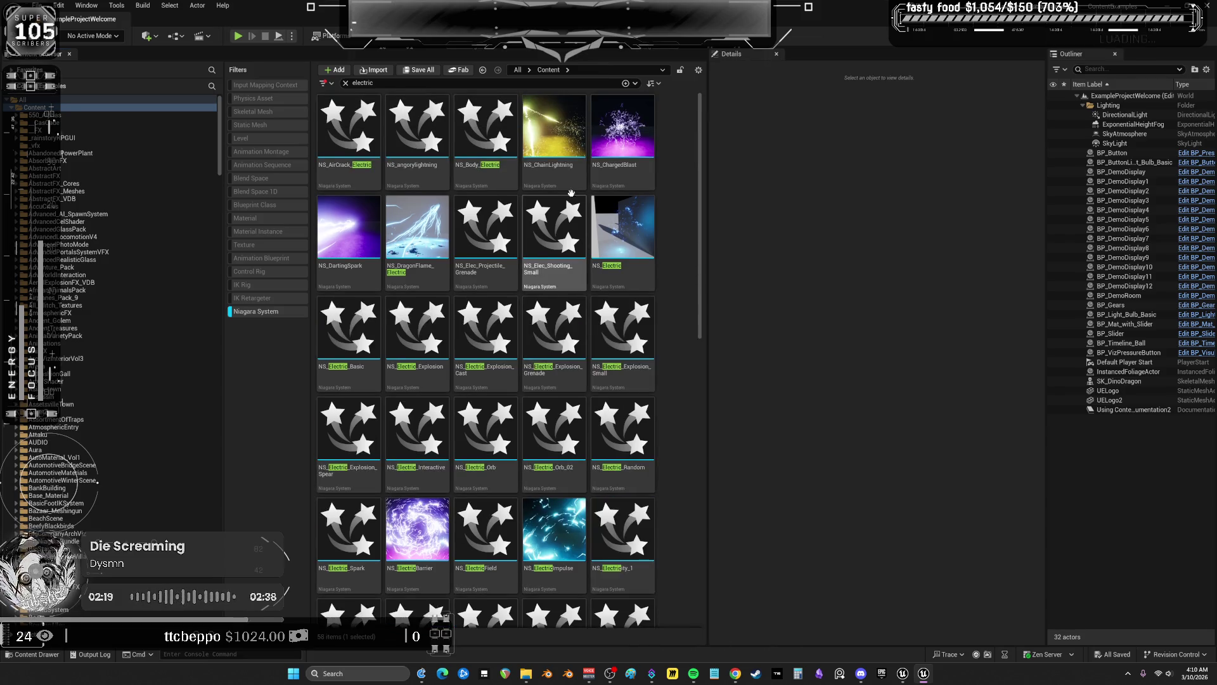
{"action": "mouse_move", "coordinate": [559, 137]}
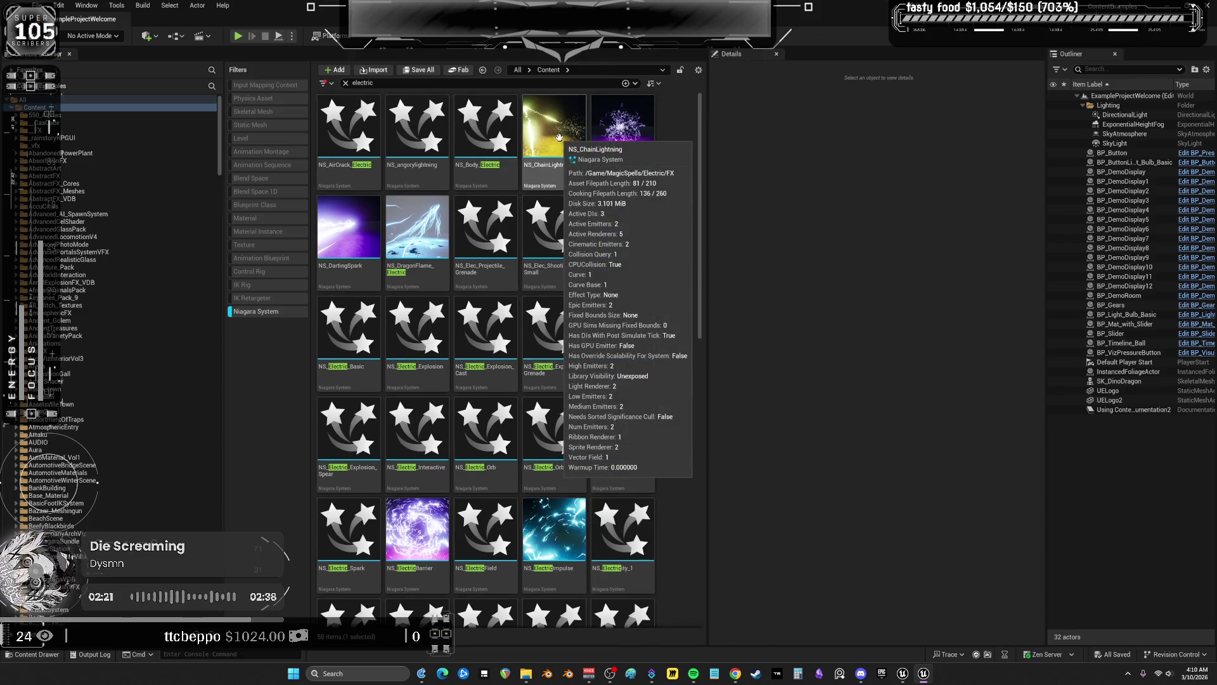
{"action": "double_click", "coordinate": [559, 137]}
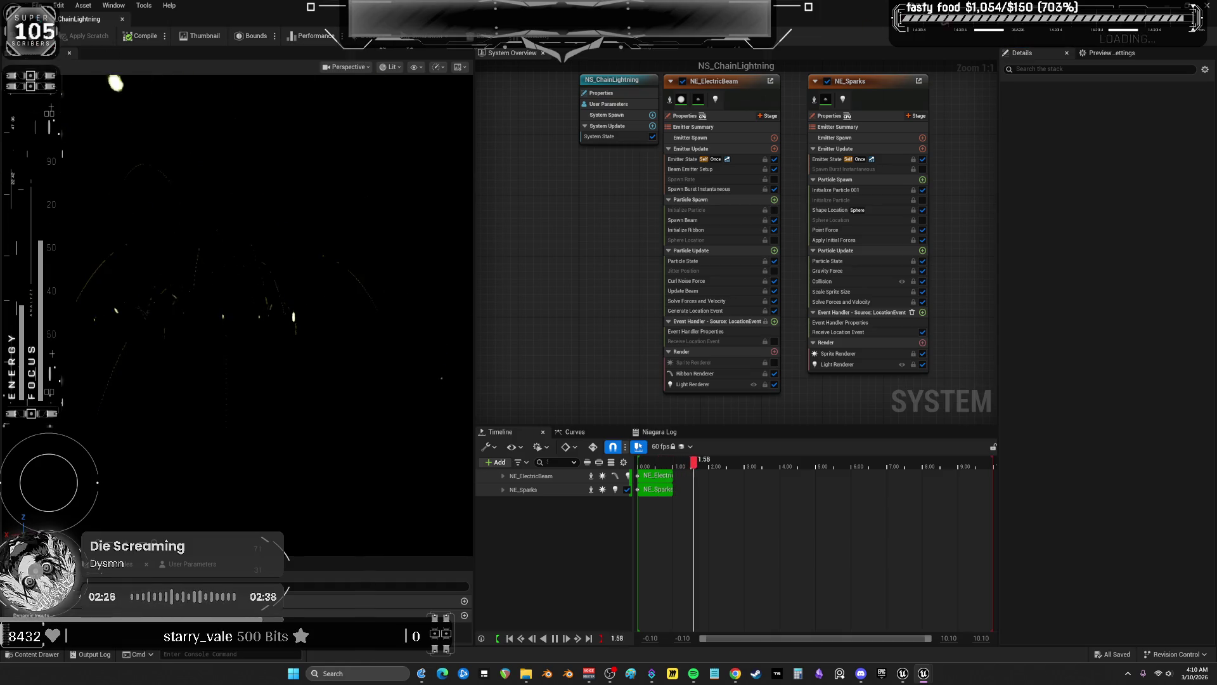
{"action": "key", "text": "alt+Tab"}
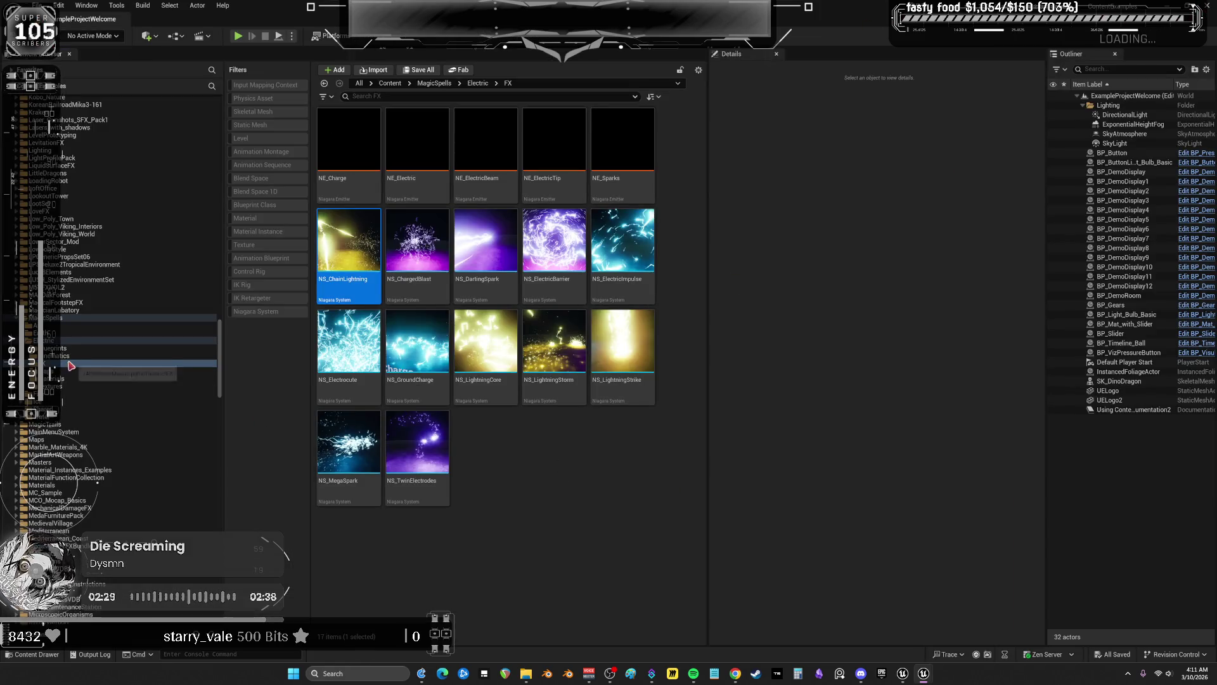
Search the top-level Content folder for 'electricity' and filter results to Blueprint classes
{"action": "left_click", "coordinate": [592, 474]}
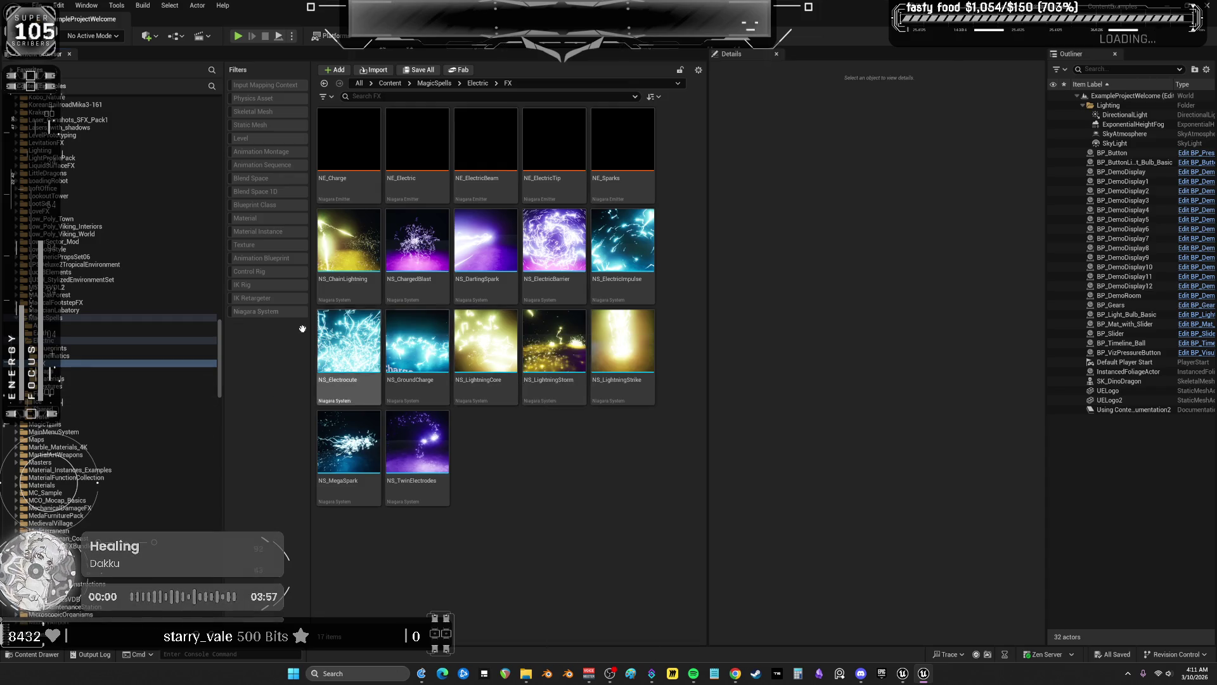
{"action": "scroll", "coordinate": [67, 108], "scroll_direction": "up", "scroll_amount": 10}
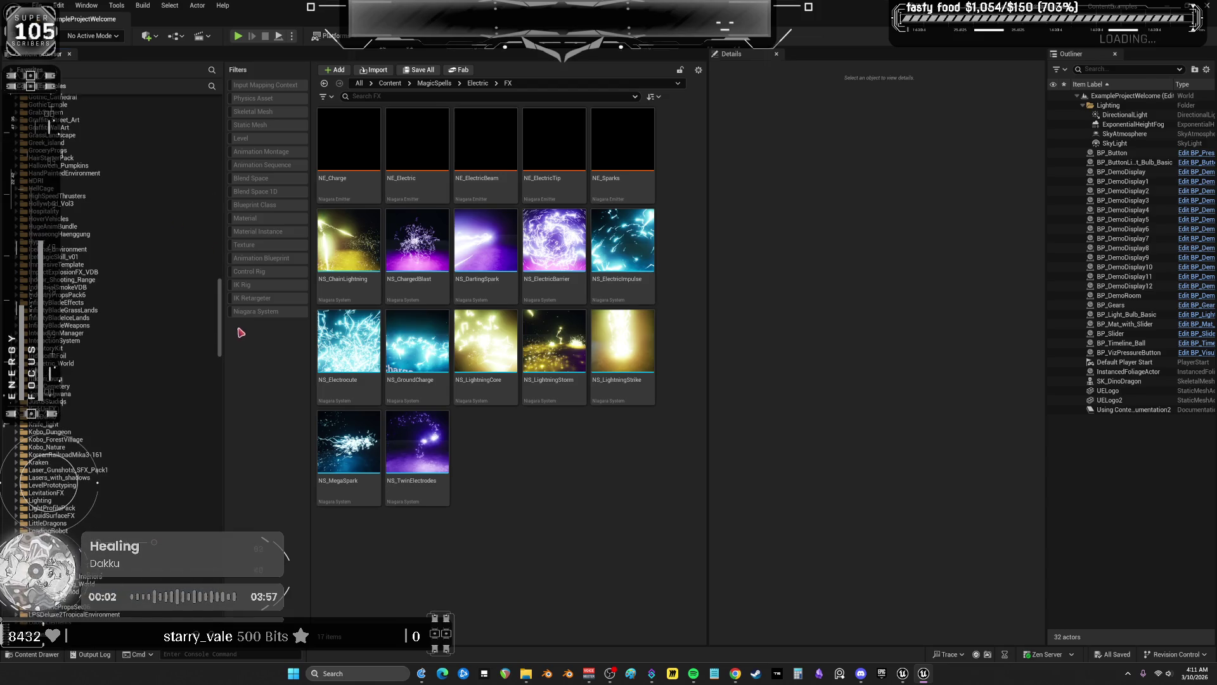
{"action": "mouse_move", "coordinate": [224, 325]}
{"action": "left_mouse_down"}
{"action": "mouse_move", "coordinate": [221, 195]}
{"action": "mouse_move", "coordinate": [95, 101]}
{"action": "left_mouse_up"}
{"action": "left_click", "coordinate": [72, 108]}
{"action": "left_click", "coordinate": [374, 82]}
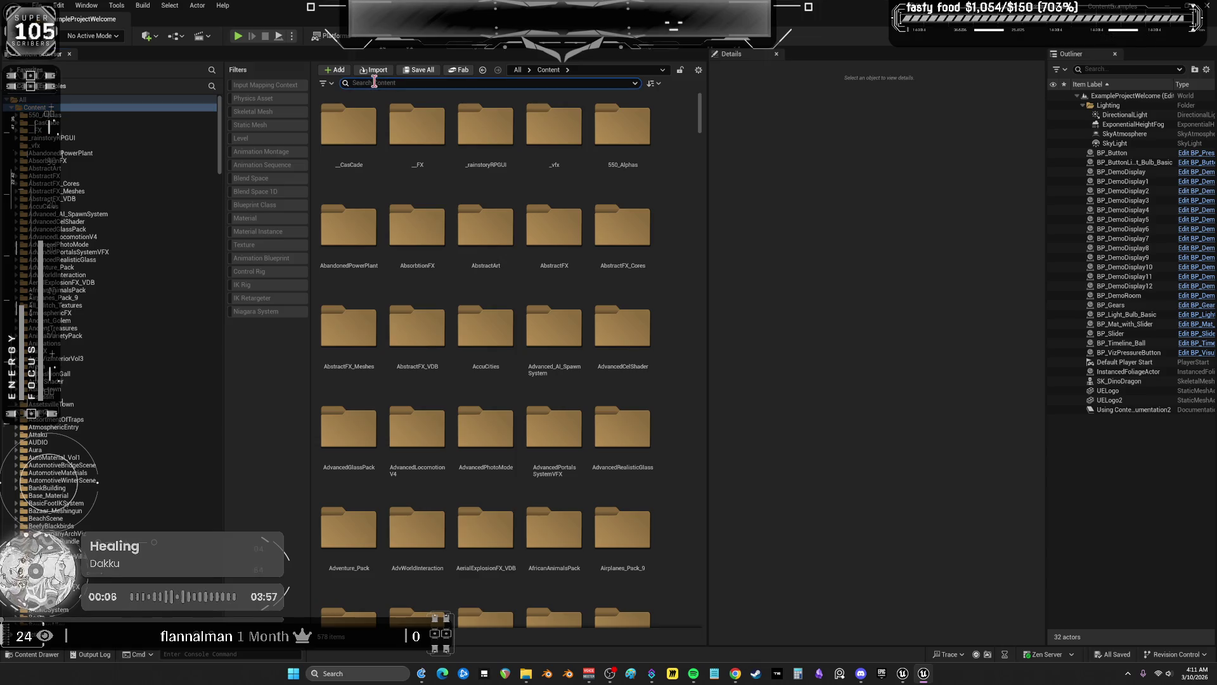
{"action": "type", "text": "electricity"}
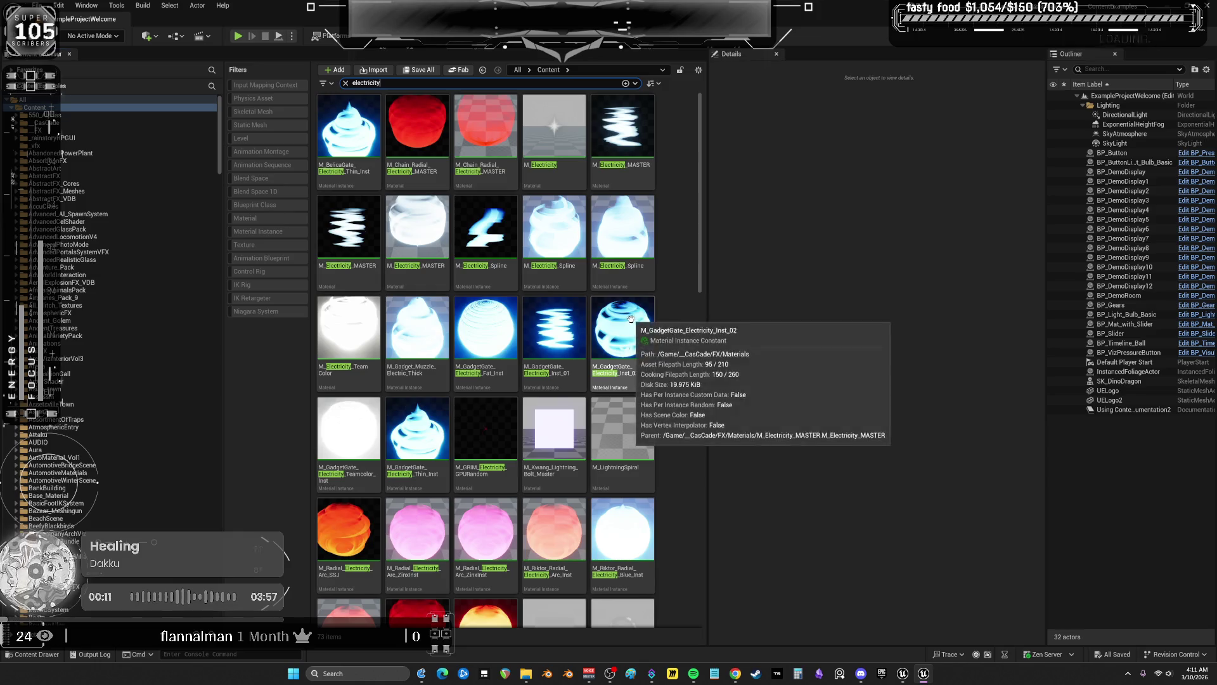
{"action": "scroll", "coordinate": [631, 318], "scroll_direction": "down", "scroll_amount": 3}
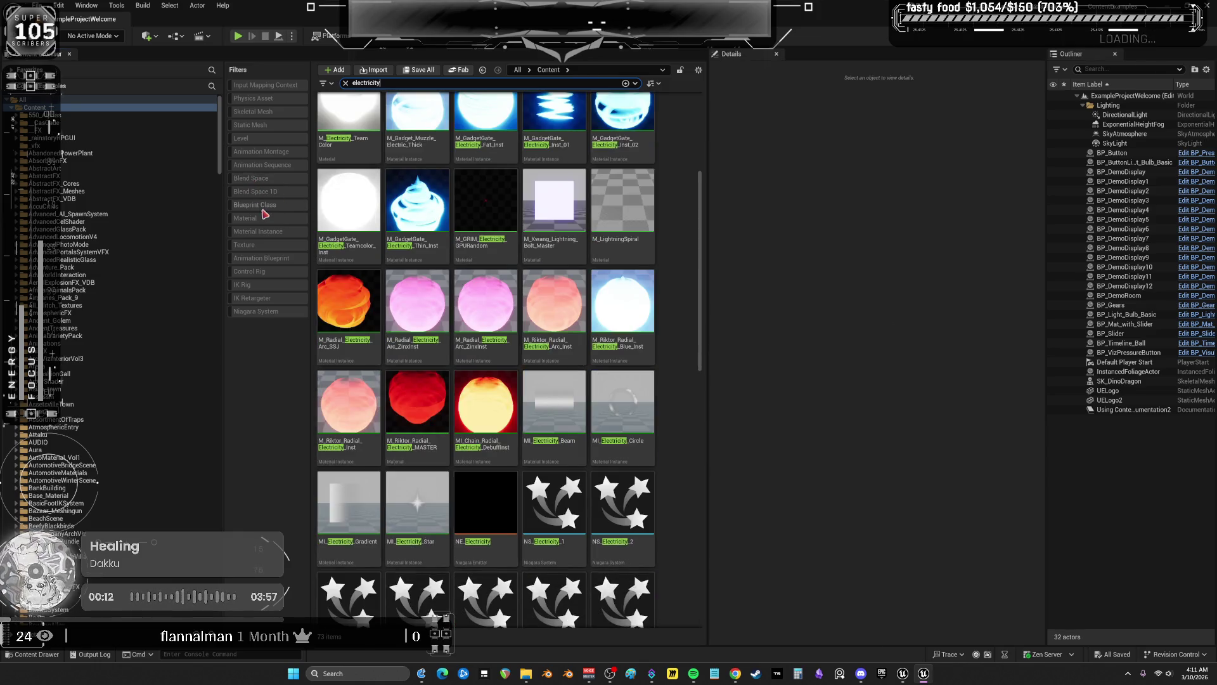
{"action": "left_click", "coordinate": [263, 206]}
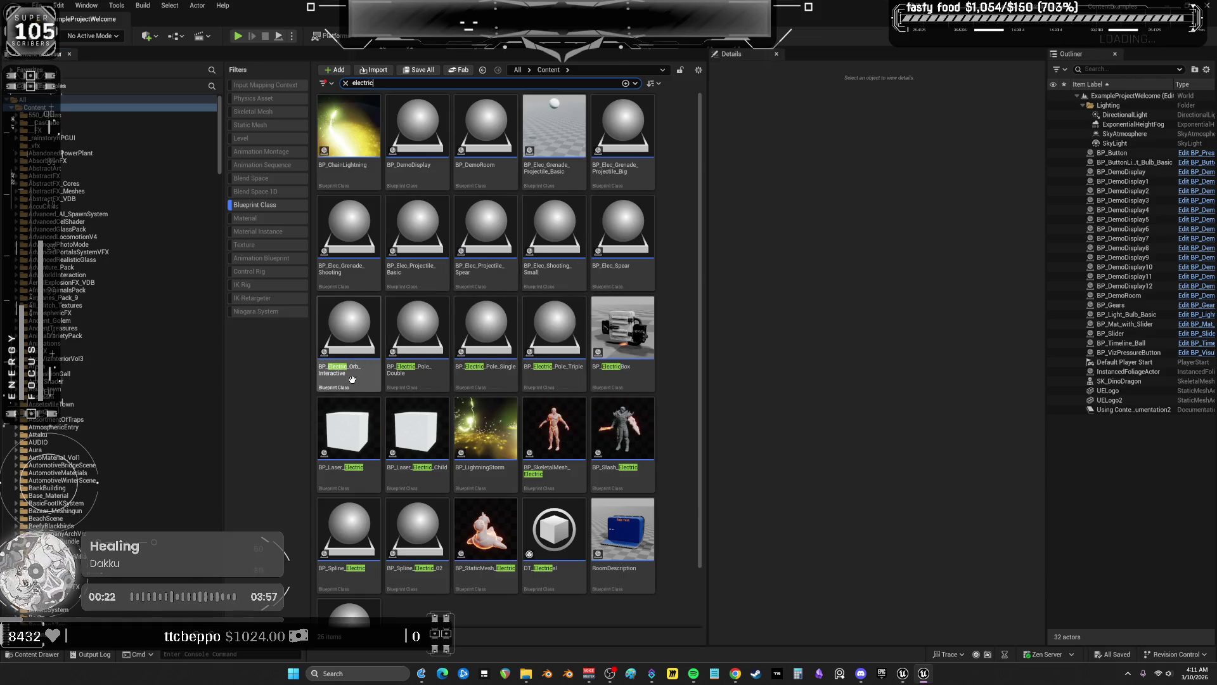
{"action": "double_click", "coordinate": [418, 330]}
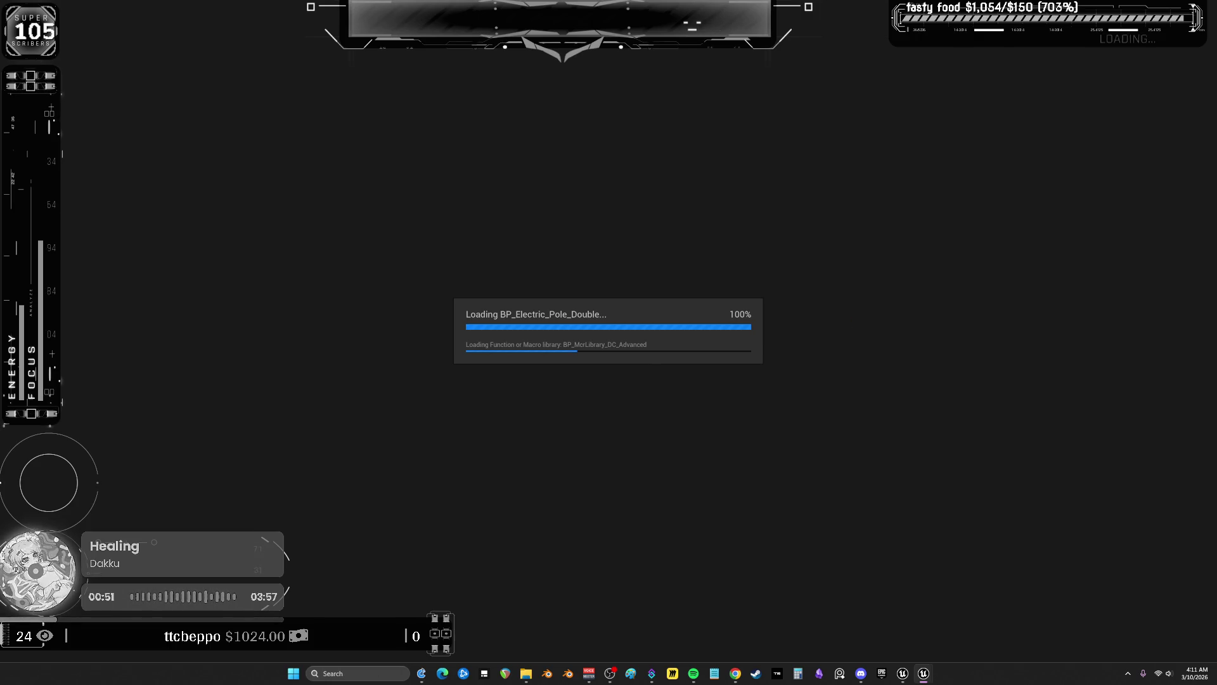
{"action": "key", "text": "alt+Tab"}
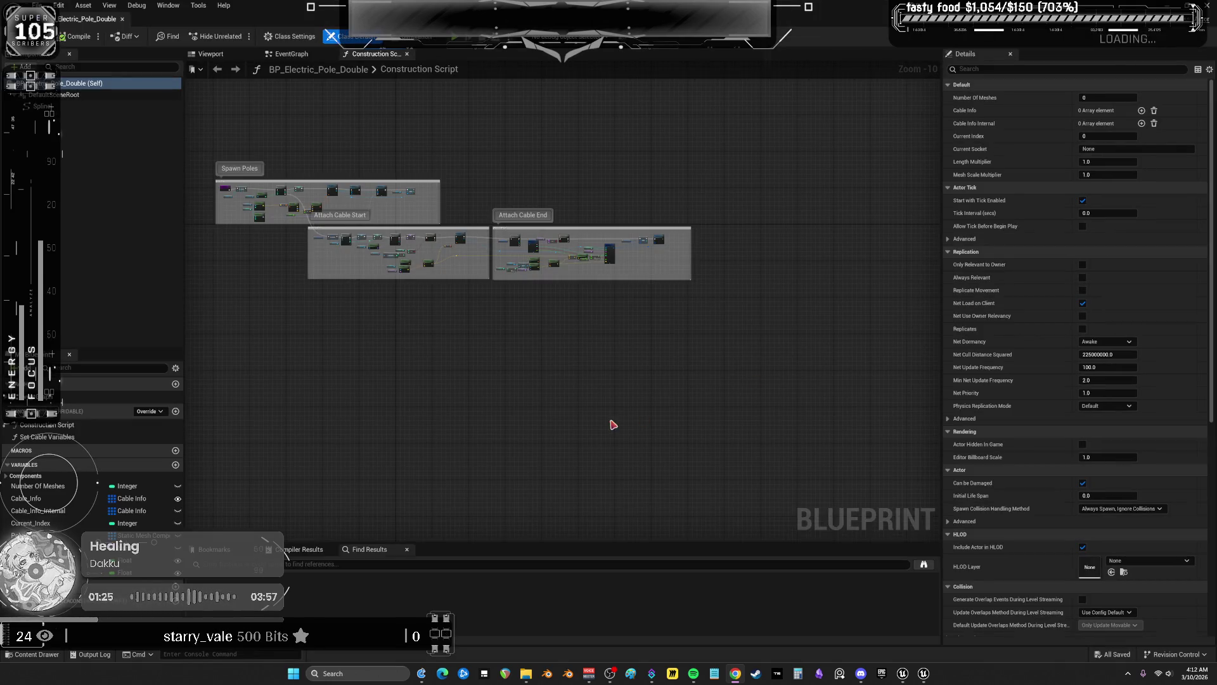
{"action": "scroll", "coordinate": [389, 233], "scroll_direction": "up", "scroll_amount": 6}
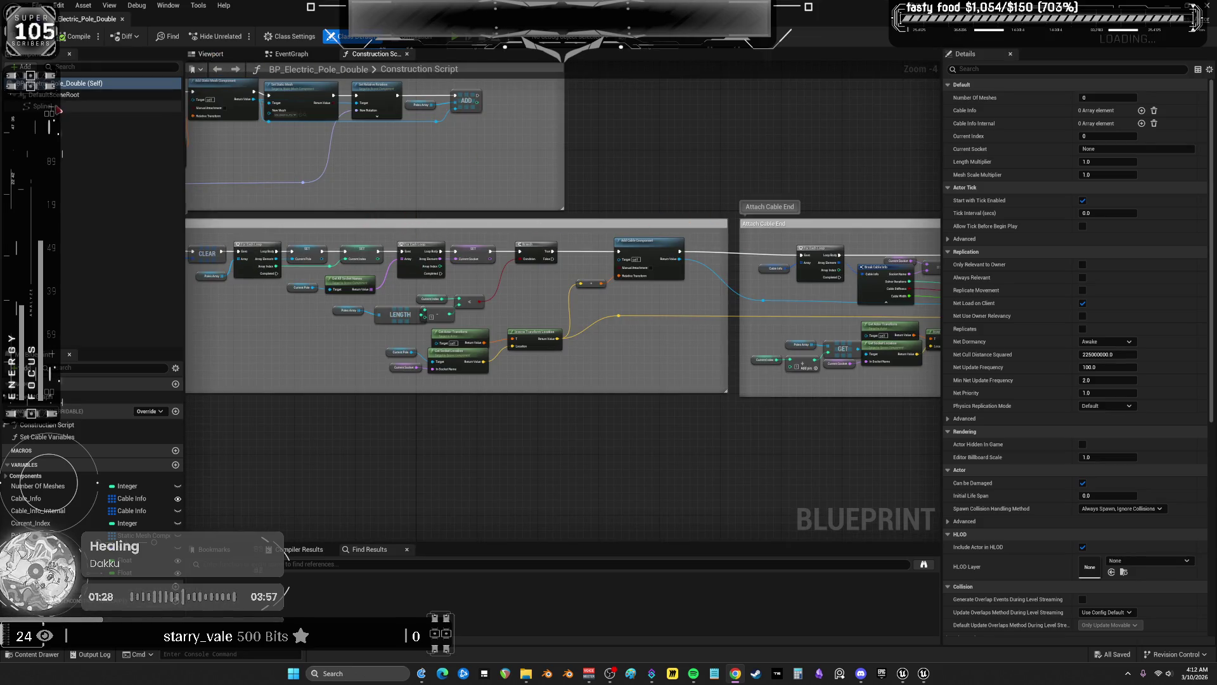
{"action": "left_click_drag", "start_coordinate": [678, 204], "coordinate": [165, 174]}
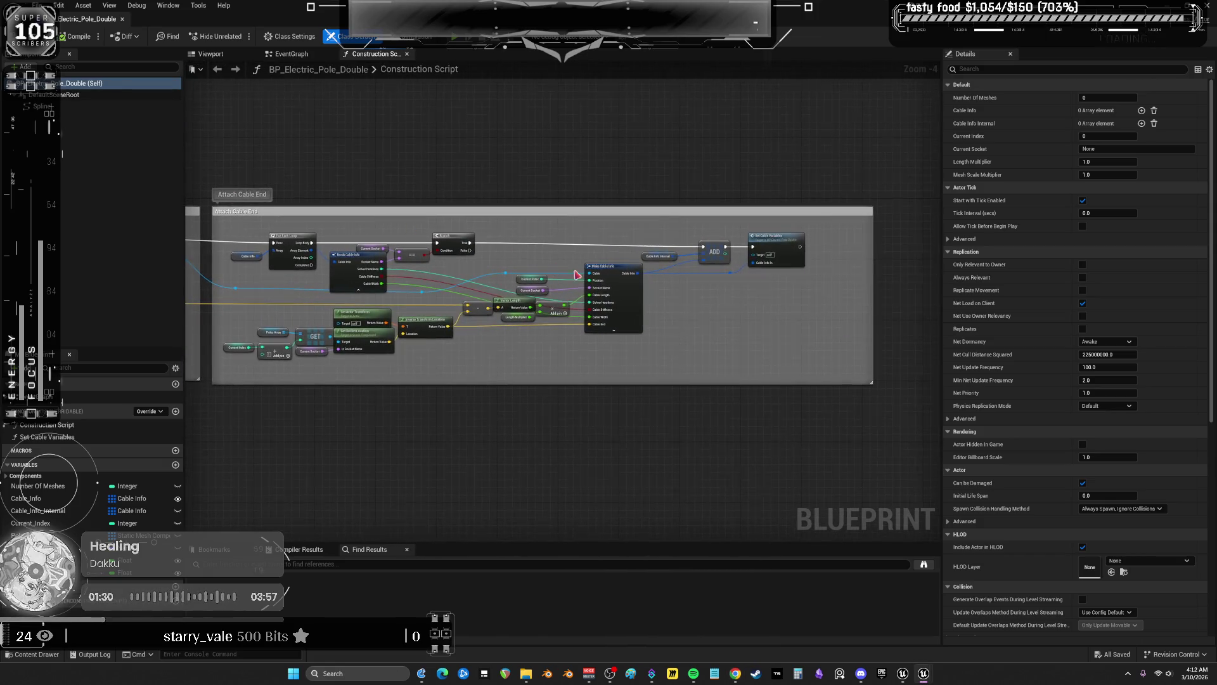
{"action": "scroll", "coordinate": [251, 136], "scroll_direction": "up", "scroll_amount": 1}
{"action": "left_click", "coordinate": [211, 54]}
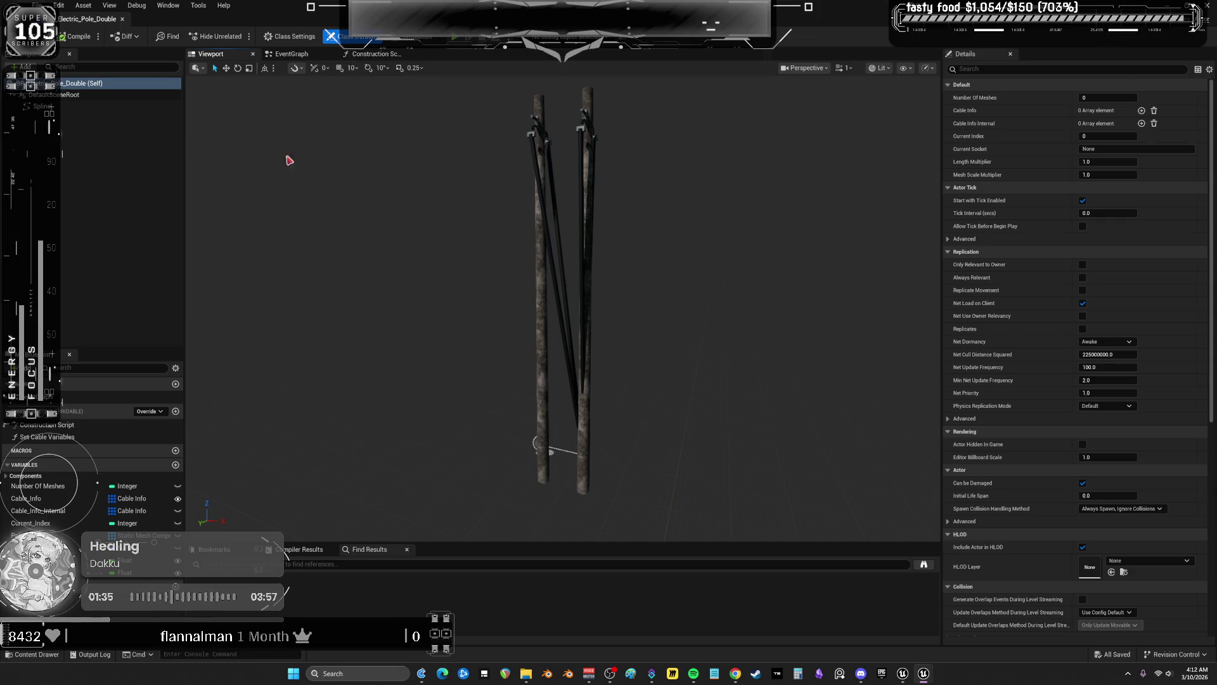
{"action": "left_click", "coordinate": [1204, 5]}
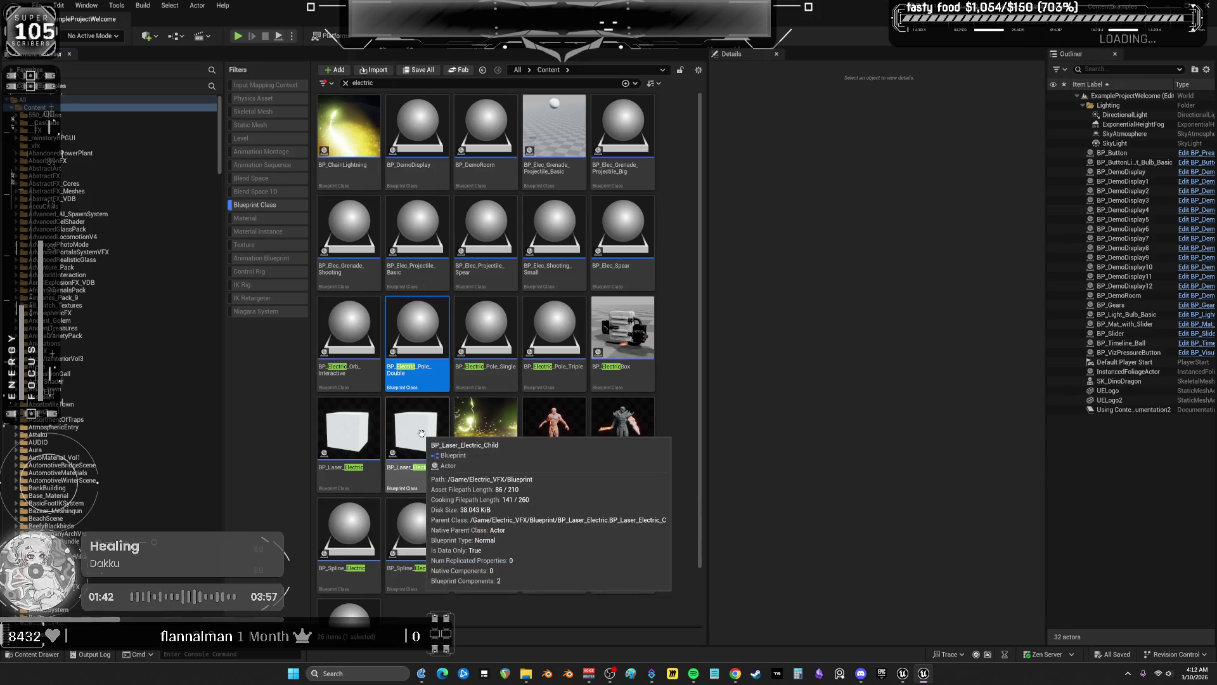
{"action": "scroll", "coordinate": [91, 350], "scroll_direction": "down", "scroll_amount": 15}
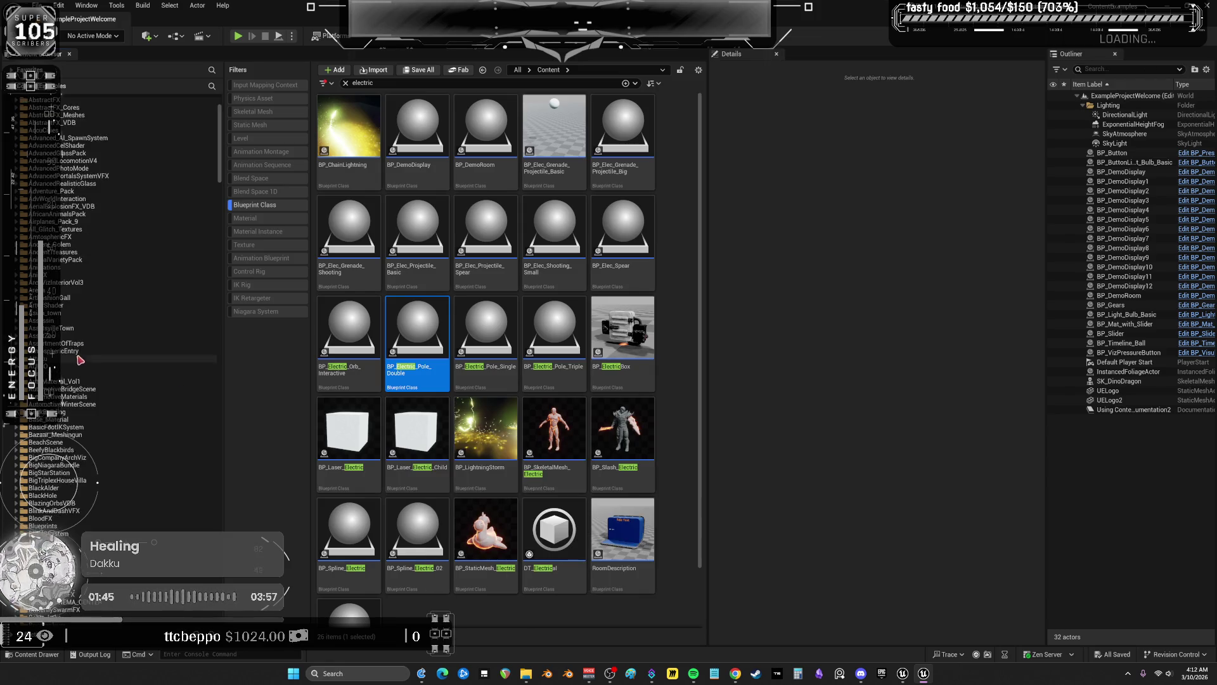
{"action": "scroll", "coordinate": [91, 350], "scroll_direction": "down", "scroll_amount": 20}
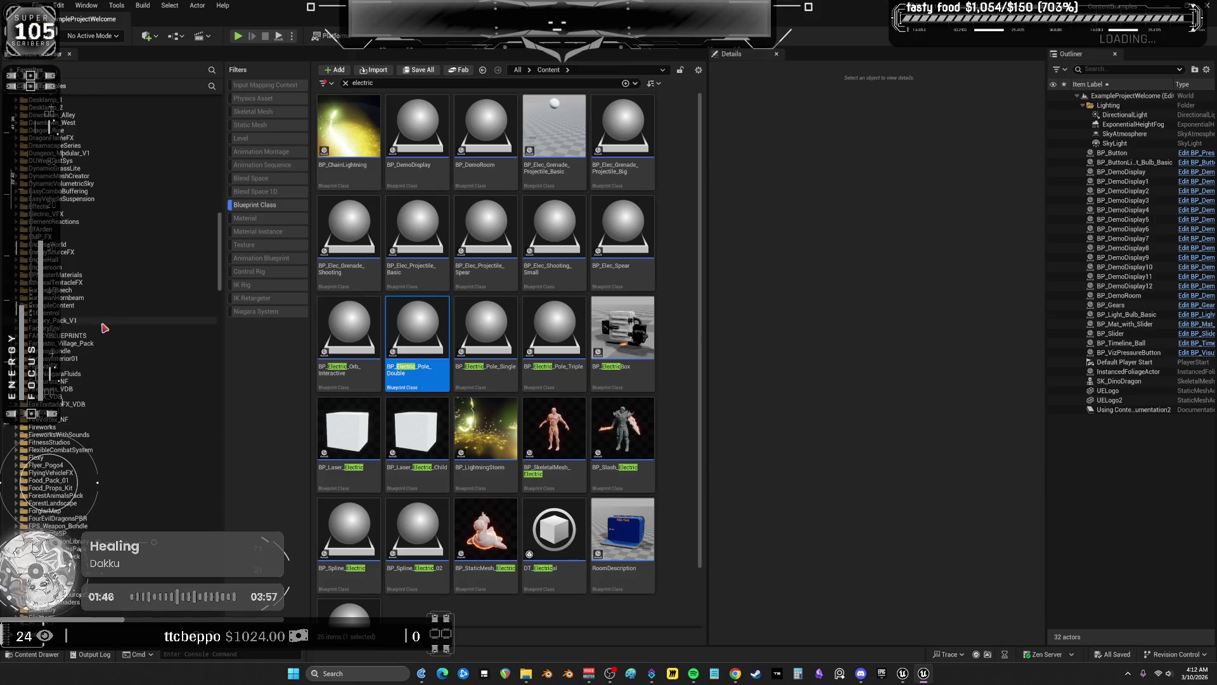
In Electric_VFX, swap the Blueprint Class filter for Level and open the Overview level
{"action": "left_click", "coordinate": [57, 214]}
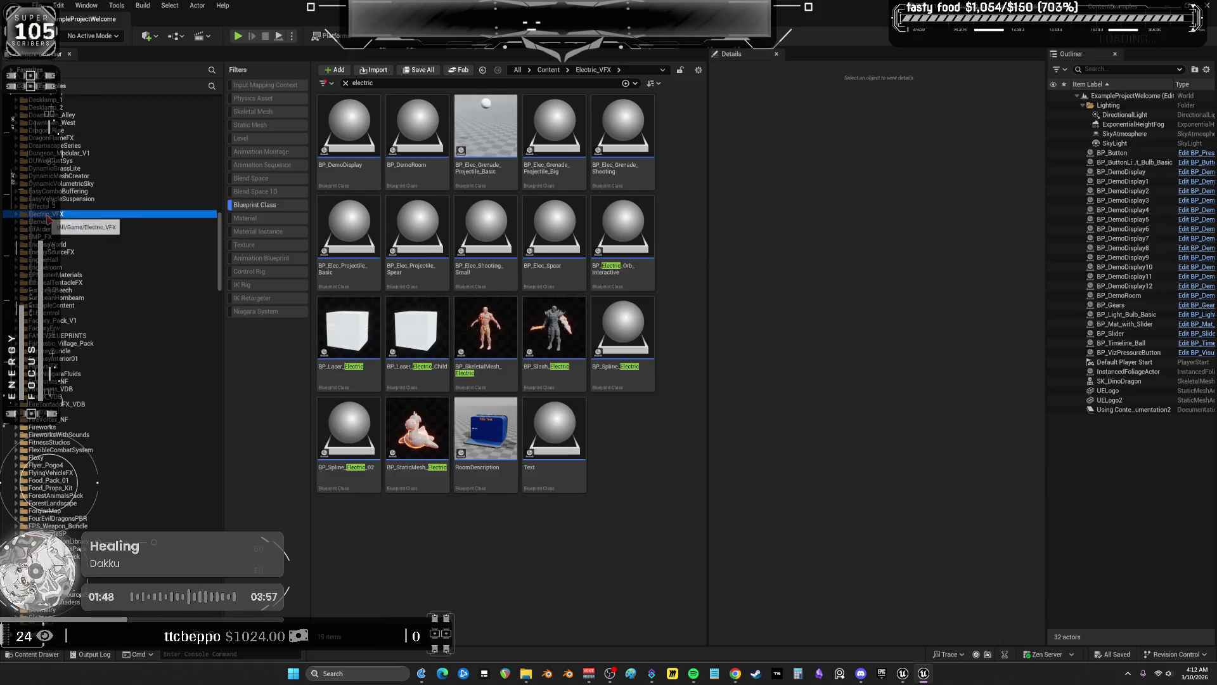
{"action": "left_click", "coordinate": [274, 207]}
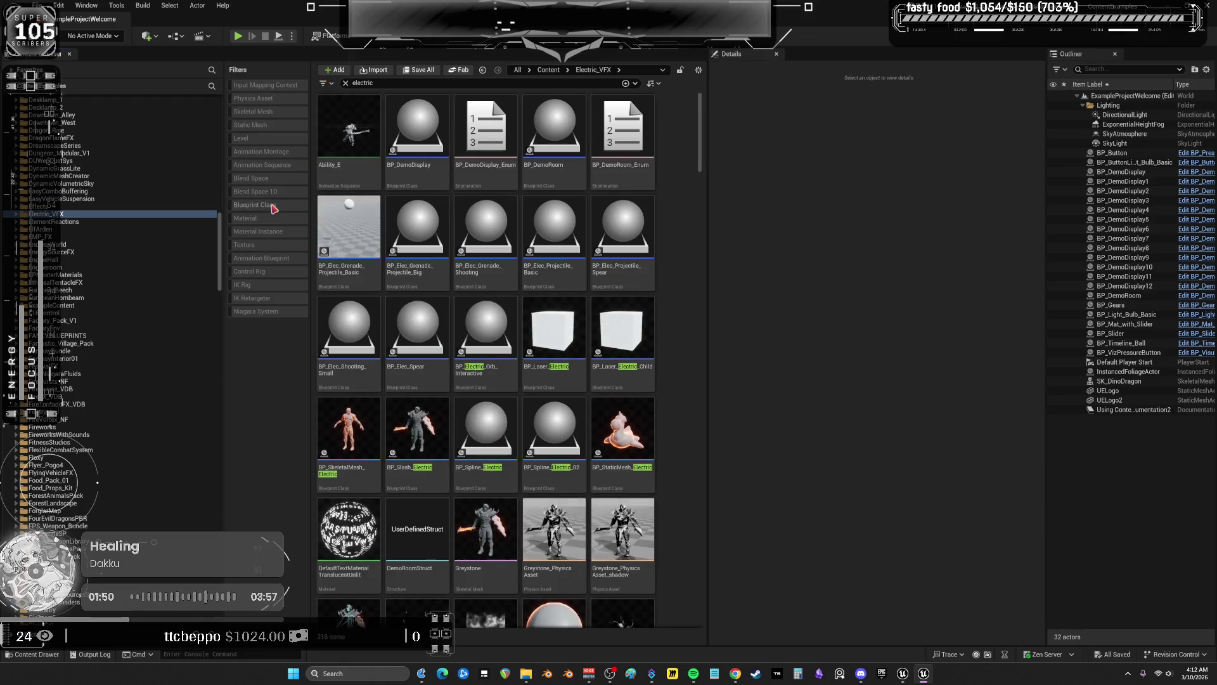
{"action": "left_click", "coordinate": [254, 139]}
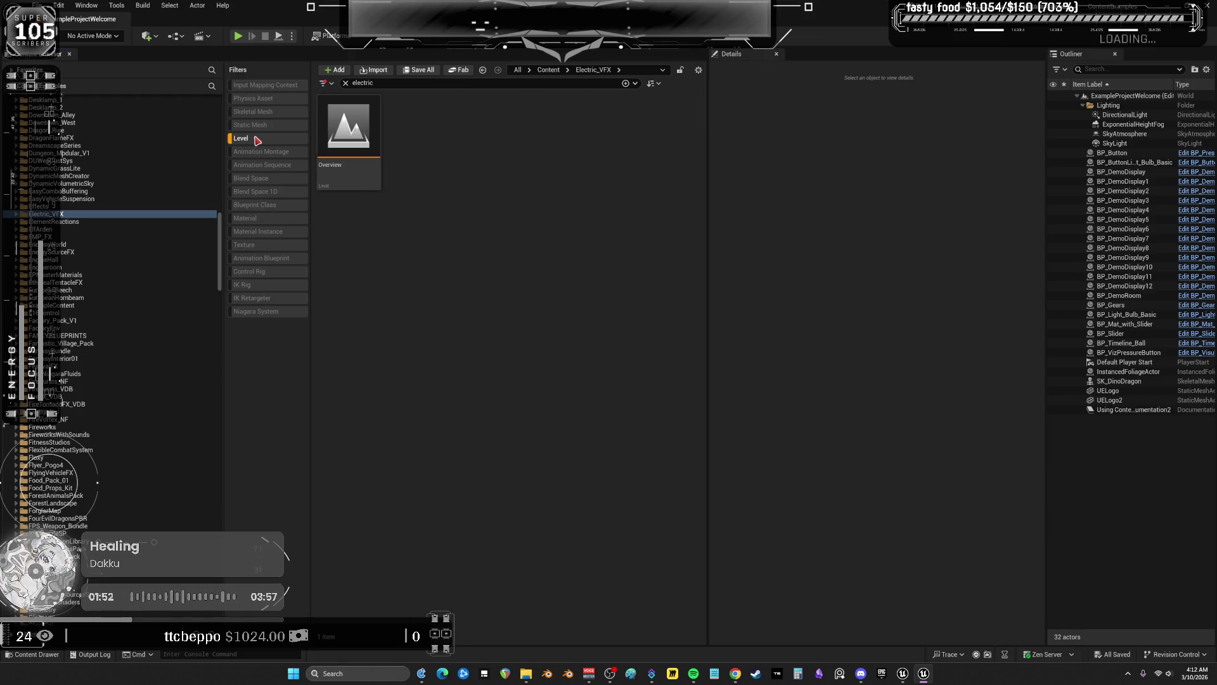
{"action": "double_click", "coordinate": [345, 132]}
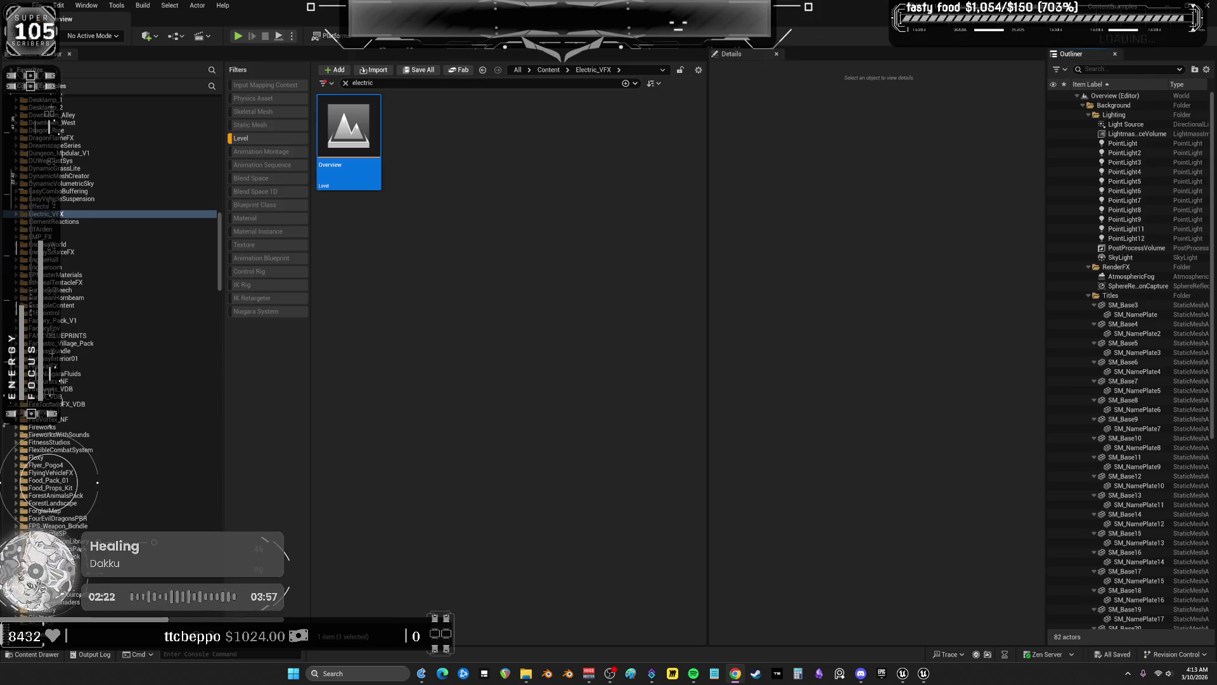
Toggle between the two Unreal project windows, then start playing the Overview level
{"action": "left_click", "coordinate": [926, 676]}
{"action": "left_click", "coordinate": [927, 676]}
{"action": "left_click", "coordinate": [927, 676]}
{"action": "left_click", "coordinate": [926, 677]}
{"action": "left_click", "coordinate": [238, 36]}
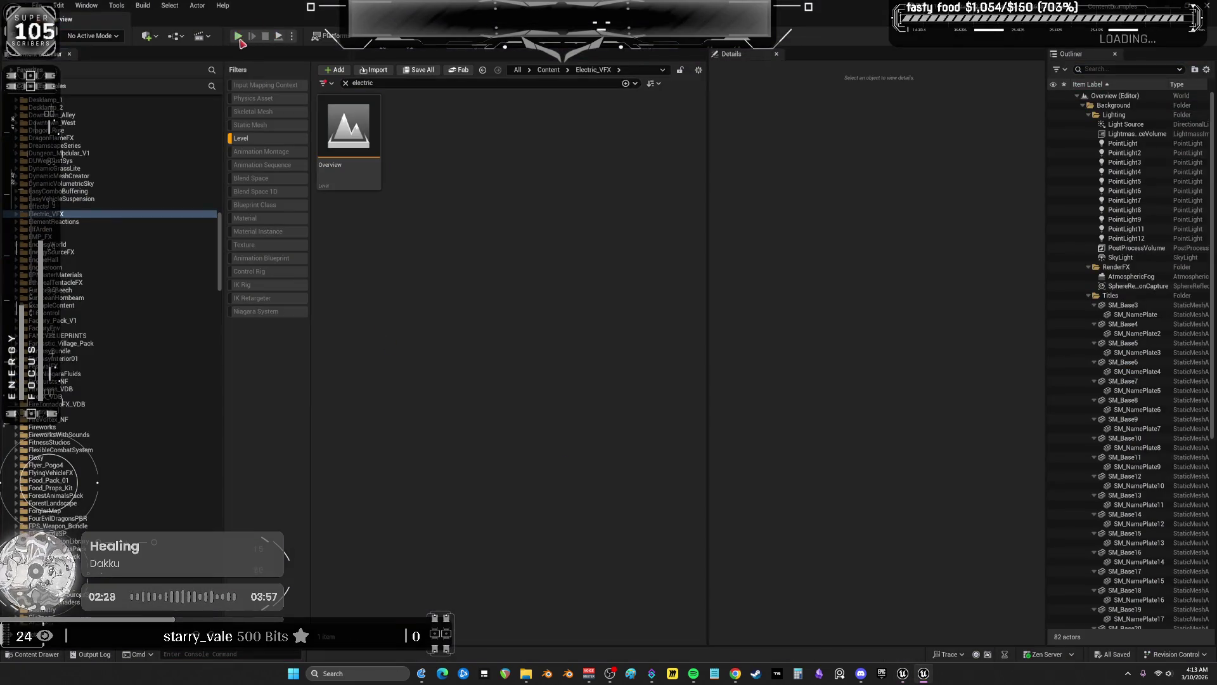
Play despite compile errors, toggle Shader Complexity (F5) and lit (F3), stop, and open Window menu
{"action": "left_click", "coordinate": [692, 372]}
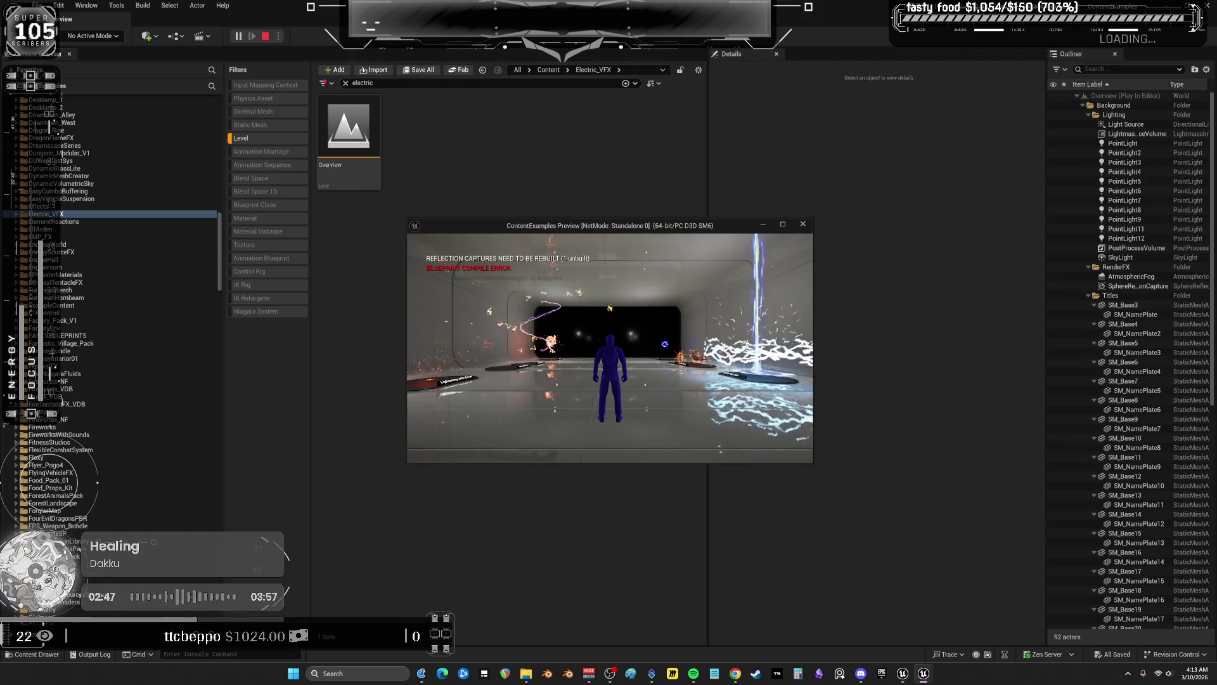
{"action": "key", "text": "F5"}
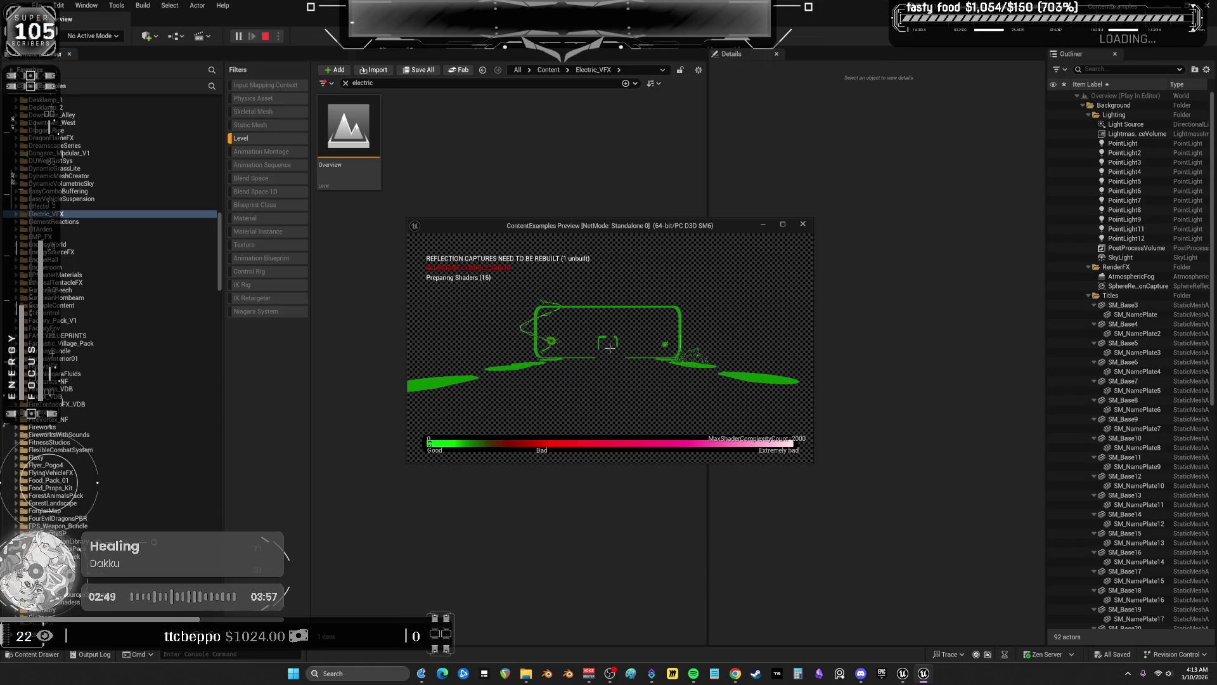
{"action": "key", "text": "F3"}
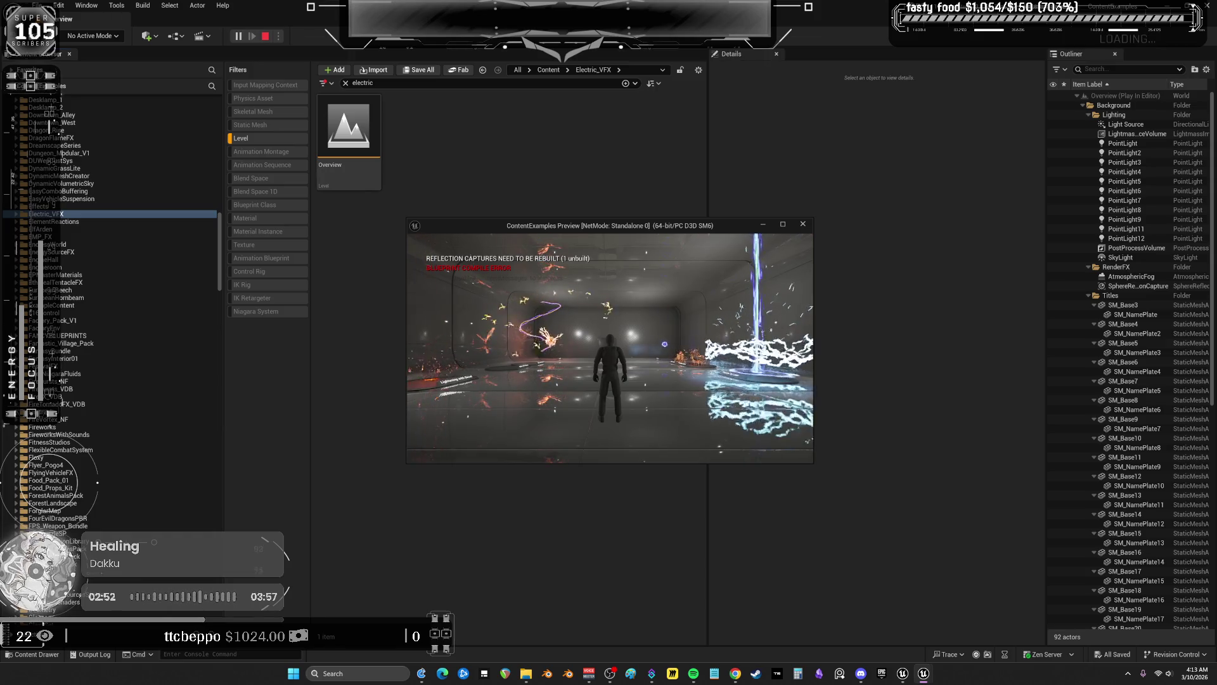
{"action": "key", "text": "Escape"}
{"action": "left_click", "coordinate": [87, 5]}
{"action": "mouse_move", "coordinate": [184, 103]}
{"action": "left_click", "coordinate": [247, 105]}
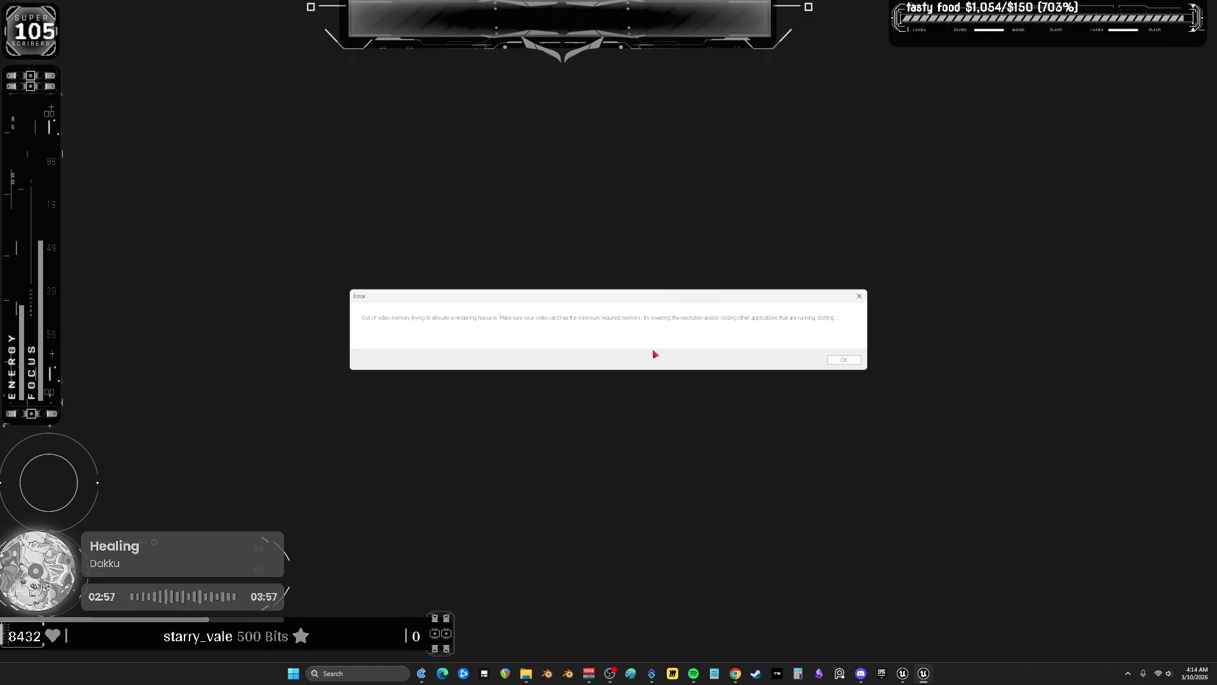
Dismiss the out-of-video-memory error and the crash report without sending it
{"action": "left_click", "coordinate": [858, 360]}
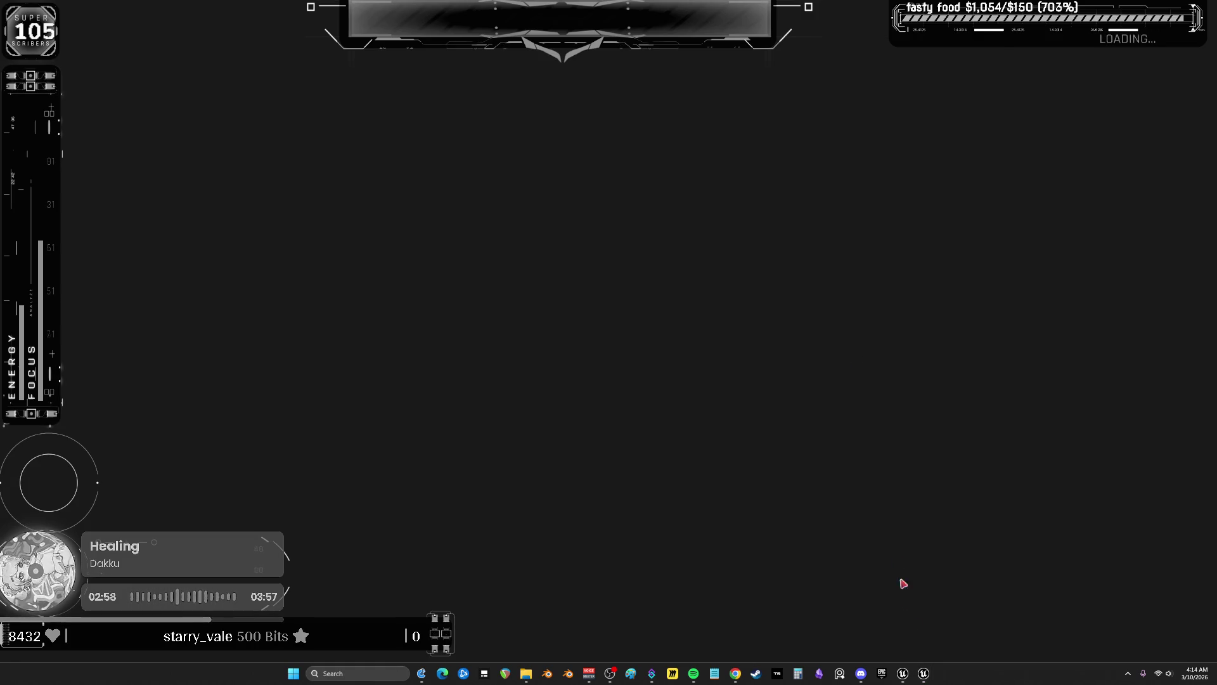
{"action": "left_click", "coordinate": [920, 677]}
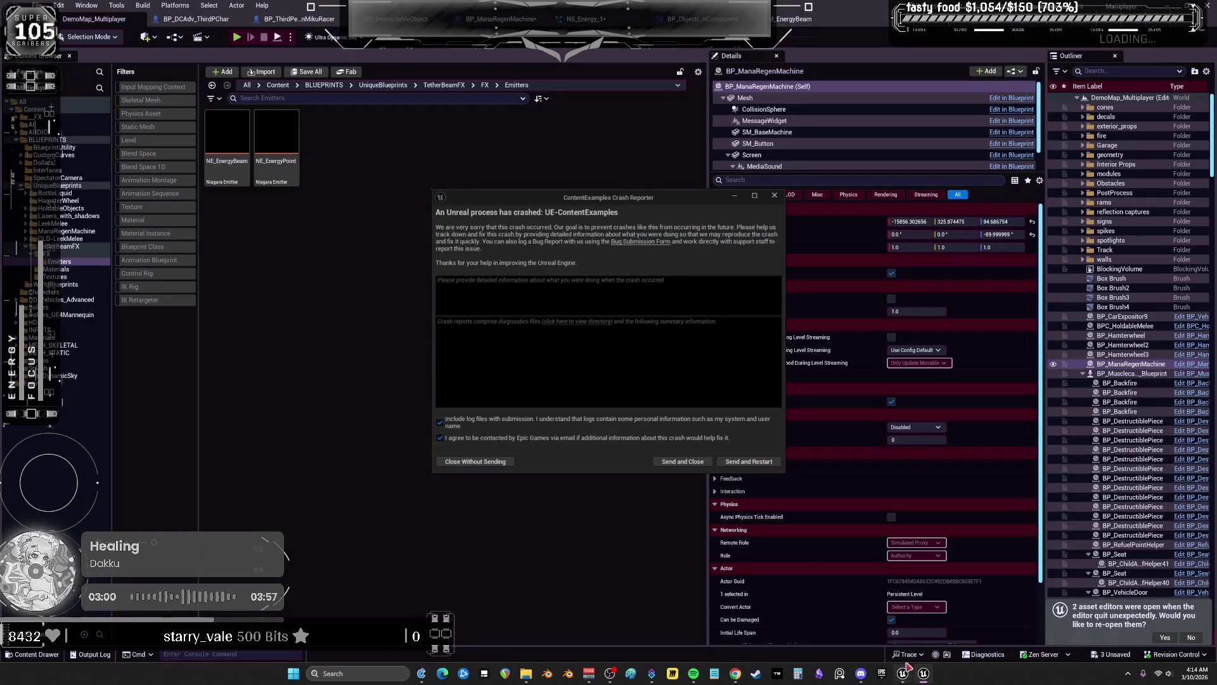
{"action": "left_click", "coordinate": [499, 462]}
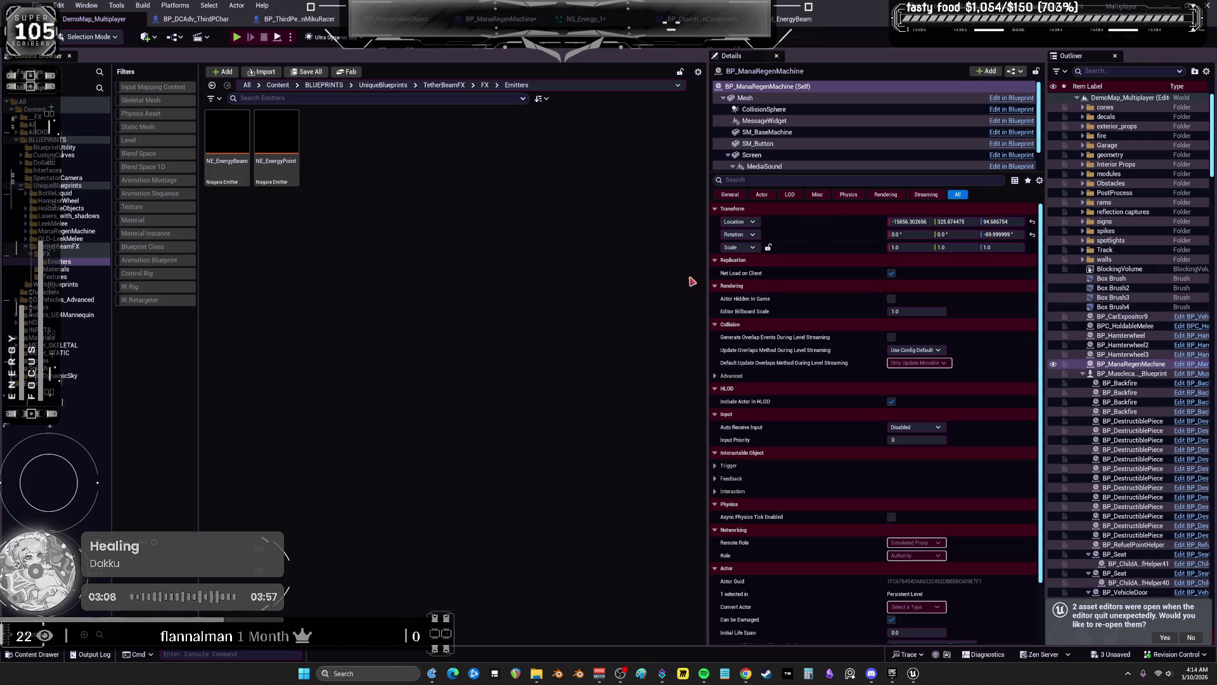
Launch ContentExamples from the launcher library, skip the missing target build, and close the launcher
{"action": "left_click", "coordinate": [892, 673]}
{"action": "double_click", "coordinate": [1026, 341]}
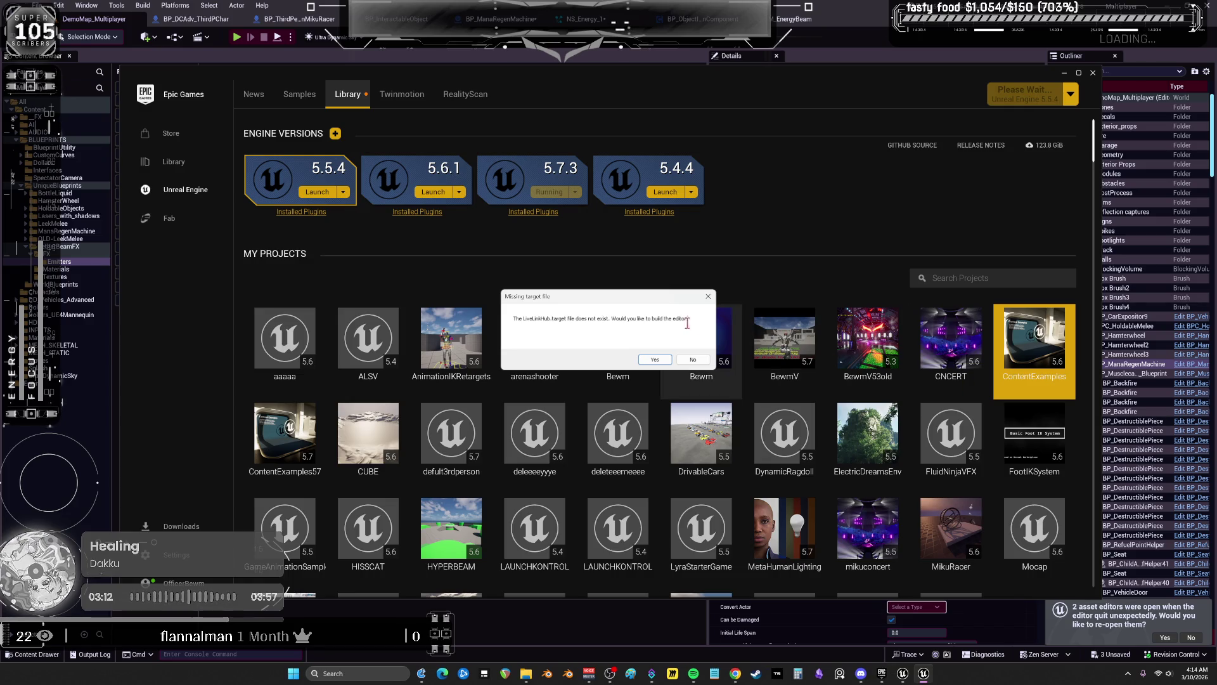
{"action": "left_click", "coordinate": [694, 359]}
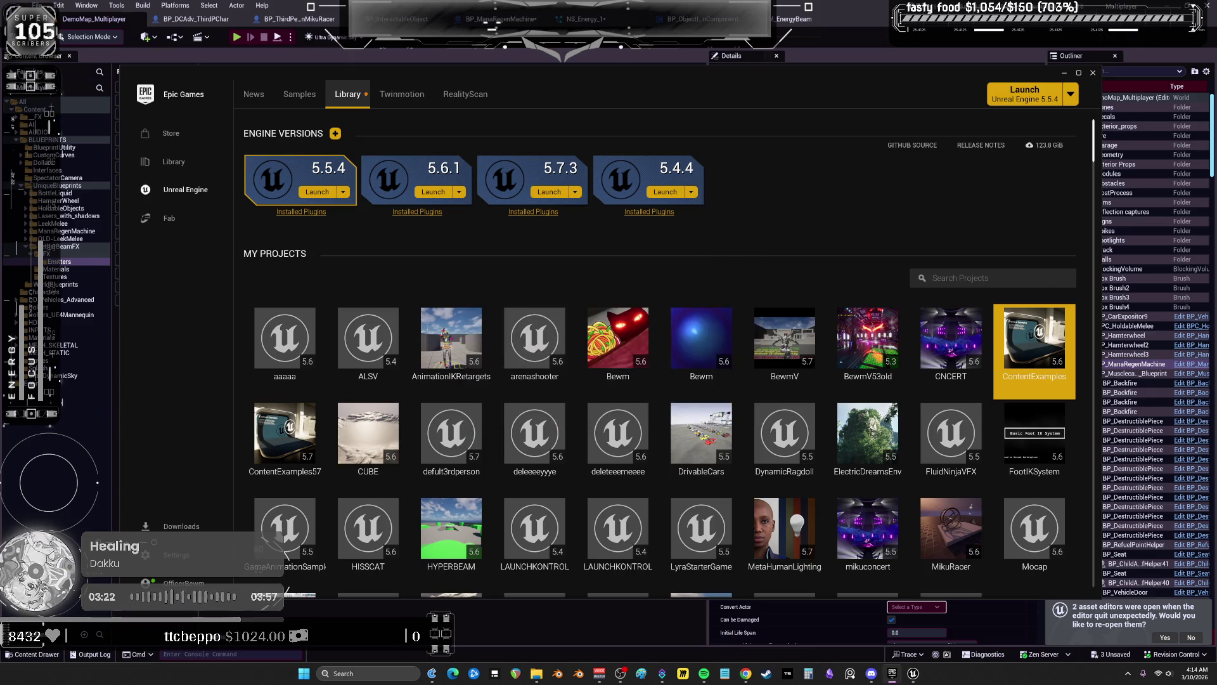
{"action": "scroll", "coordinate": [64, 363], "scroll_direction": "down", "scroll_amount": 10}
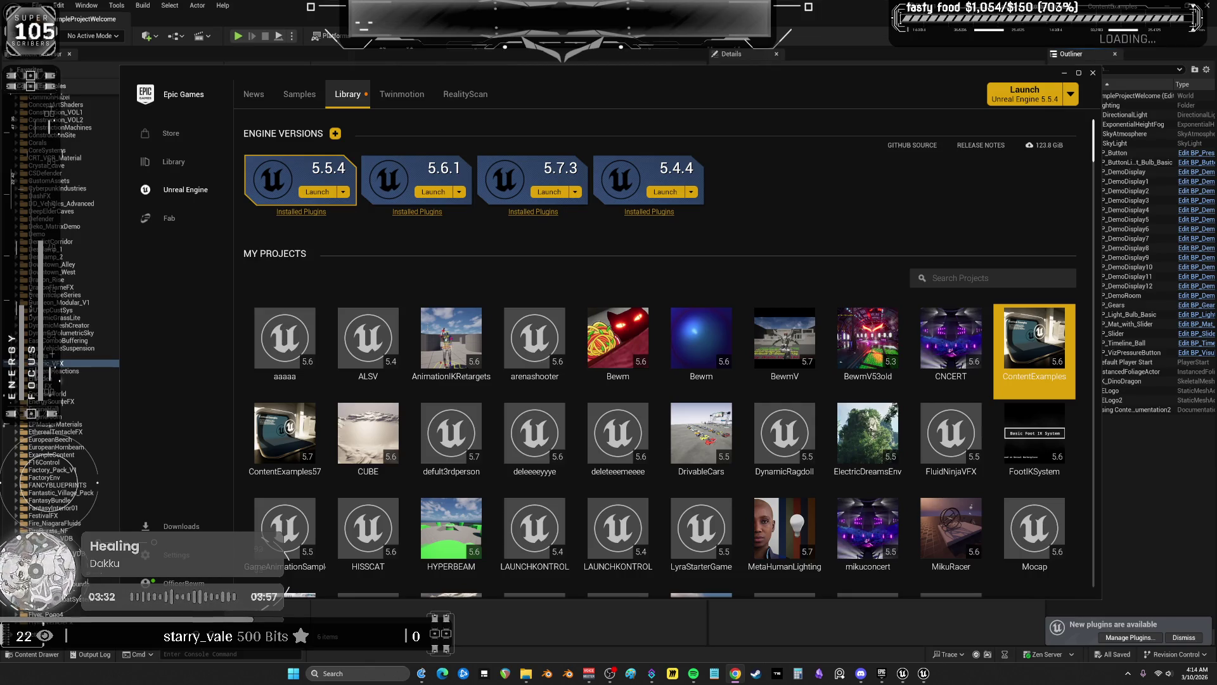
{"action": "right_click", "coordinate": [913, 306]}
{"action": "left_click", "coordinate": [899, 258]}
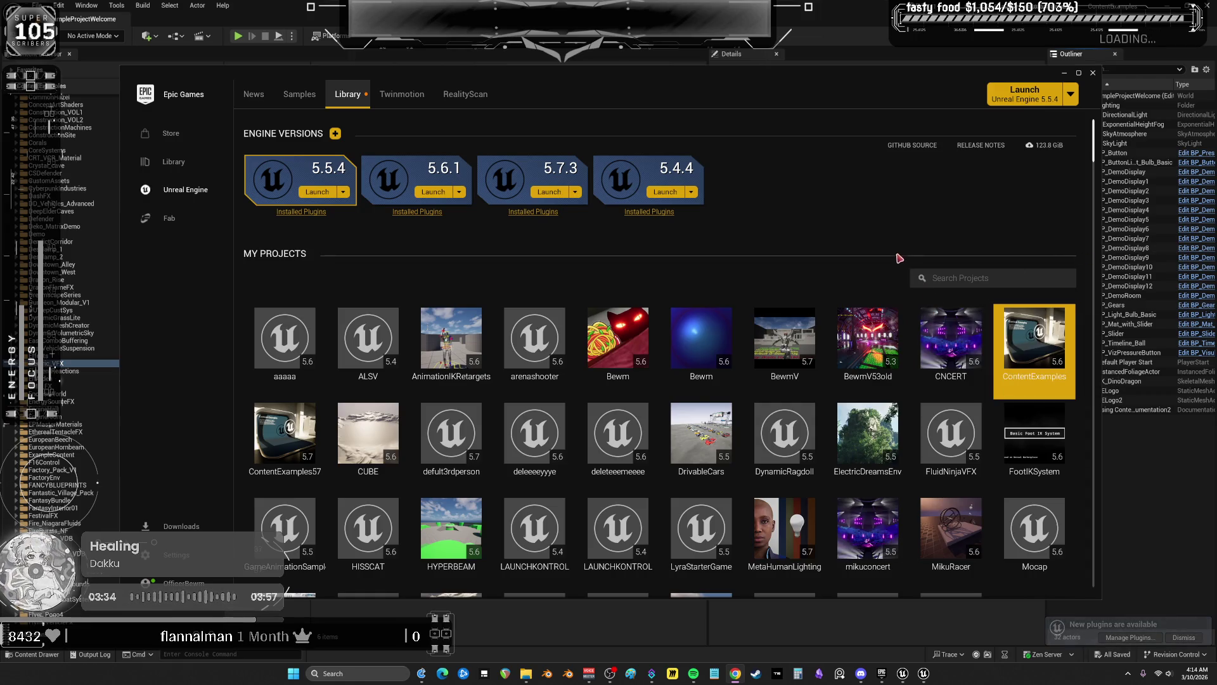
{"action": "left_click", "coordinate": [1094, 73]}
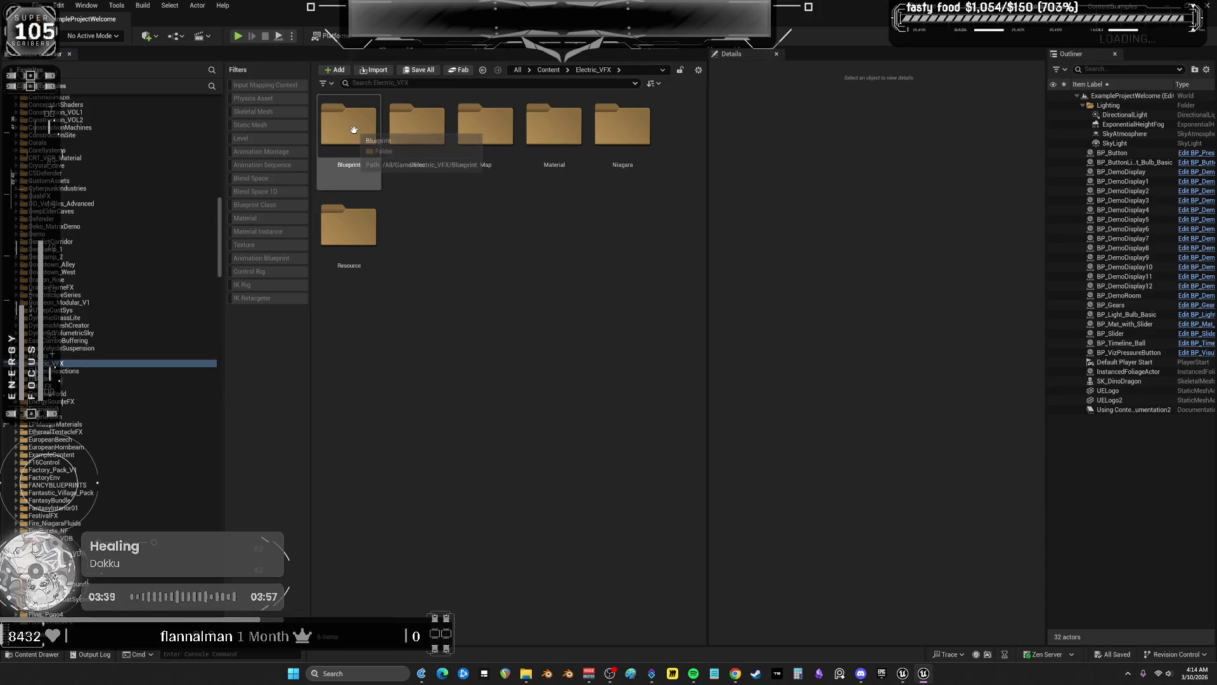
Open NS_Laser_Electric_02 from the Electric_VFX Niagara > Laser folder
{"action": "double_click", "coordinate": [622, 130]}
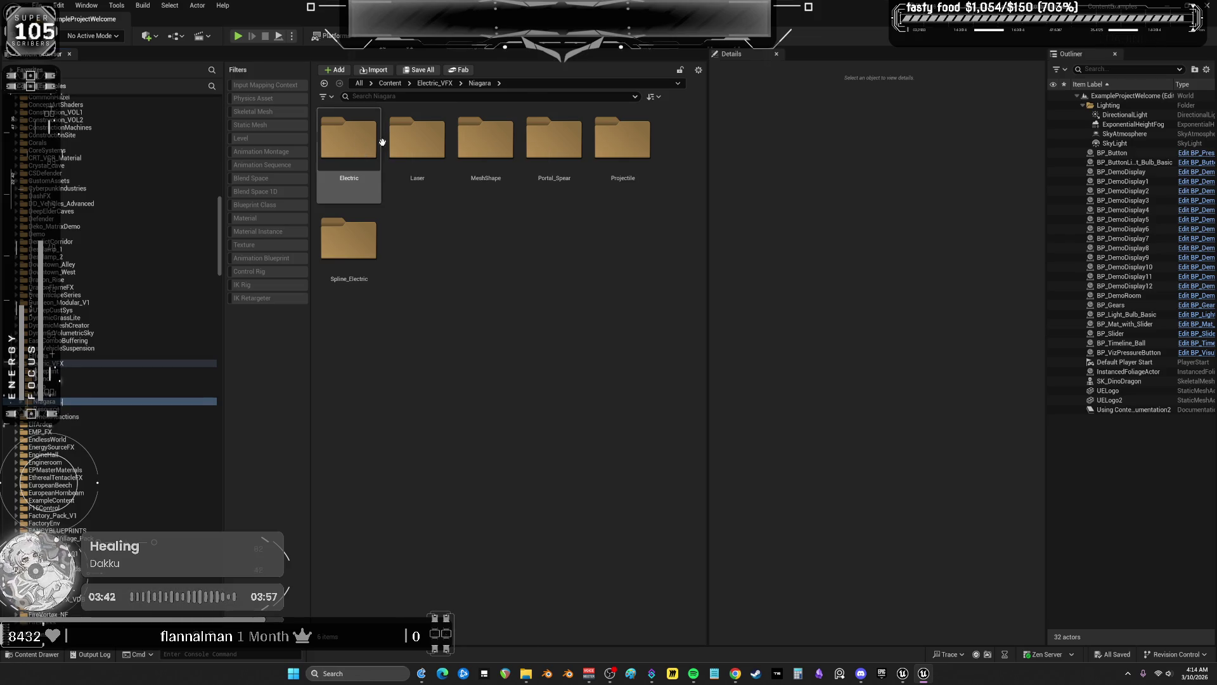
{"action": "double_click", "coordinate": [420, 139]}
{"action": "double_click", "coordinate": [426, 152]}
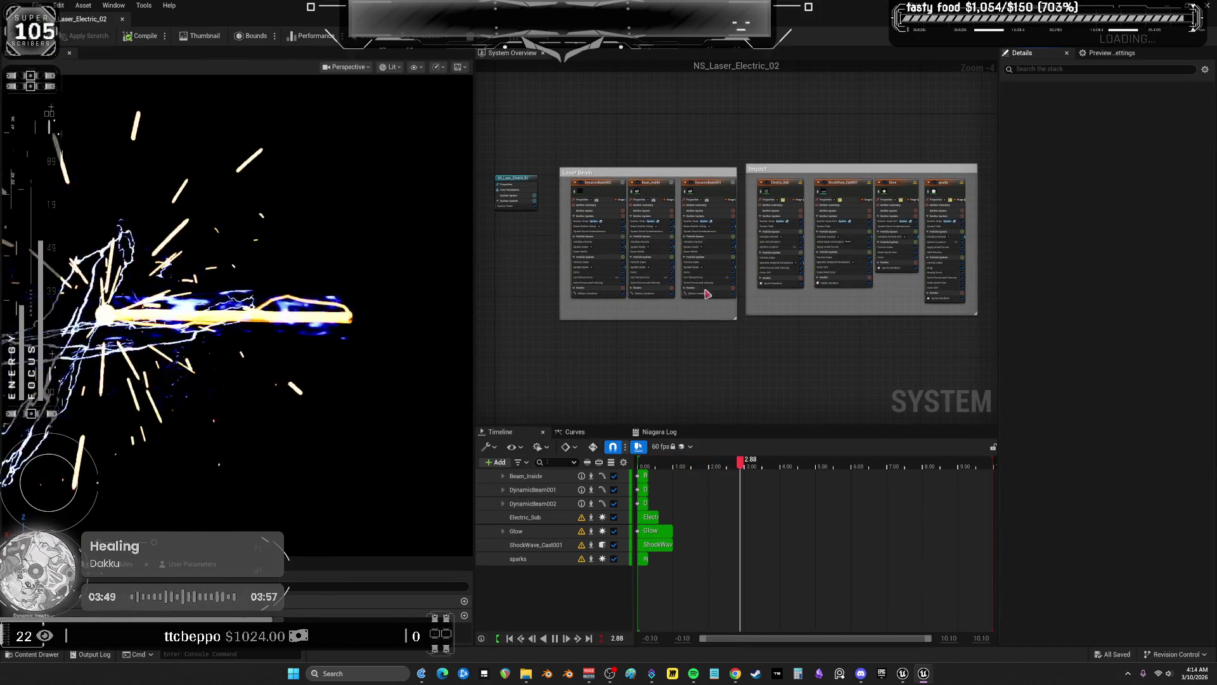
{"action": "scroll", "coordinate": [726, 233], "scroll_direction": "up", "scroll_amount": 4}
{"action": "mouse_move", "coordinate": [831, 130]}
{"action": "left_mouse_down"}
{"action": "mouse_move", "coordinate": [687, 141]}
{"action": "mouse_move", "coordinate": [963, 116]}
{"action": "mouse_move", "coordinate": [710, 117]}
{"action": "left_mouse_up"}
Disable the Electric_Sub, ShockWave_Cast001, Glow, DynamicBeam002, Beam_Inside, DynamicBeam001 and sparks emitters
{"action": "left_click", "coordinate": [710, 117]}
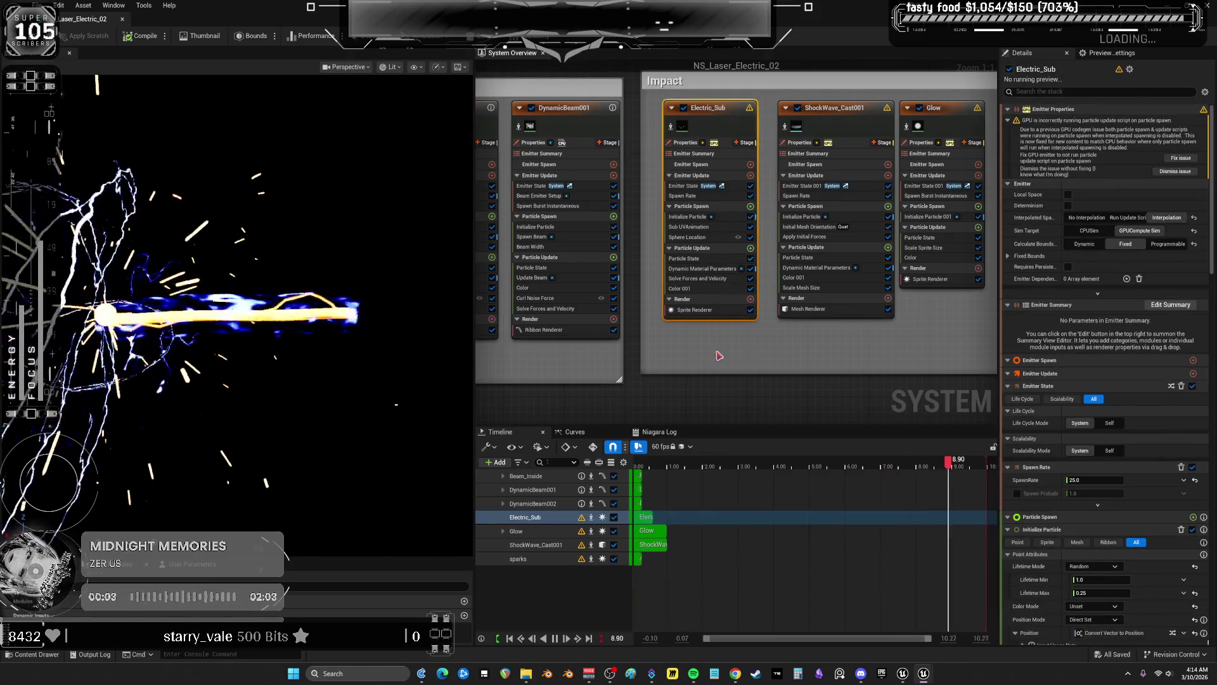
{"action": "left_click", "coordinate": [683, 108]}
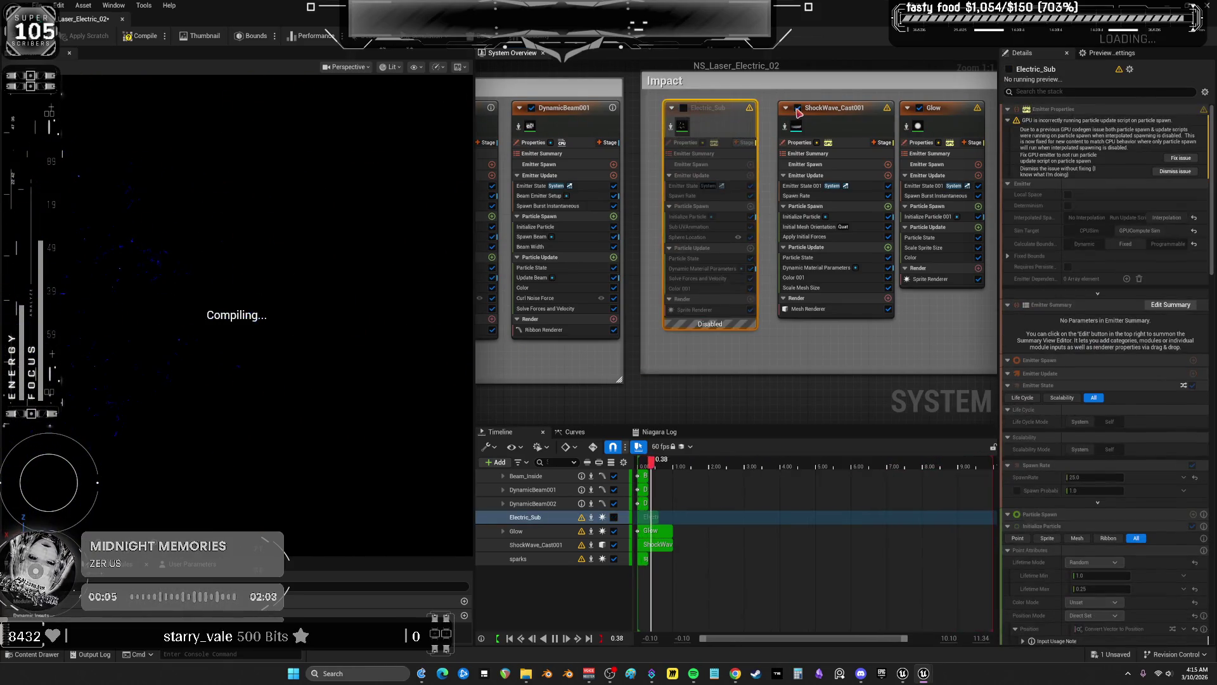
{"action": "left_click", "coordinate": [798, 108]}
{"action": "left_click", "coordinate": [920, 109]}
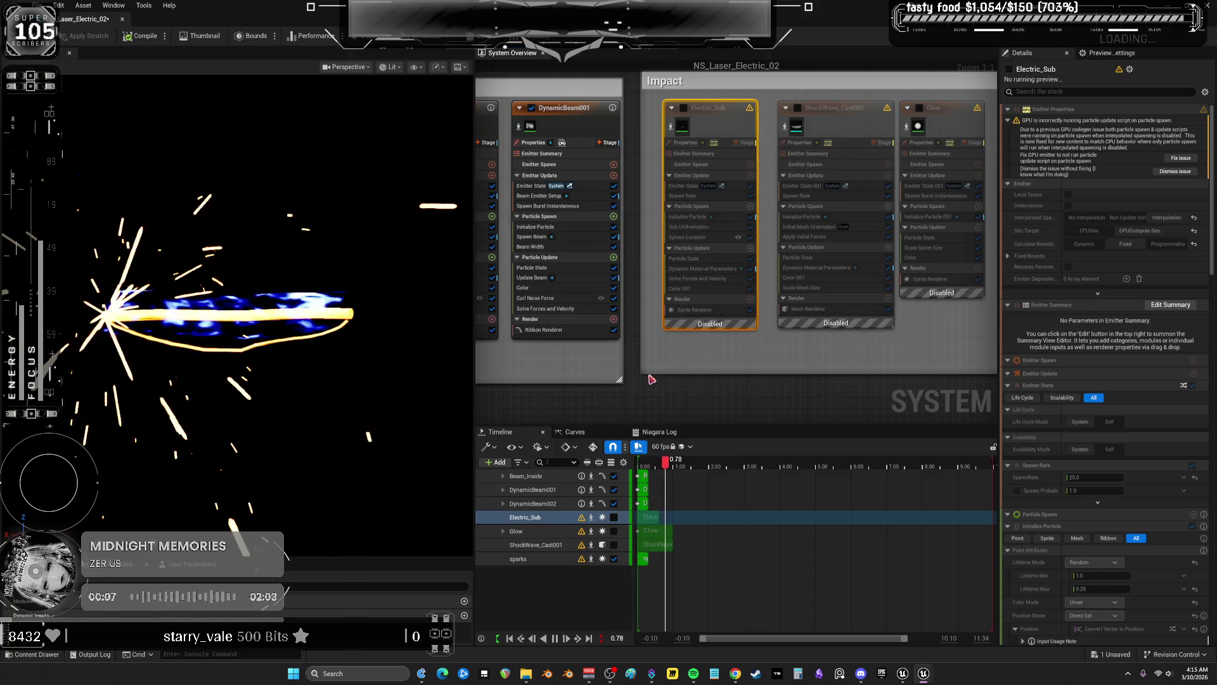
{"action": "left_click_drag", "start_coordinate": [531, 113], "coordinate": [742, 124]}
{"action": "left_click", "coordinate": [743, 118]}
{"action": "left_click", "coordinate": [636, 118]}
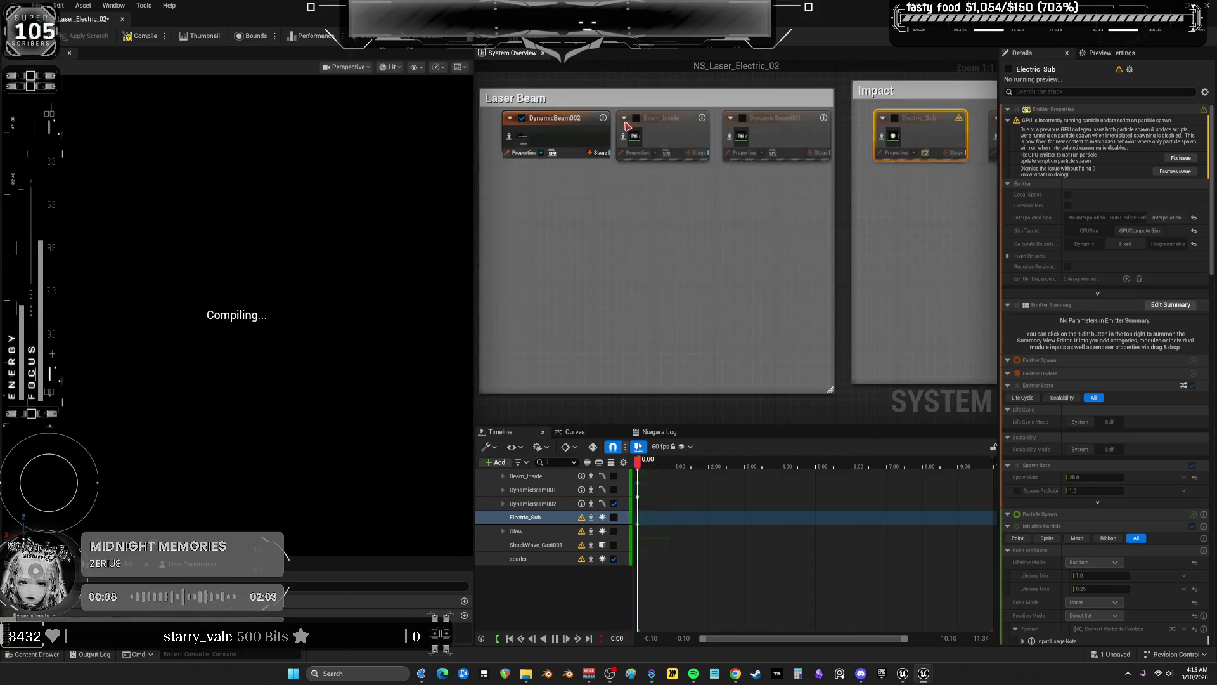
{"action": "left_click", "coordinate": [522, 118]}
{"action": "scroll", "coordinate": [614, 199], "scroll_direction": "down", "scroll_amount": 5}
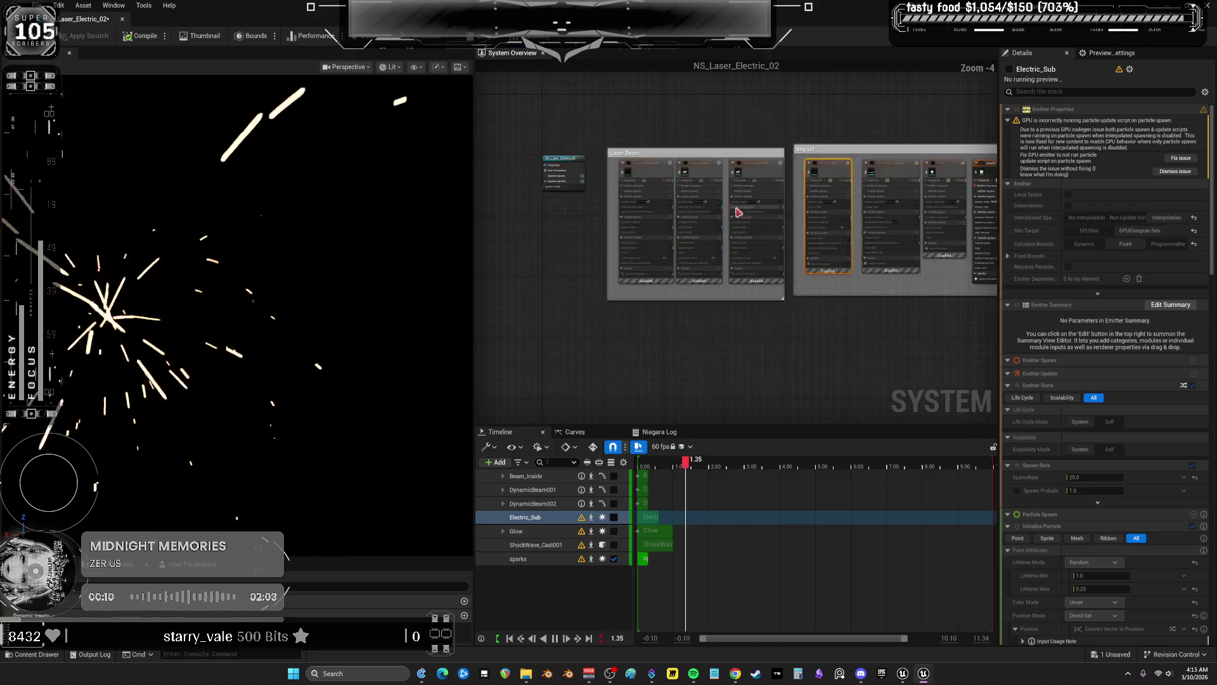
{"action": "left_click_drag", "start_coordinate": [861, 291], "coordinate": [716, 254]}
{"action": "scroll", "coordinate": [688, 165], "scroll_direction": "up", "scroll_amount": 5}
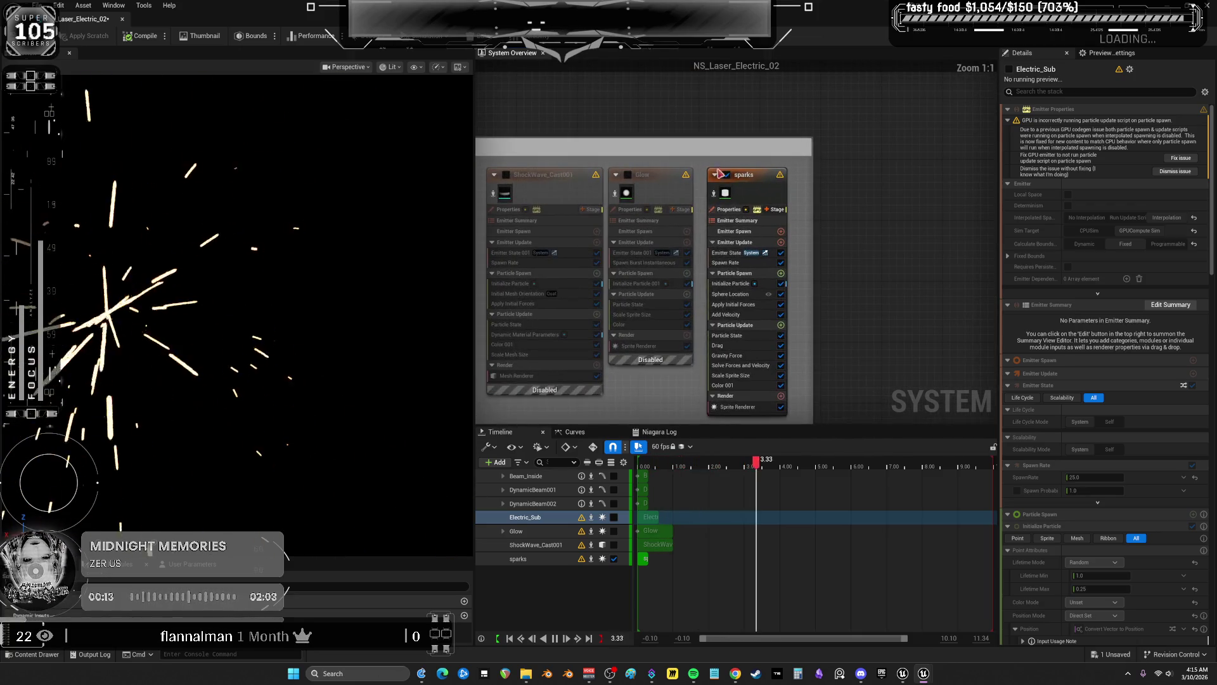
{"action": "left_click", "coordinate": [723, 174]}
Re-enable Beam_Inside and sparks, leaving Glow disabled
{"action": "key", "text": "f"}
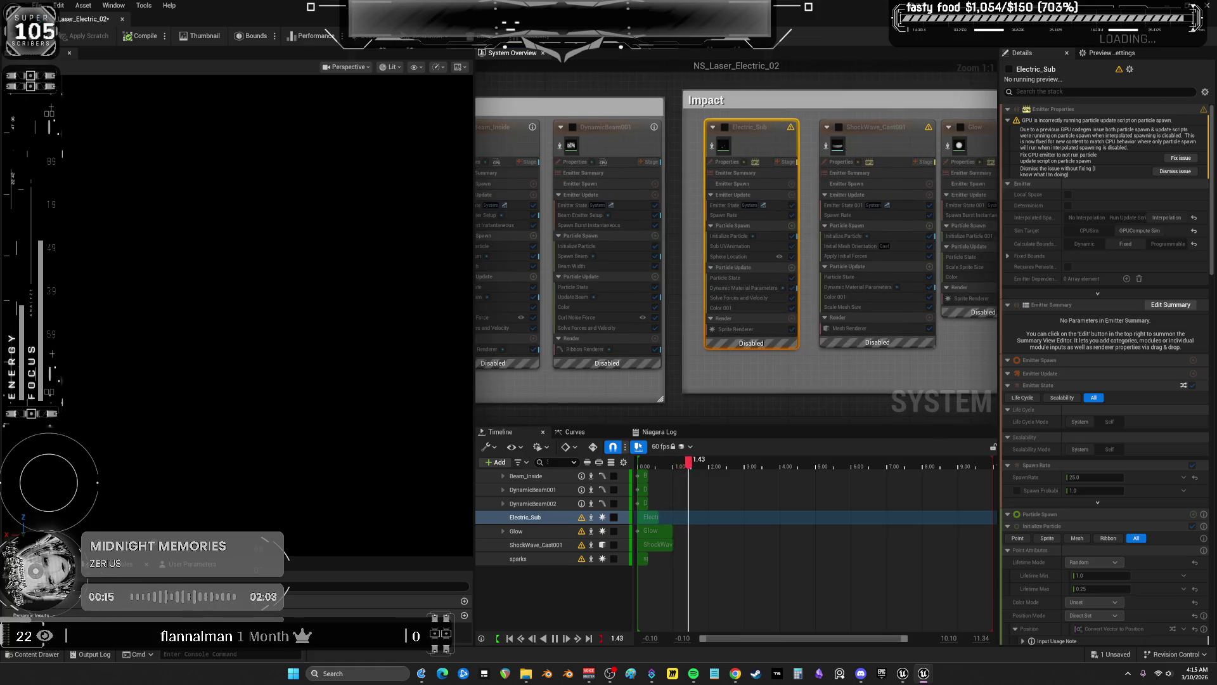
{"action": "left_click_drag", "start_coordinate": [516, 138], "coordinate": [671, 152]}
{"action": "left_click", "coordinate": [621, 141]}
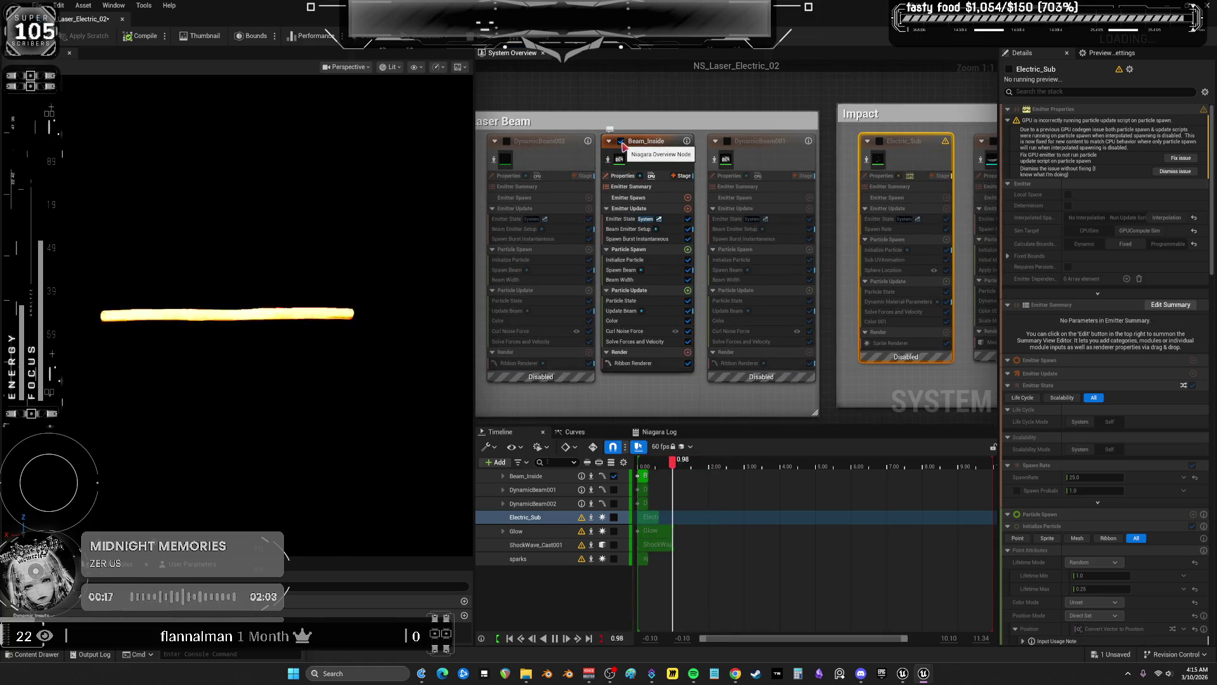
{"action": "left_click_drag", "start_coordinate": [867, 103], "coordinate": [667, 139]}
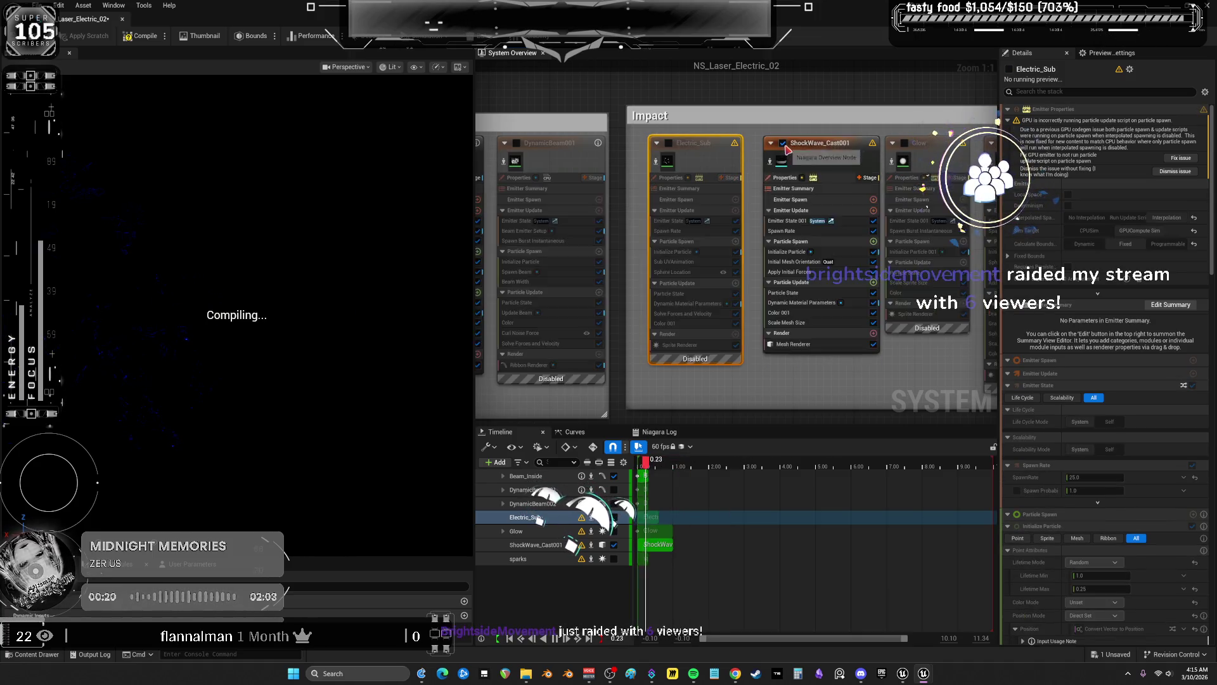
{"action": "left_click_drag", "start_coordinate": [901, 110], "coordinate": [673, 120]}
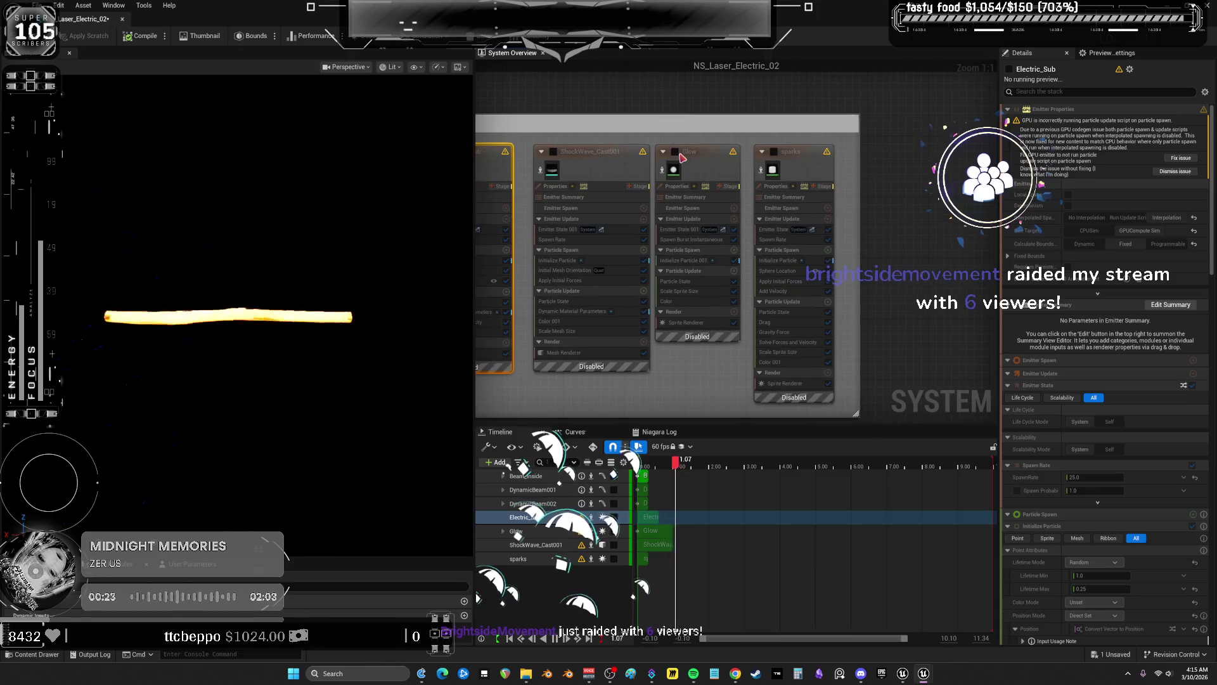
{"action": "left_click", "coordinate": [675, 152]}
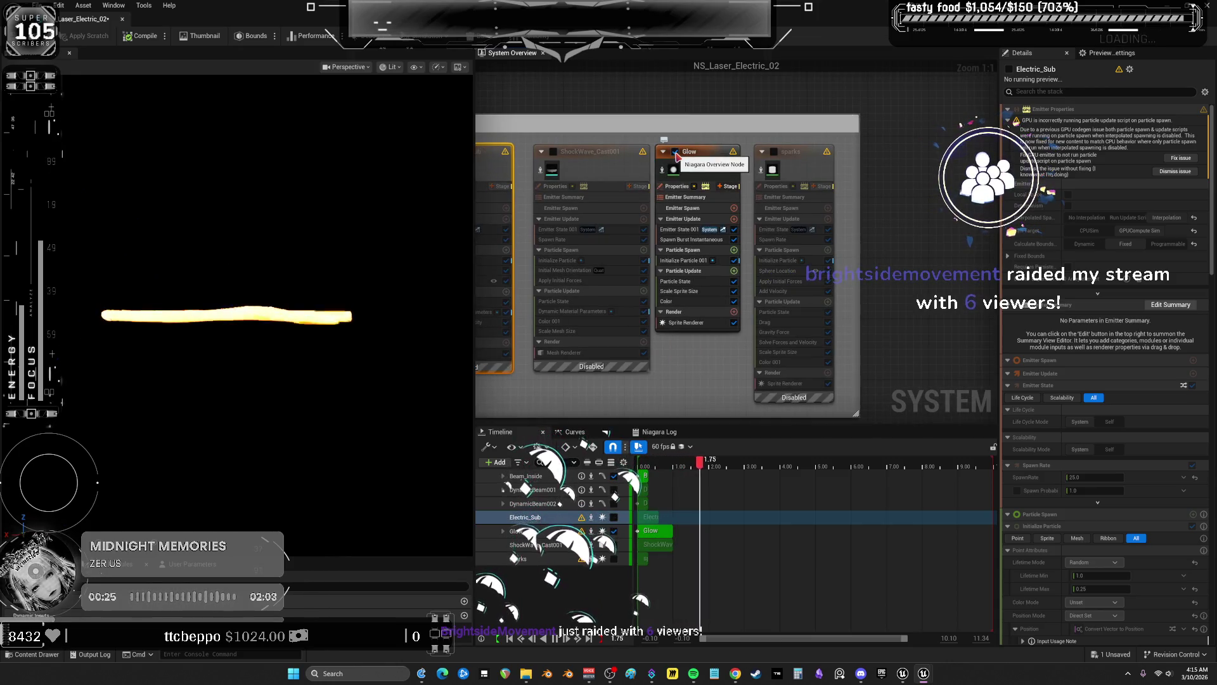
{"action": "left_click", "coordinate": [676, 151]}
{"action": "left_click", "coordinate": [774, 151]}
{"action": "left_click_drag", "start_coordinate": [889, 219], "coordinate": [599, 205]}
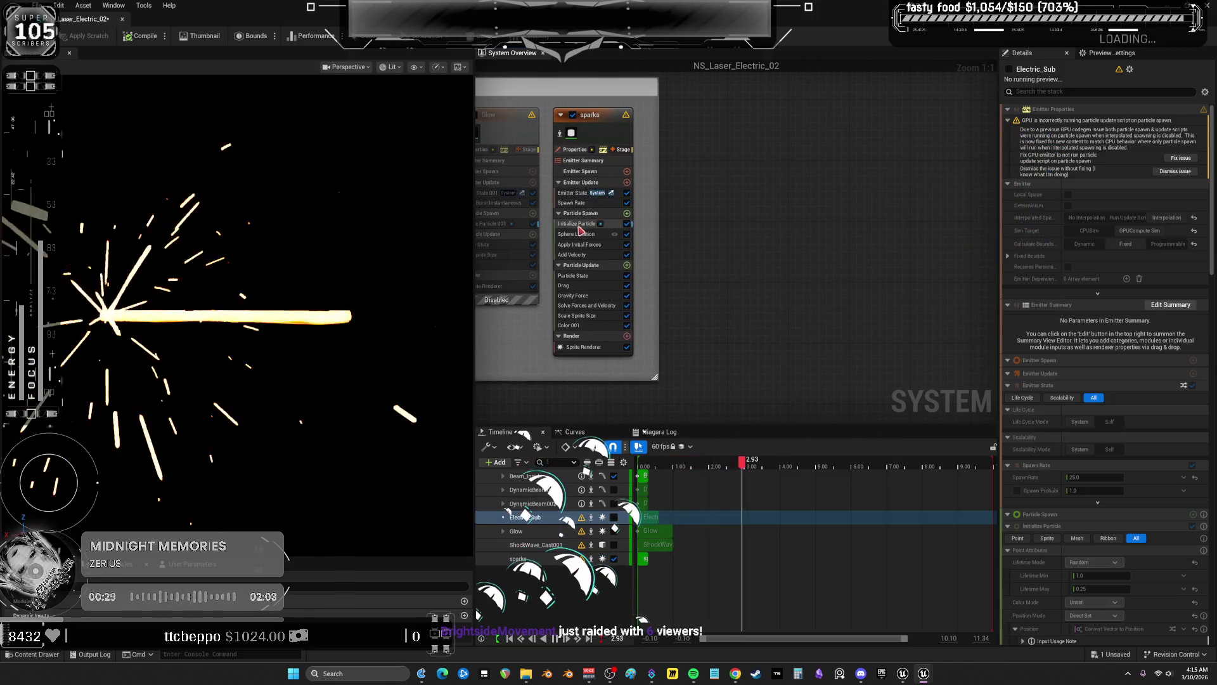
Read the sparks Initialize Particle position usage note and conversion warning, then return to the main editor
{"action": "left_click", "coordinate": [577, 223]}
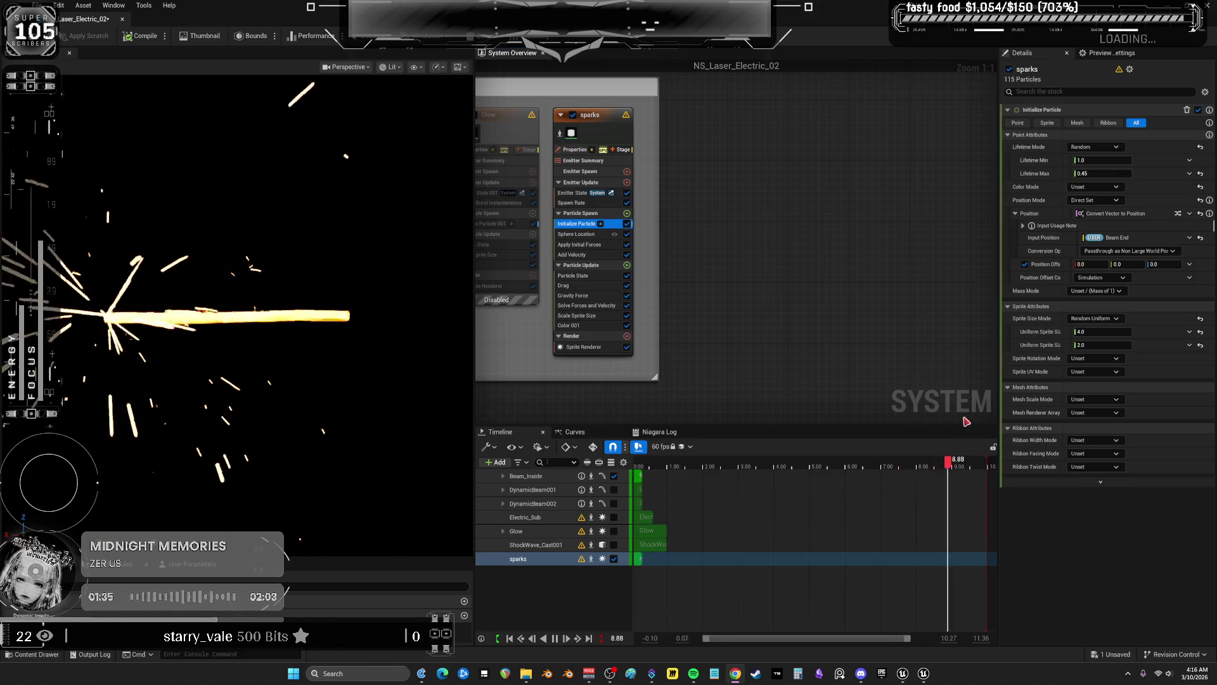
{"action": "left_click", "coordinate": [1057, 226]}
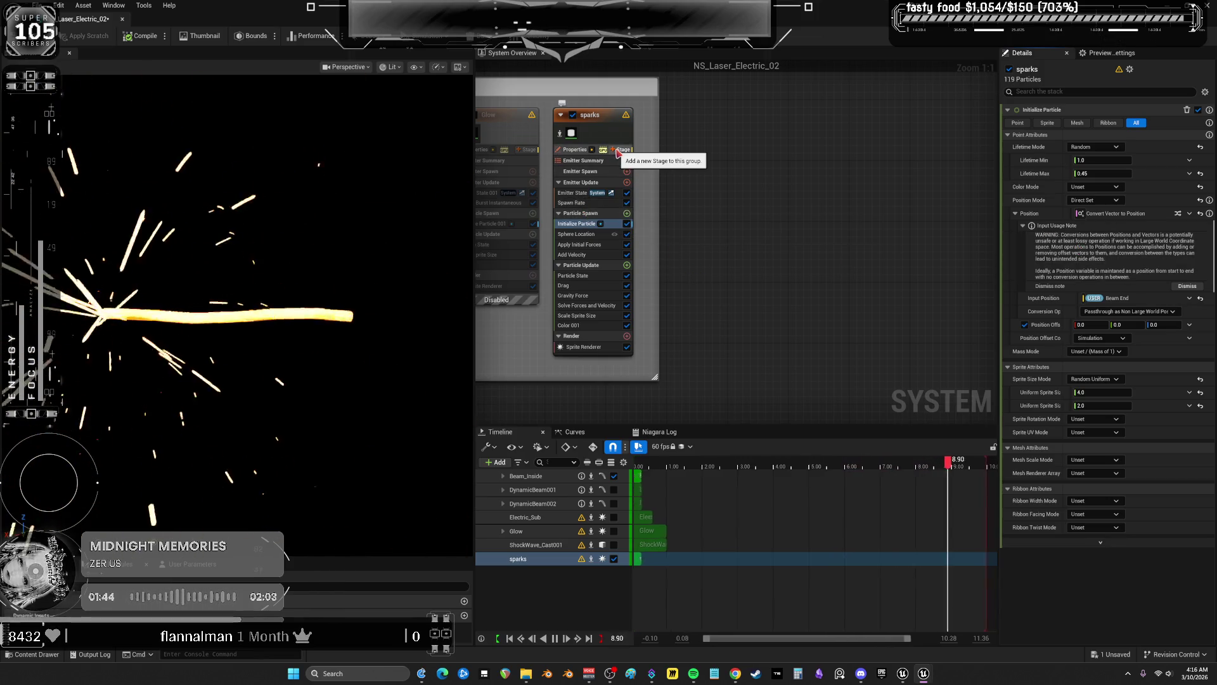
{"action": "left_click", "coordinate": [1092, 254]}
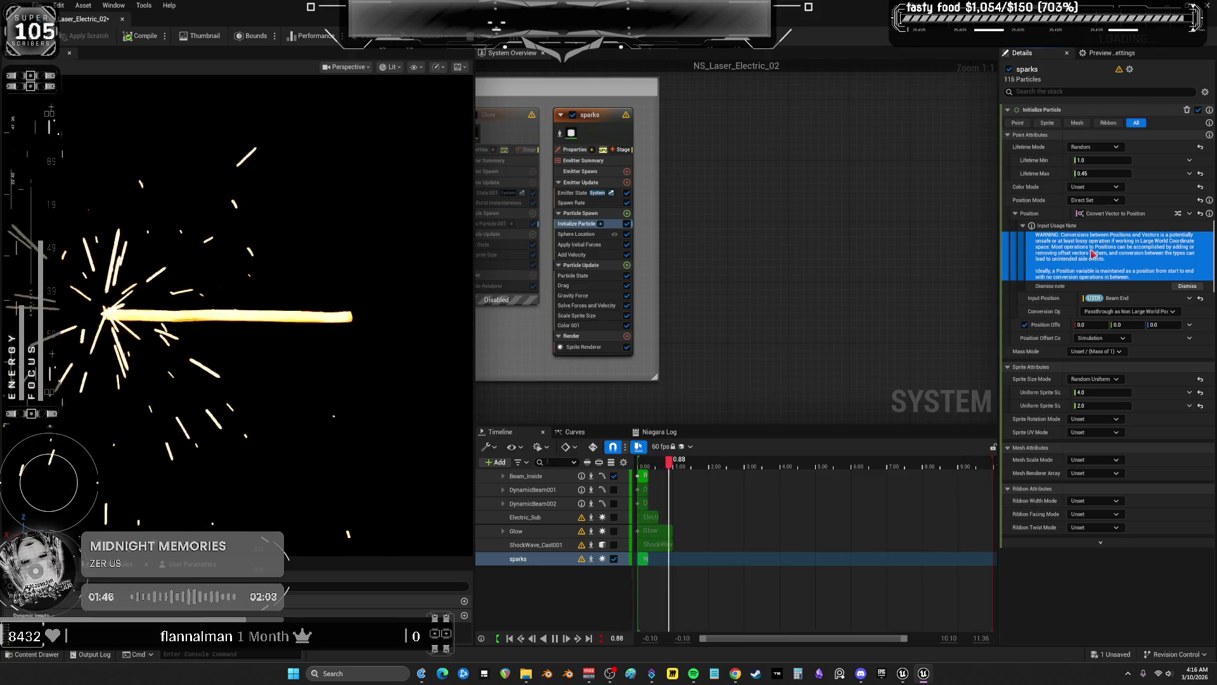
{"action": "mouse_move", "coordinate": [1107, 315]}
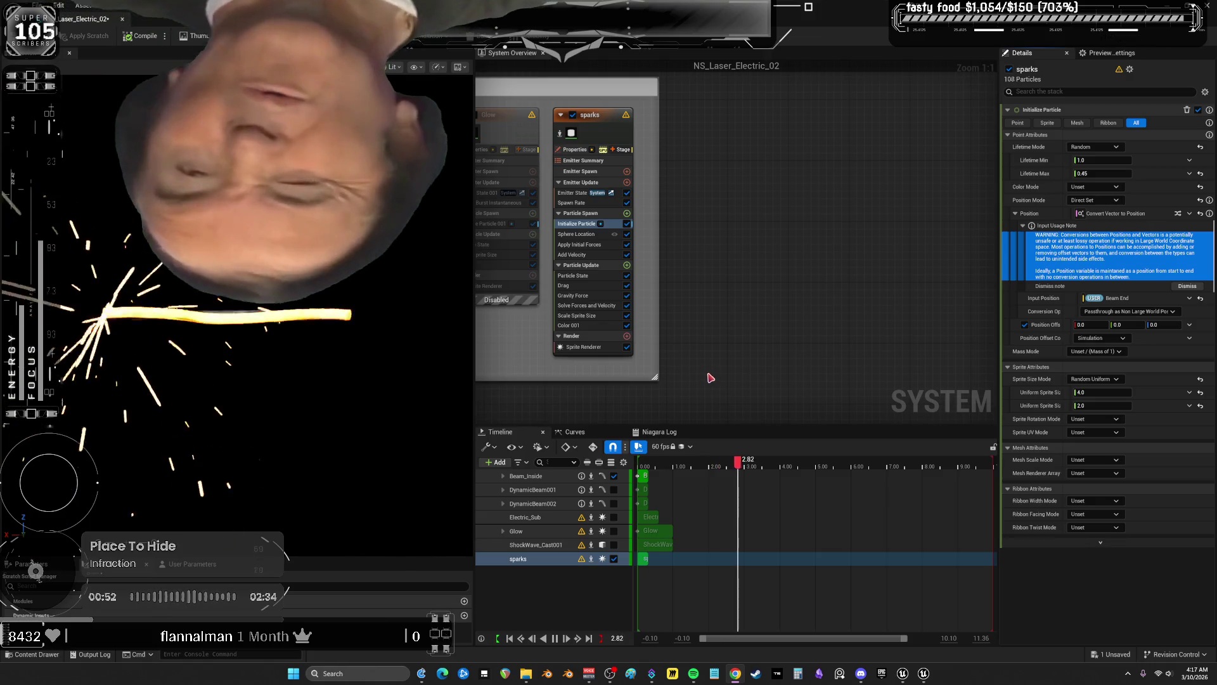
{"action": "left_click", "coordinate": [905, 667]}
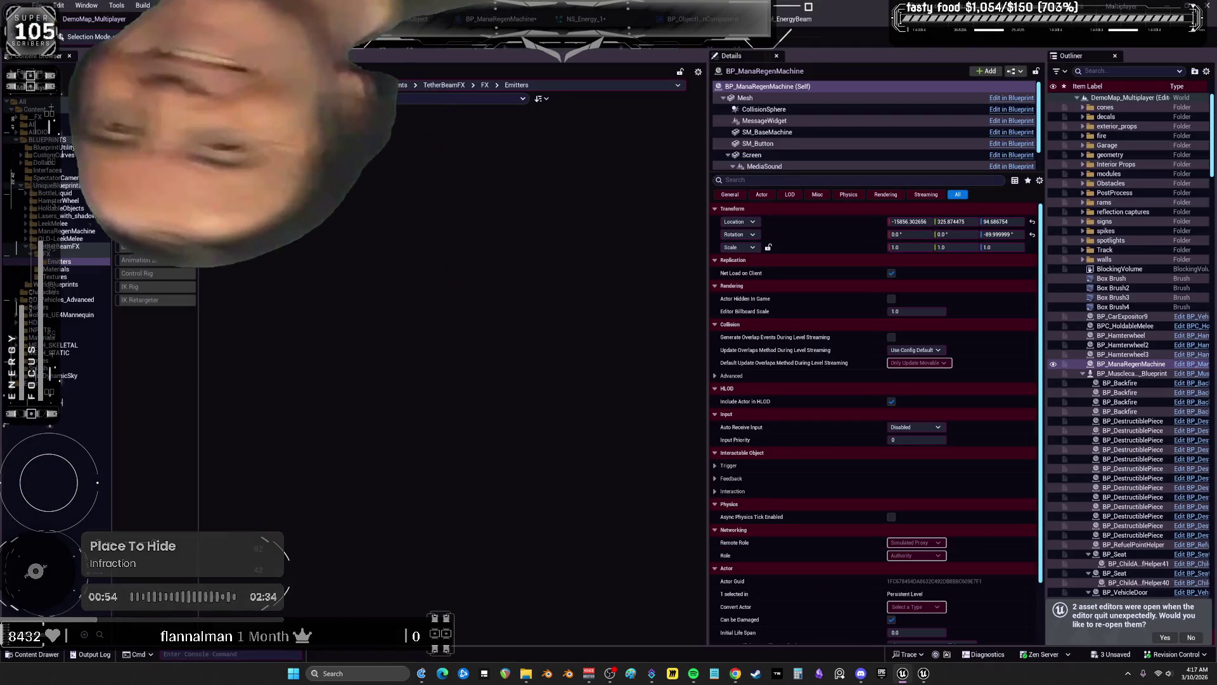
In NS_Energy_1, search 'gener' and add Generate Location Event to NE_EnergyBeam's Particle Update
{"action": "left_click", "coordinate": [289, 269]}
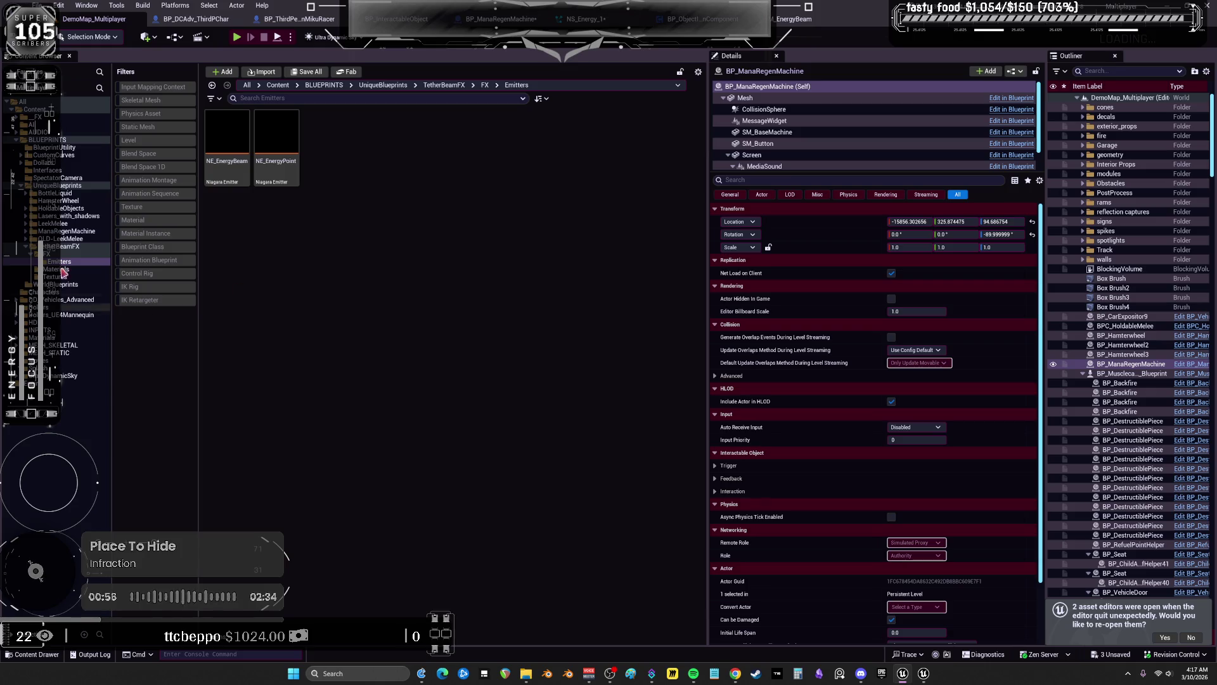
{"action": "left_click", "coordinate": [584, 19]}
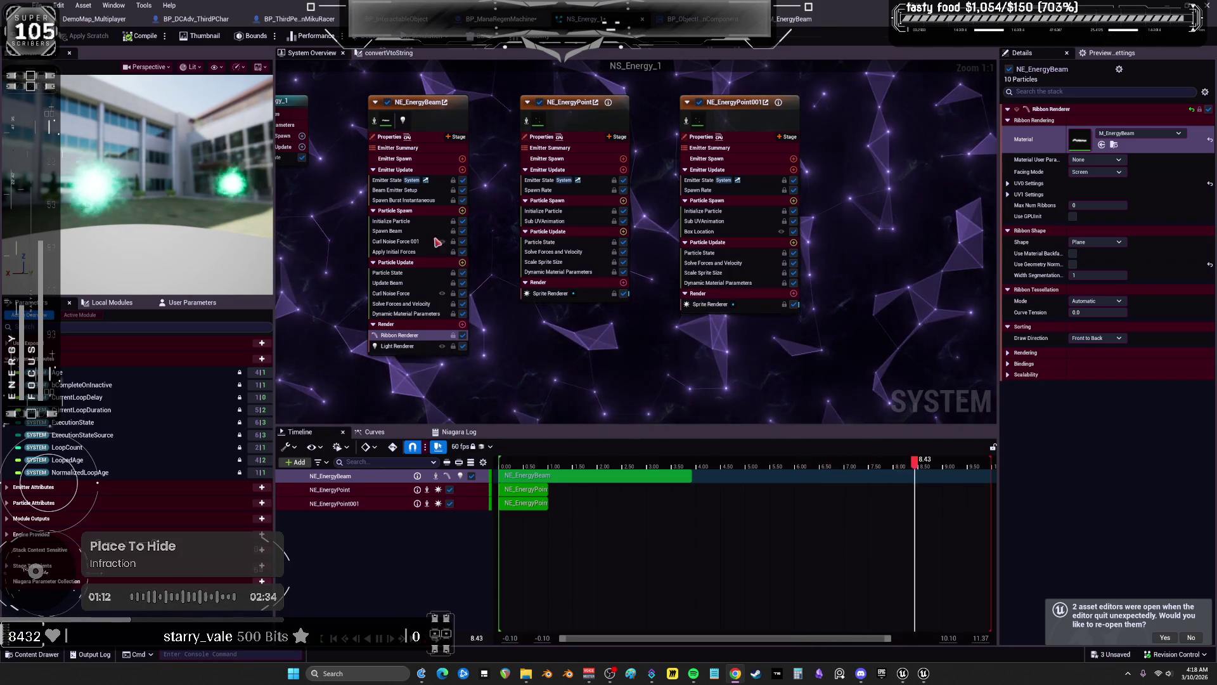
{"action": "left_click", "coordinate": [463, 263]}
{"action": "type", "text": "gener"}
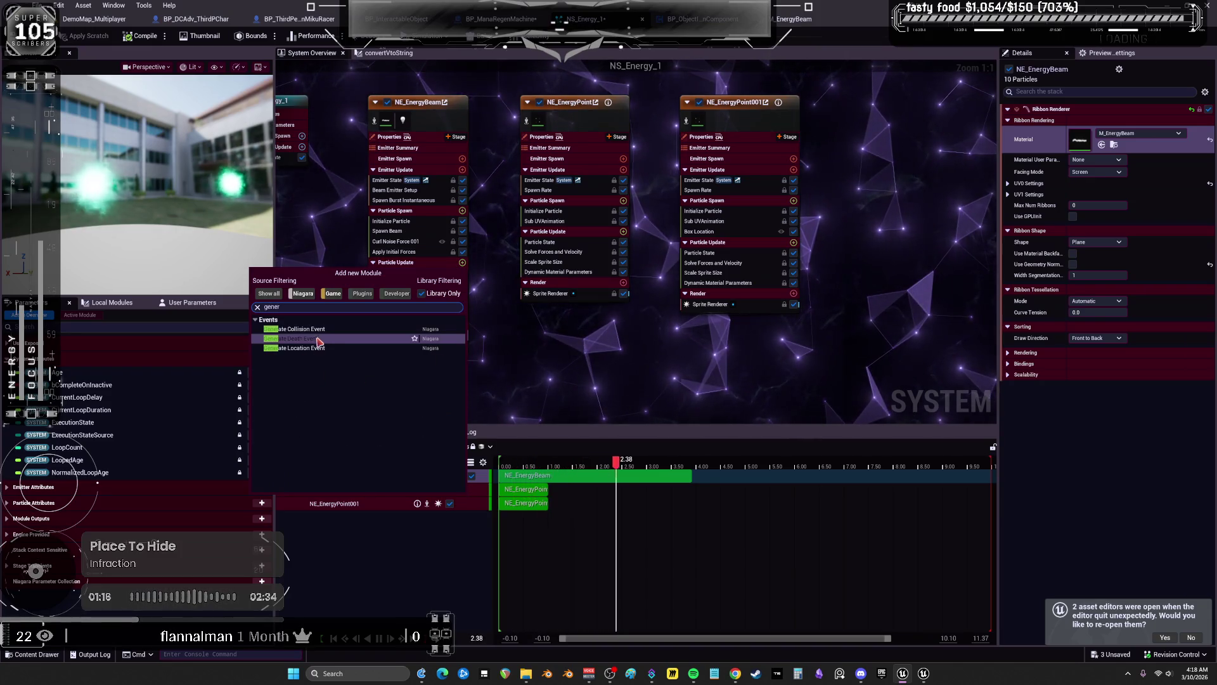
{"action": "left_click", "coordinate": [303, 348]}
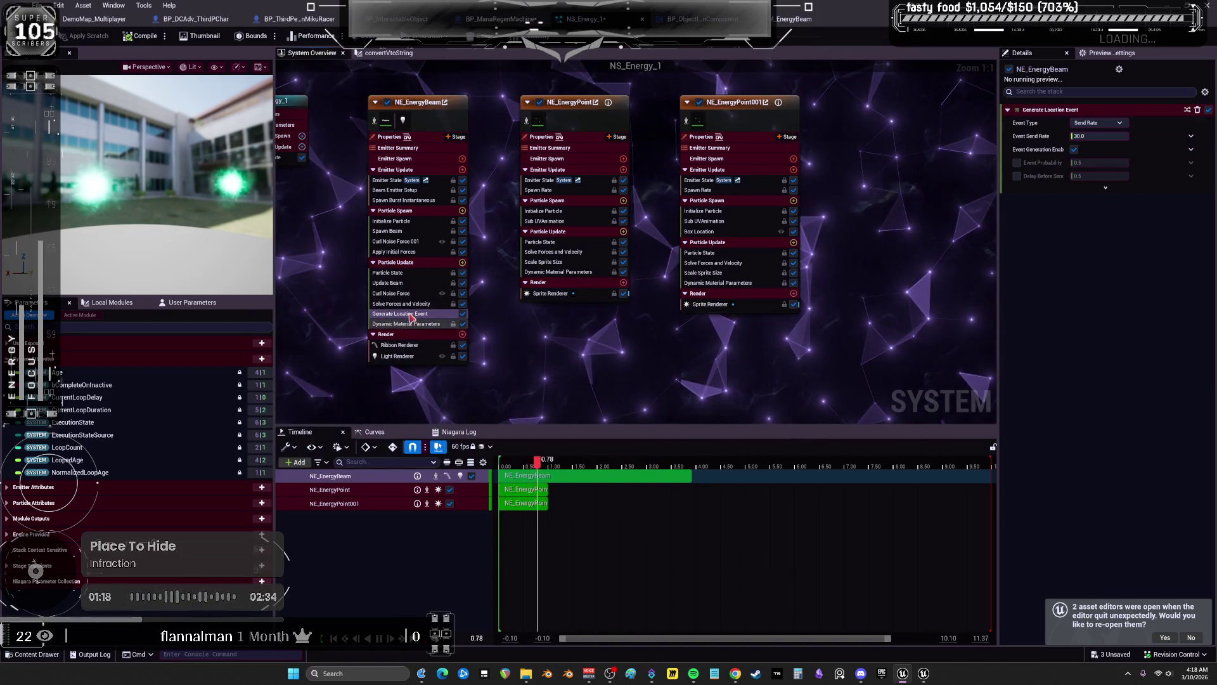
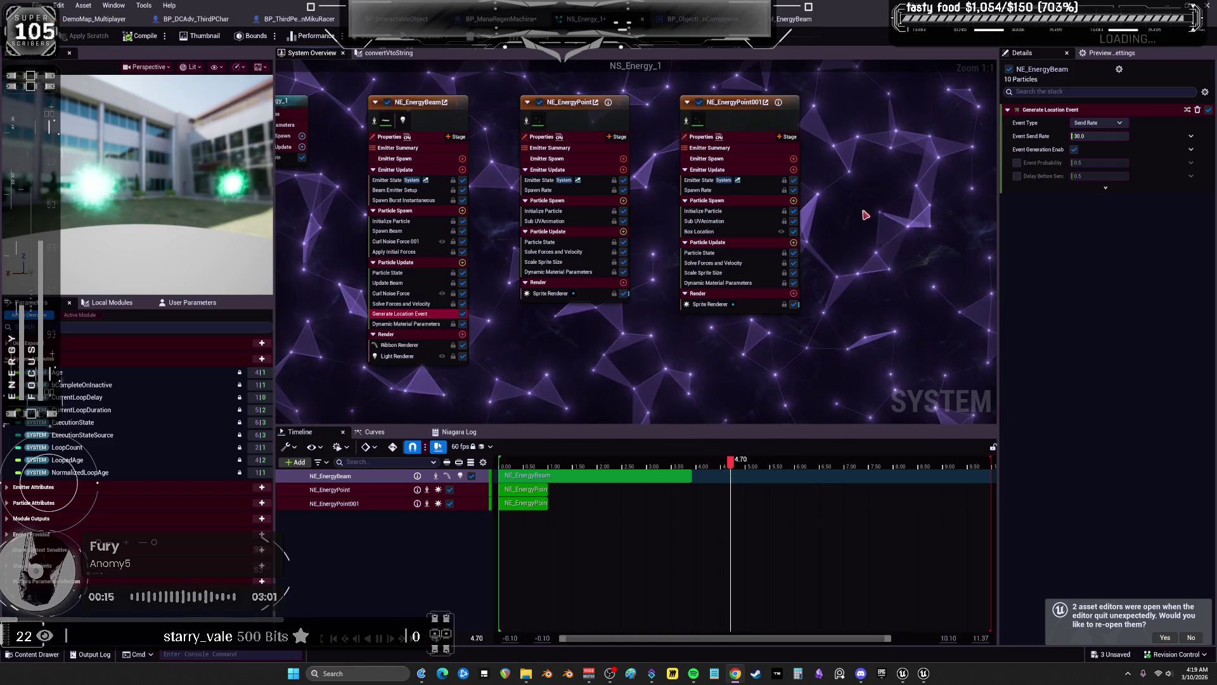
Set NE_EnergyPoint001's Initialize Particle Position Mode to Direct Set
{"action": "left_click", "coordinate": [713, 191]}
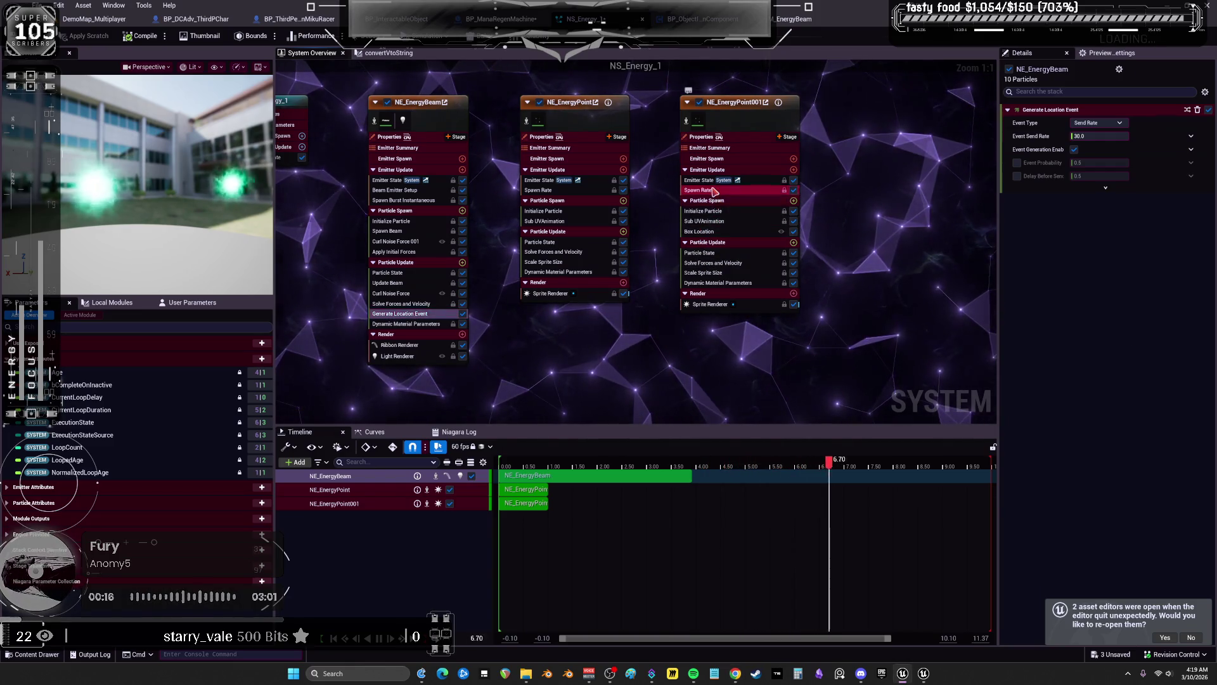
{"action": "left_click", "coordinate": [704, 211]}
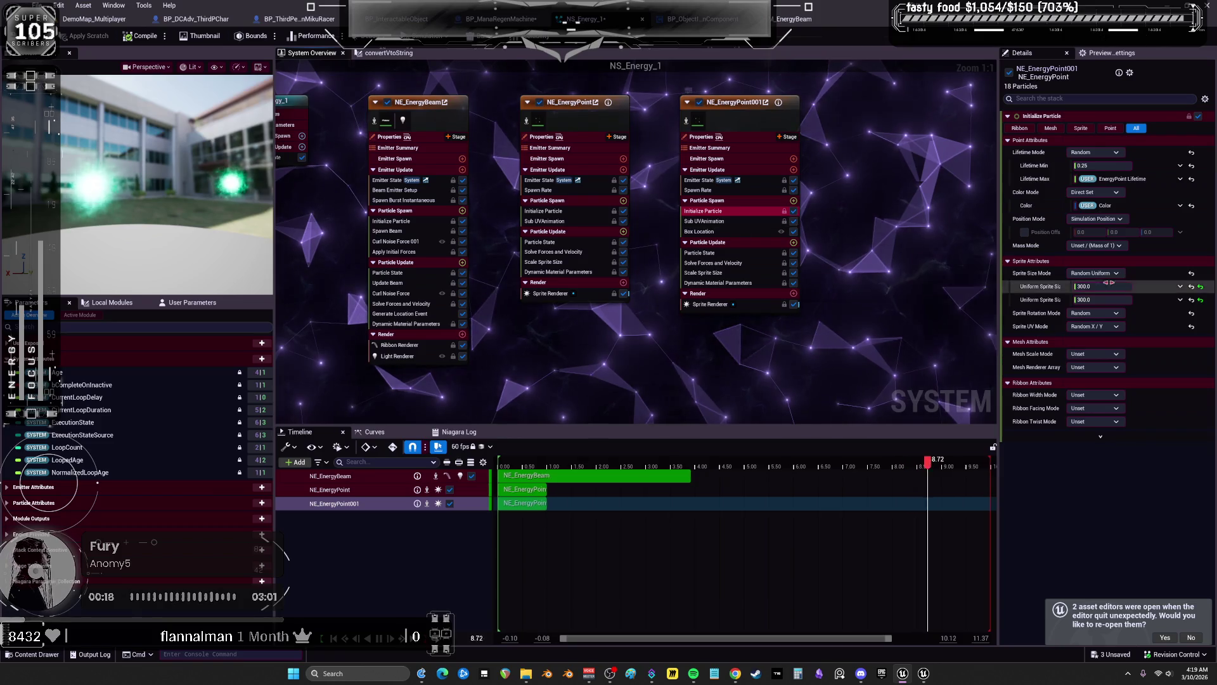
{"action": "left_click", "coordinate": [1116, 220]}
{"action": "left_click", "coordinate": [1114, 249]}
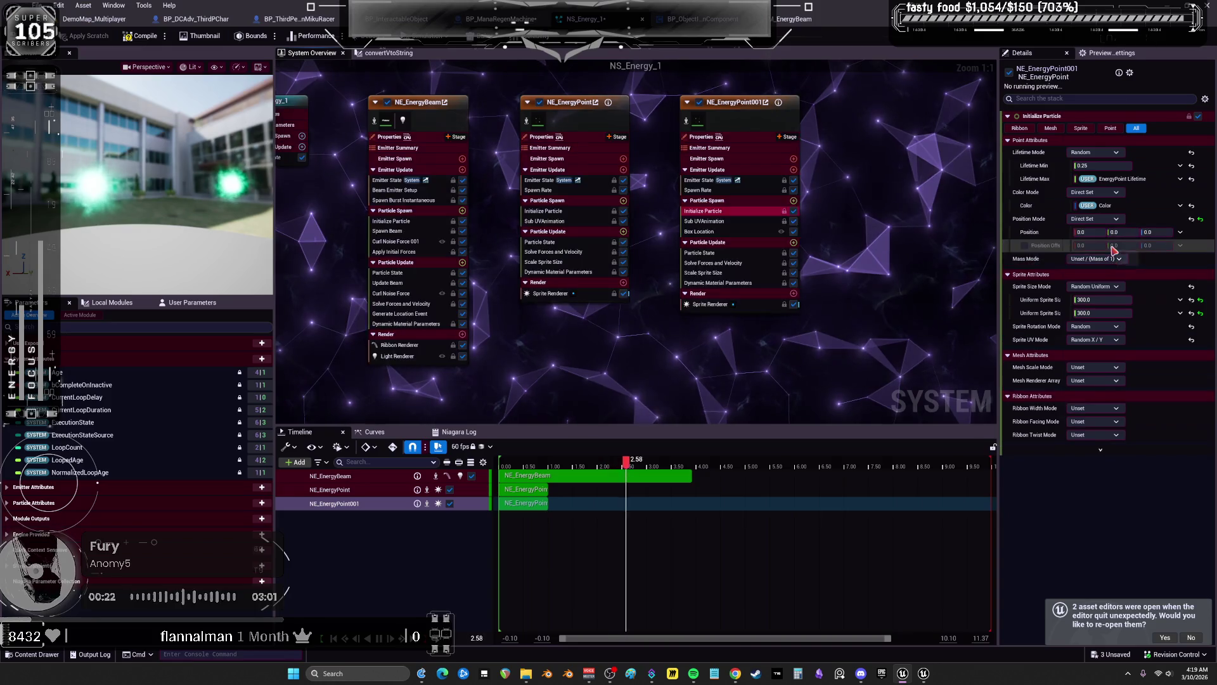
Link Position to a new User parameter via Make, then reset Position to zero
{"action": "left_click", "coordinate": [1180, 232]}
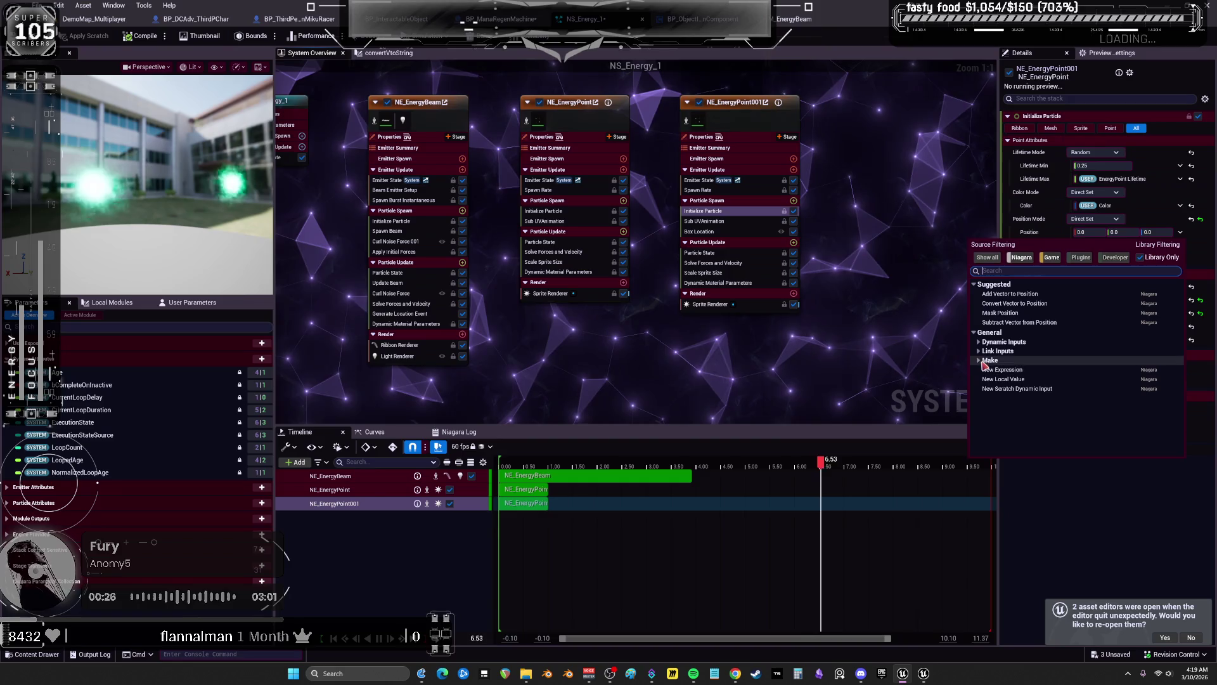
{"action": "left_click", "coordinate": [983, 360]}
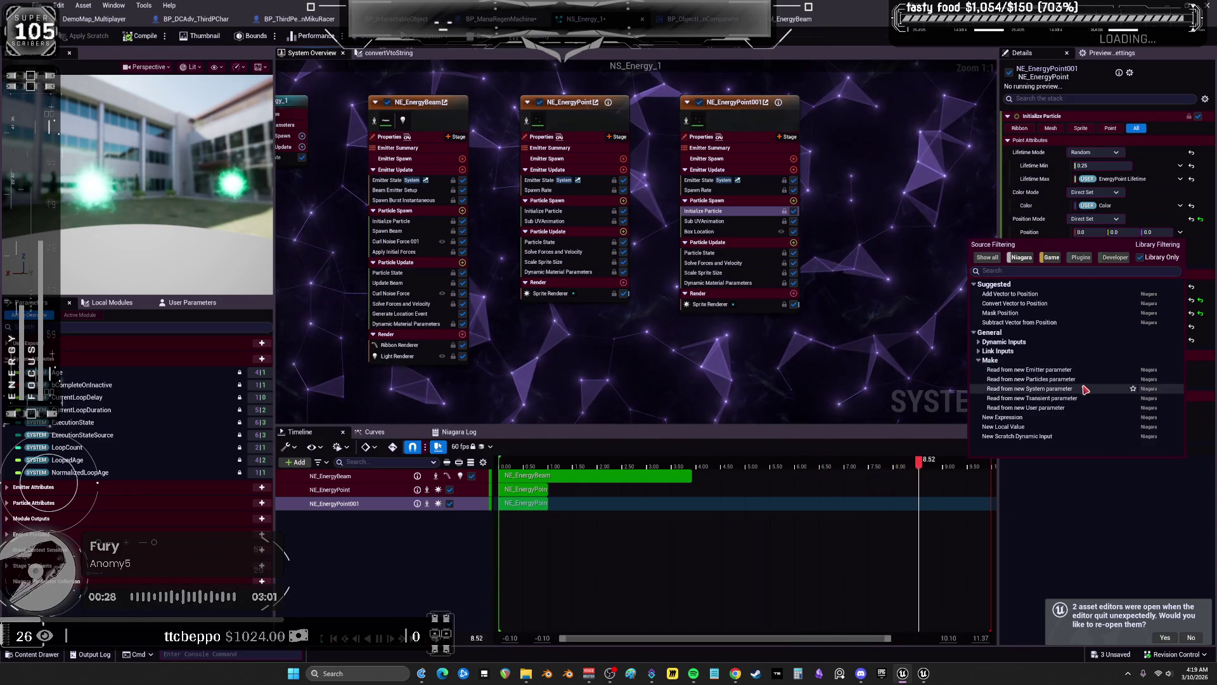
{"action": "left_click", "coordinate": [1076, 408]}
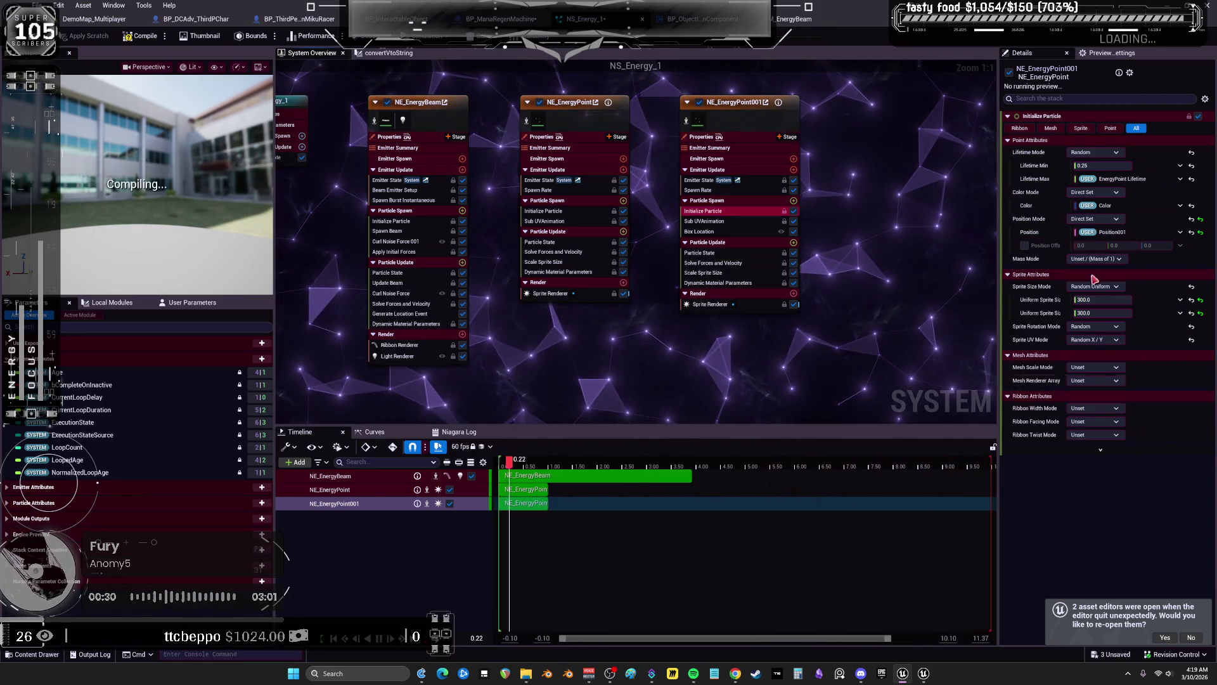
{"action": "left_click", "coordinate": [1180, 233]}
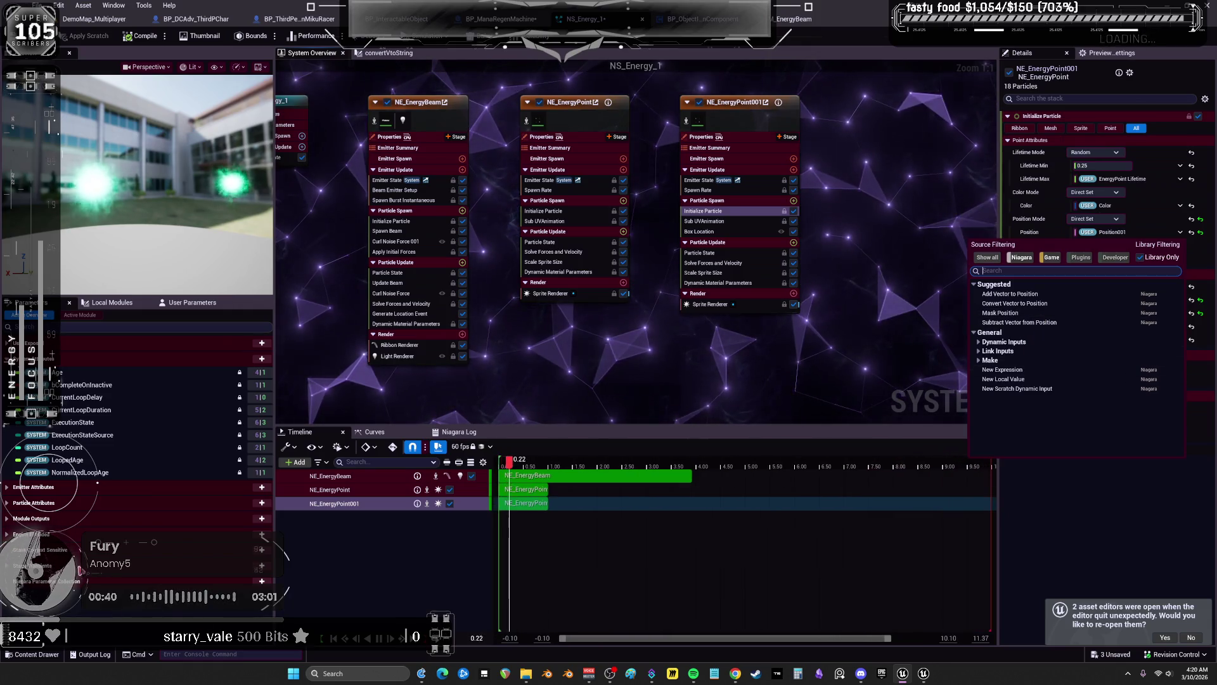
{"action": "left_click", "coordinate": [190, 303]}
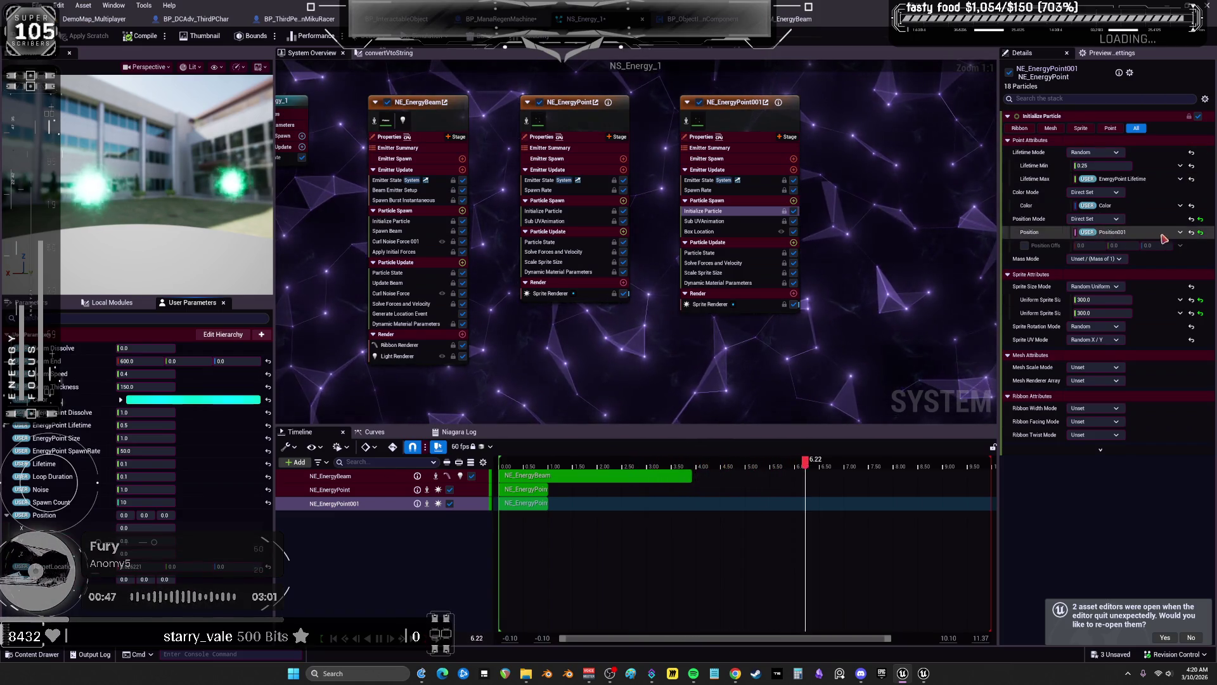
{"action": "left_click", "coordinate": [1200, 232]}
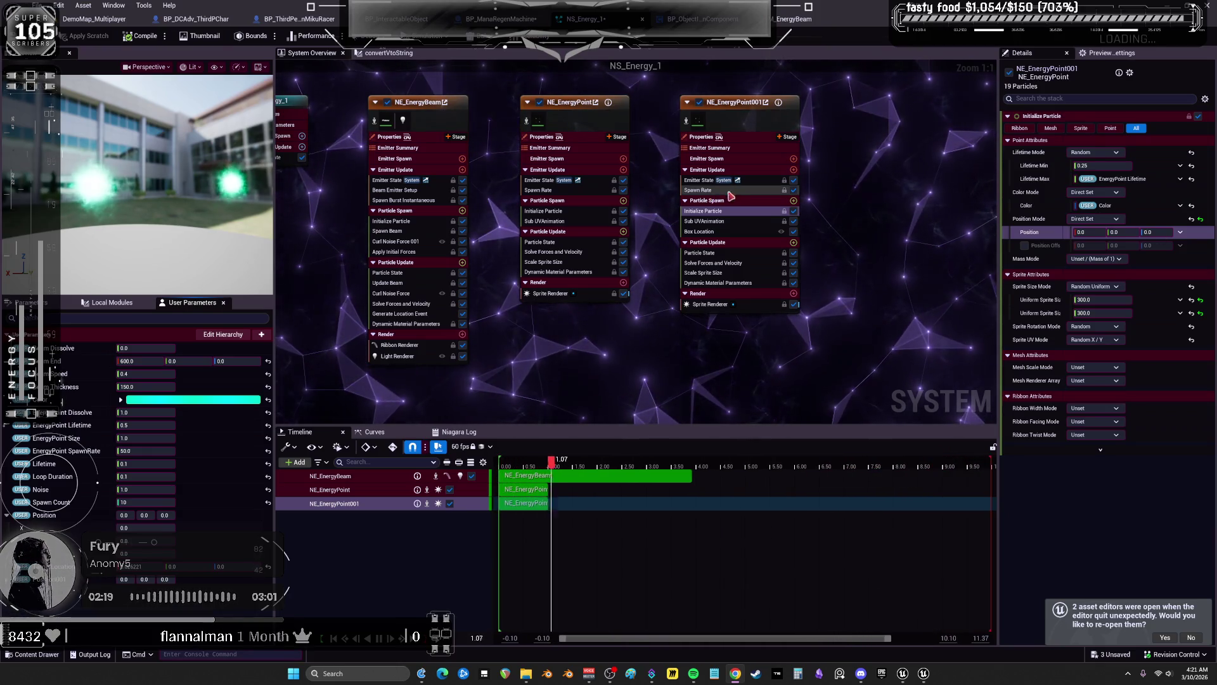
Expand all attributes of NE_EnergyBeam's Generate Location Event and widen the Details panel
{"action": "left_click", "coordinate": [405, 314]}
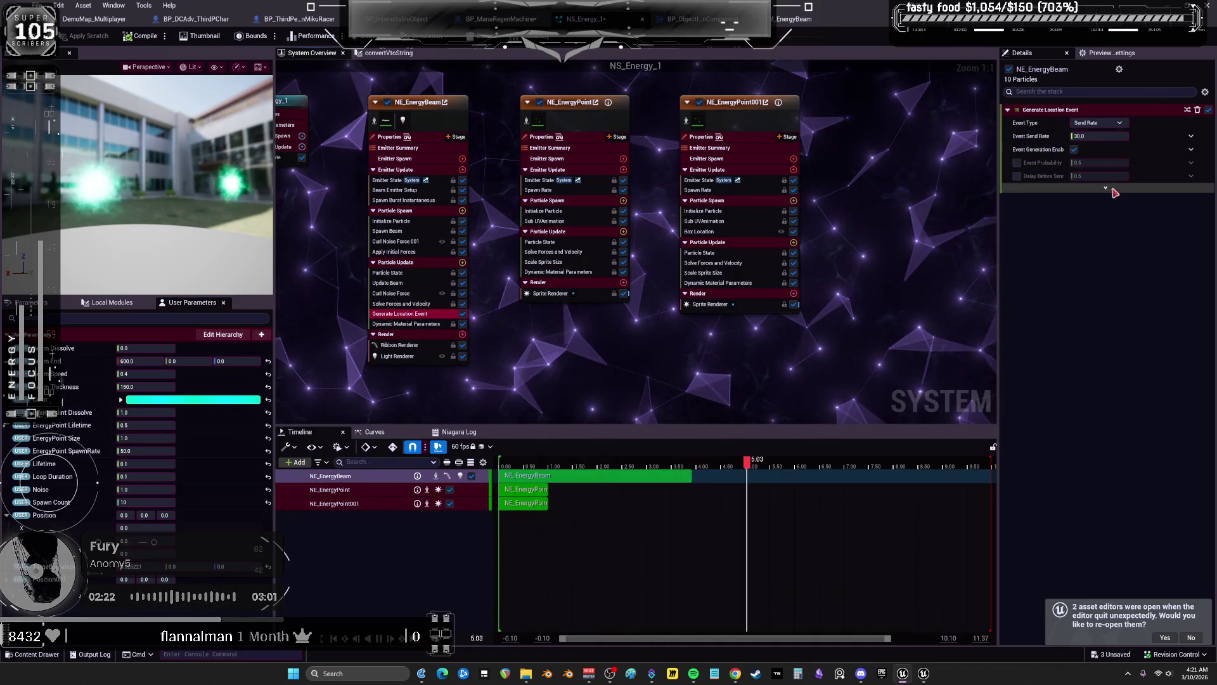
{"action": "left_click", "coordinate": [1106, 188]}
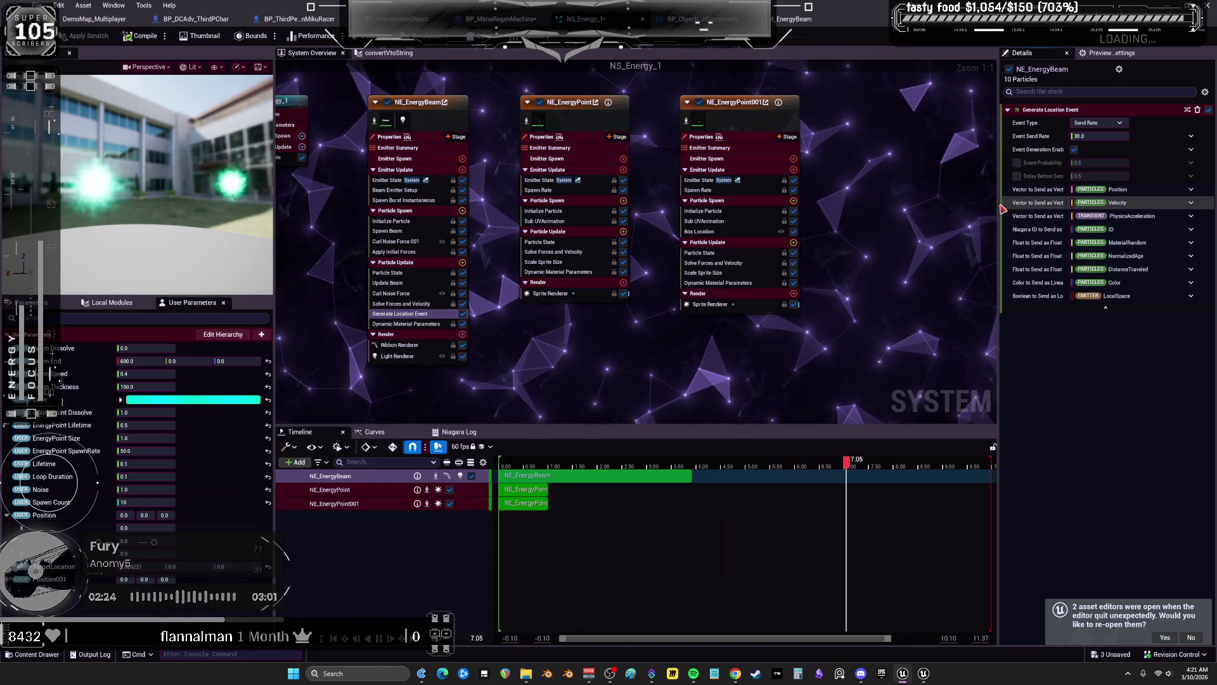
{"action": "mouse_move", "coordinate": [1000, 203]}
{"action": "left_mouse_down"}
{"action": "mouse_move", "coordinate": [799, 116]}
{"action": "mouse_move", "coordinate": [730, 116]}
{"action": "left_mouse_up"}
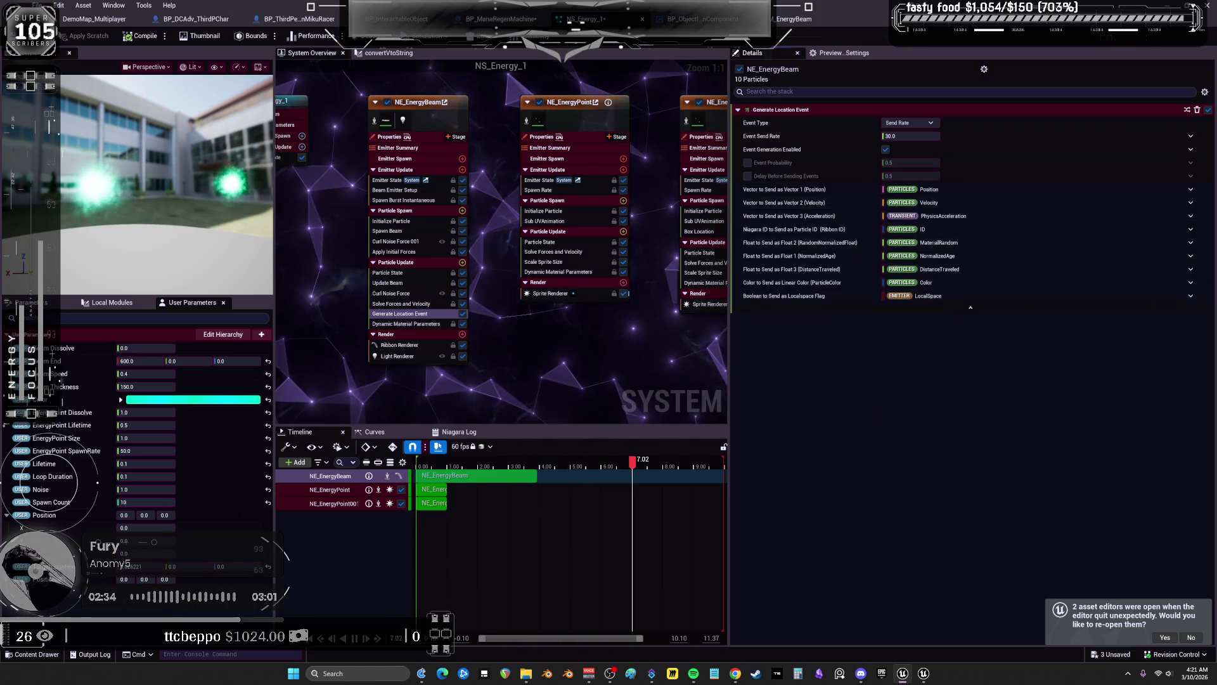
{"action": "left_click_drag", "start_coordinate": [609, 375], "coordinate": [513, 372]}
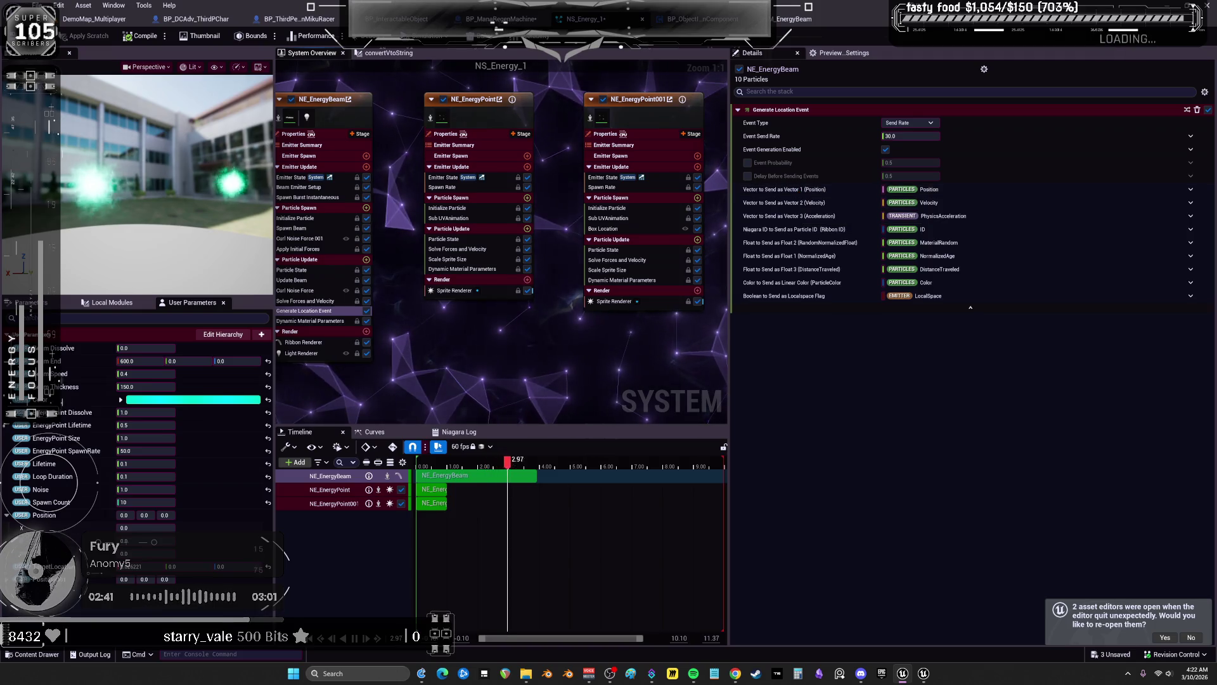
Browse the Vector 1 input choices under Dynamic Inputs and Output links, leaving it unchanged
{"action": "left_click", "coordinate": [1191, 190]}
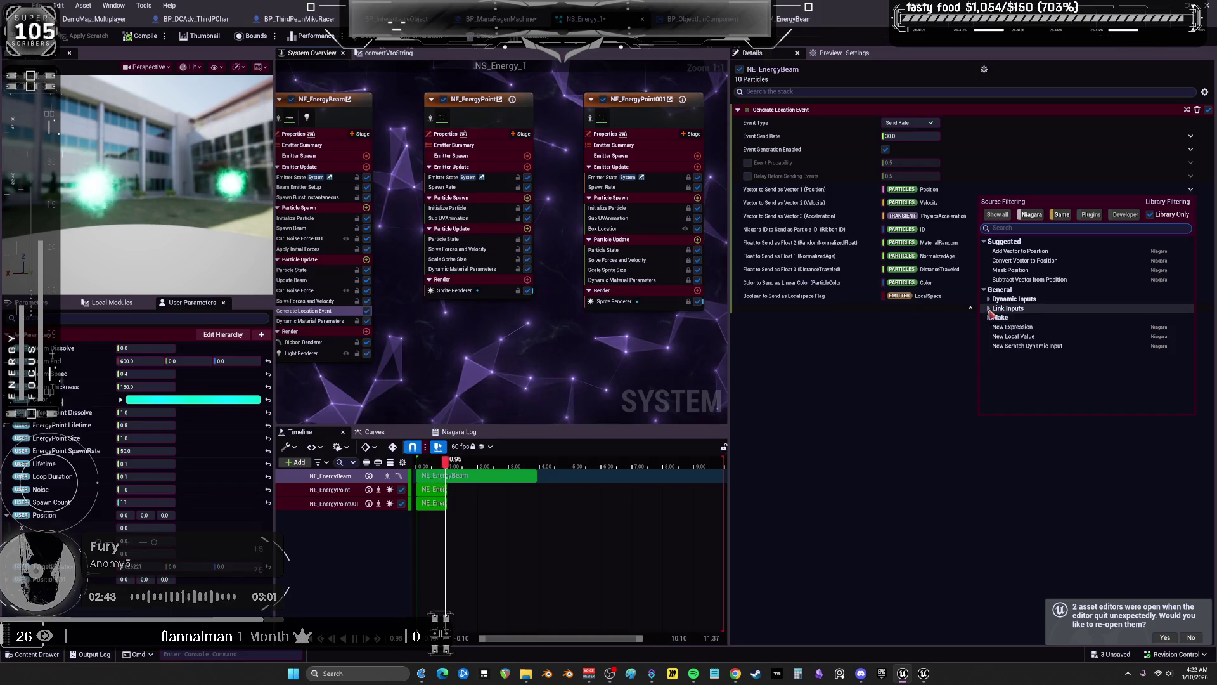
{"action": "left_click", "coordinate": [989, 300]}
{"action": "scroll", "coordinate": [1028, 311], "scroll_direction": "down", "scroll_amount": 2}
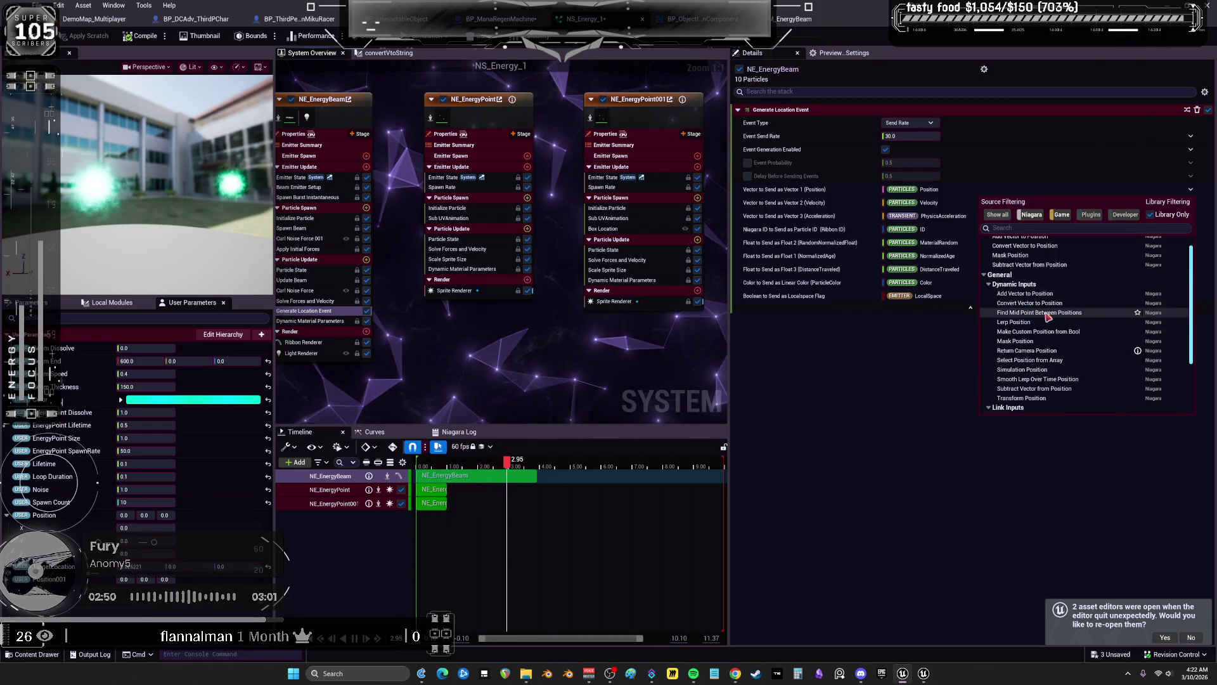
{"action": "scroll", "coordinate": [1095, 359], "scroll_direction": "down", "scroll_amount": 2}
{"action": "left_click", "coordinate": [995, 366]}
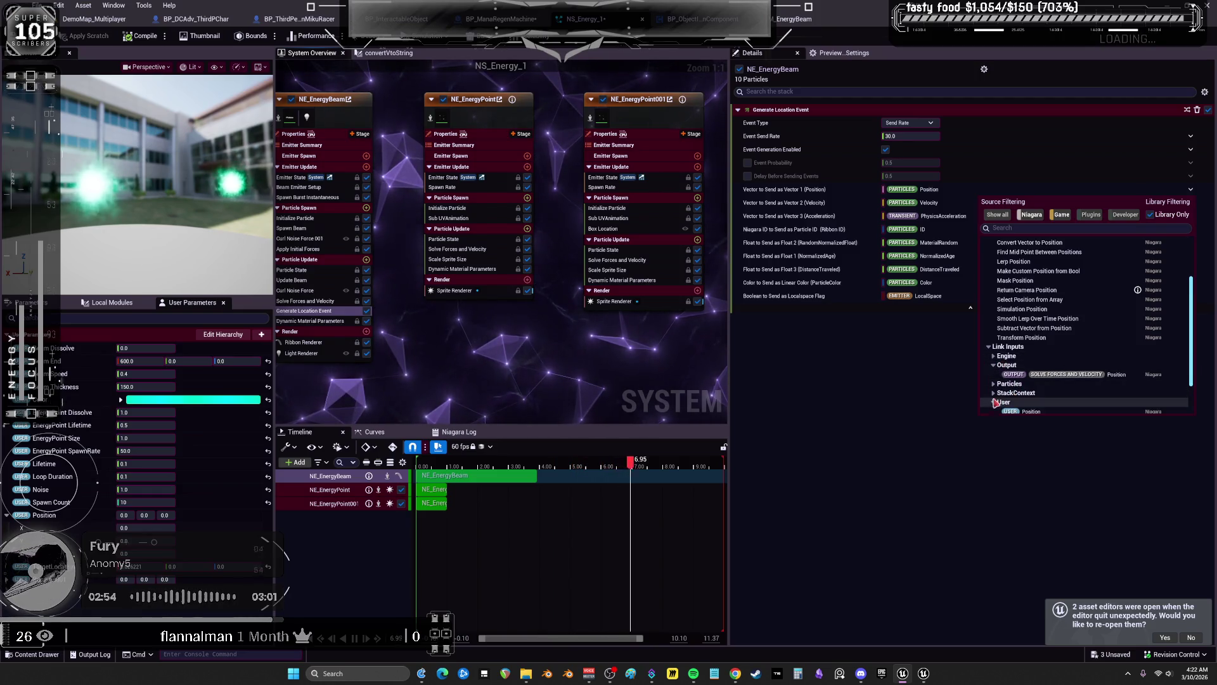
{"action": "scroll", "coordinate": [997, 402], "scroll_direction": "down", "scroll_amount": 2}
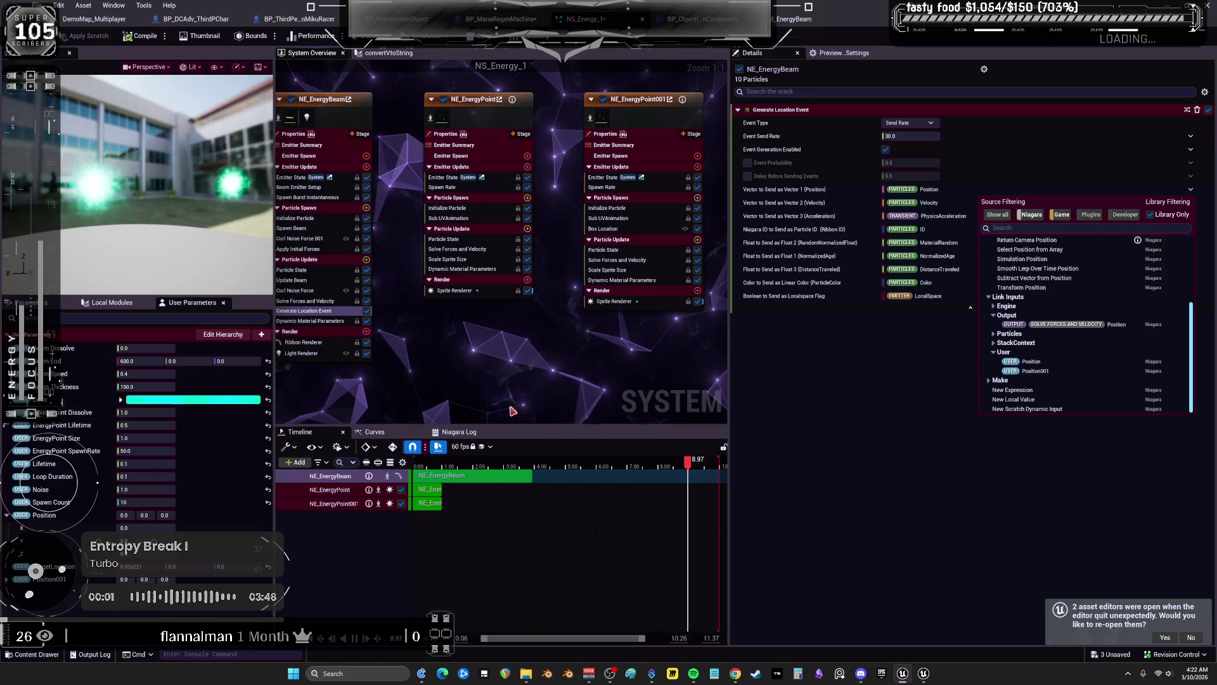
{"action": "left_click", "coordinate": [61, 583]}
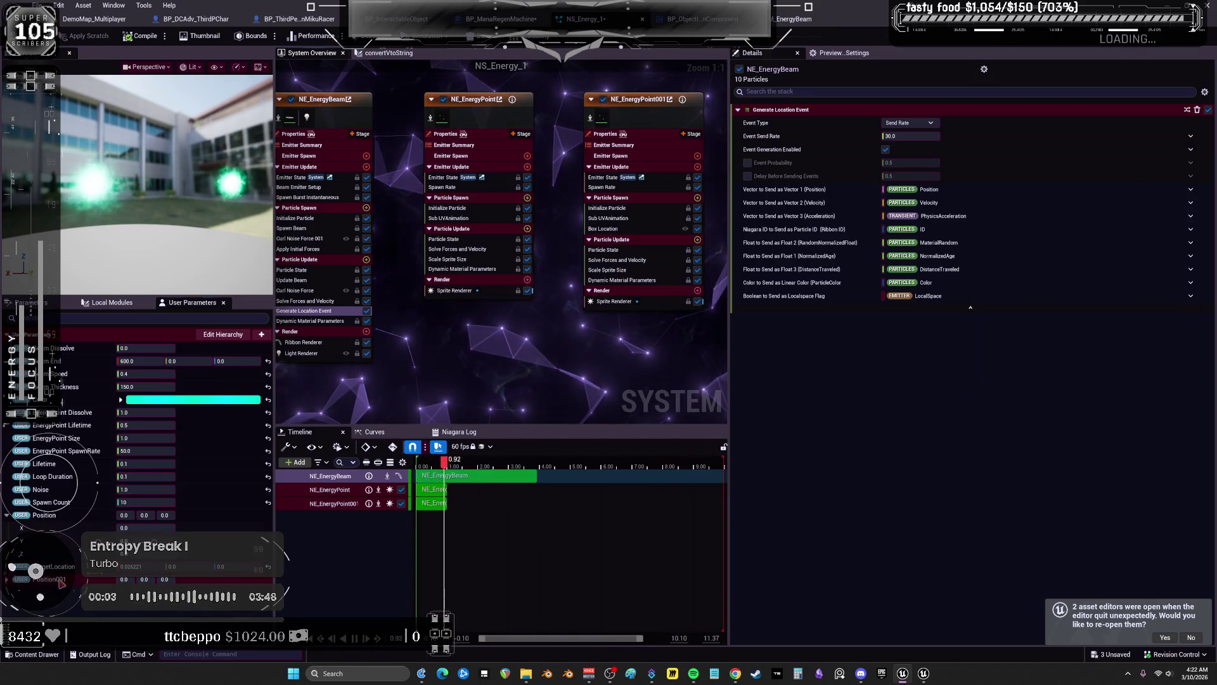
Delete the Position user parameter from the User Parameters list
{"action": "right_click", "coordinate": [61, 451]}
{"action": "left_click", "coordinate": [68, 514]}
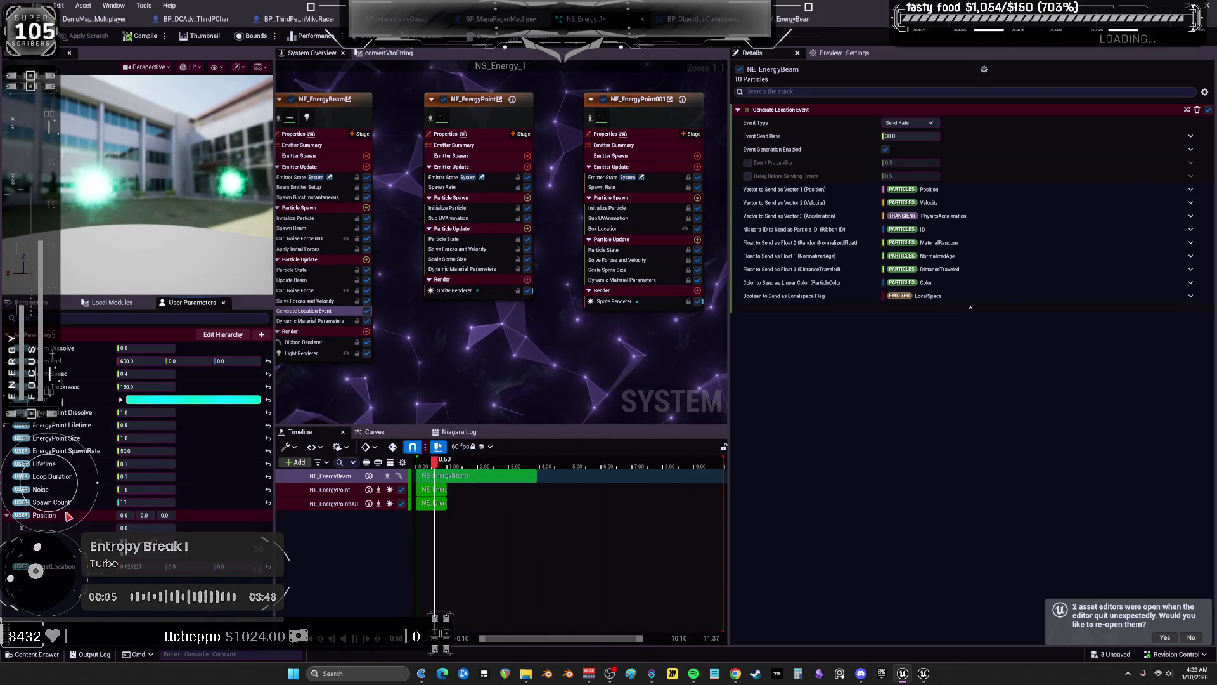
{"action": "key", "text": "Delete"}
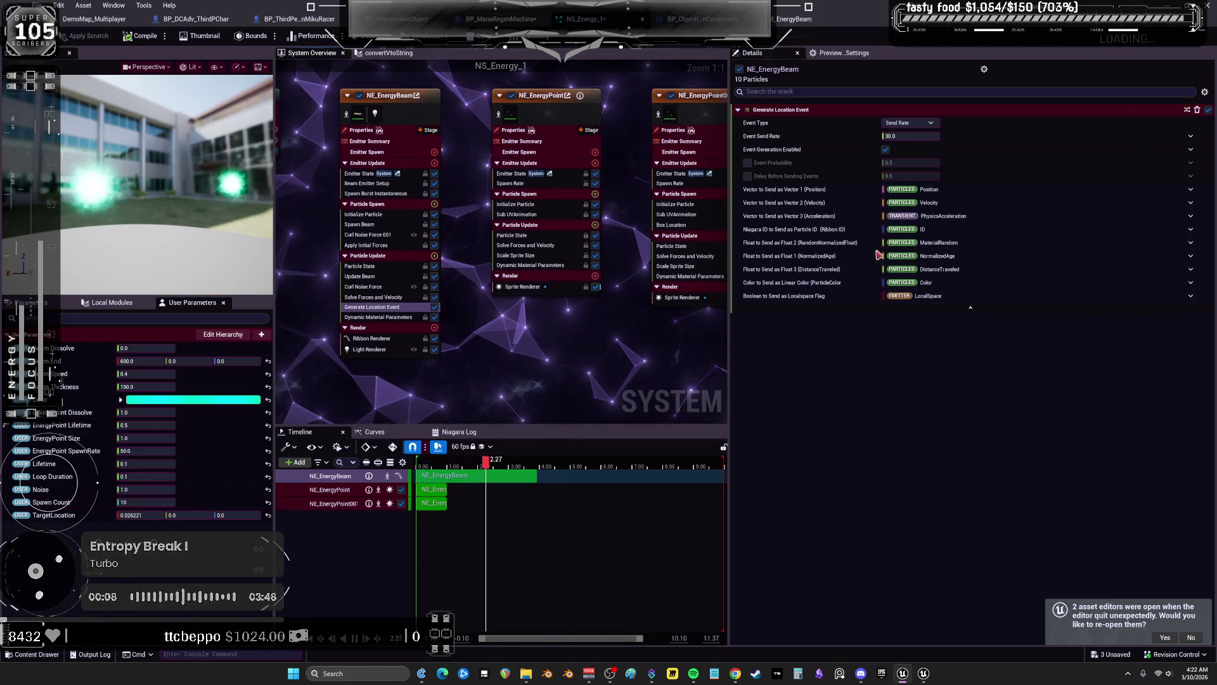
Restore the accidentally deleted Generate Location Event with Ctrl+Z and reselect it
{"action": "left_click", "coordinate": [1183, 299]}
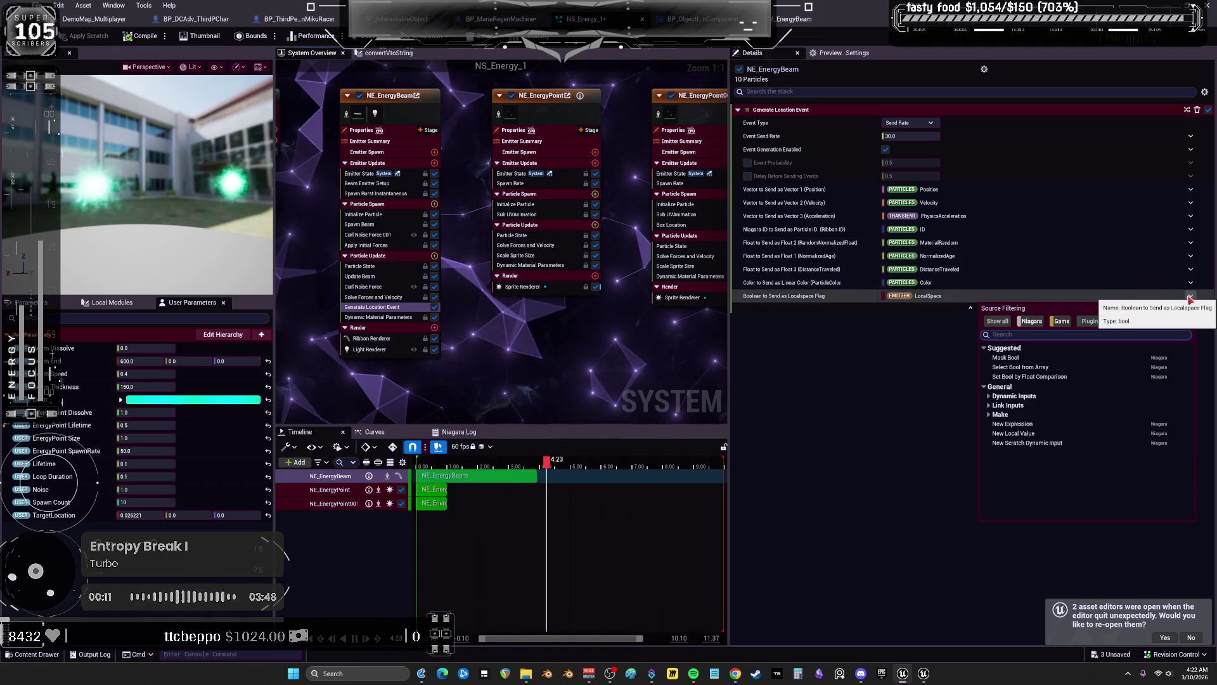
{"action": "left_click", "coordinate": [977, 397]}
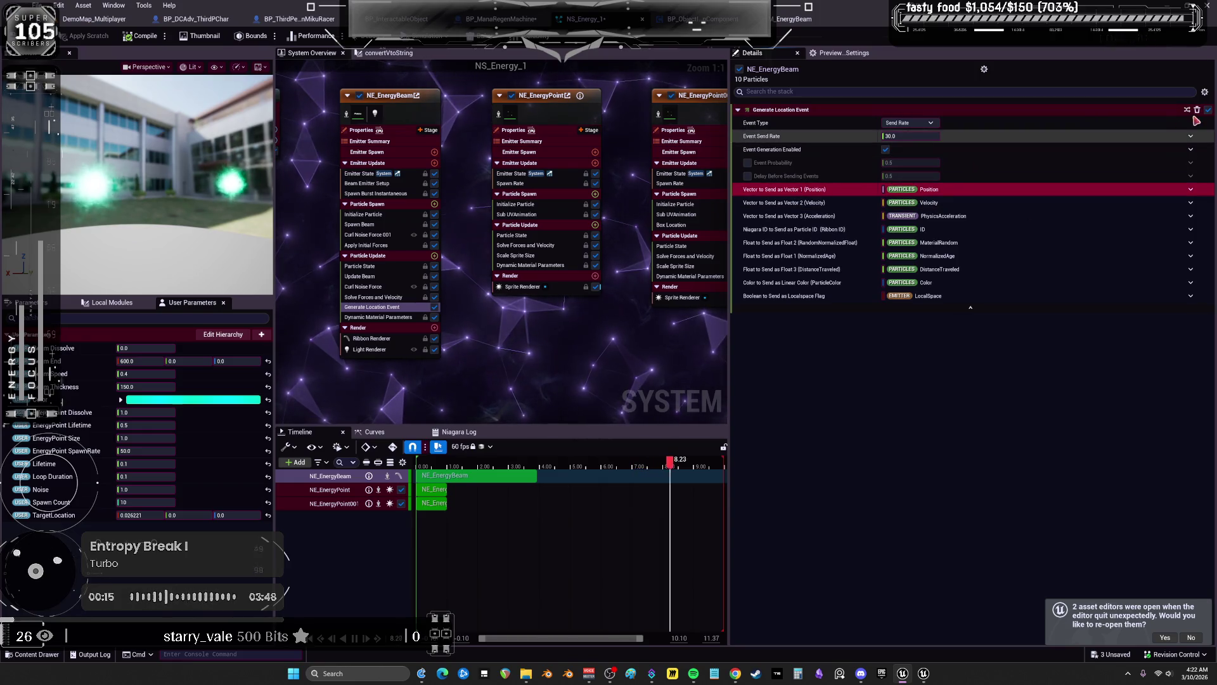
{"action": "key", "text": "Delete"}
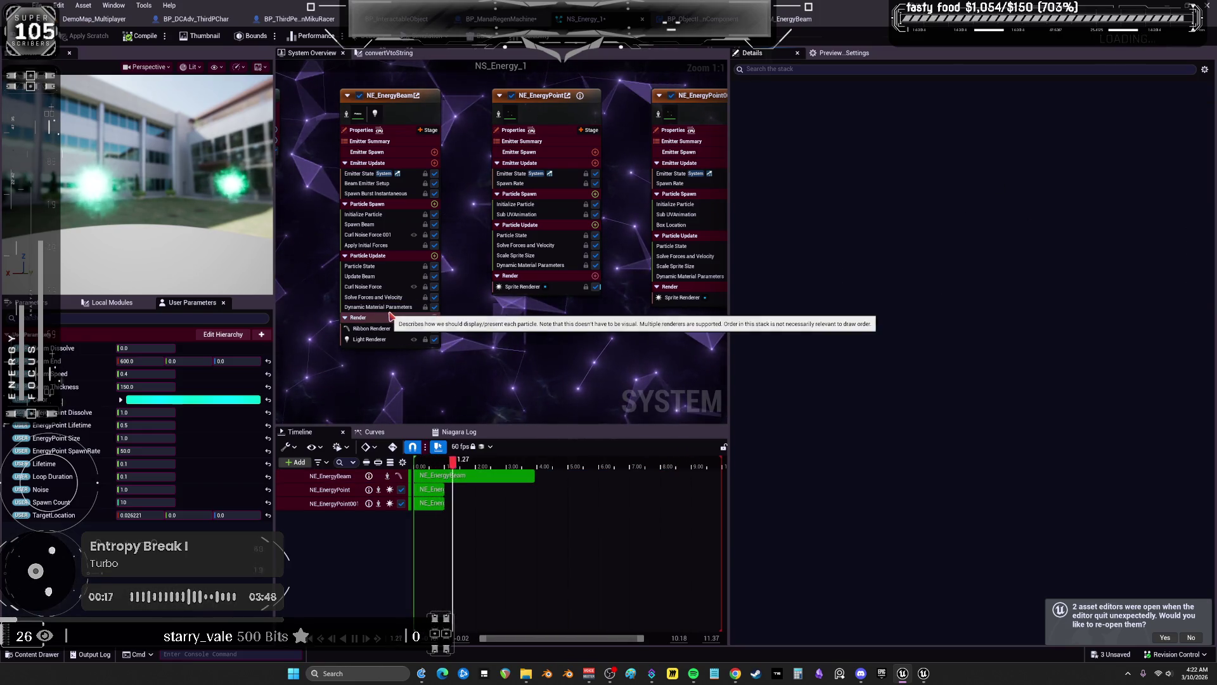
{"action": "key", "text": "ctrl+z"}
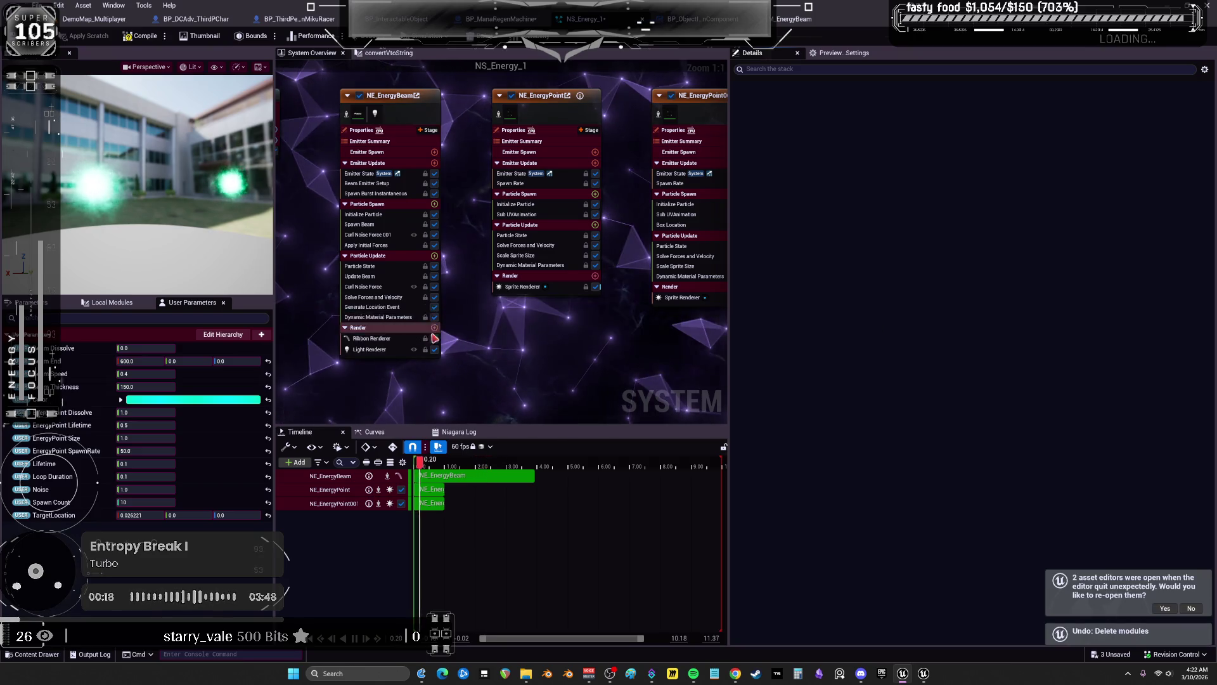
{"action": "left_click", "coordinate": [381, 307]}
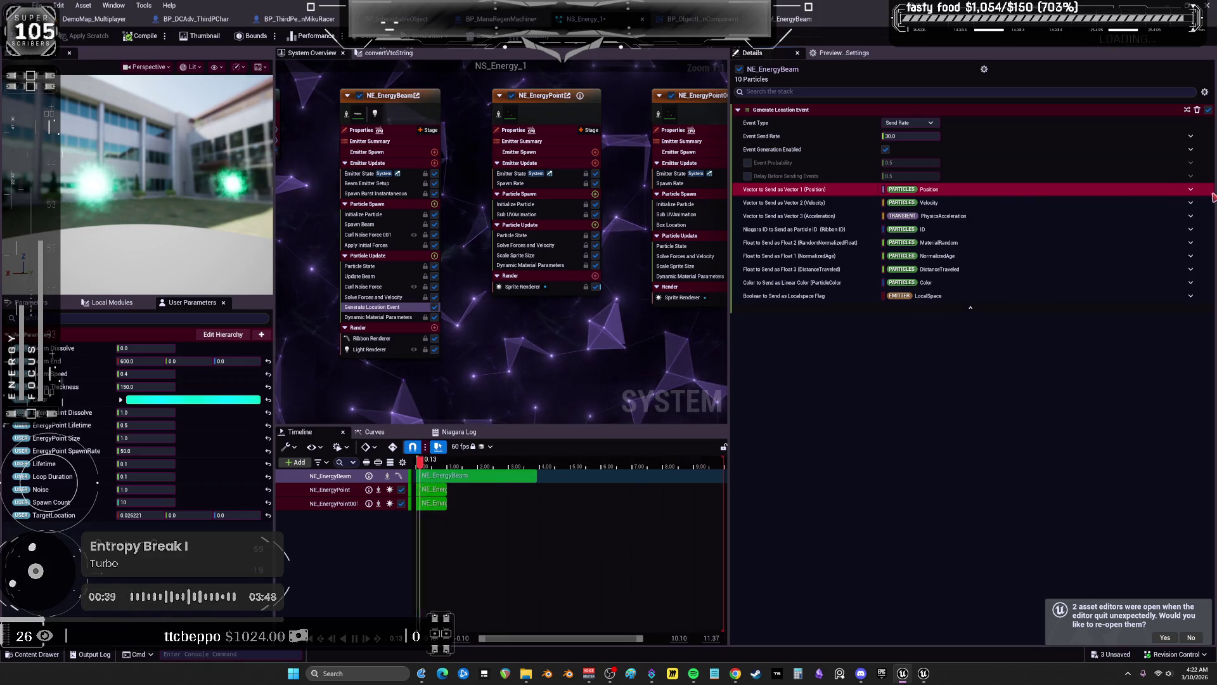
{"action": "left_click_drag", "start_coordinate": [638, 223], "coordinate": [531, 230]}
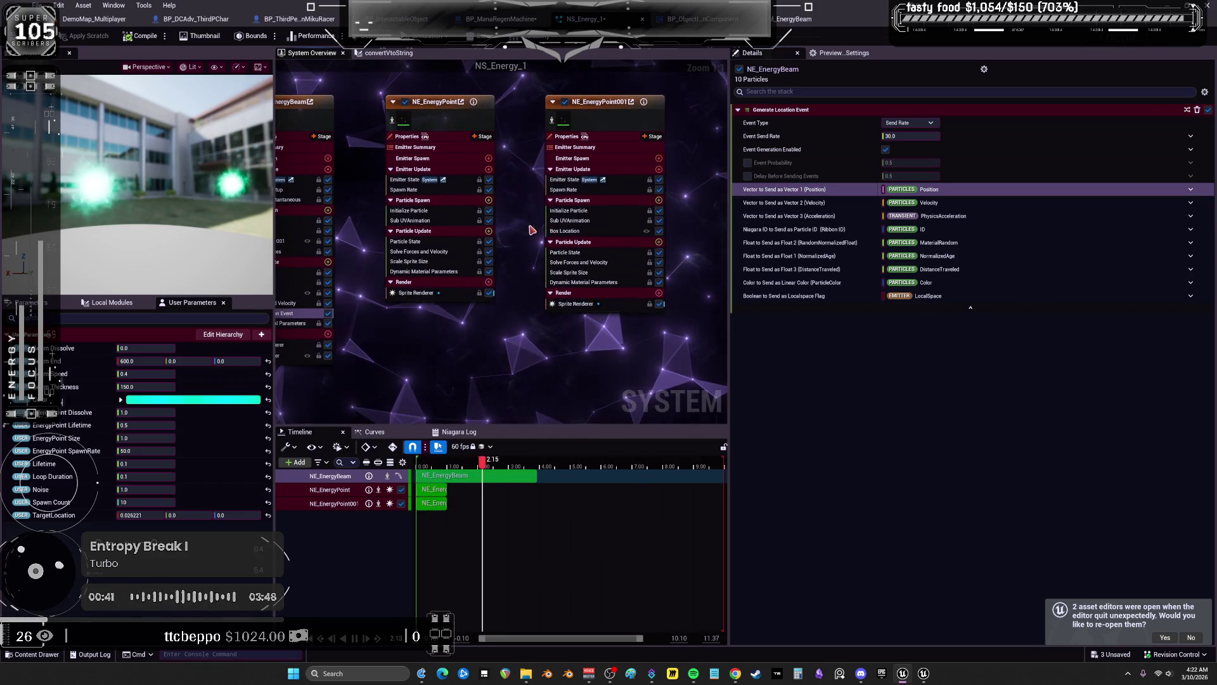
Search Particle Update modules for 'event' and 'hand', including non-library modules, then cancel
{"action": "left_click", "coordinate": [581, 212]}
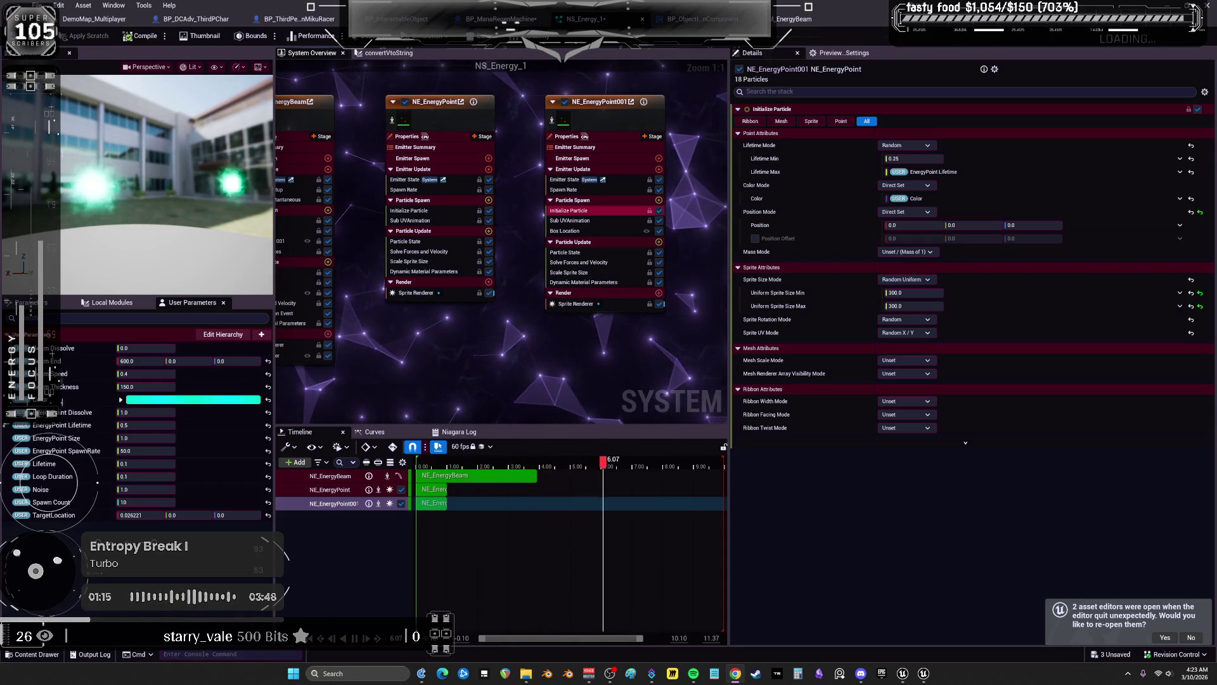
{"action": "left_click", "coordinate": [660, 243]}
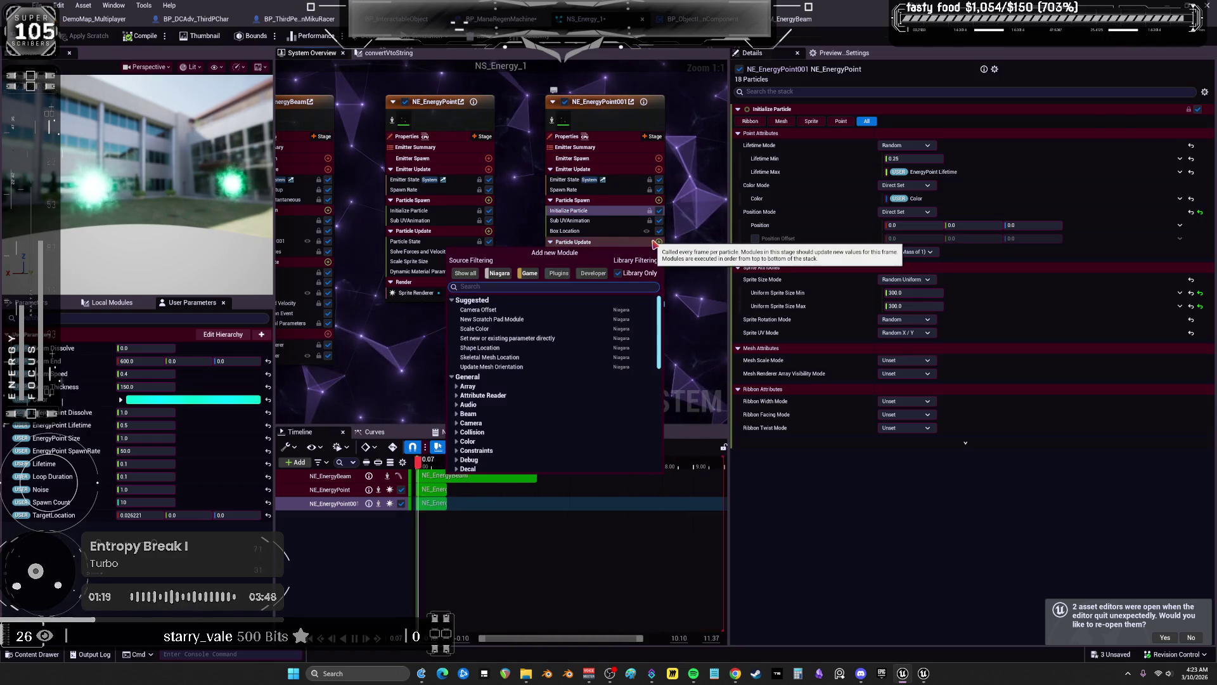
{"action": "type", "text": "event"}
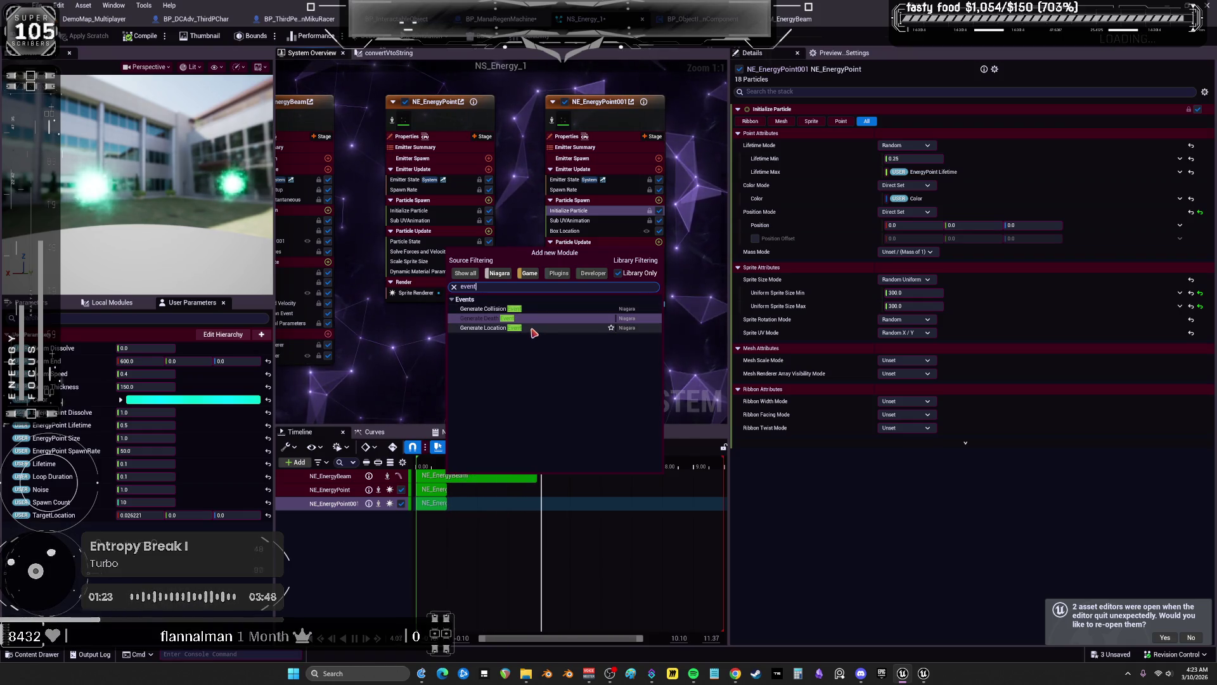
{"action": "key", "text": "BackSpace"}
{"action": "key", "text": "BackSpace"}
{"action": "key", "text": "BackSpace"}
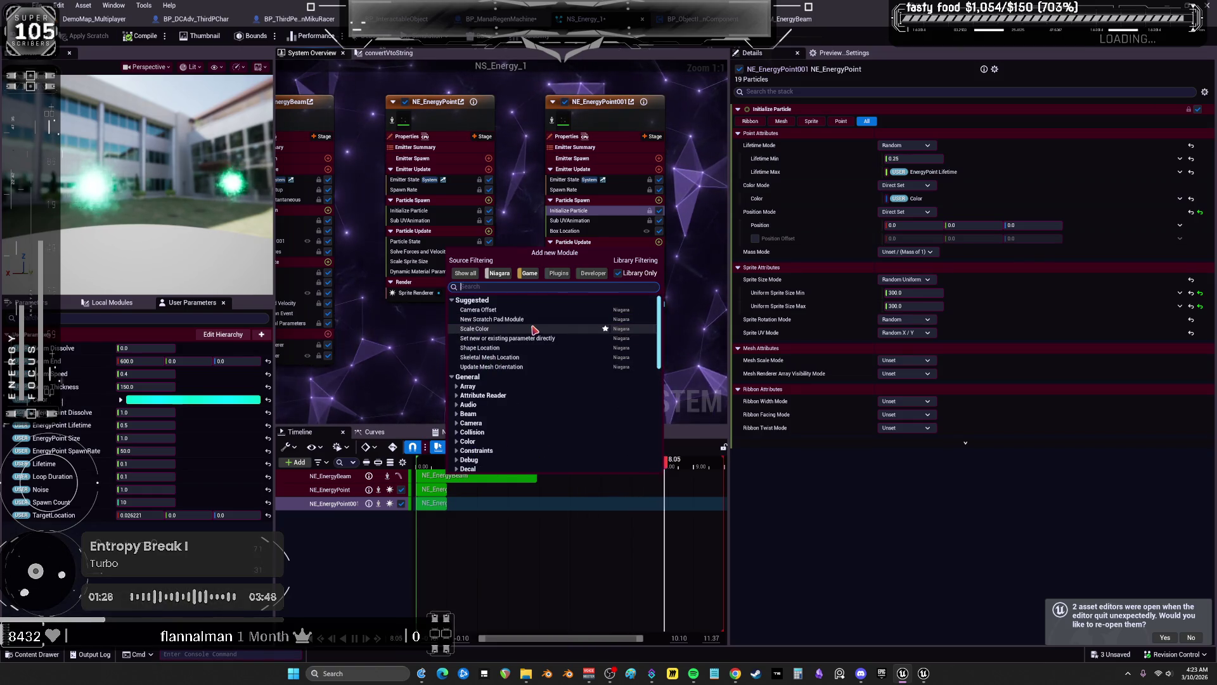
{"action": "type", "text": "hand"}
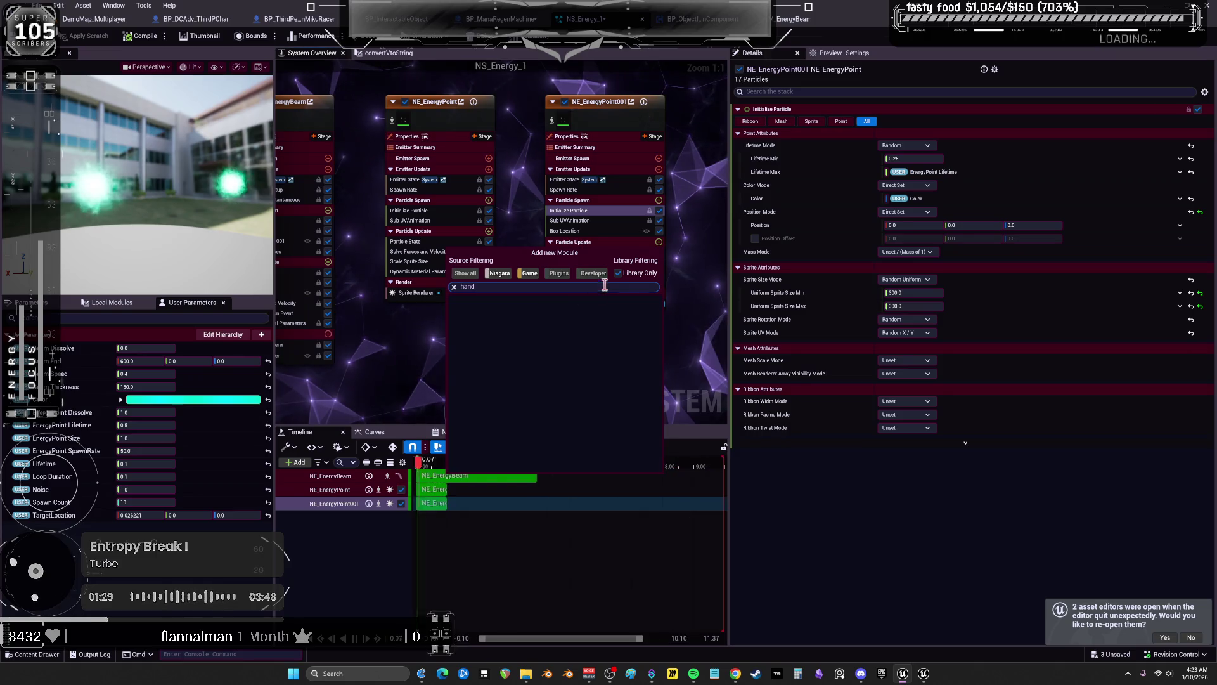
{"action": "left_click", "coordinate": [619, 274]}
{"action": "key", "text": "BackSpace"}
{"action": "key", "text": "BackSpace"}
{"action": "key", "text": "BackSpace"}
{"action": "key", "text": "Escape"}
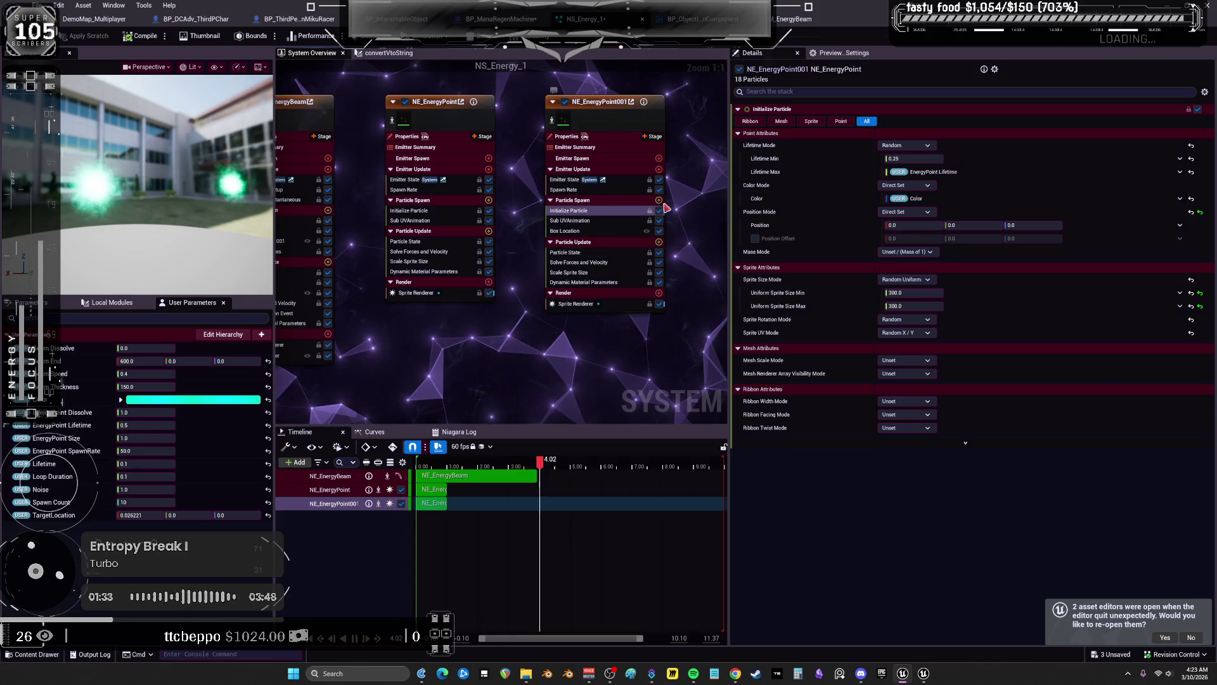
Add Generate Location Event to Particle Spawn, delete it again, and list the addable stages
{"action": "left_click", "coordinate": [658, 200]}
{"action": "type", "text": "event"}
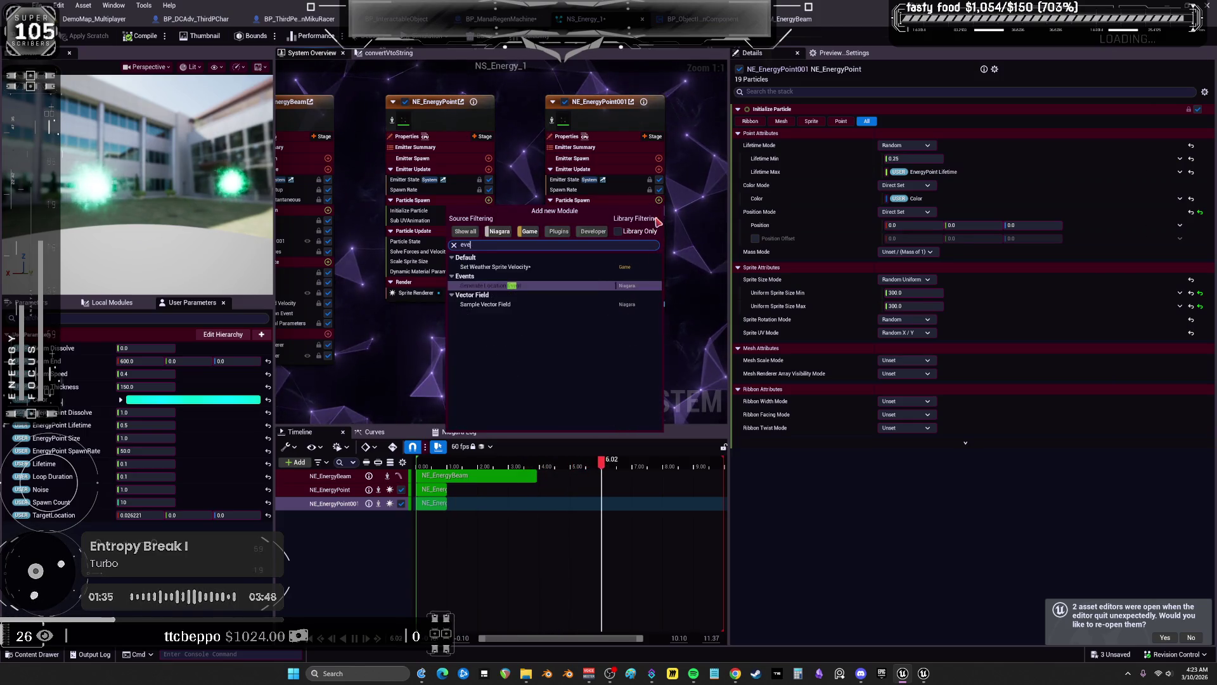
{"action": "left_click", "coordinate": [526, 271]}
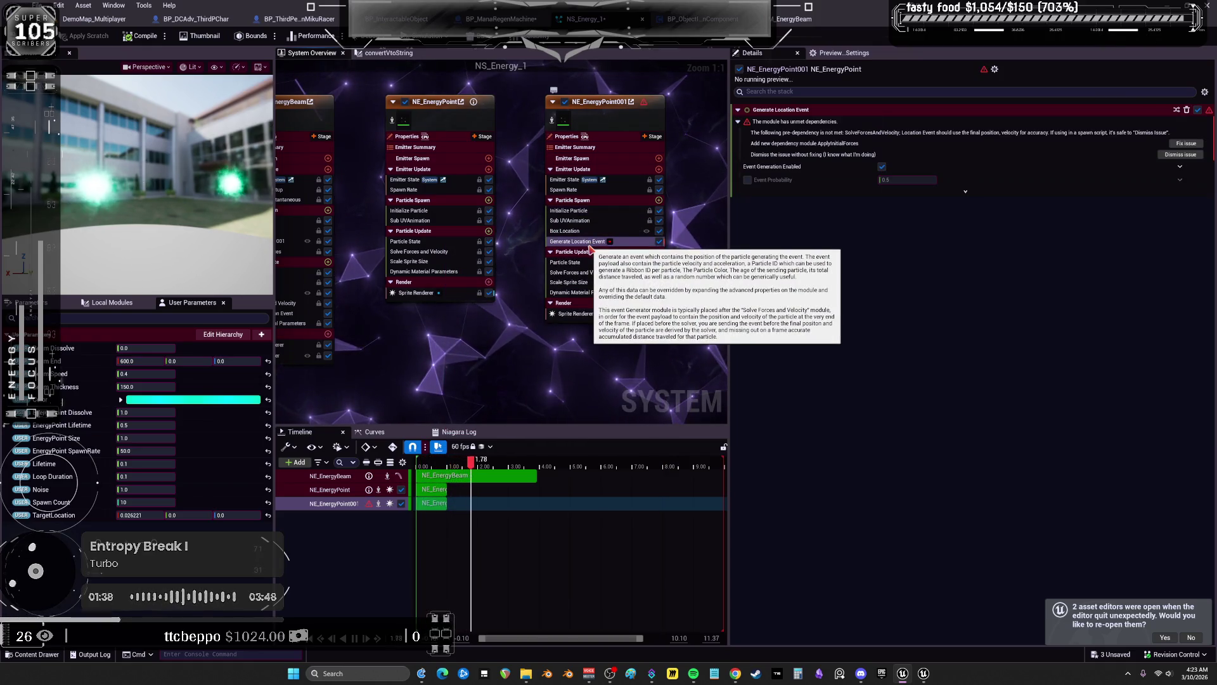
{"action": "key", "text": "Delete"}
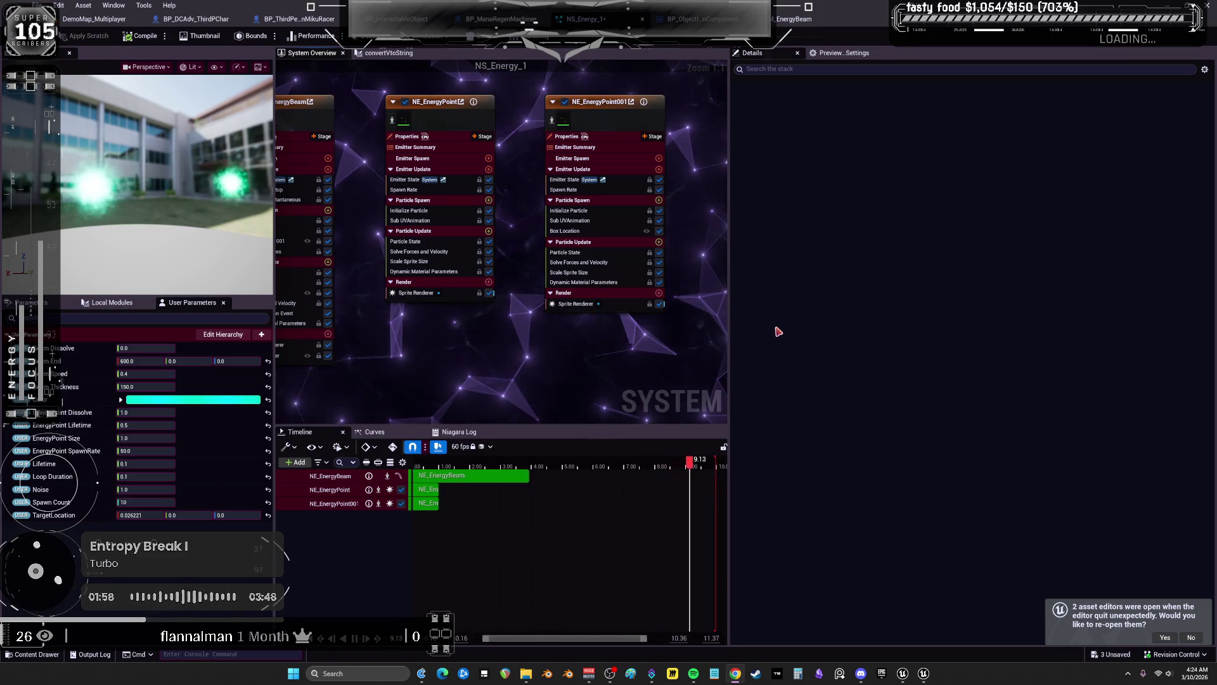
{"action": "left_click", "coordinate": [654, 137]}
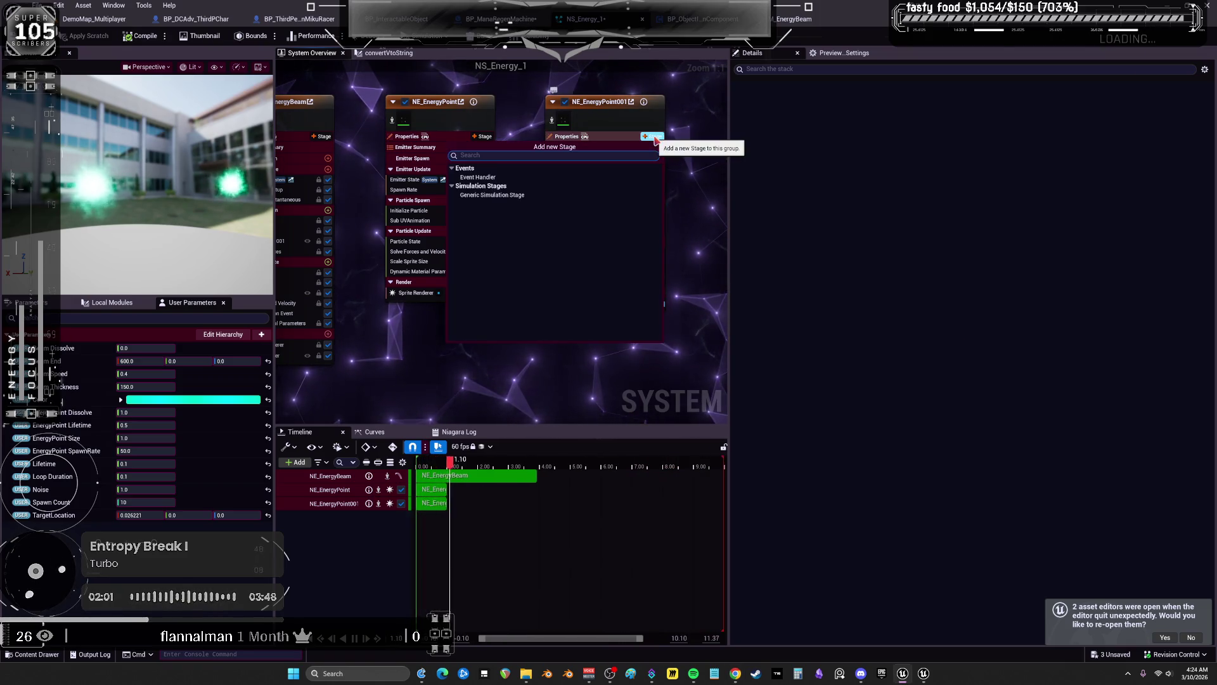
Add an Event Handler stage with a Receive Location Event module to NE_EnergyPoint001
{"action": "left_click", "coordinate": [478, 177]}
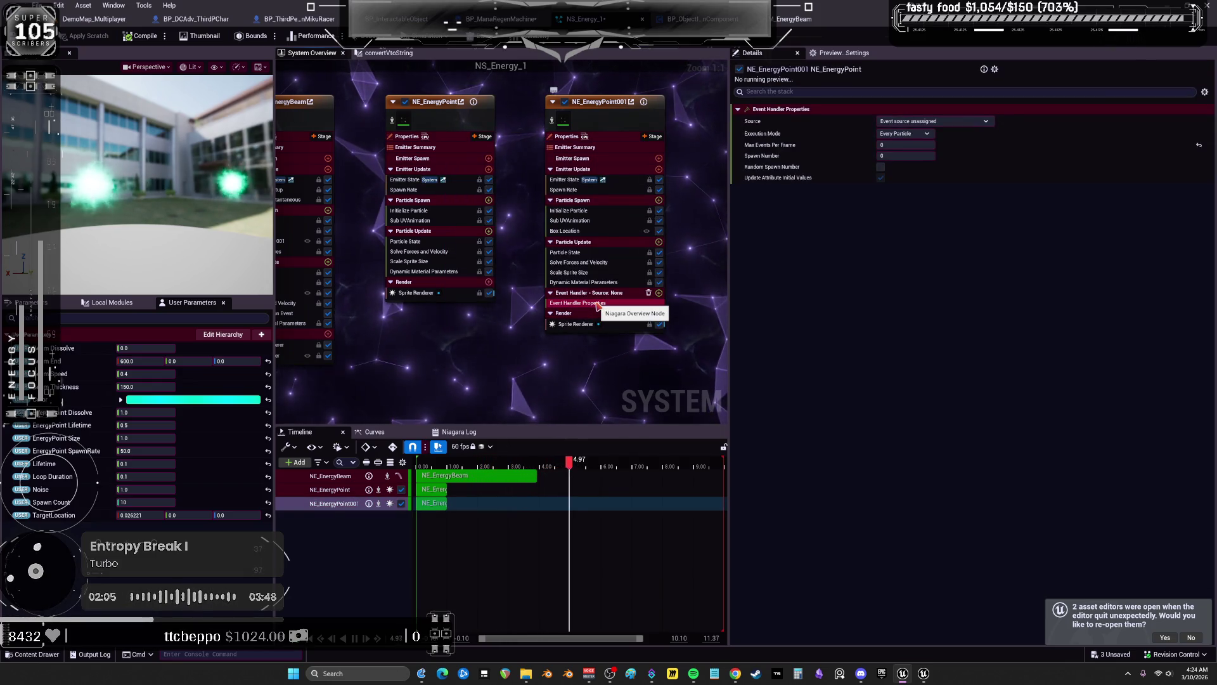
{"action": "left_click", "coordinate": [659, 293]}
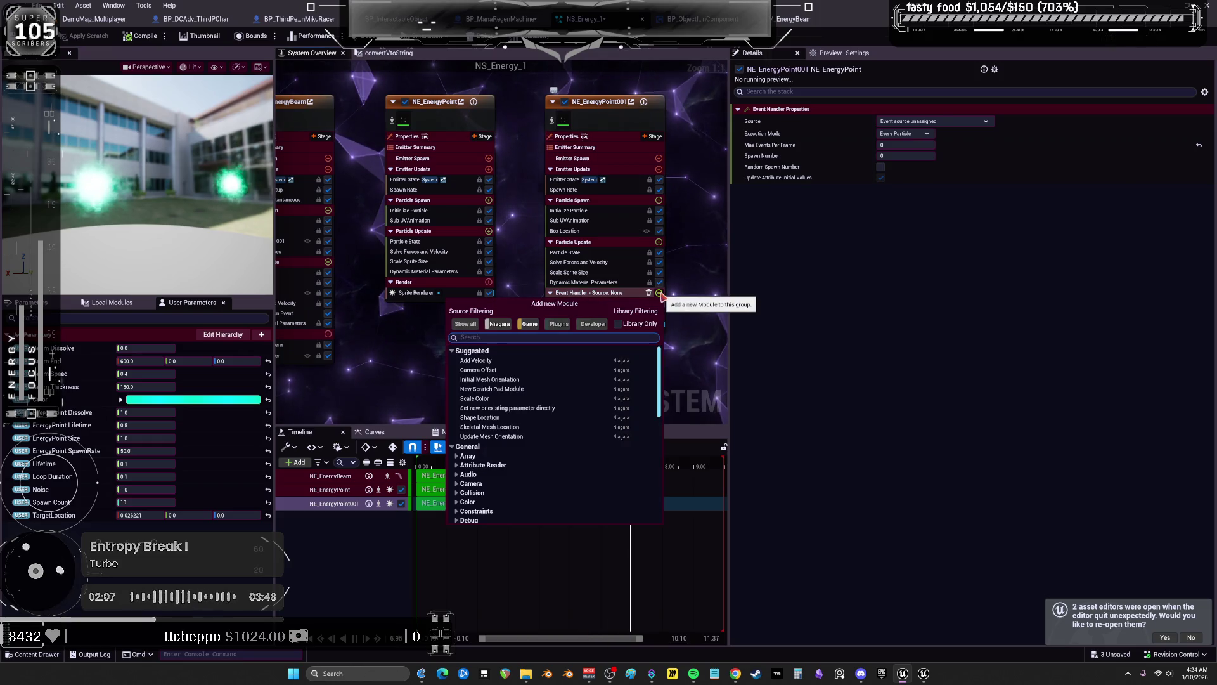
{"action": "type", "text": "up"}
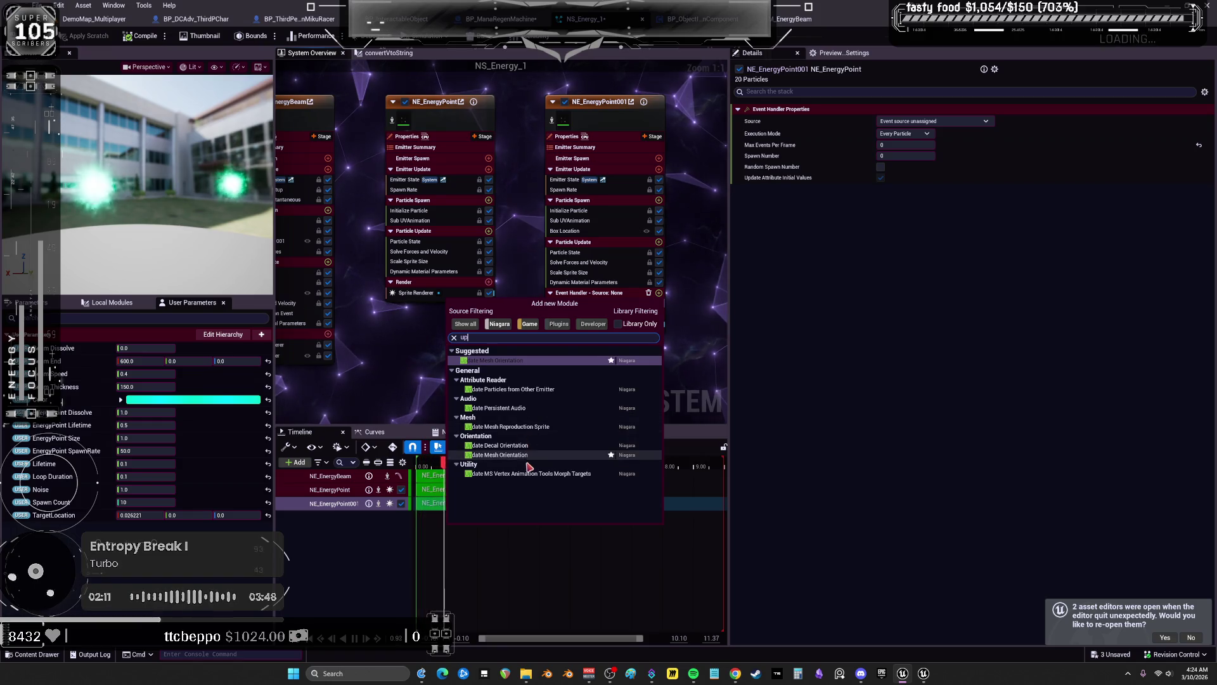
{"action": "type", "text": "location"}
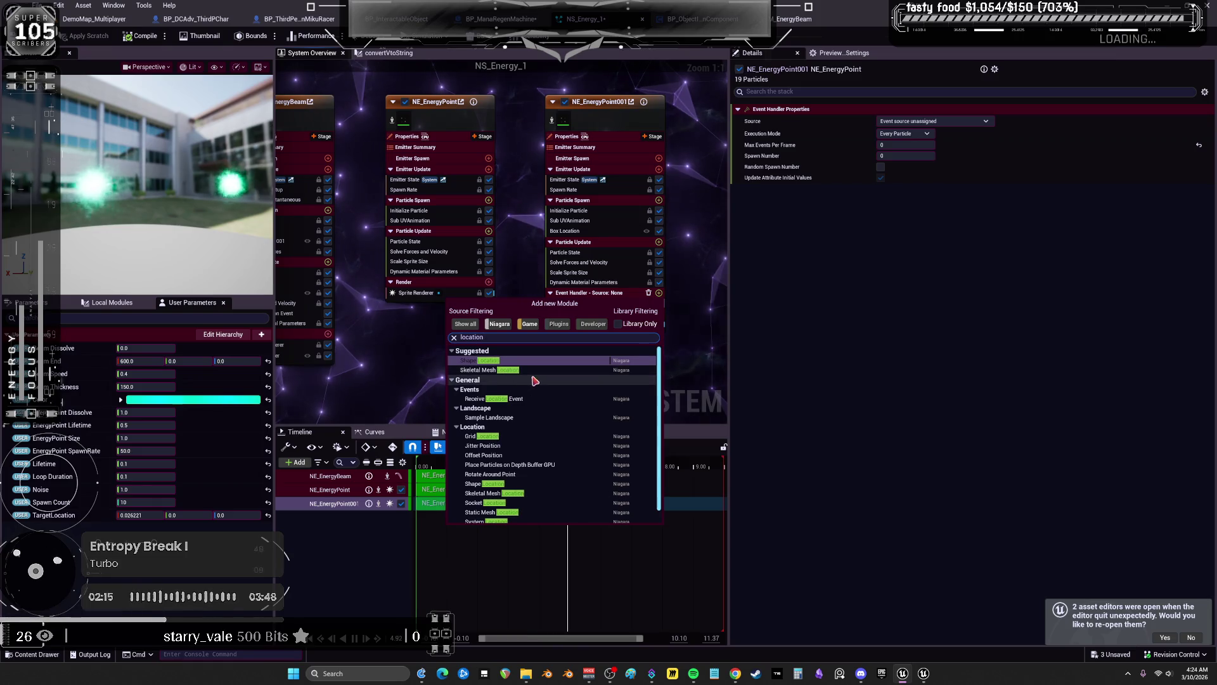
{"action": "left_click", "coordinate": [523, 401]}
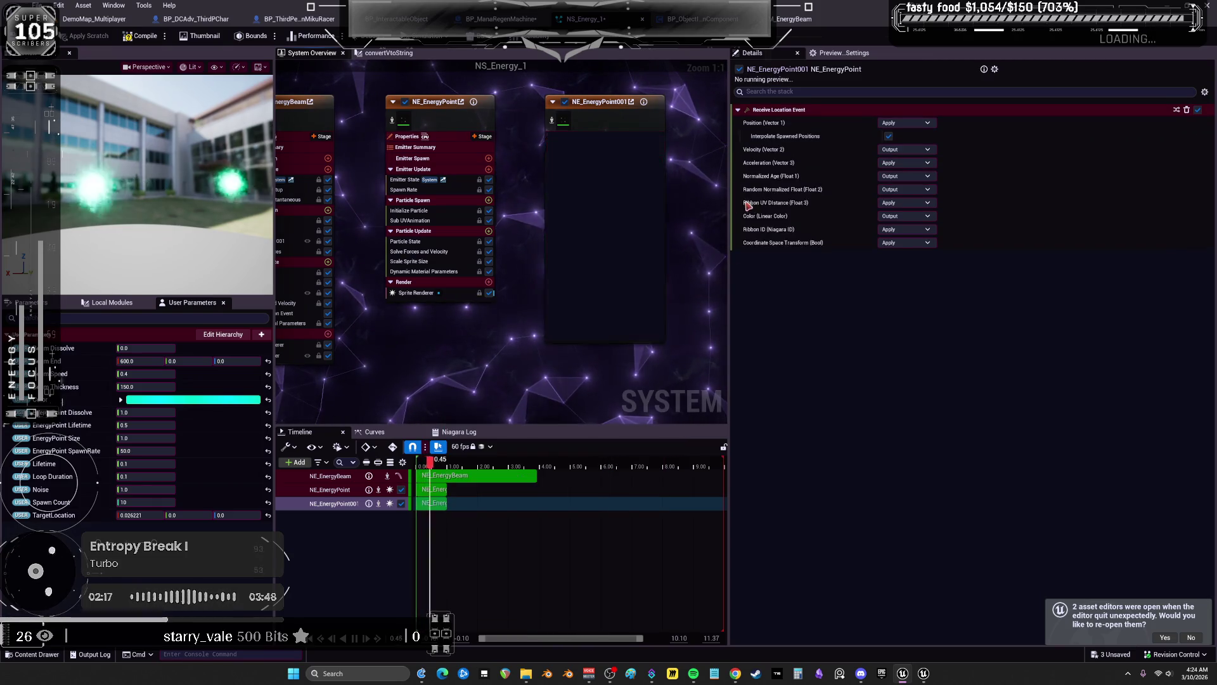
Switch received Velocity to Apply, reset it to Output, and return to the level editor
{"action": "left_click", "coordinate": [926, 151]}
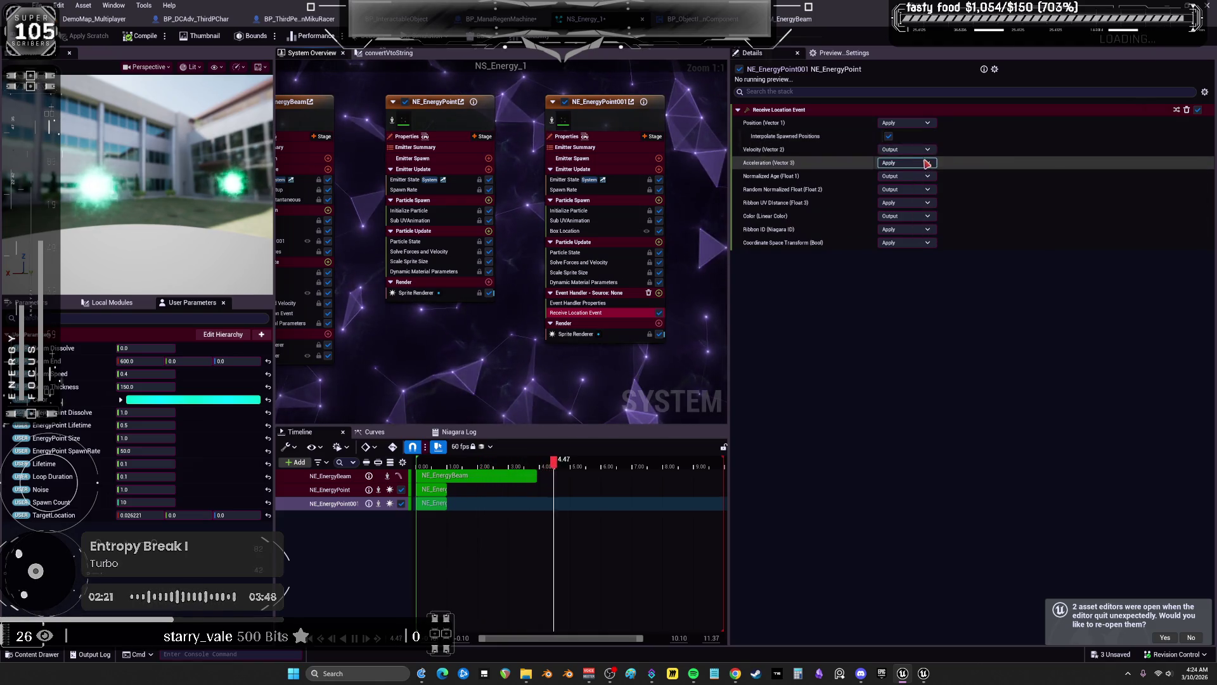
{"action": "left_click", "coordinate": [922, 166]}
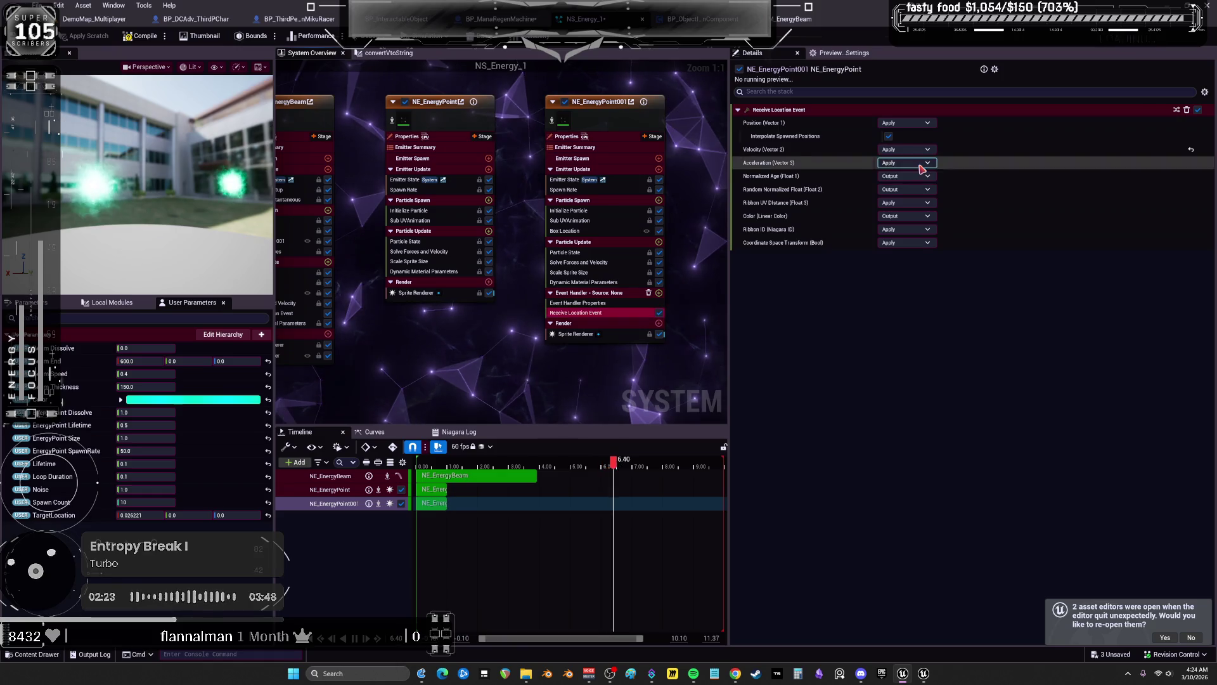
{"action": "left_click", "coordinate": [1194, 153]}
{"action": "left_click", "coordinate": [1193, 151]}
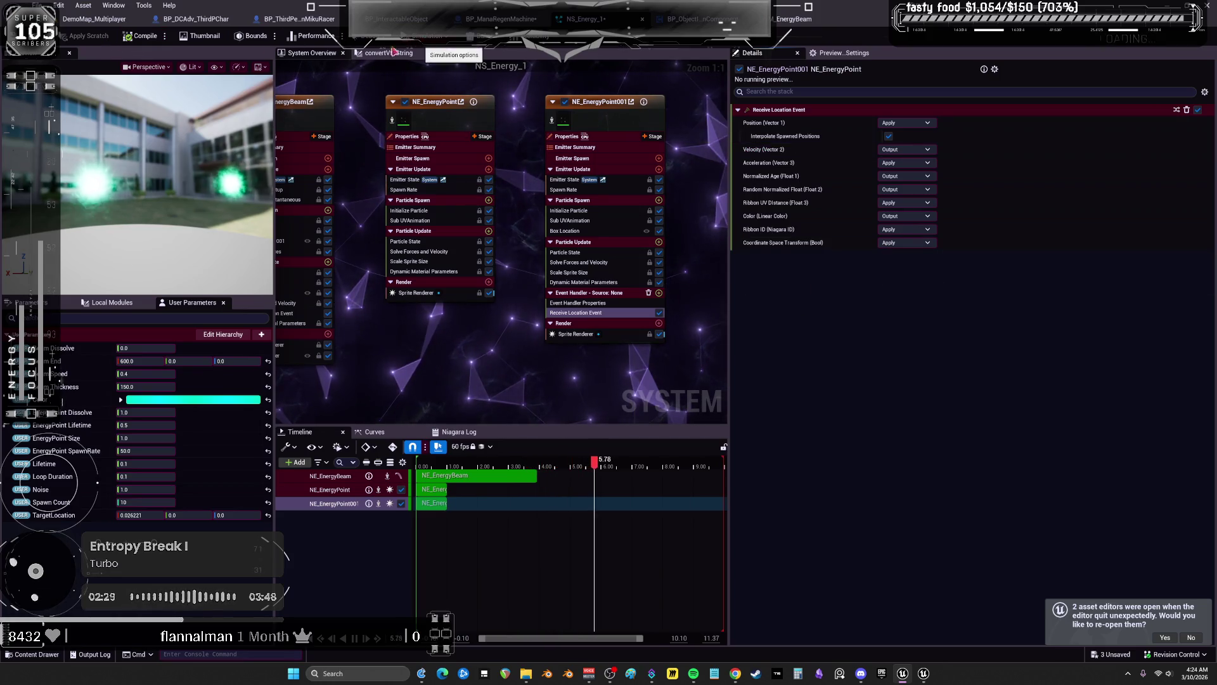
{"action": "left_click", "coordinate": [87, 23]}
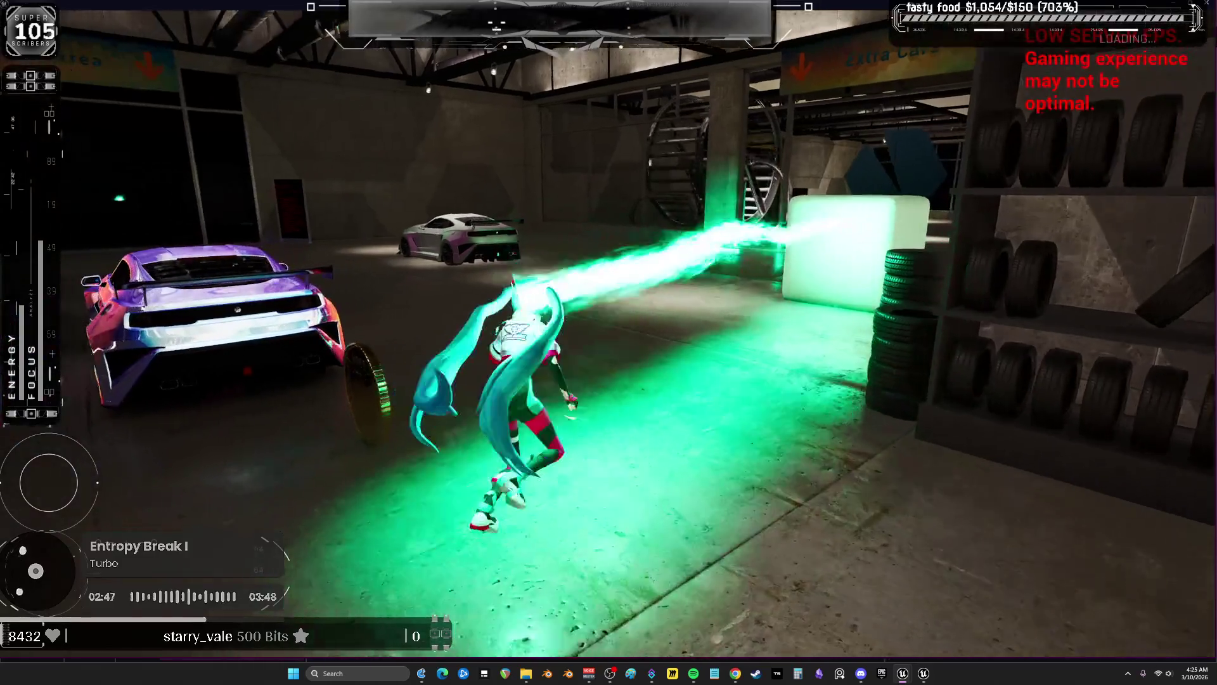
End the Play In Editor session after firing the beam at the machine
{"action": "key", "text": "Escape"}
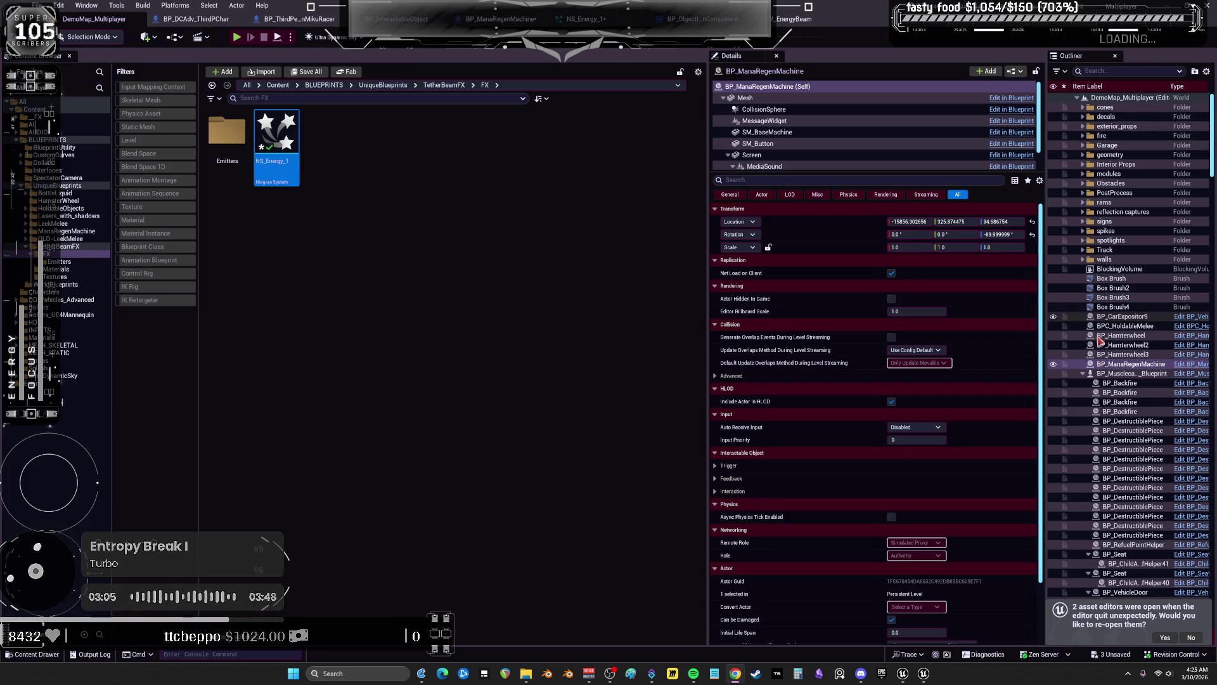
Open the BP_ManaRegenMachine blueprint from the ManaRegenMachine folder
{"action": "left_click", "coordinate": [81, 247]}
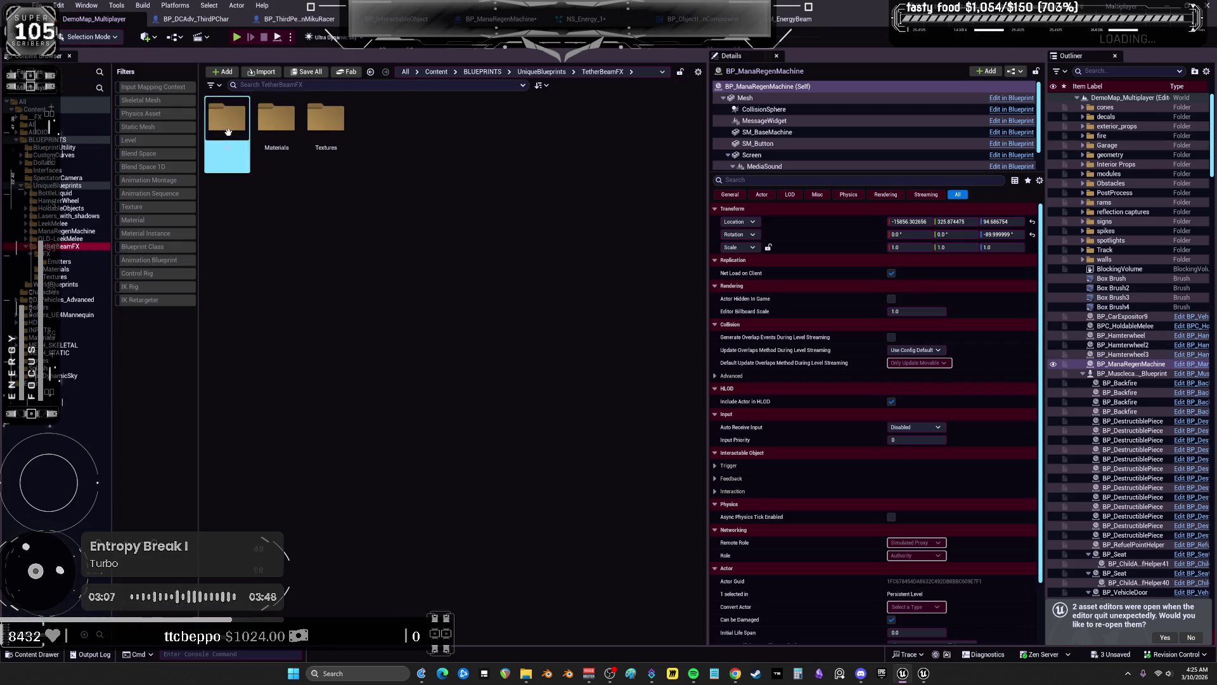
{"action": "left_click", "coordinate": [56, 247]}
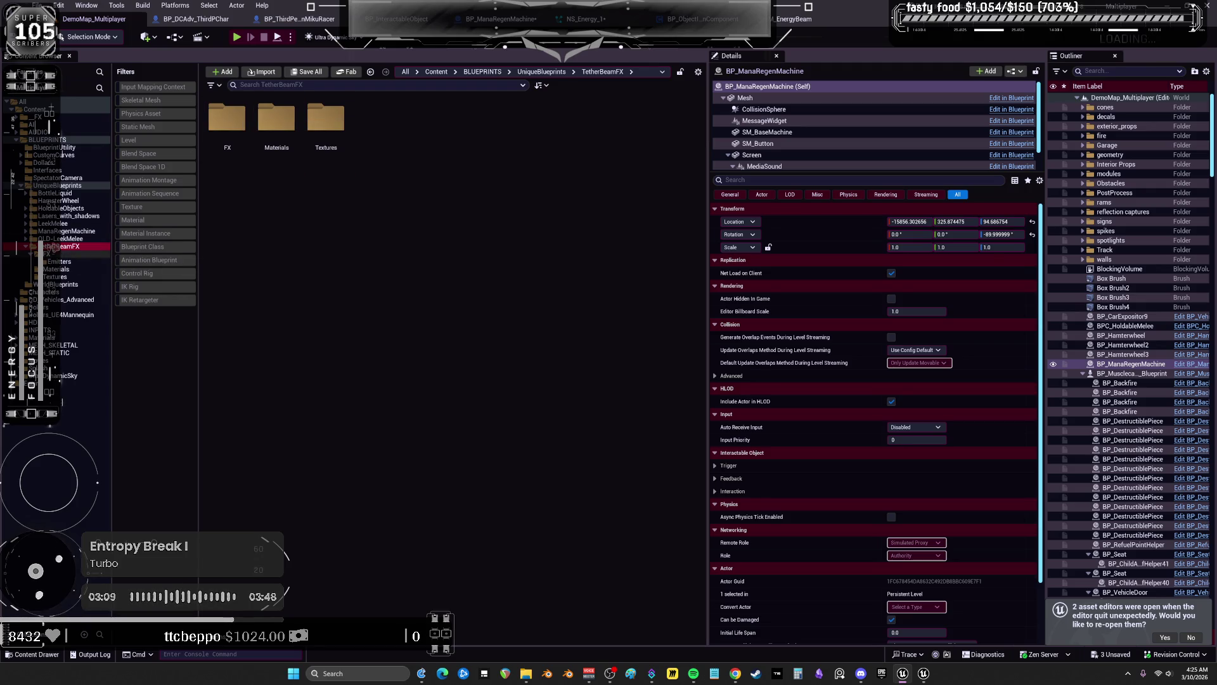
{"action": "left_click", "coordinate": [66, 231]}
{"action": "double_click", "coordinate": [276, 123]}
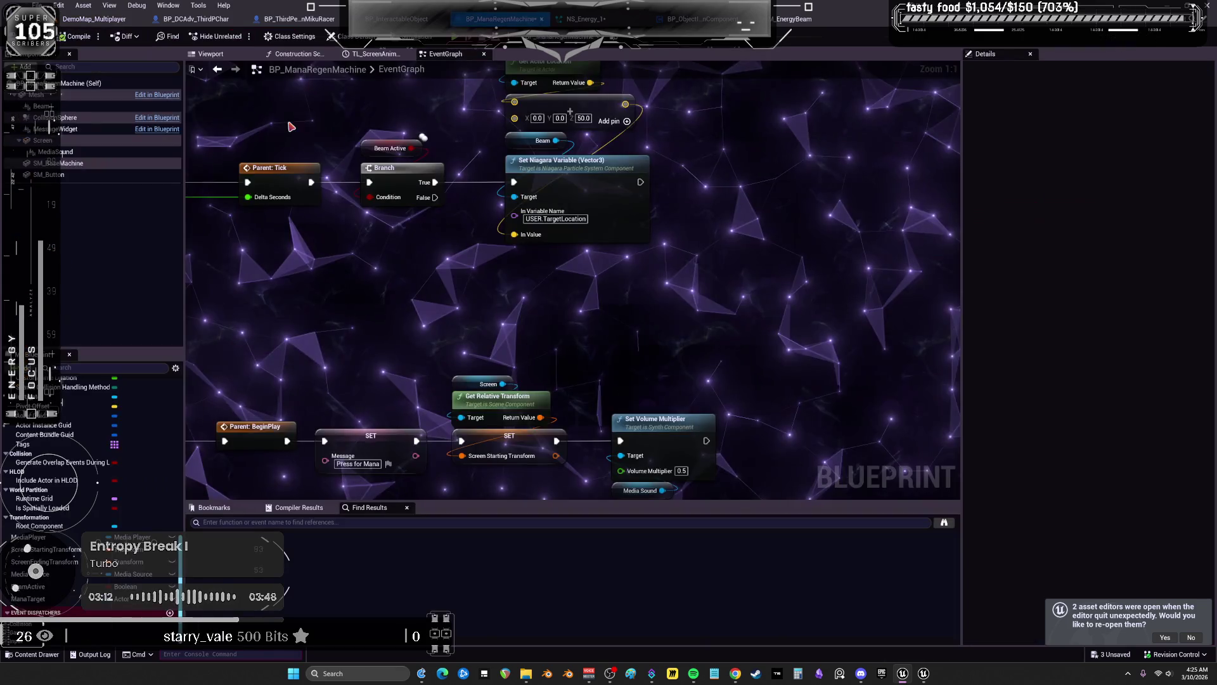
Turn off SM_BaseMachine's Rendering Visible setting, then go back to NS_Energy_1
{"action": "left_click", "coordinate": [211, 53]}
{"action": "left_click", "coordinate": [504, 247]}
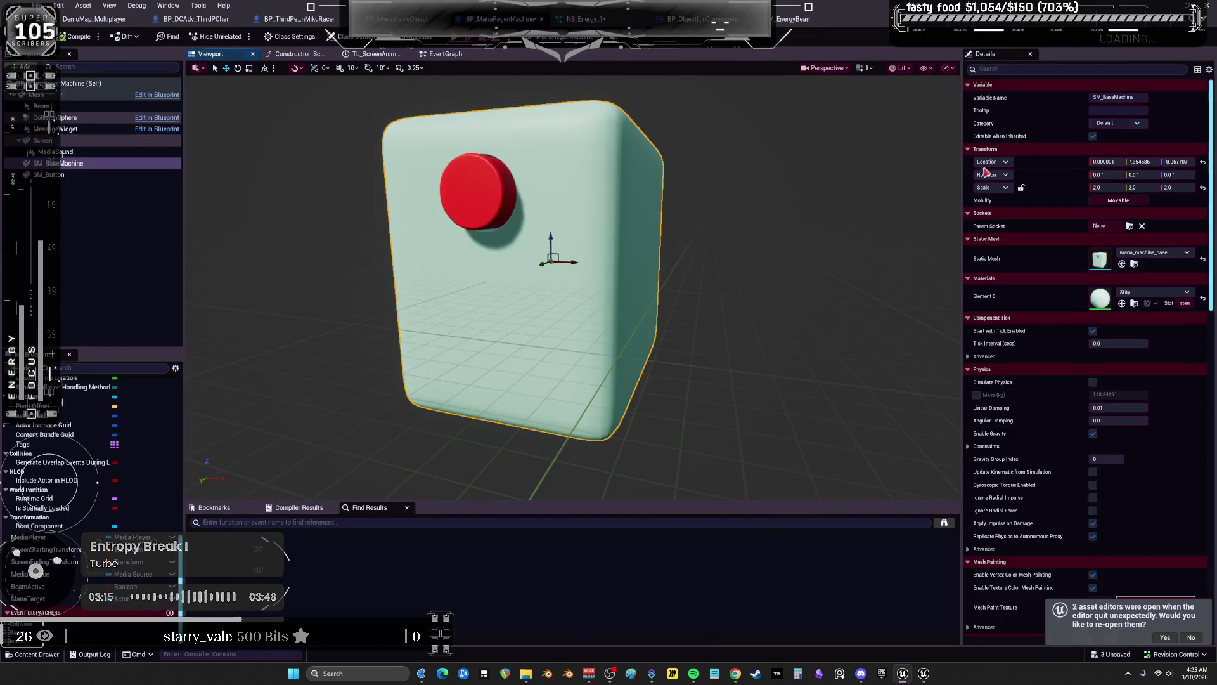
{"action": "type", "text": "visi"}
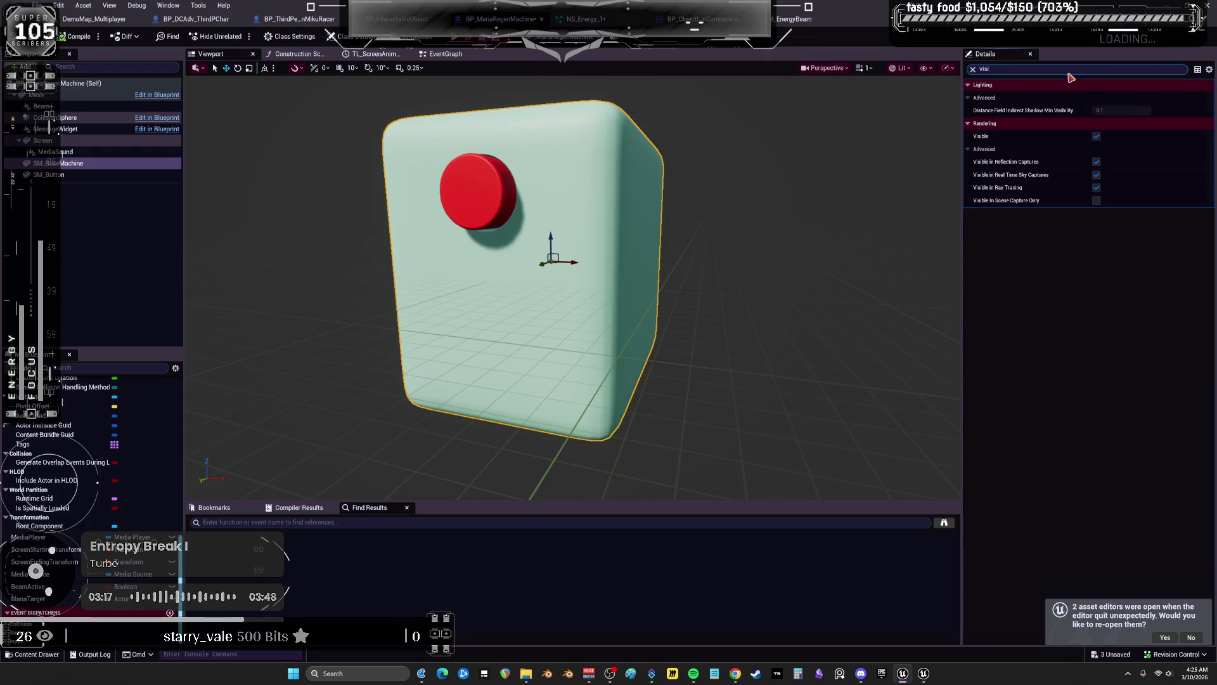
{"action": "left_click", "coordinate": [1097, 137]}
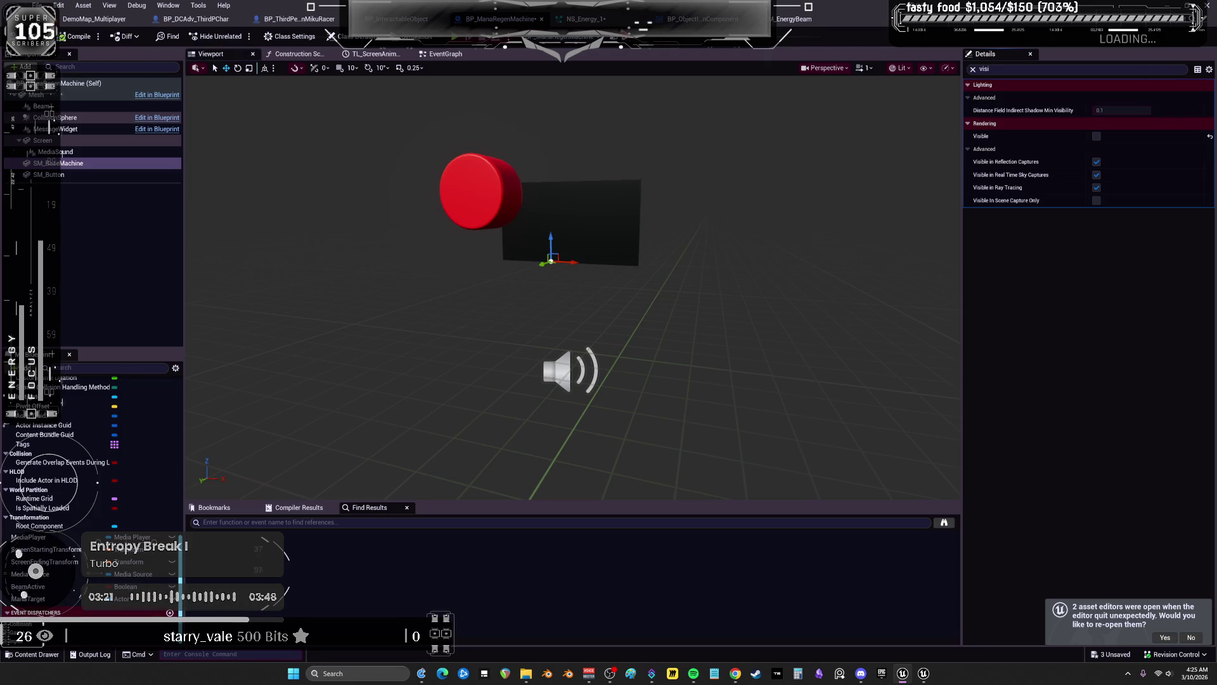
{"action": "left_click", "coordinate": [581, 19]}
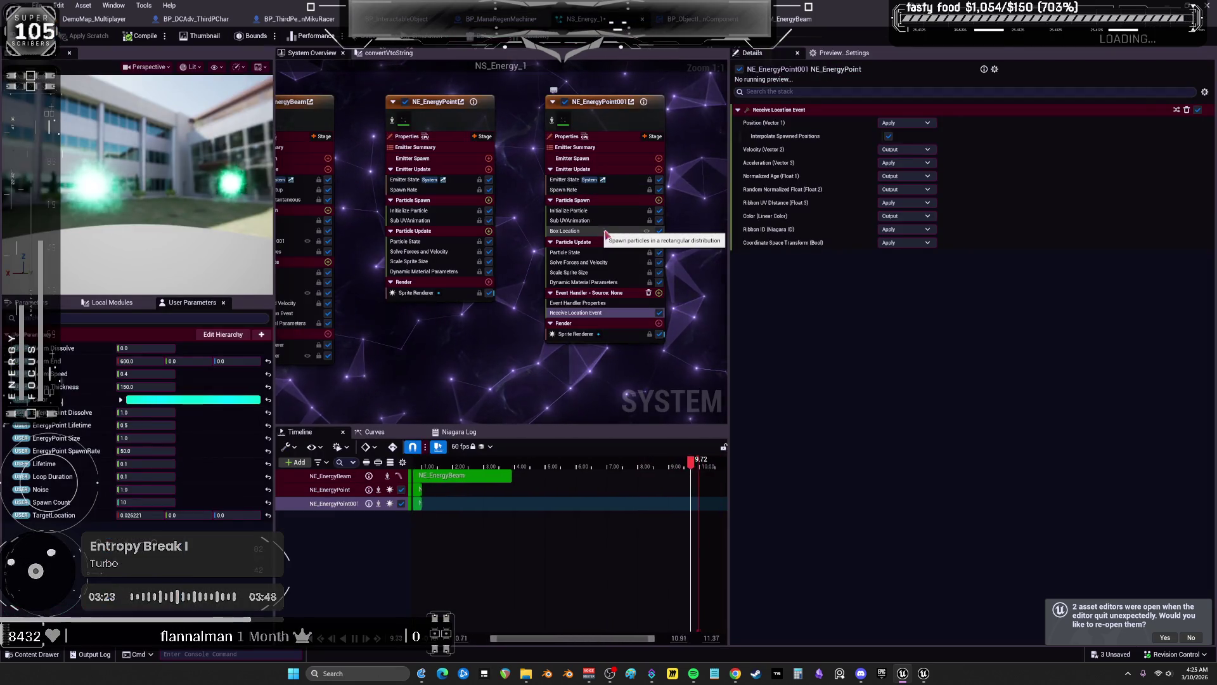
Inspect NE_EnergyBeam's Generate Location Event and its Localspace flag setting
{"action": "left_click_drag", "start_coordinate": [610, 247], "coordinate": [556, 255]}
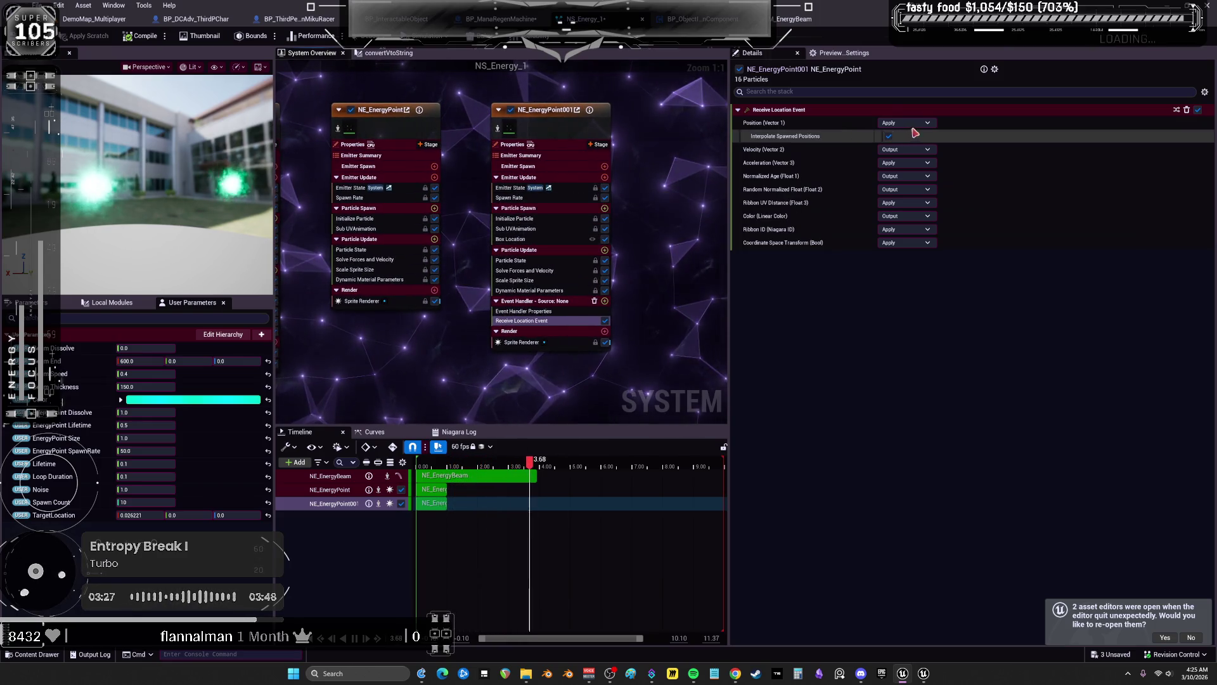
{"action": "left_click_drag", "start_coordinate": [402, 362], "coordinate": [528, 360]}
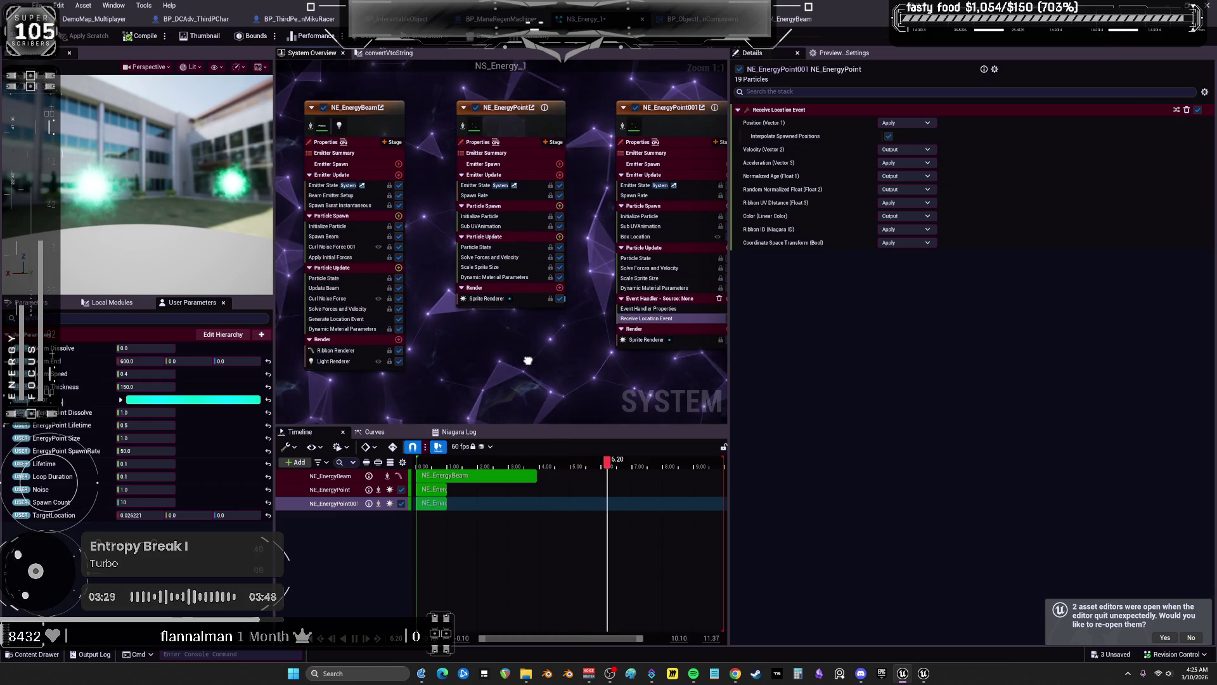
{"action": "left_click", "coordinate": [347, 320]}
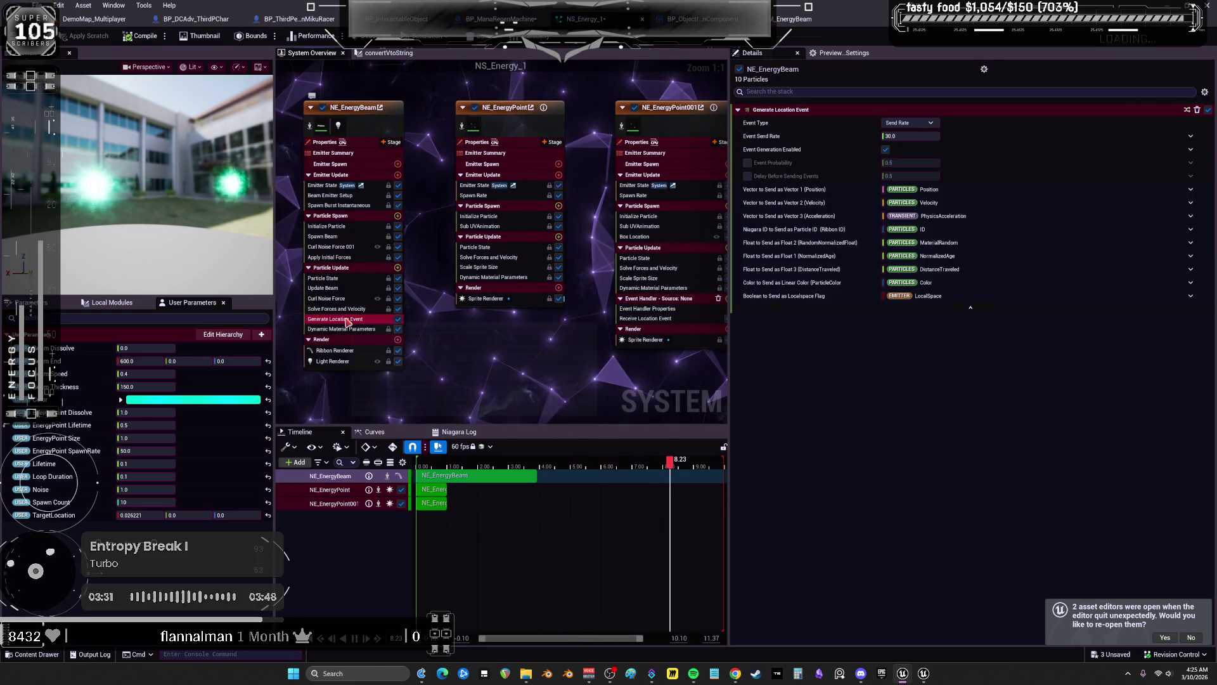
{"action": "left_click", "coordinate": [797, 297]}
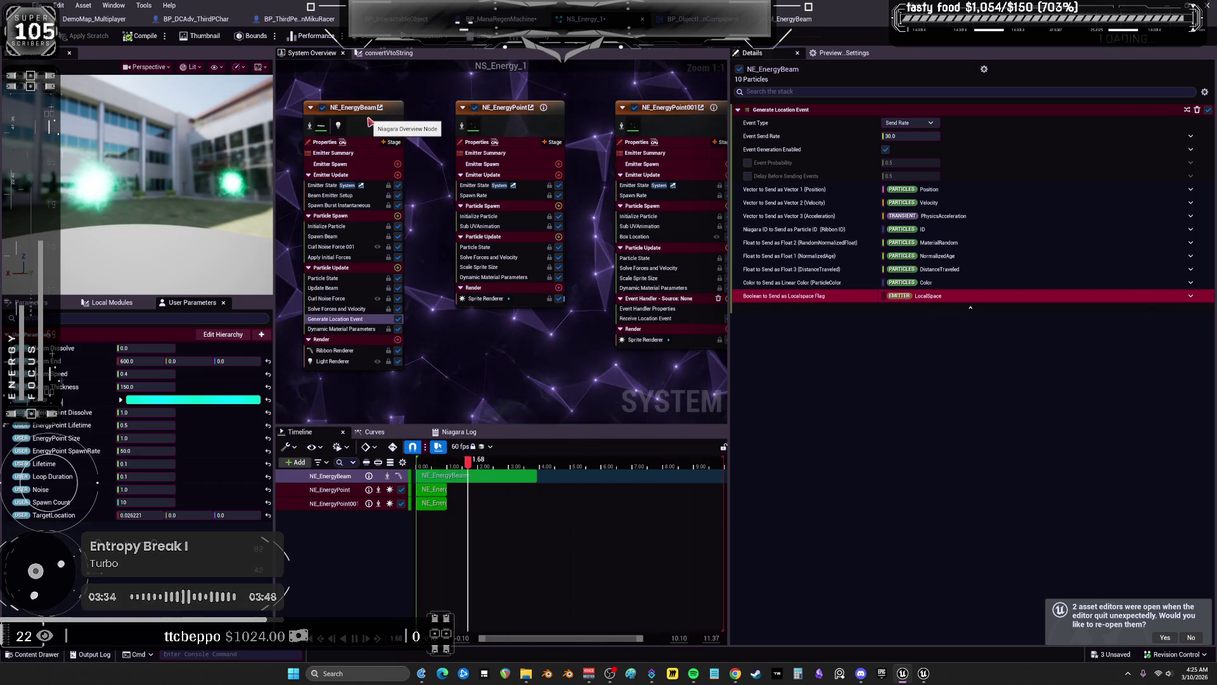
Enable Local Space in NE_EnergyPoint001's Emitter Properties and return to DemoMap_Multiplayer
{"action": "left_click_drag", "start_coordinate": [552, 212], "coordinate": [535, 209]}
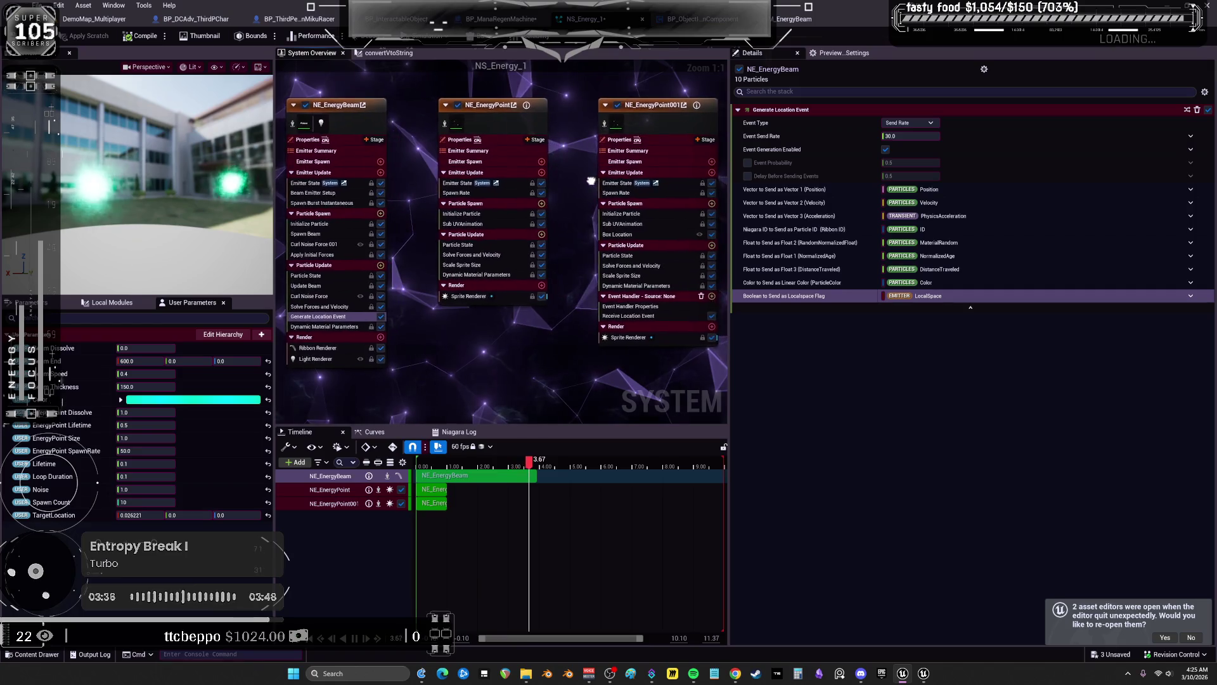
{"action": "left_click", "coordinate": [653, 124]}
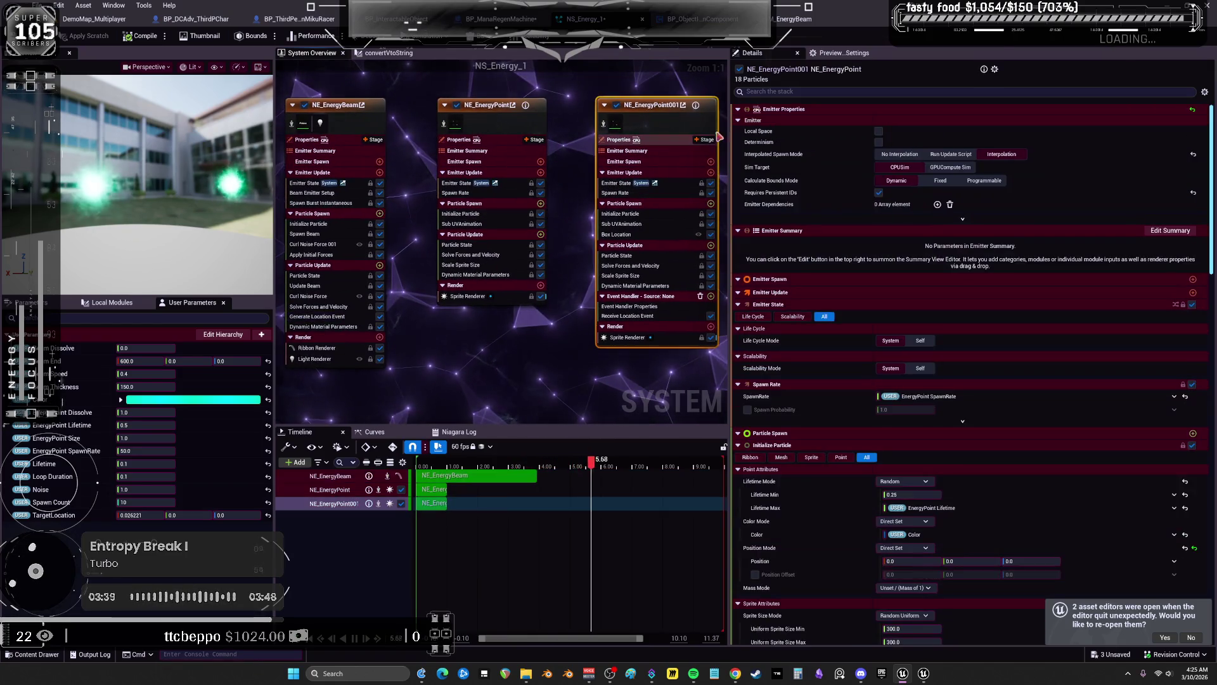
{"action": "left_click", "coordinate": [879, 131]}
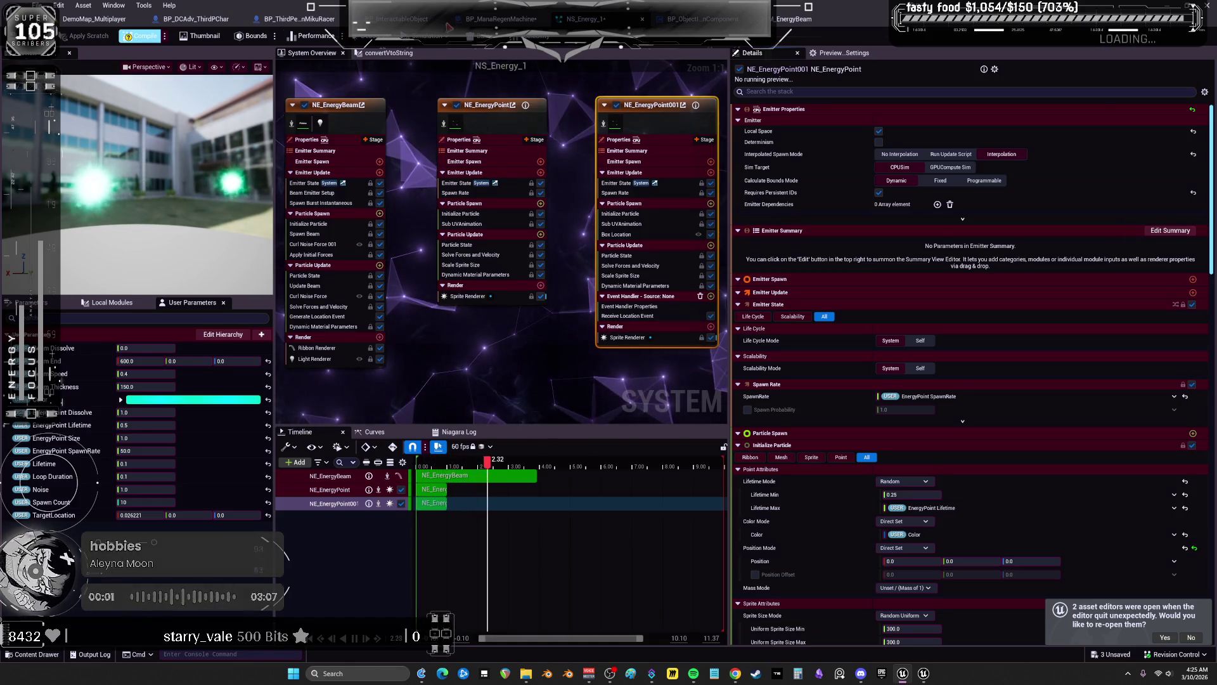
{"action": "left_click", "coordinate": [88, 20]}
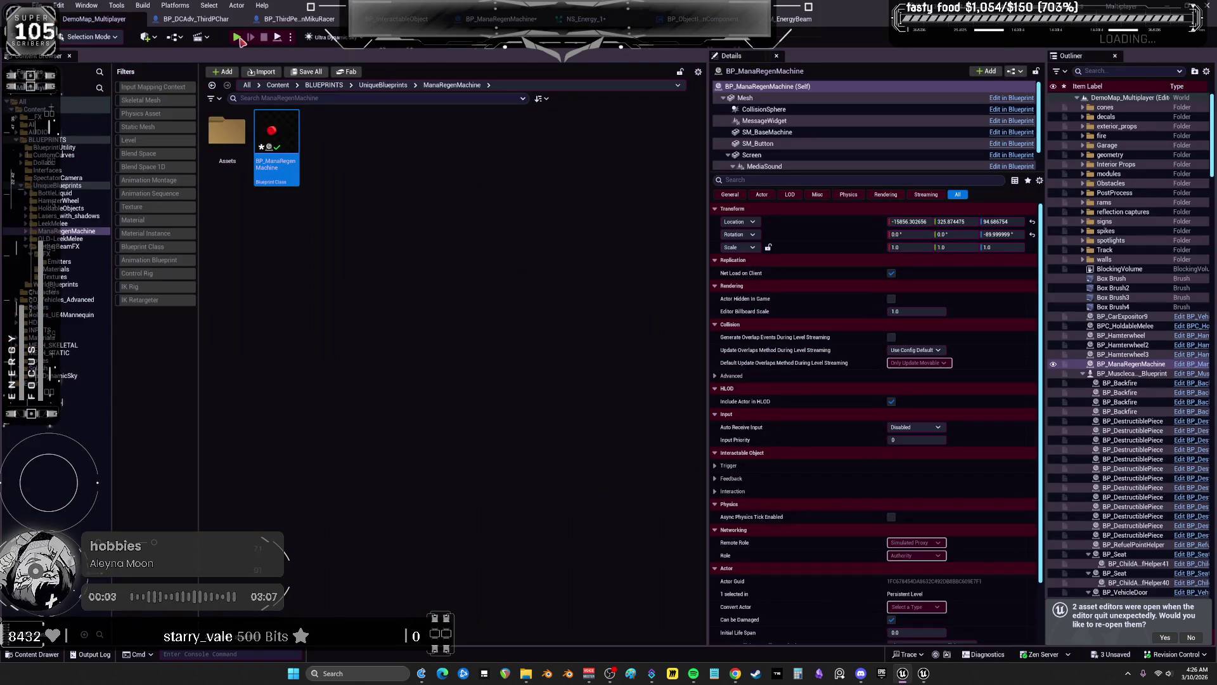
Playtest with WASD, dash and jump to show the teal trail, then reopen NS_Energy_1
{"action": "key", "text": "alt+p"}
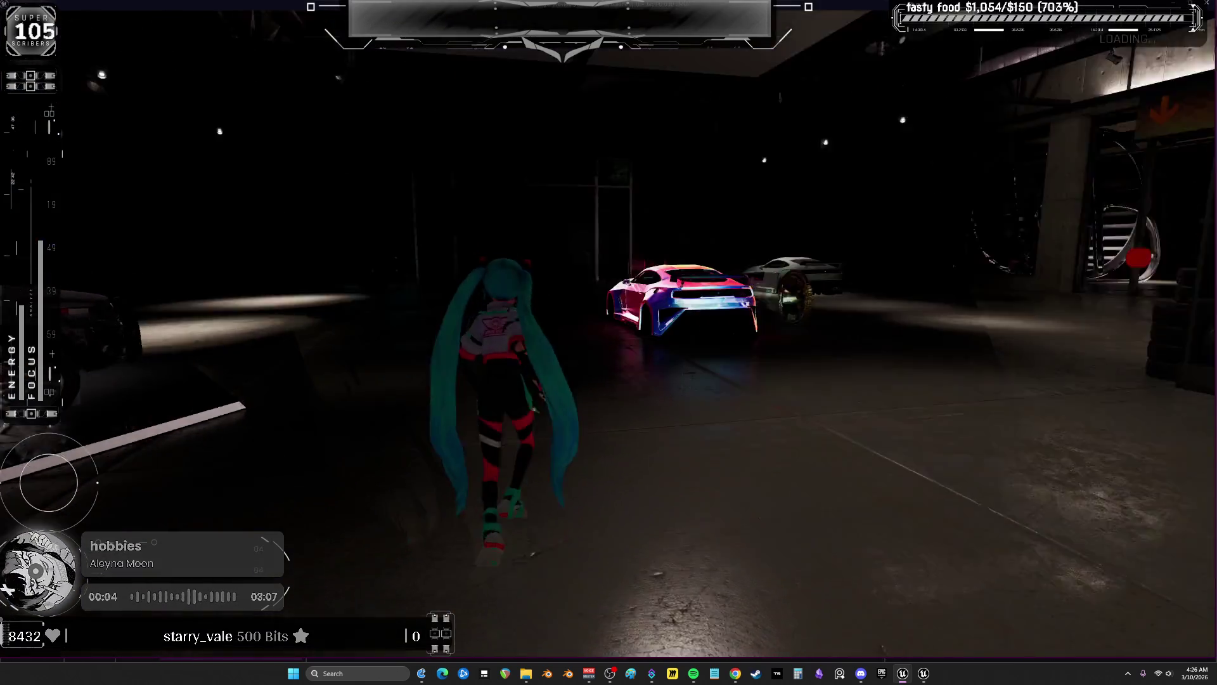
{"action": "key", "text": "w"}
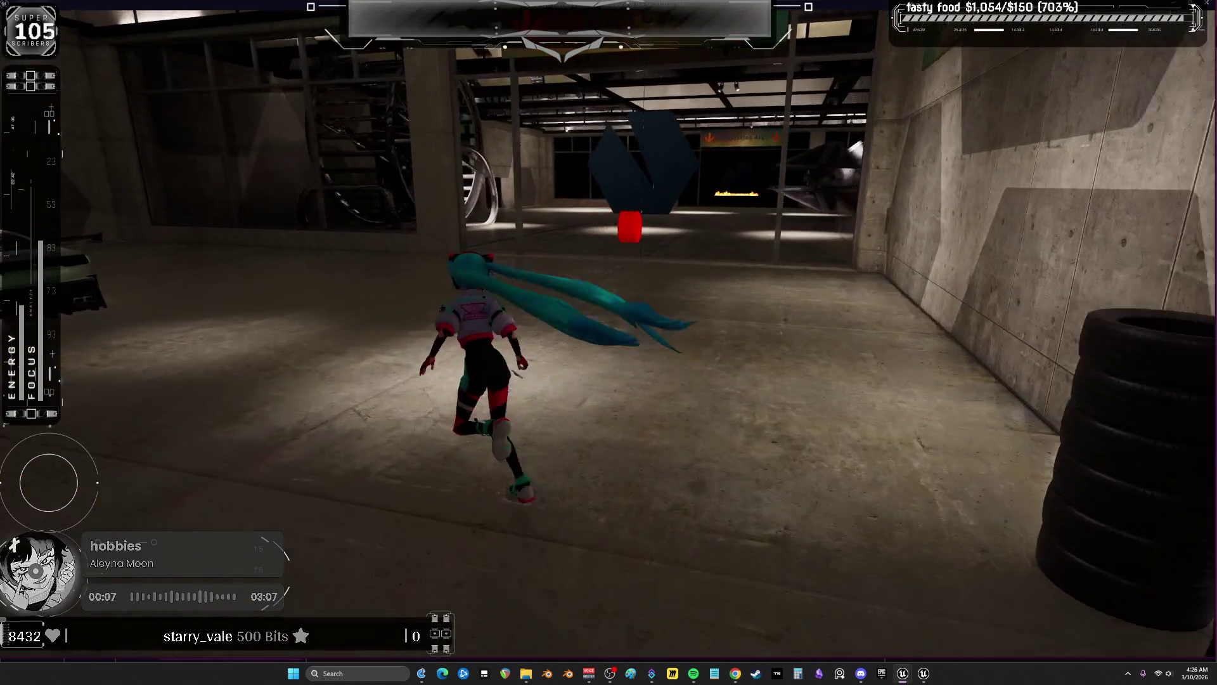
{"action": "key", "text": "w"}
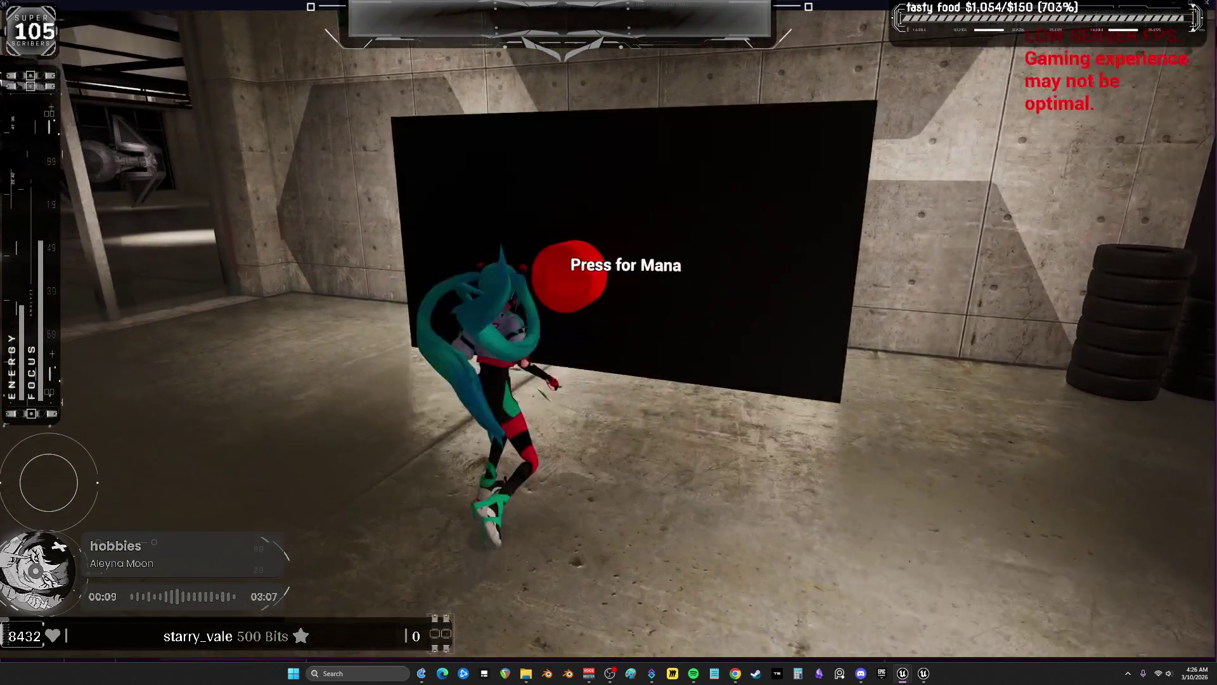
{"action": "key", "text": "d"}
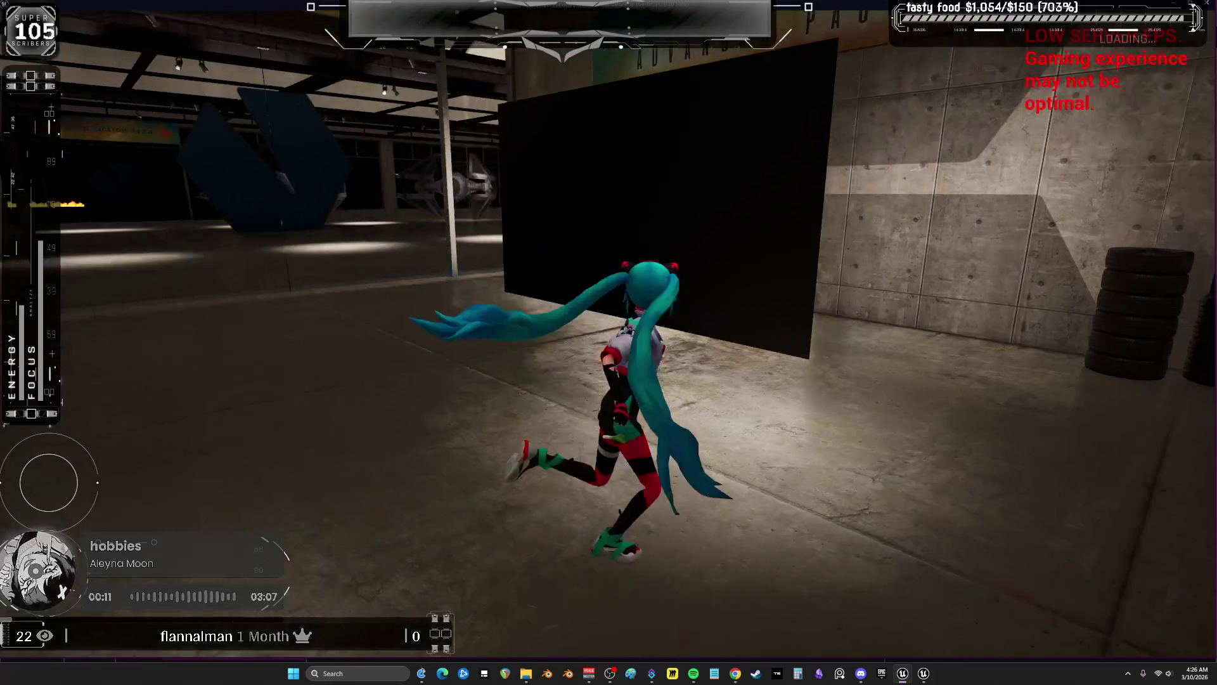
{"action": "key", "text": "a"}
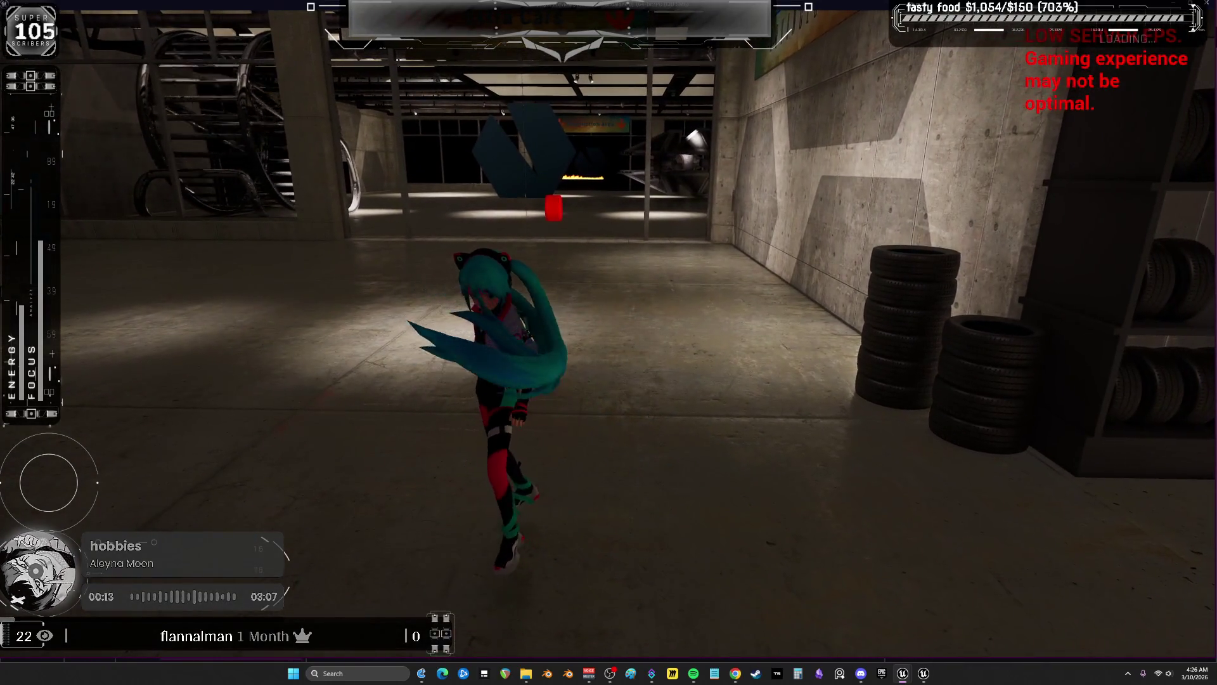
{"action": "key", "text": "shift"}
{"action": "key", "text": "d"}
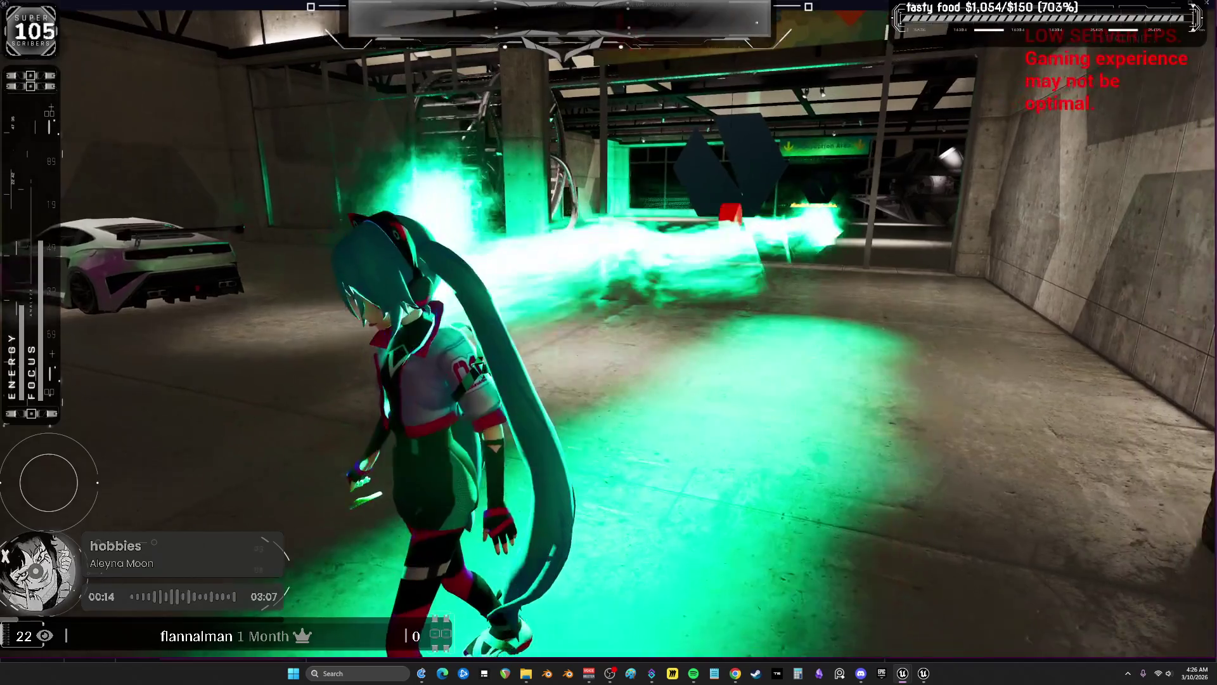
{"action": "key", "text": "a"}
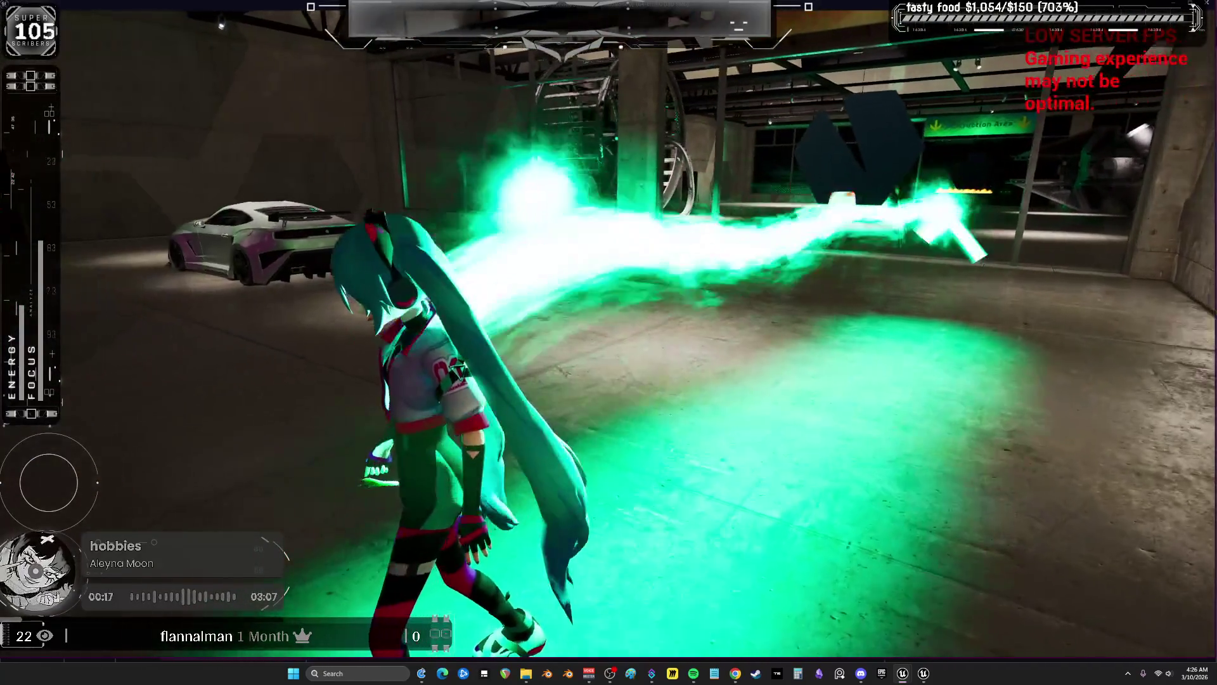
{"action": "key", "text": "space"}
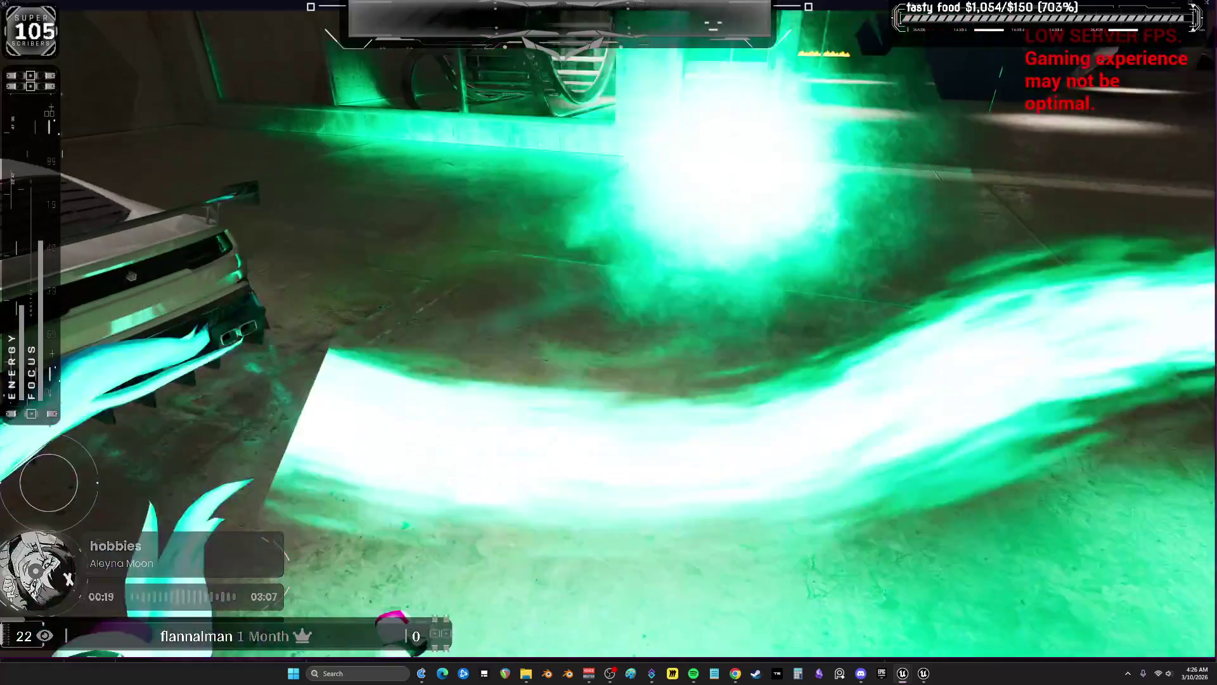
{"action": "key", "text": "w"}
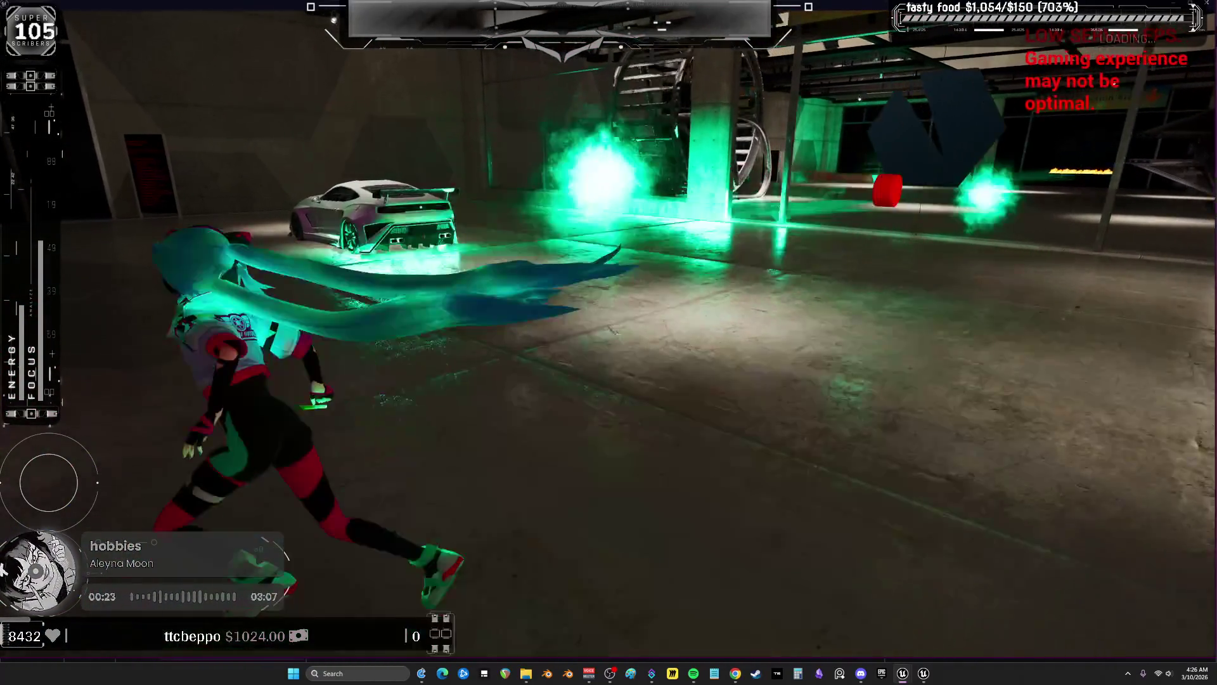
{"action": "key", "text": "Escape"}
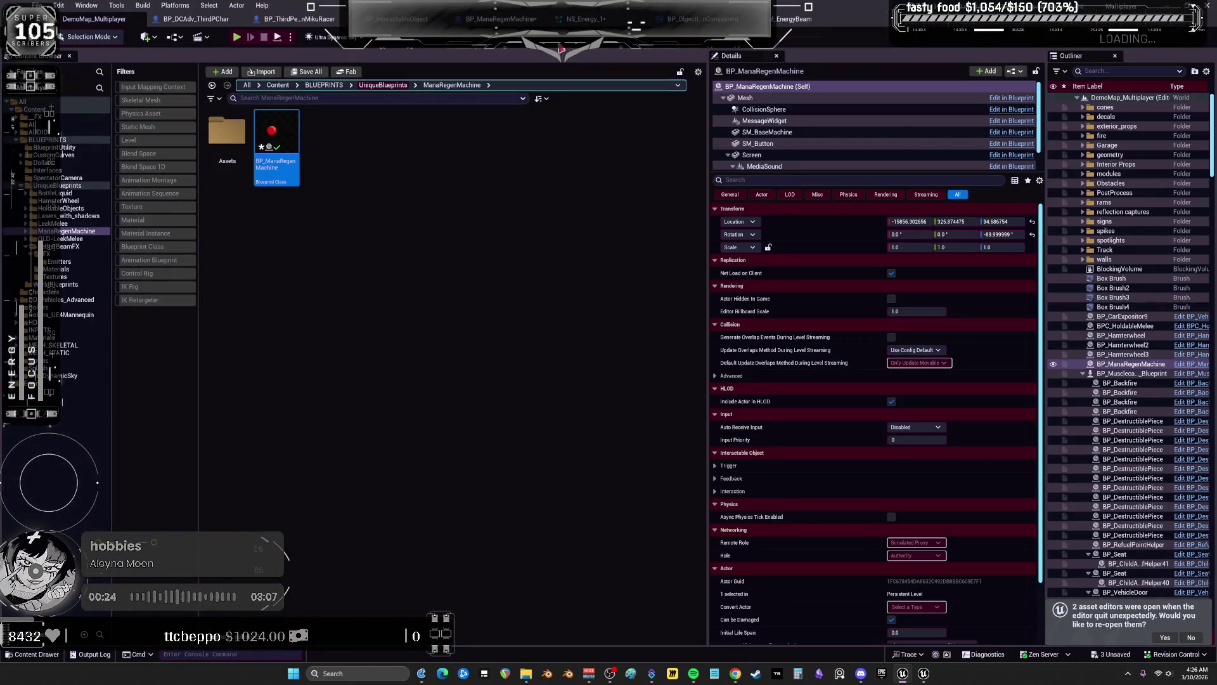
{"action": "left_click", "coordinate": [597, 25]}
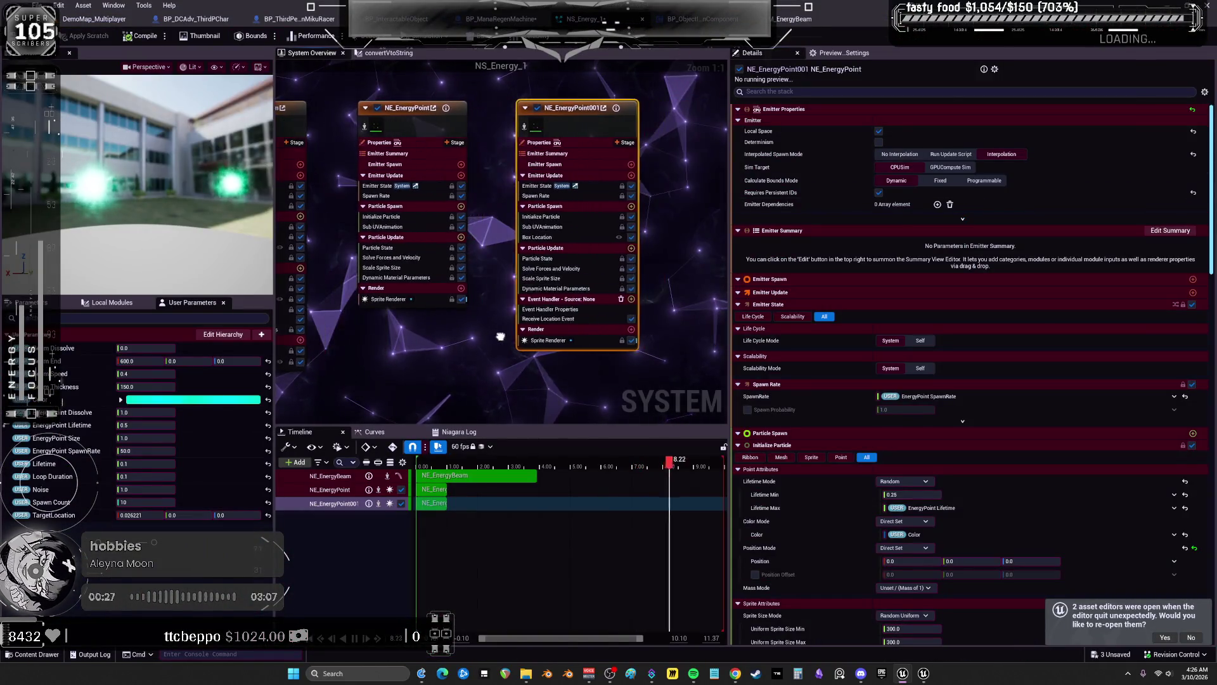
Set the Event Handler's Source to NE_EnergyBeam LocationEvent and return to DemoMap_Multiplayer
{"action": "left_click", "coordinate": [560, 319]}
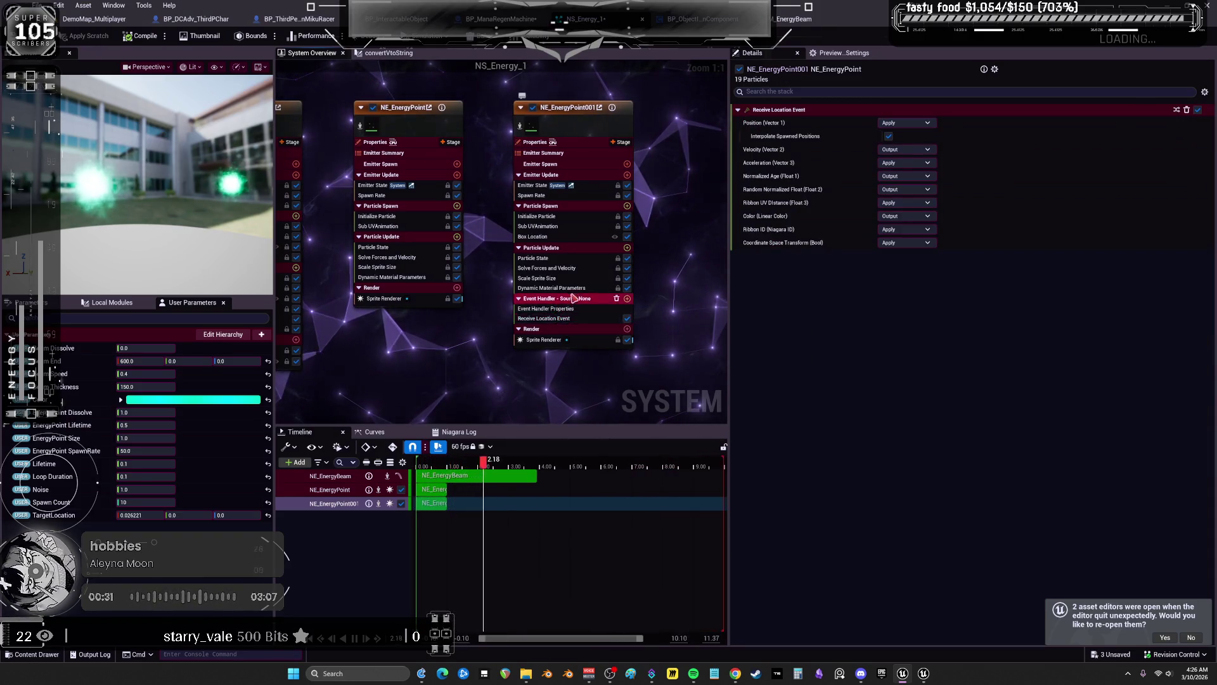
{"action": "left_click", "coordinate": [574, 298]}
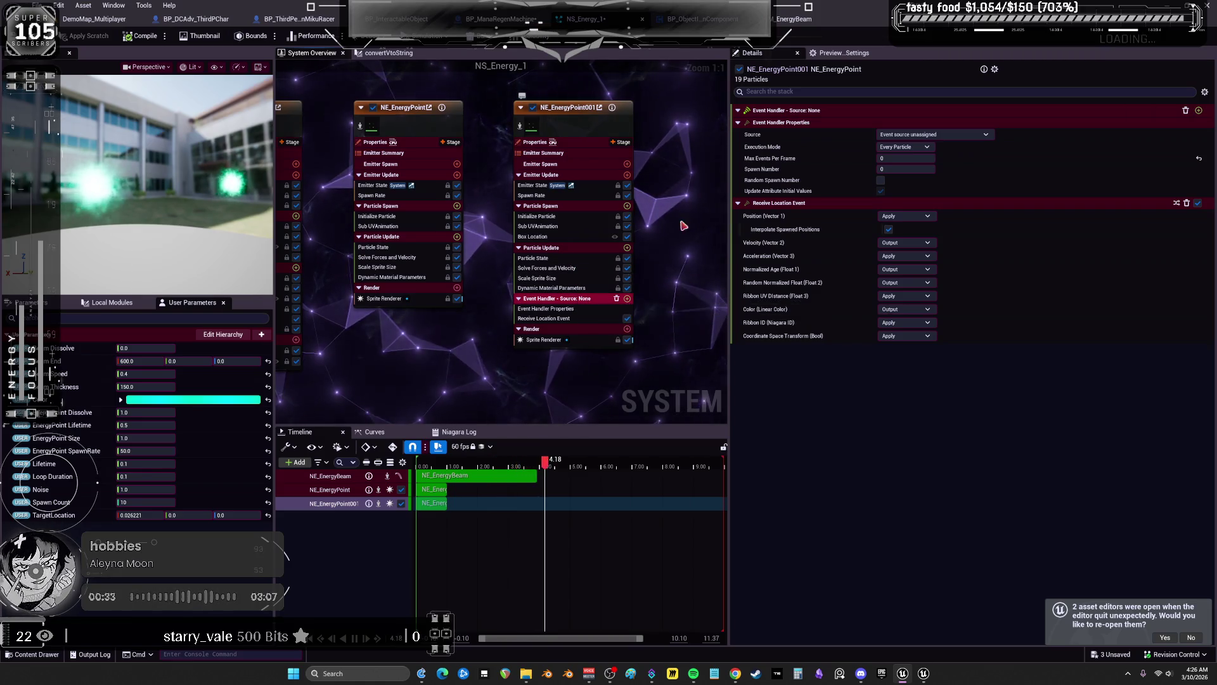
{"action": "left_click", "coordinate": [932, 134]}
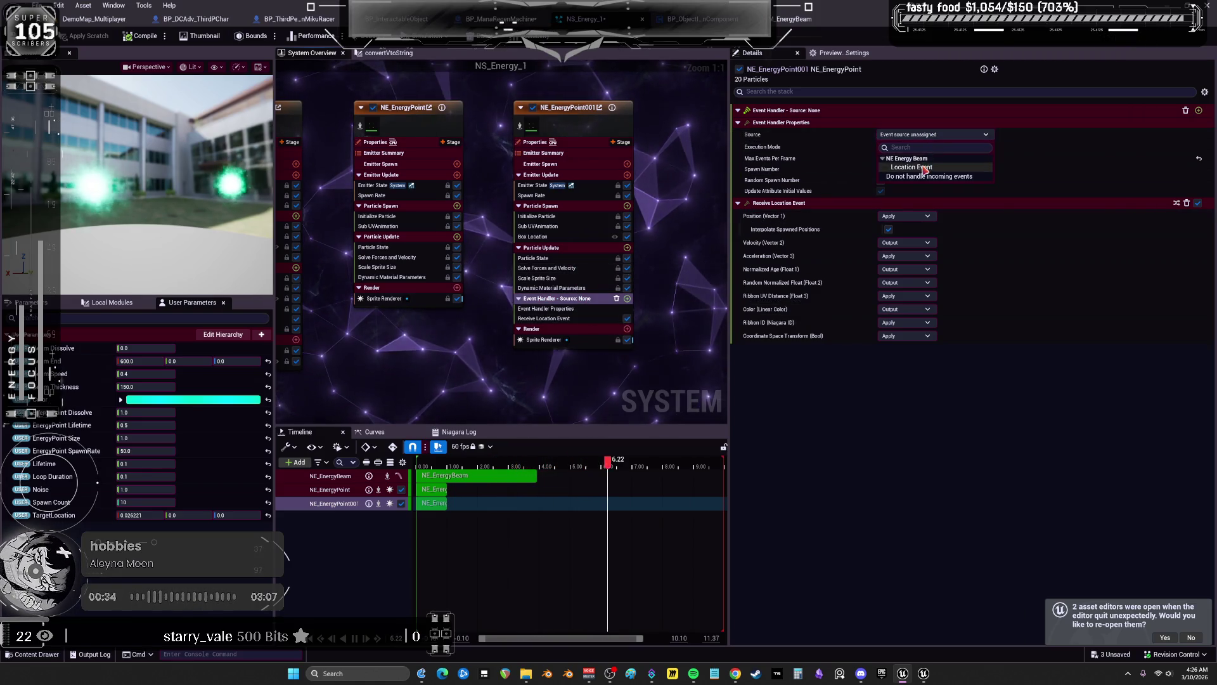
{"action": "left_click", "coordinate": [926, 167]}
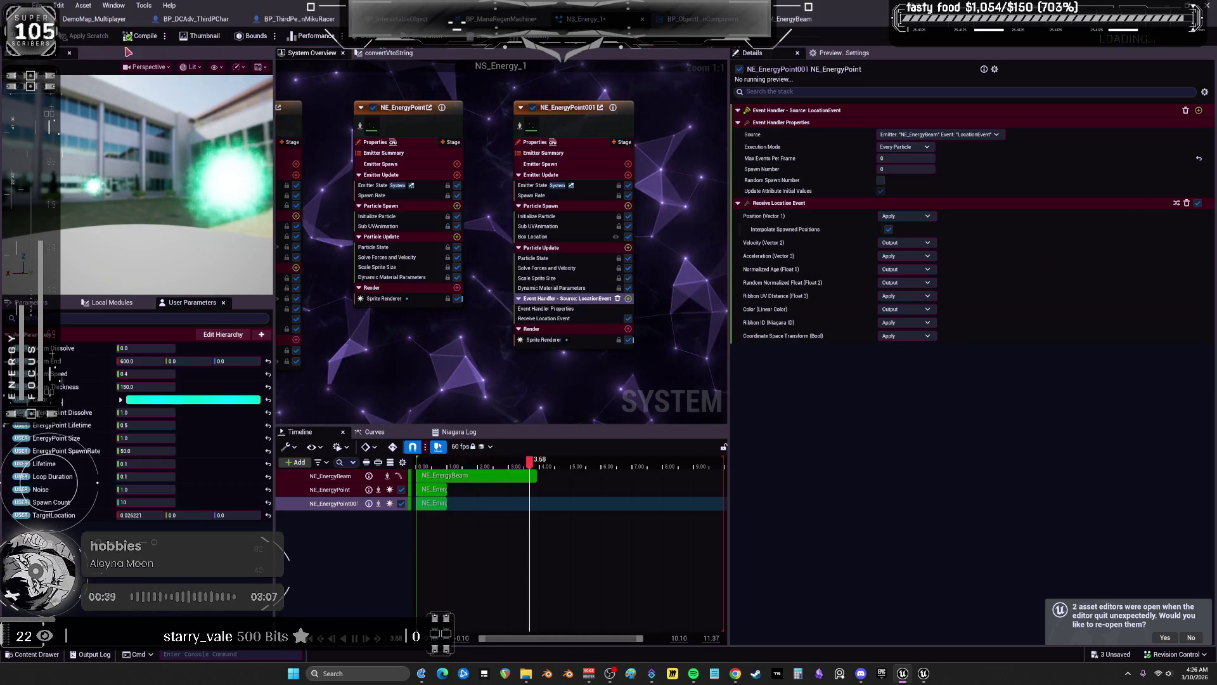
{"action": "left_click", "coordinate": [87, 24]}
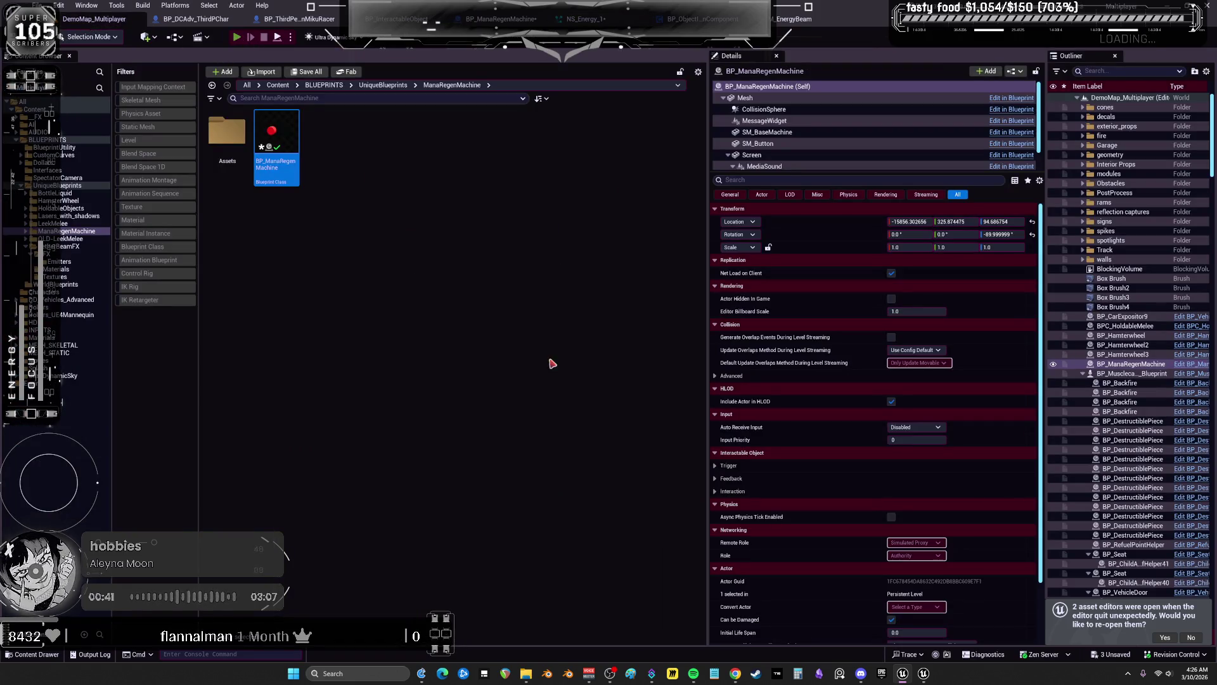
Playtest the garage by running around and firing the green energy blast, then stop the session
{"action": "key", "text": "alt+p"}
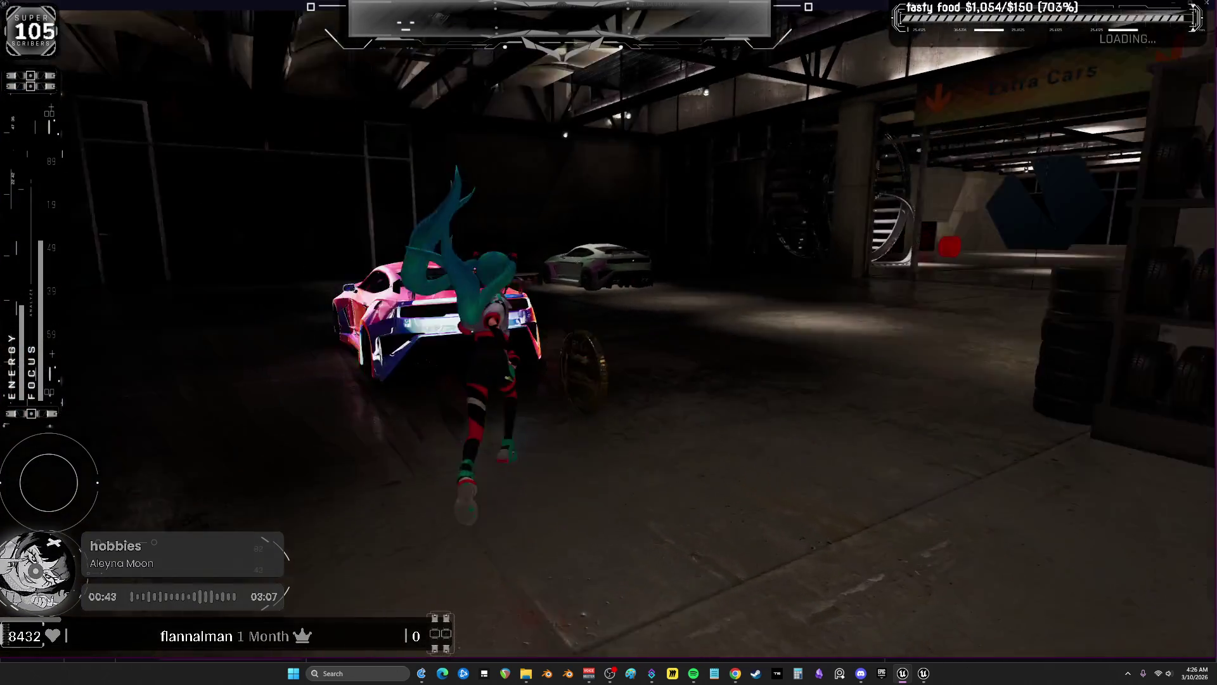
{"action": "key", "text": "w"}
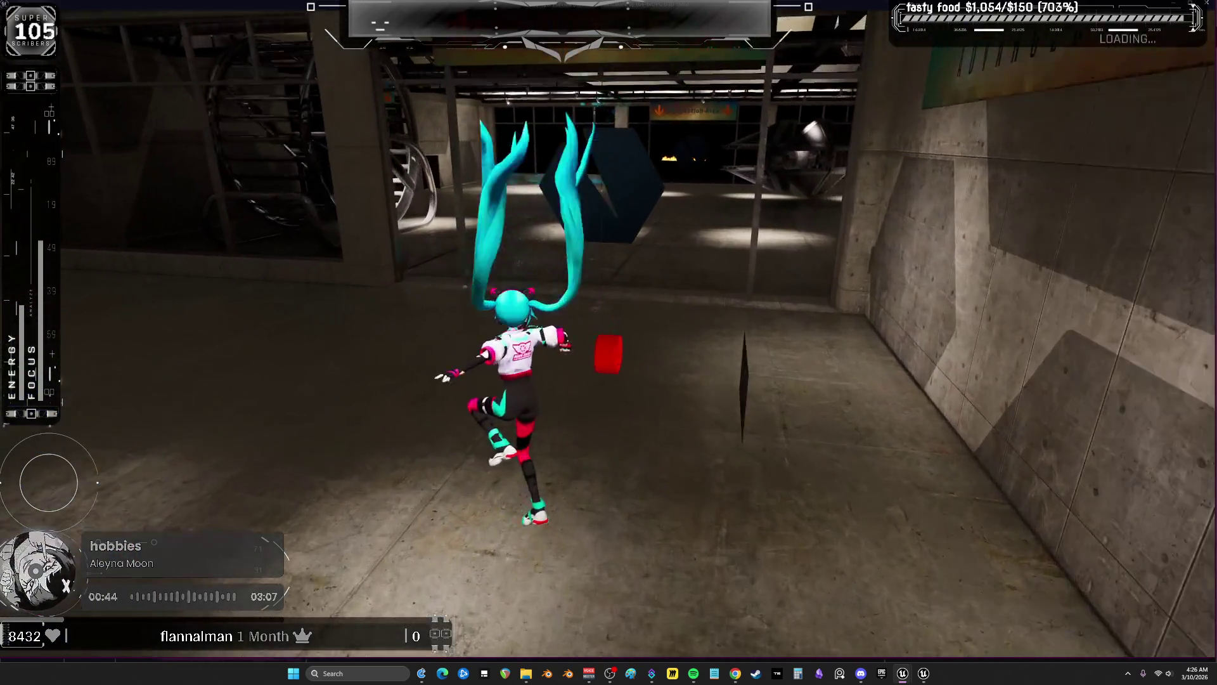
{"action": "key", "text": "a"}
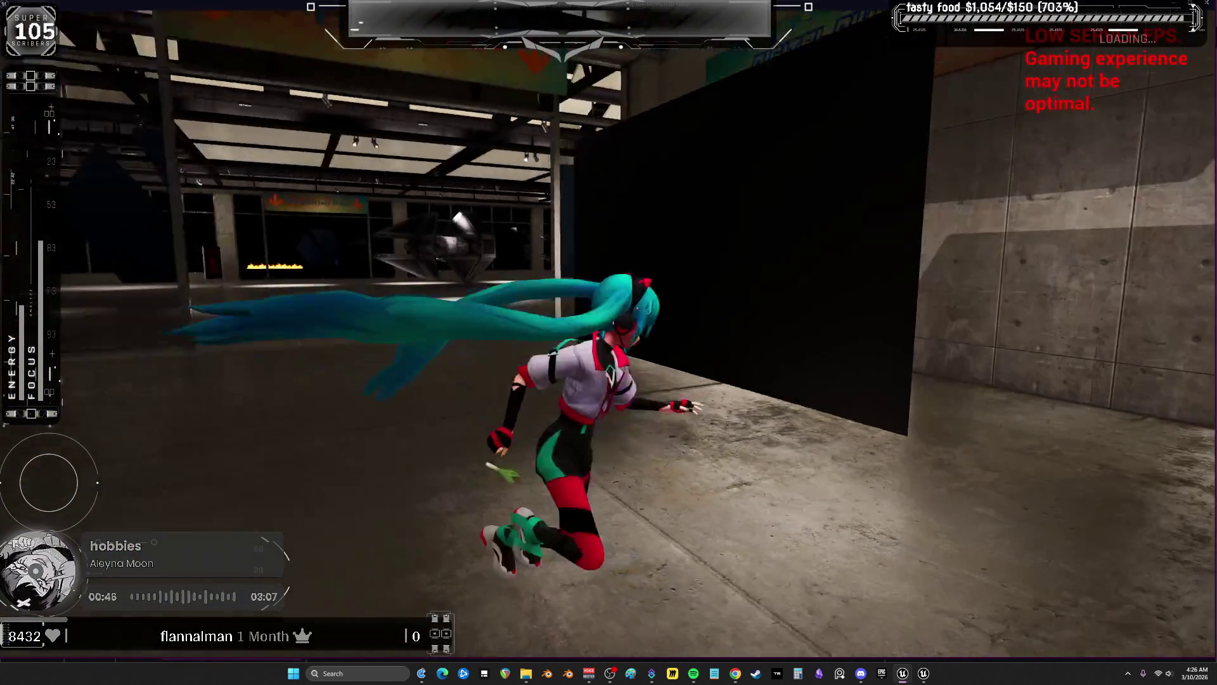
{"action": "key", "text": "s"}
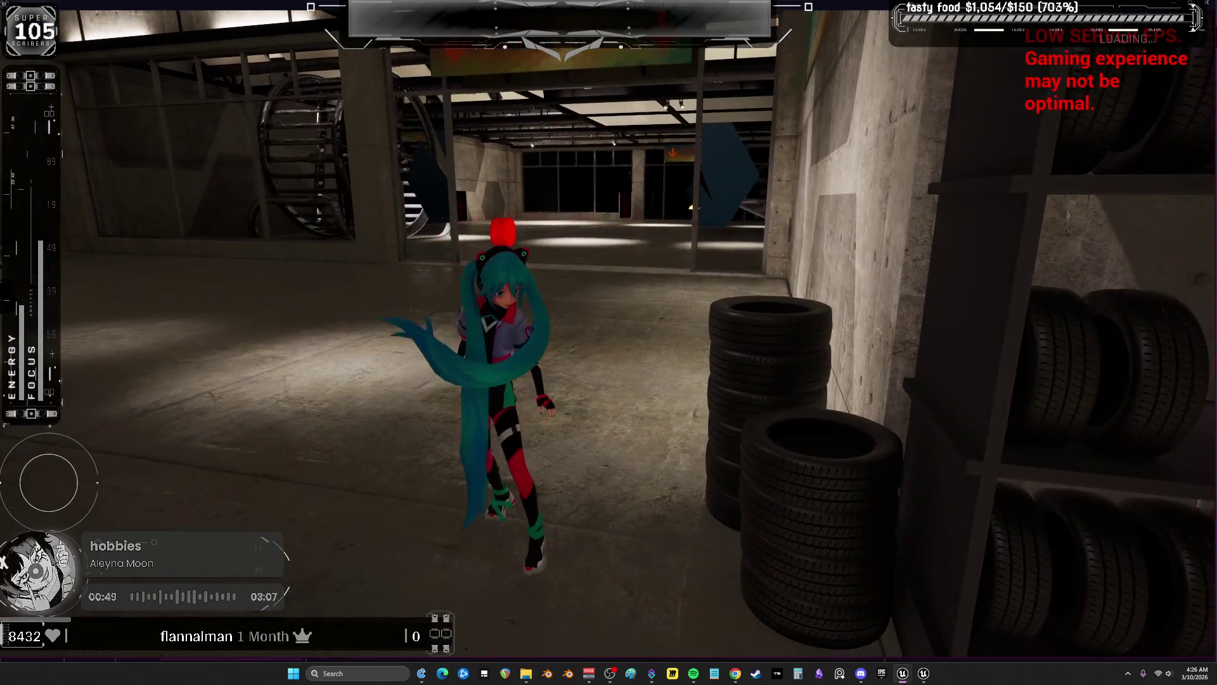
{"action": "key", "text": "w"}
{"action": "key", "text": "e"}
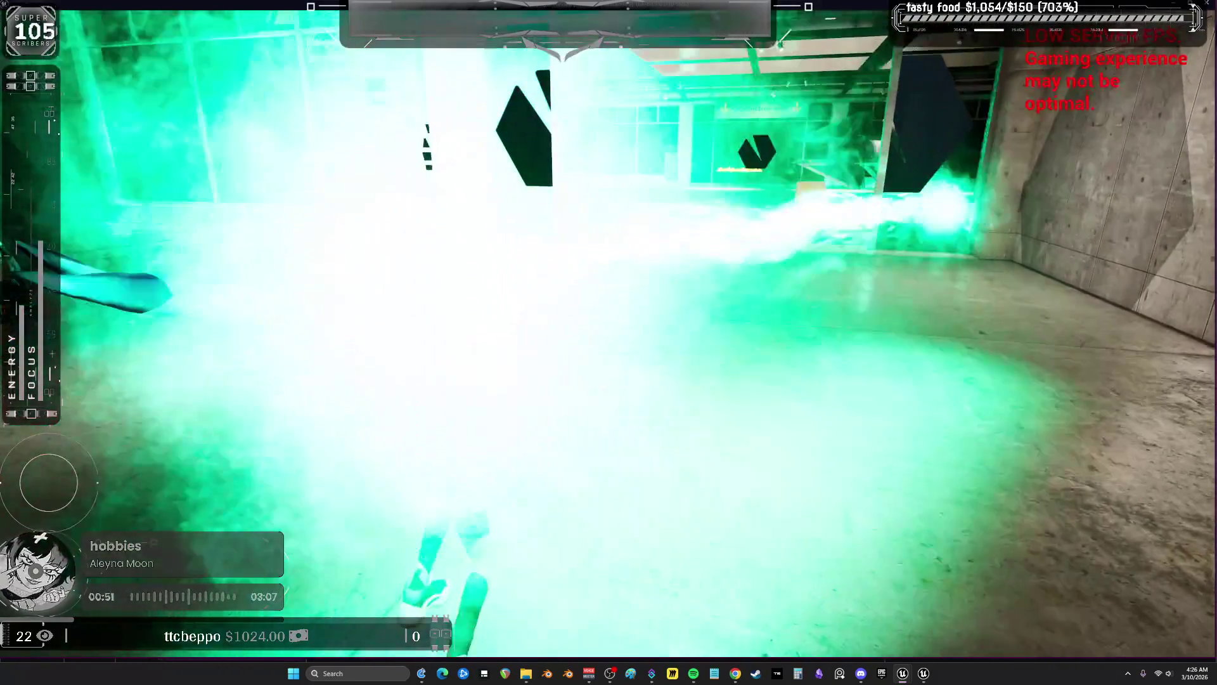
{"action": "key", "text": "s"}
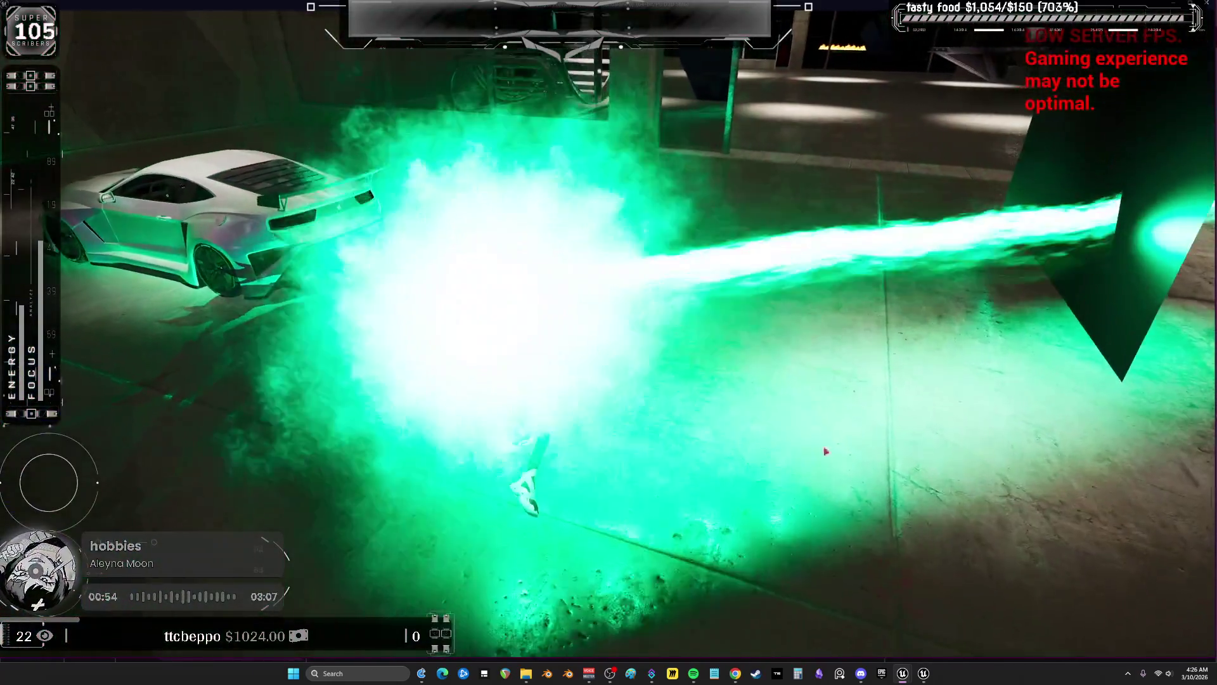
{"action": "key", "text": "Escape"}
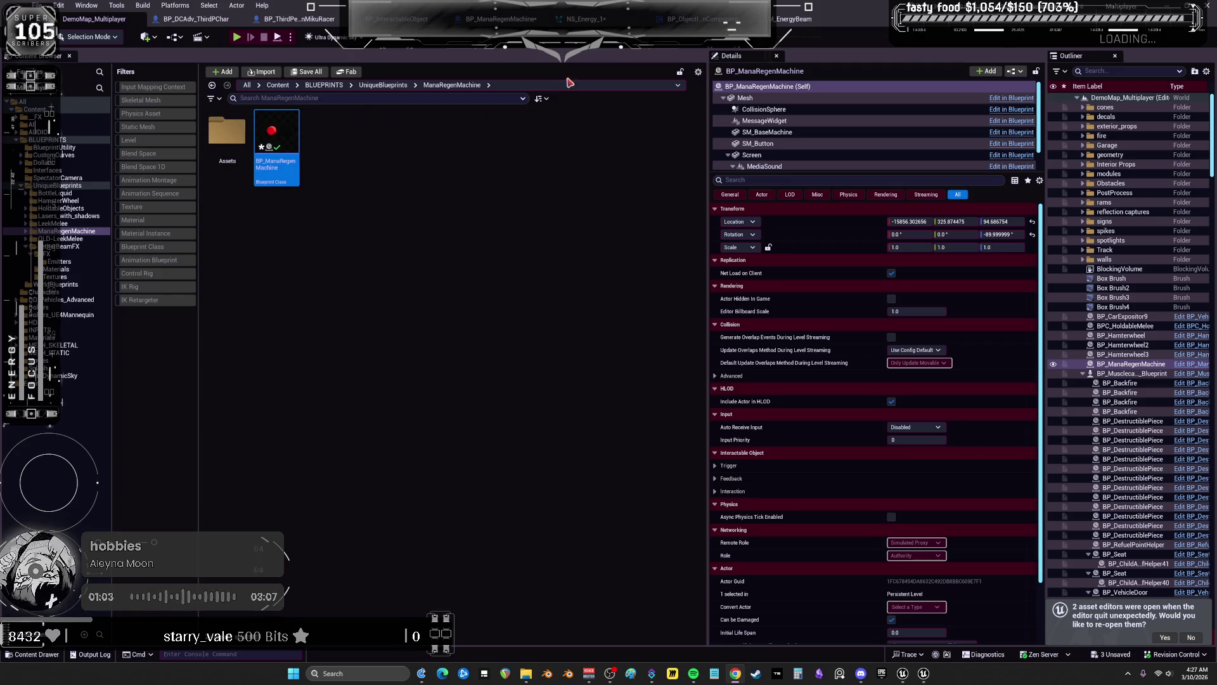
Return to NS_Energy_1 and inspect NE_EnergyPoint001's Spawn Rate and Receive Location Event modules
{"action": "left_click", "coordinate": [627, 24]}
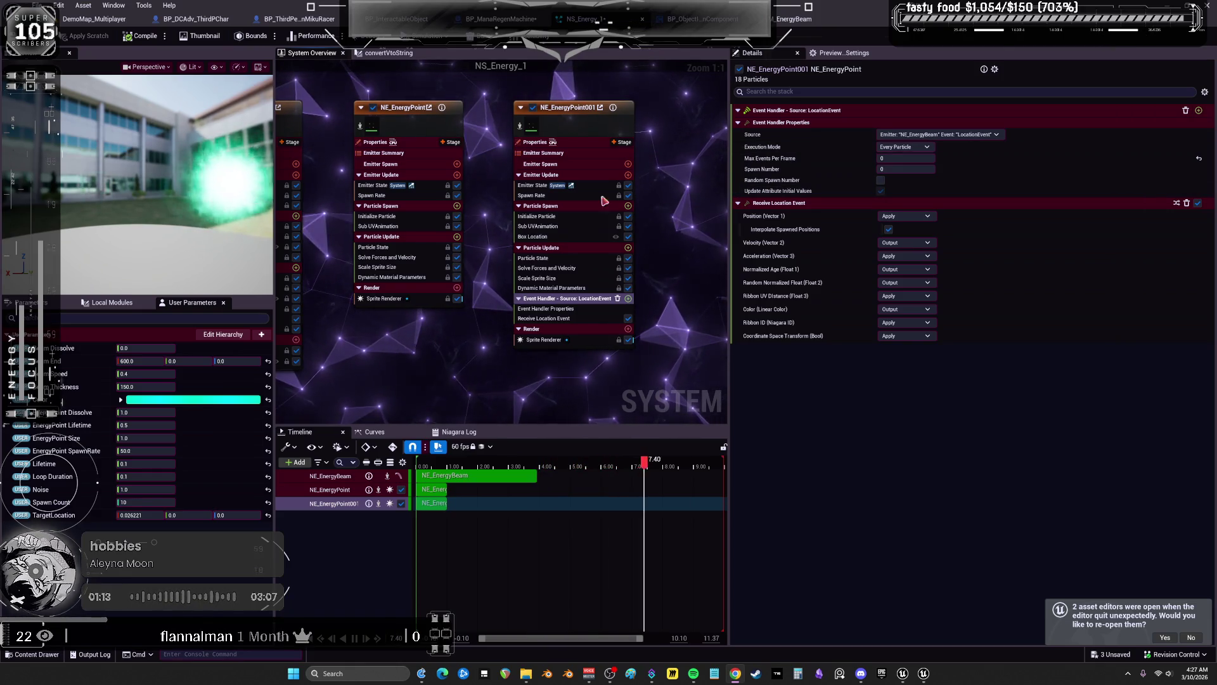
{"action": "left_click_drag", "start_coordinate": [436, 357], "coordinate": [484, 353]}
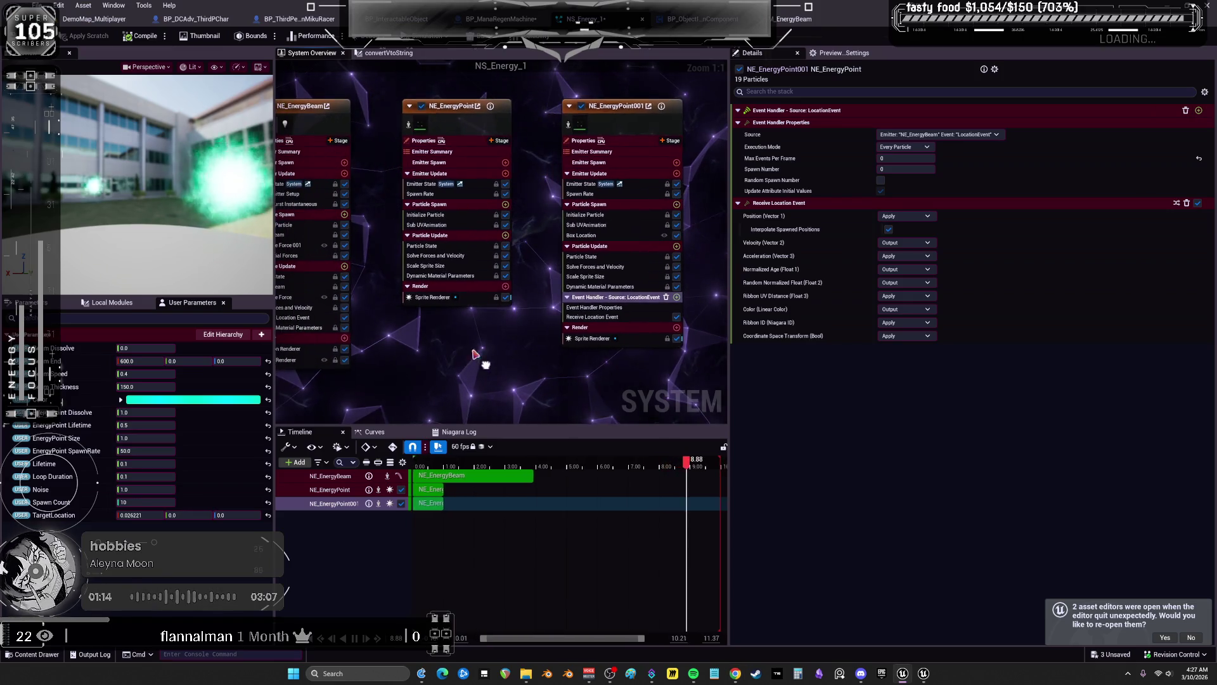
{"action": "left_click", "coordinate": [599, 194]}
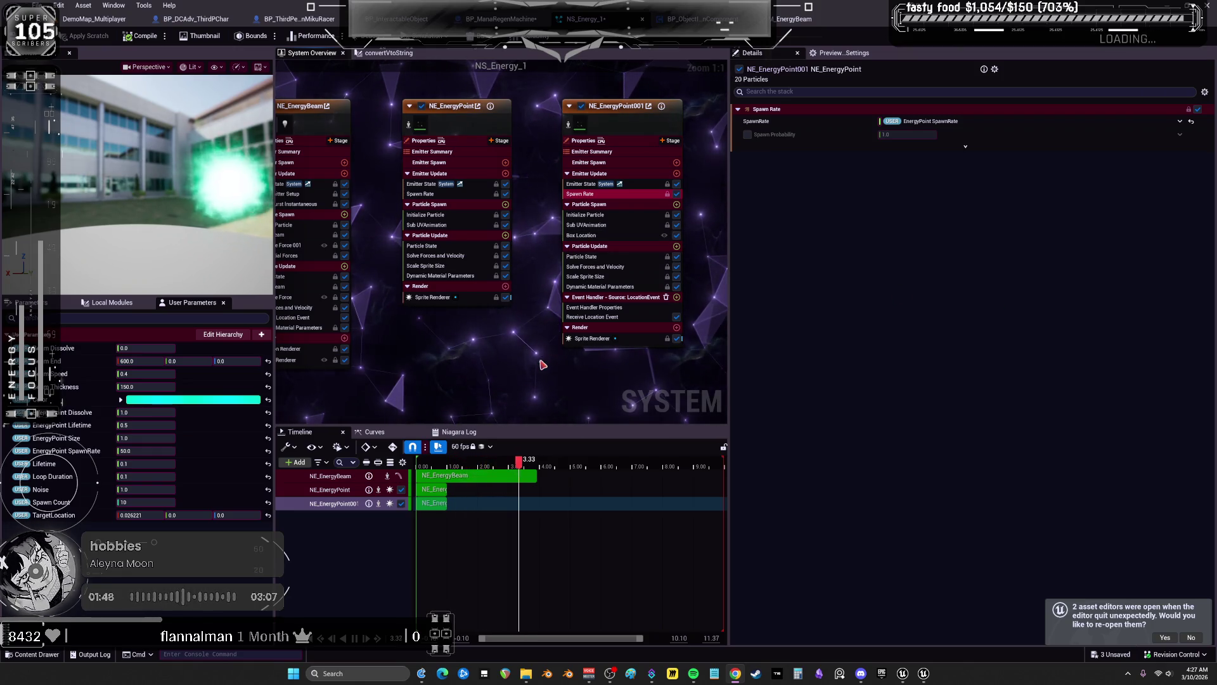
{"action": "left_click", "coordinate": [599, 317]}
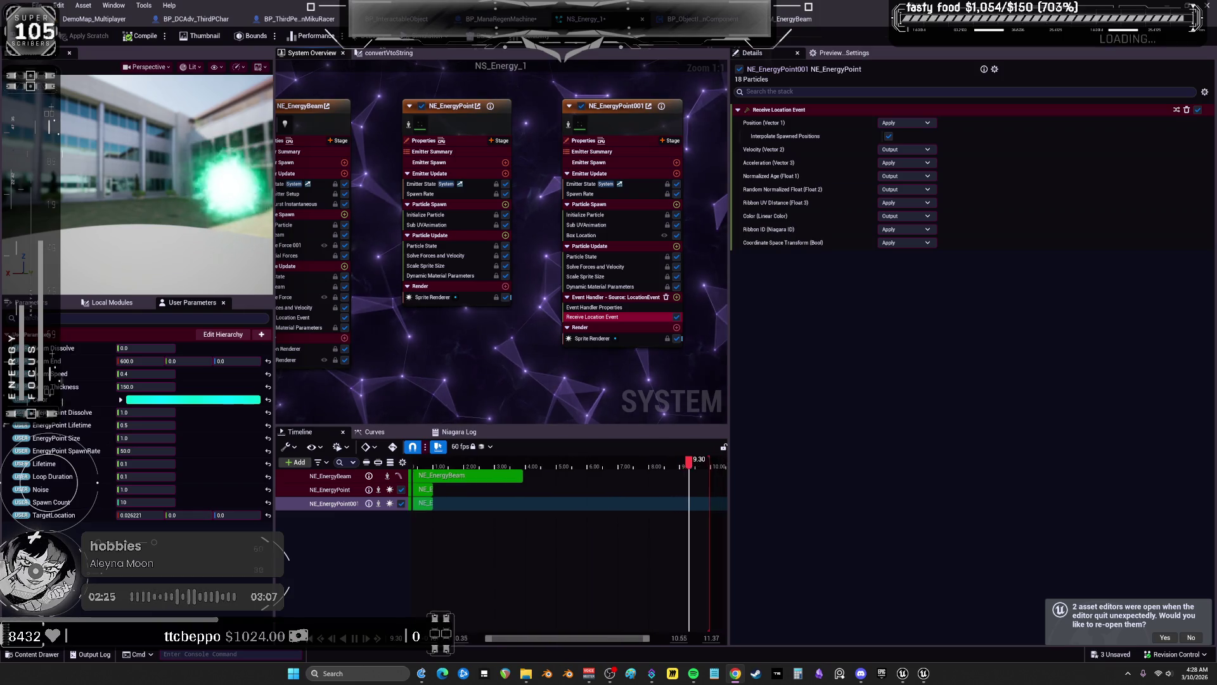
{"action": "left_click_drag", "start_coordinate": [443, 339], "coordinate": [435, 333]}
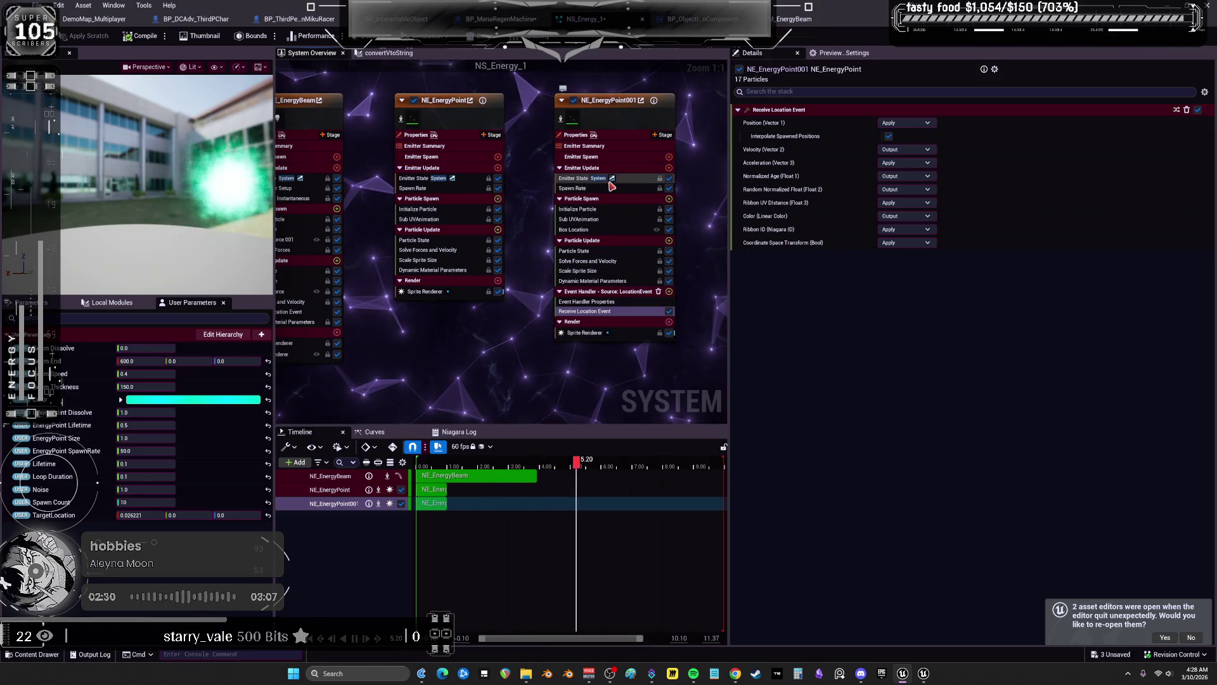
Set NE_EnergyPoint001's uniform sprite size to 60 minimum and 90 maximum, then switch to BP_ObjectInteractionComponent
{"action": "left_click", "coordinate": [574, 188]}
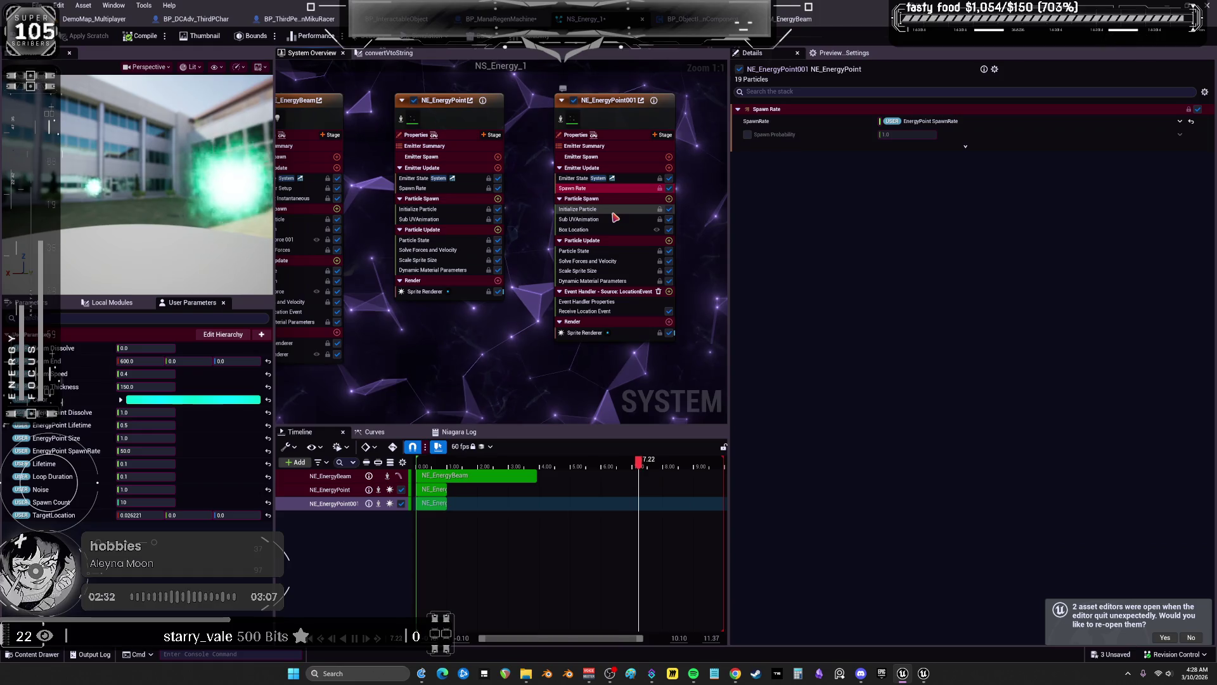
{"action": "left_click", "coordinate": [615, 210]}
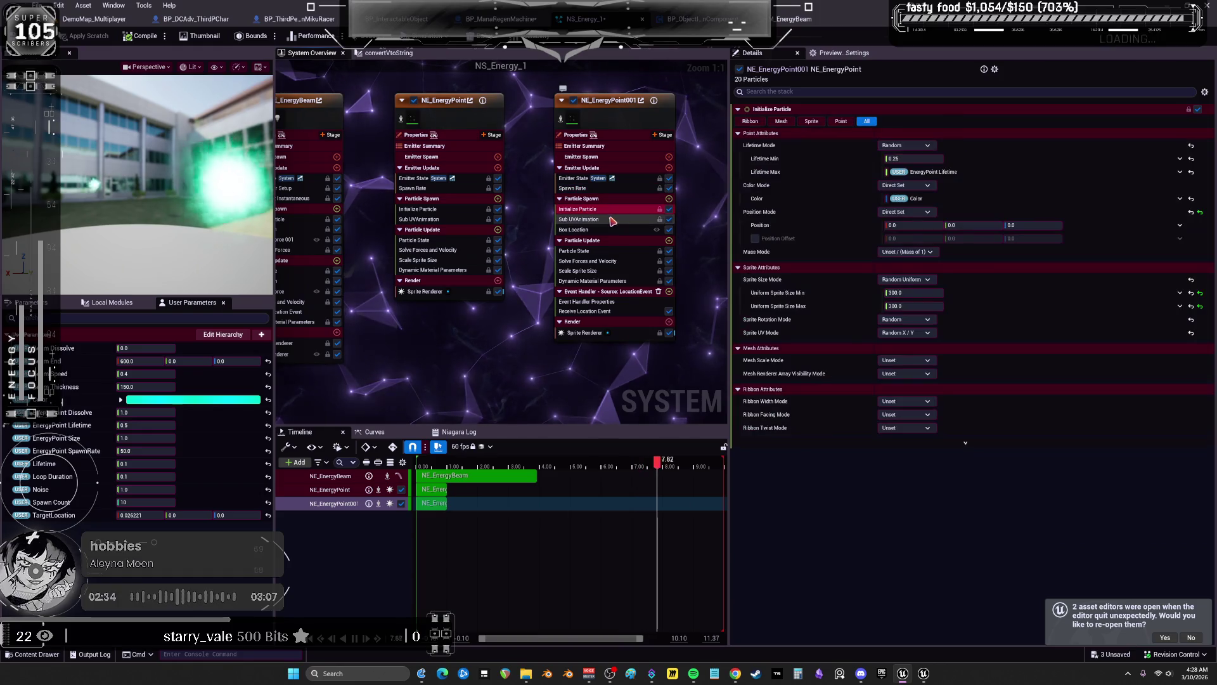
{"action": "left_click", "coordinate": [924, 293]}
{"action": "type", "text": "60"}
{"action": "key", "text": "Tab"}
{"action": "type", "text": "90"}
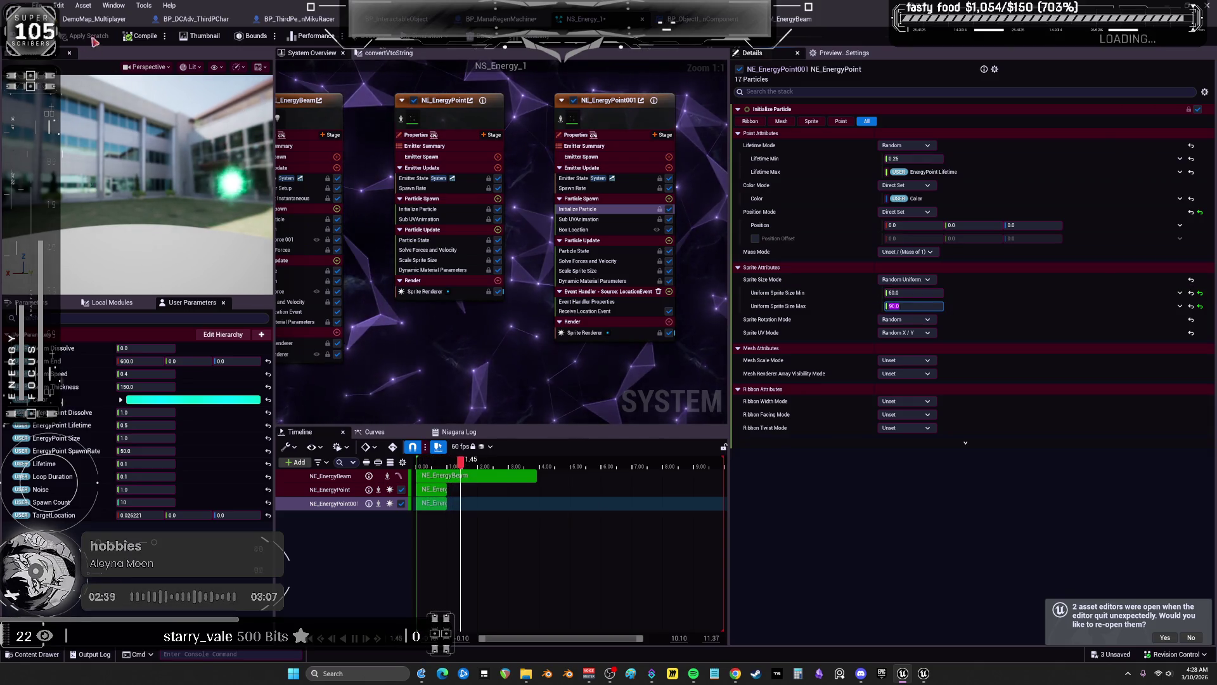
{"action": "key", "text": "Return"}
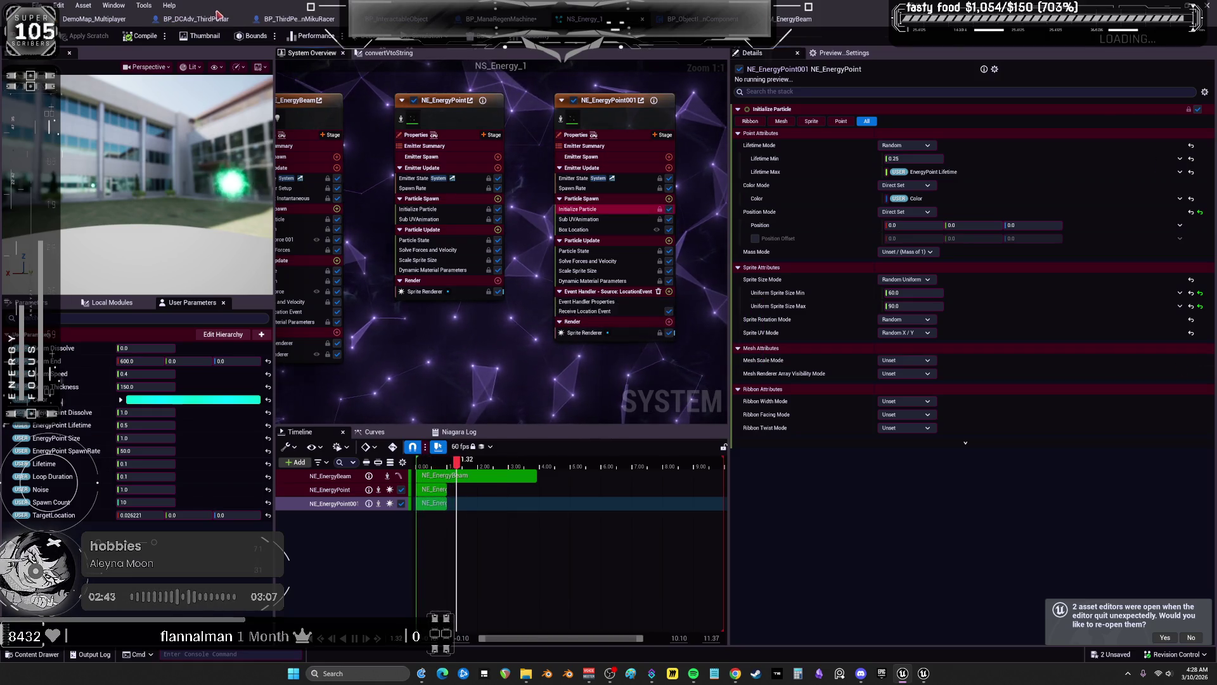
{"action": "left_click", "coordinate": [637, 19]}
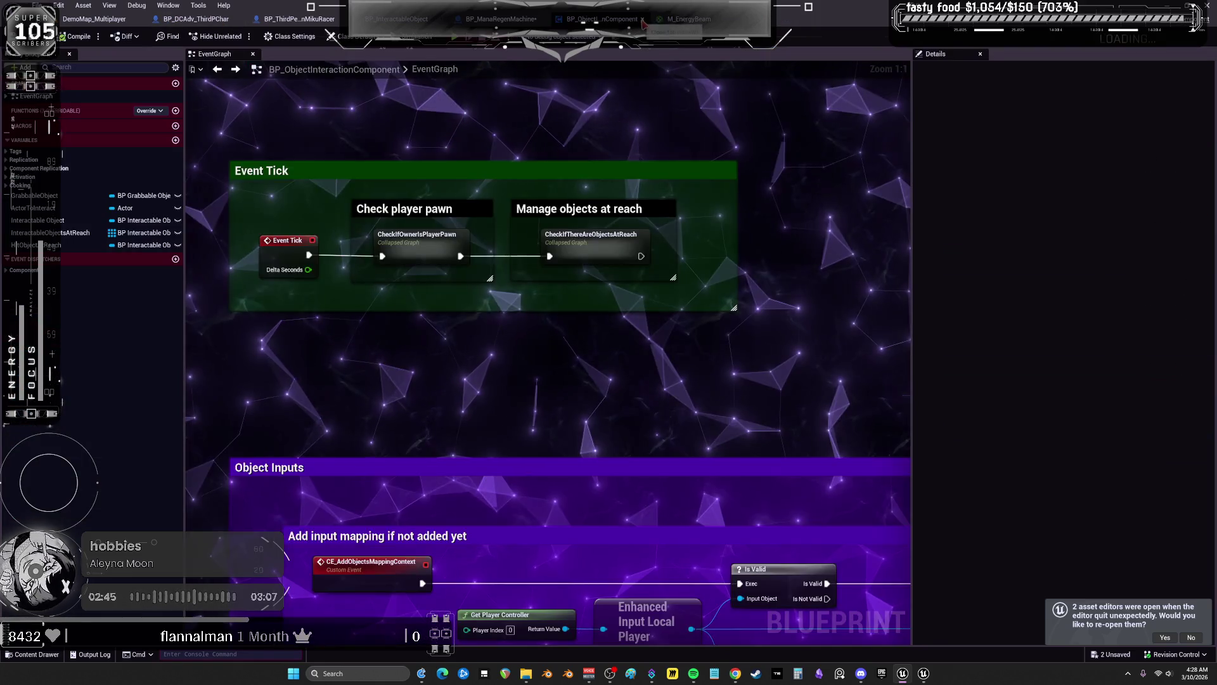
Close the M_EnergyBeam material editor and return to the level editor
{"action": "left_click", "coordinate": [688, 19]}
{"action": "left_click", "coordinate": [737, 19]}
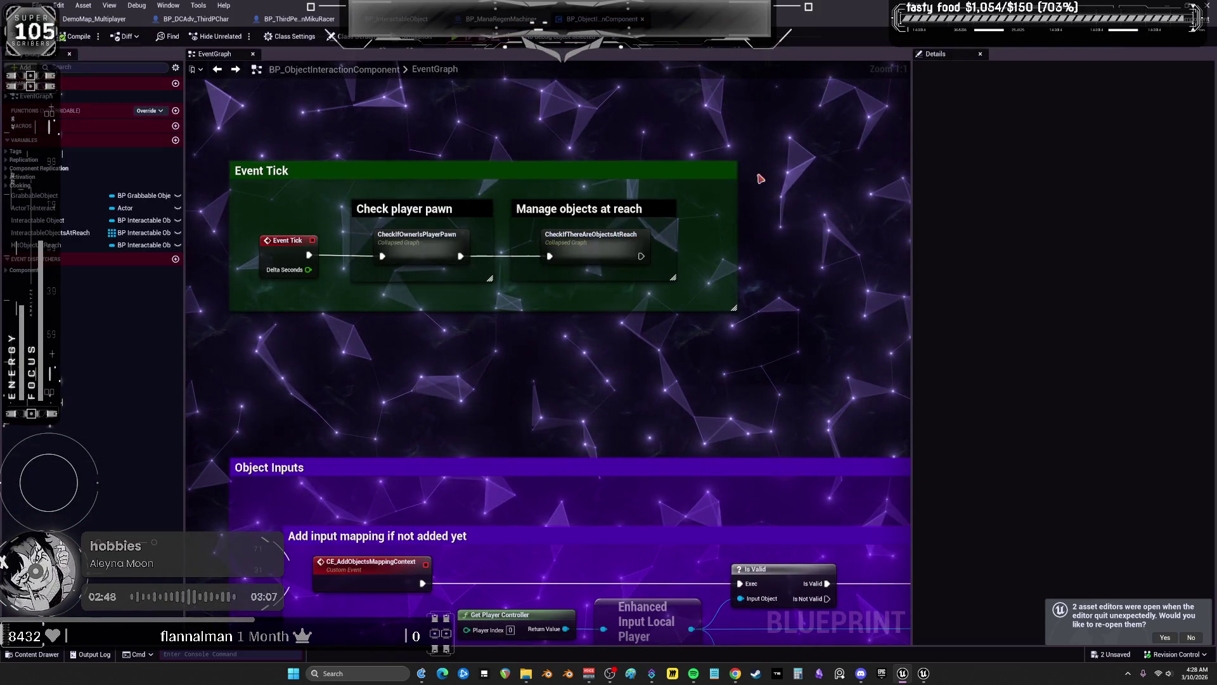
{"action": "scroll", "coordinate": [760, 179], "scroll_direction": "down", "scroll_amount": 2}
{"action": "key", "text": "ctrl+Tab"}
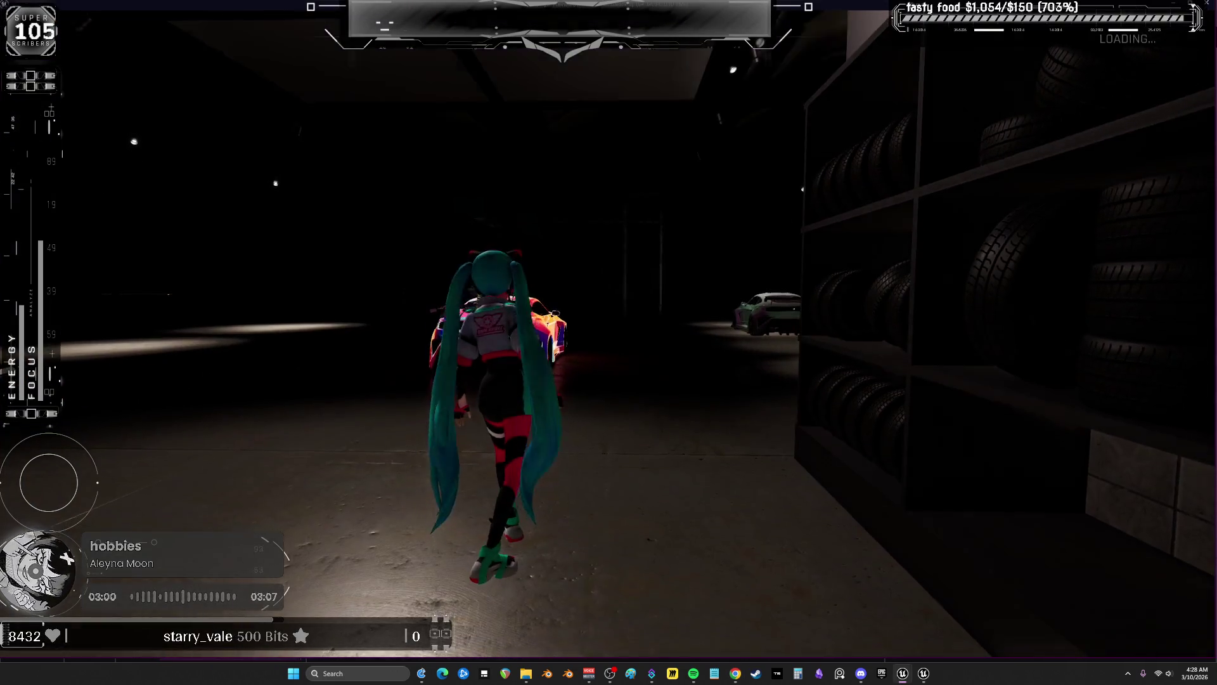
Run to the Press for Mana panel and activate the machine's green beam
{"action": "key", "text": "w"}
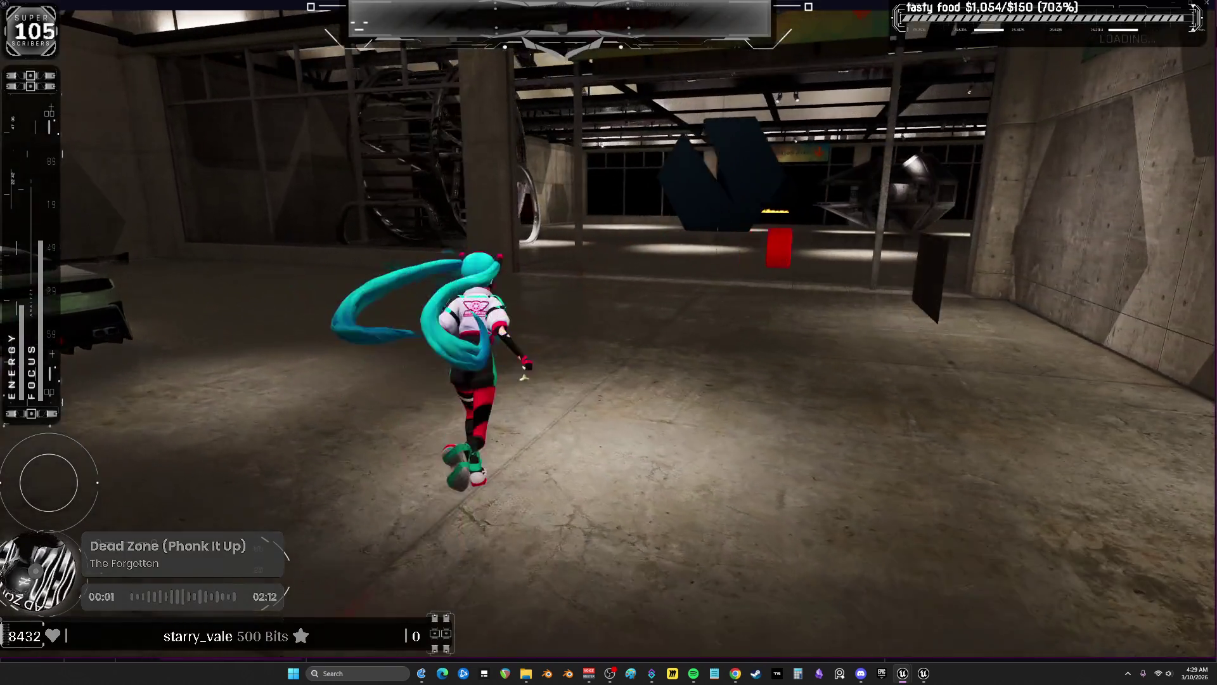
{"action": "key", "text": "w"}
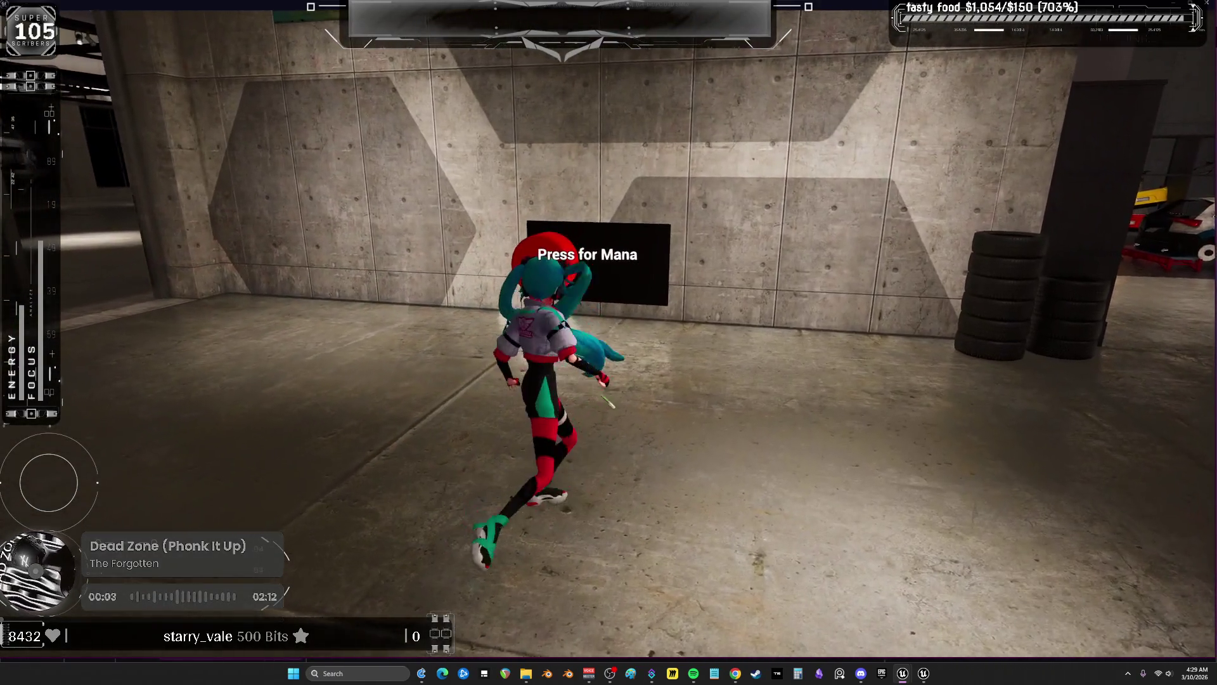
{"action": "key", "text": "e"}
{"action": "key", "text": "s"}
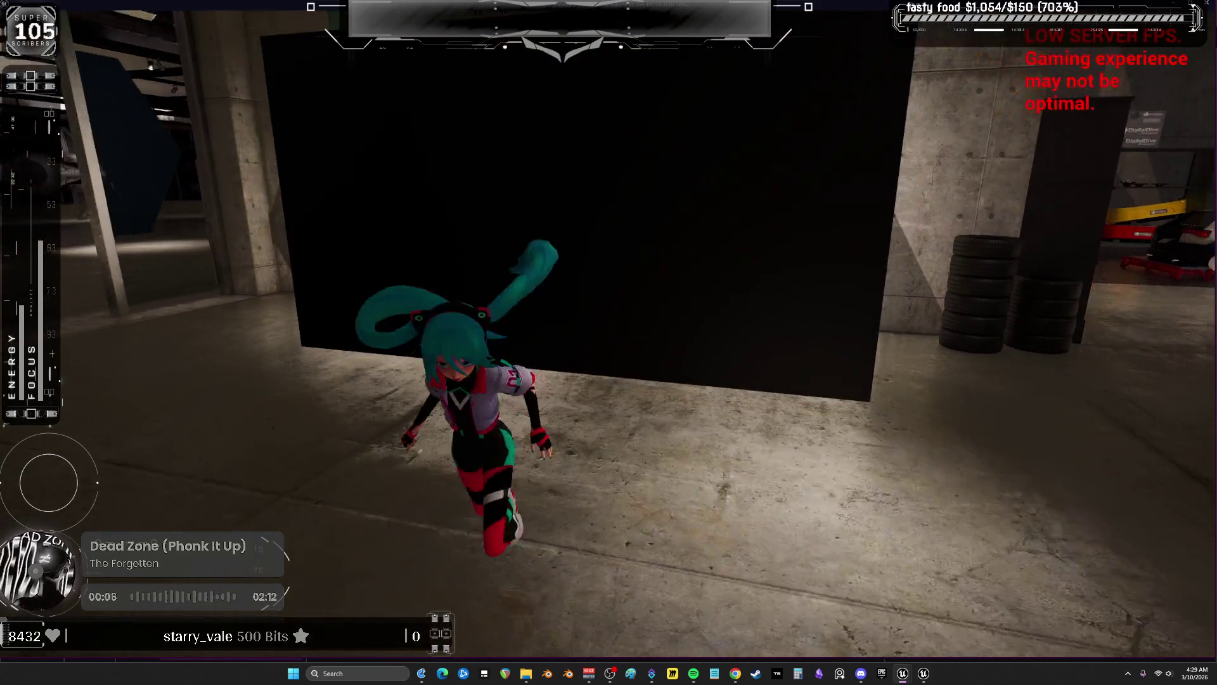
{"action": "key", "text": "w"}
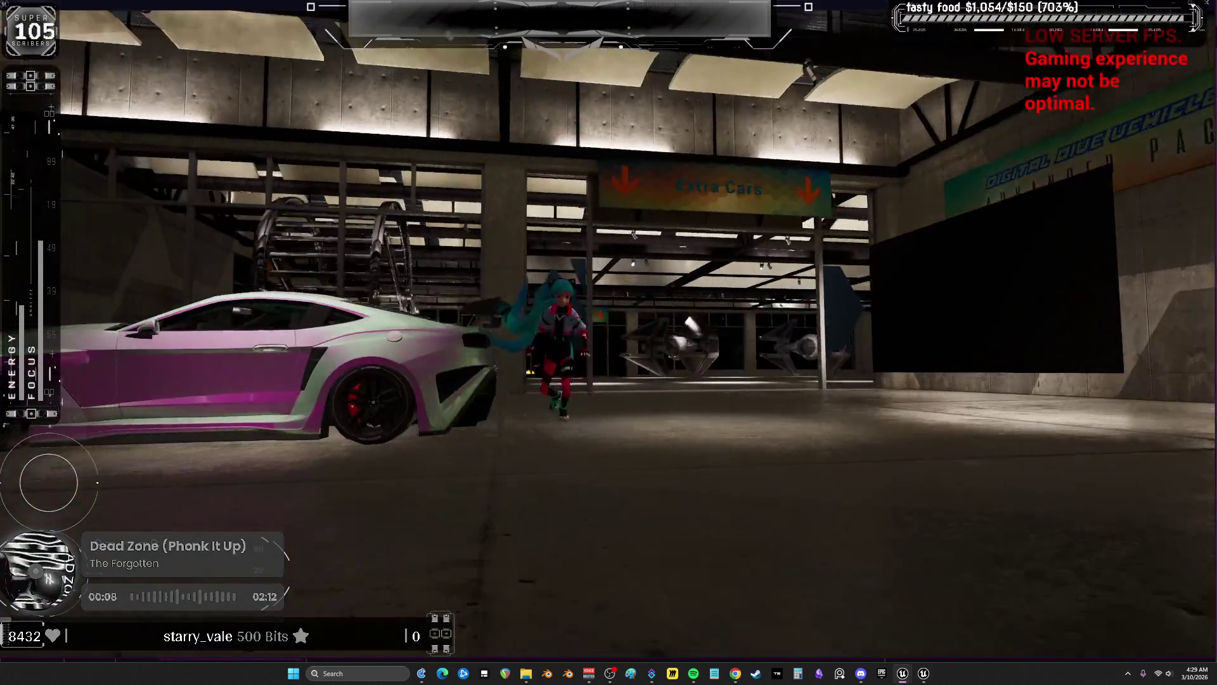
Get into the parked car with F and drive it out of the garage
{"action": "key", "text": "w"}
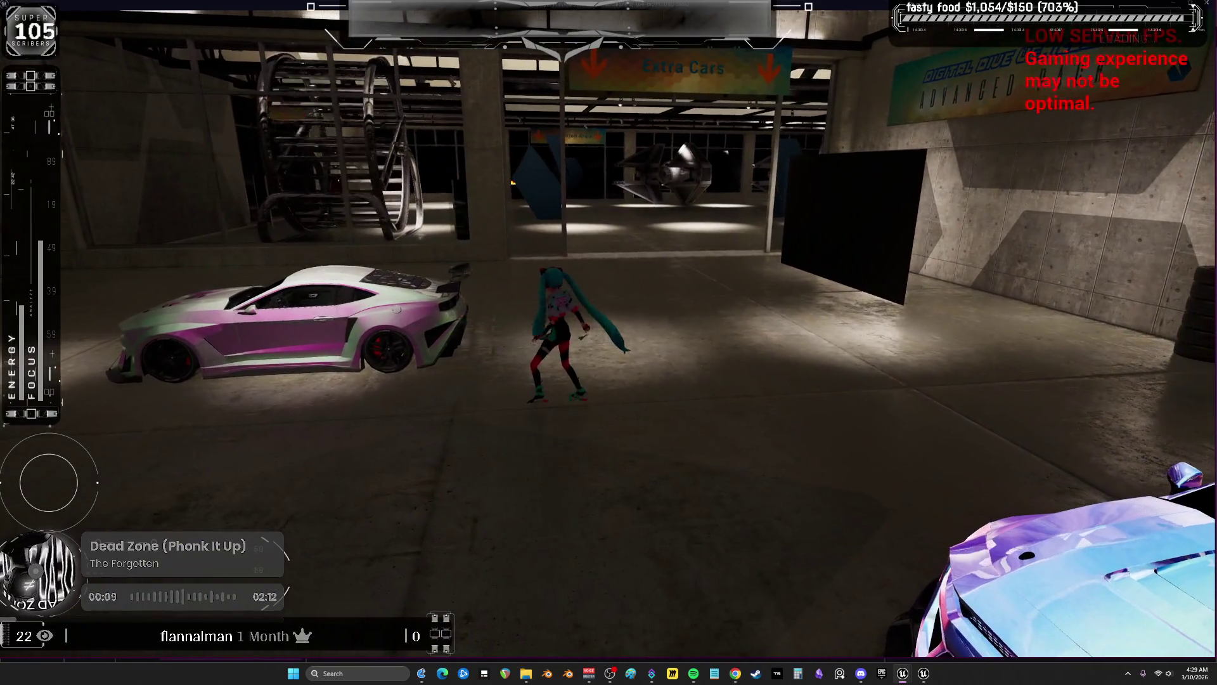
{"action": "key", "text": "w"}
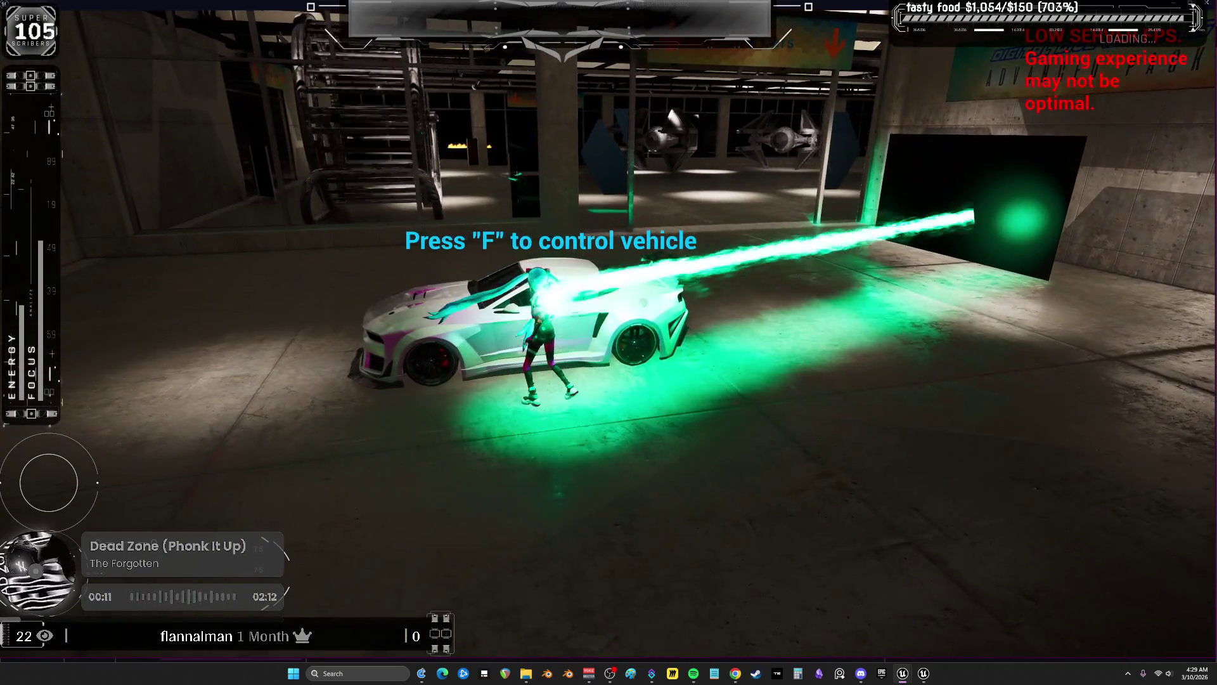
{"action": "key", "text": "f"}
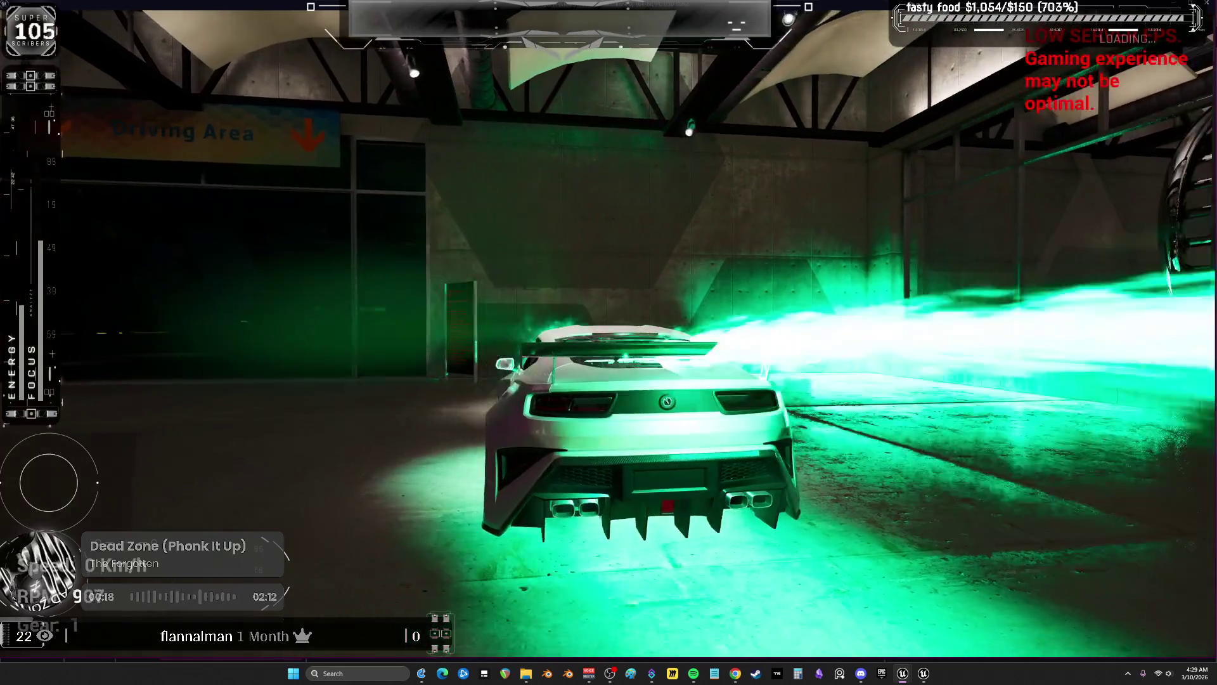
{"action": "key", "text": "w"}
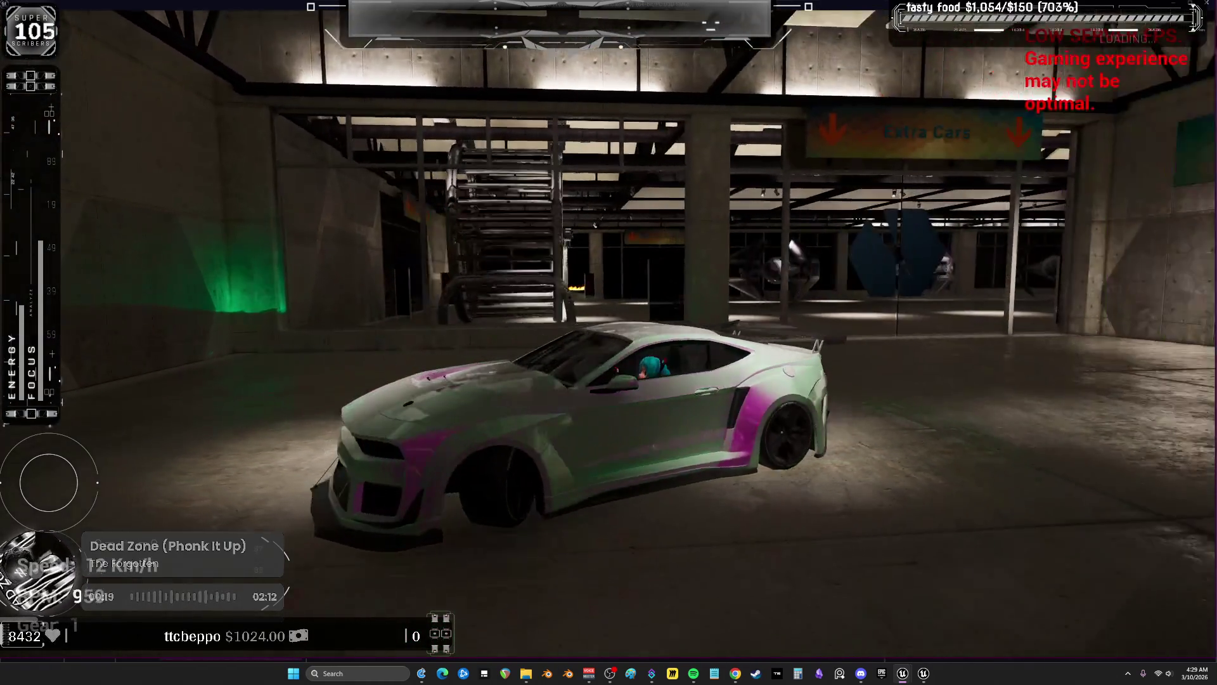
{"action": "key", "text": "w"}
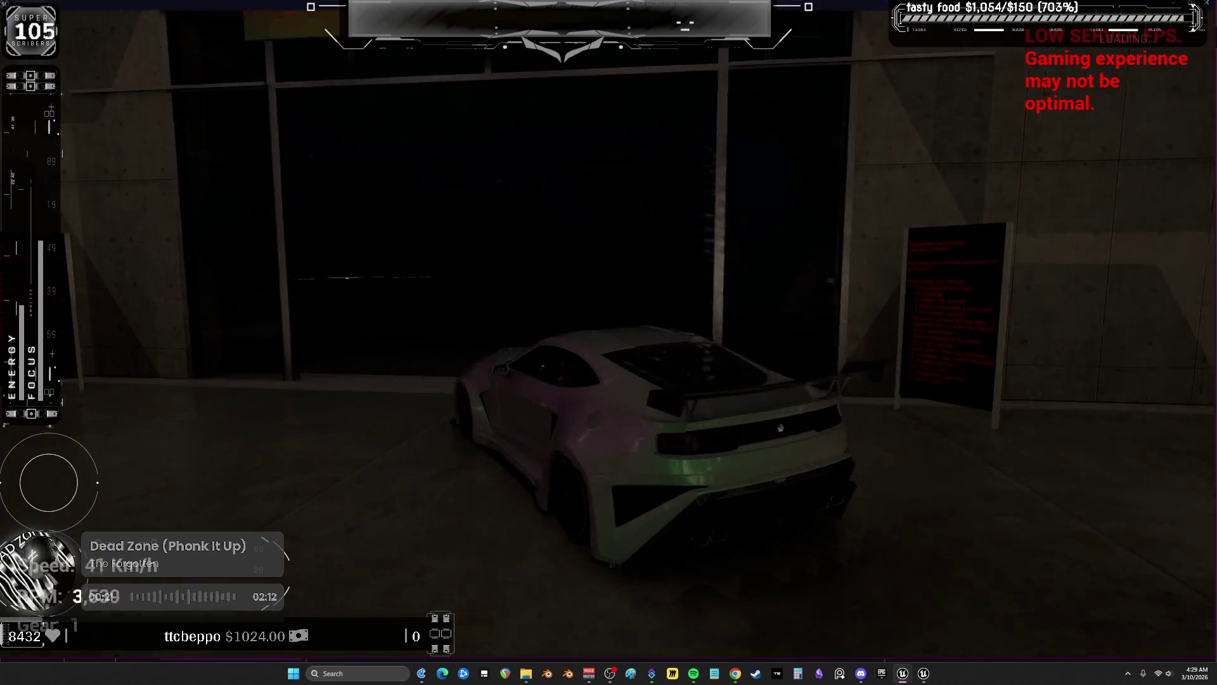
{"action": "key", "text": "d"}
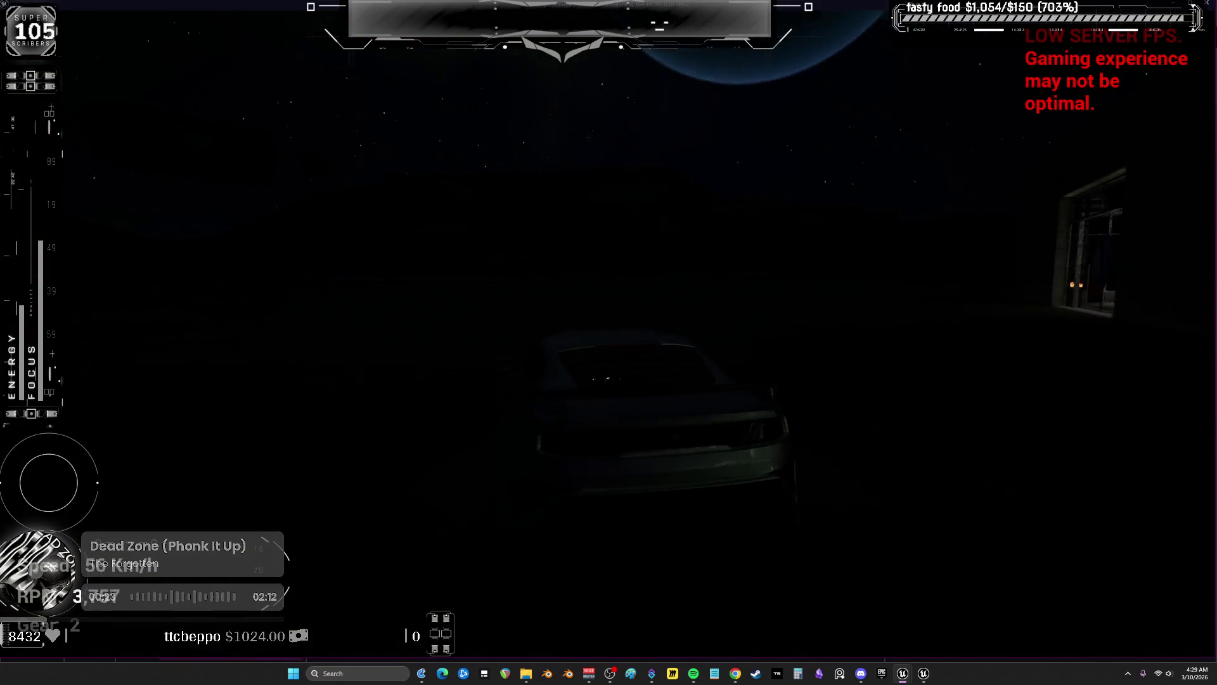
Drive past the lit building and up the curved ramp, then end the play session
{"action": "key", "text": "w"}
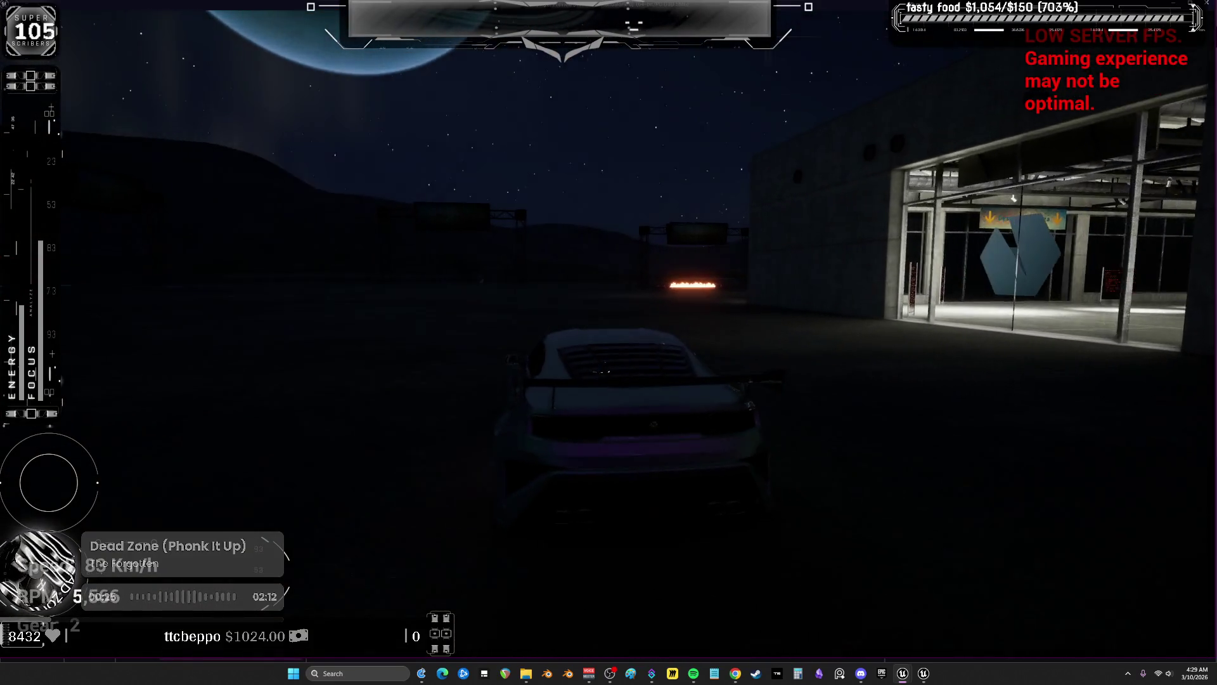
{"action": "key", "text": "w"}
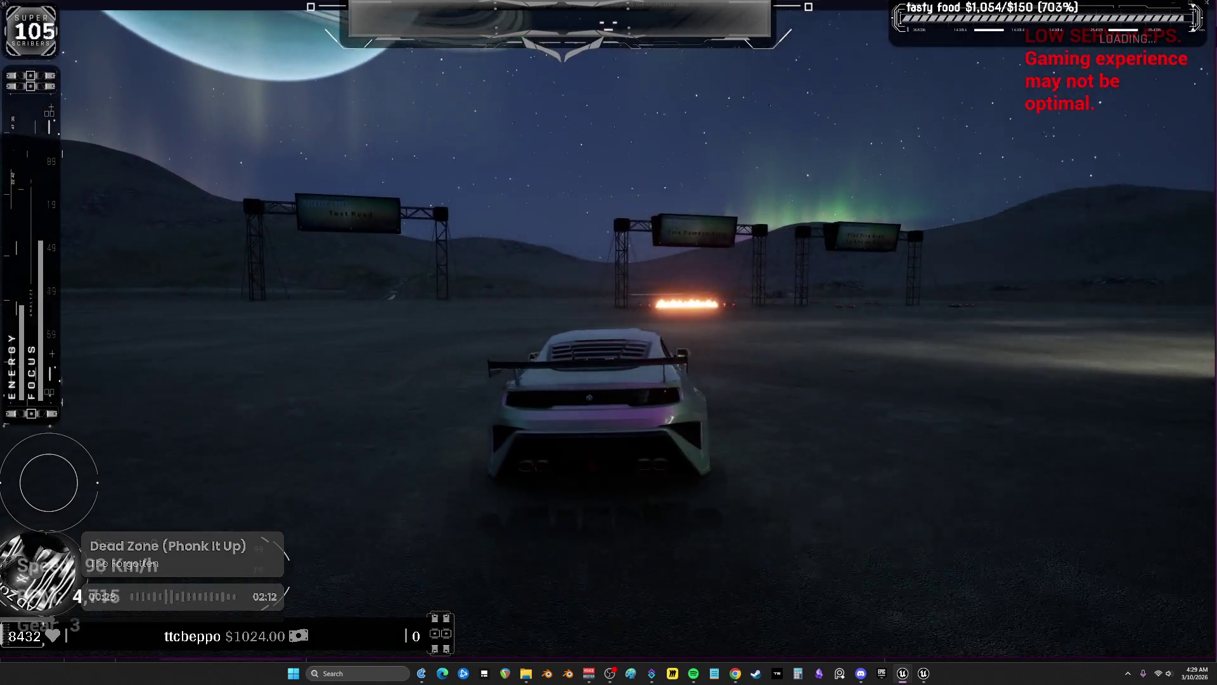
{"action": "key", "text": "d"}
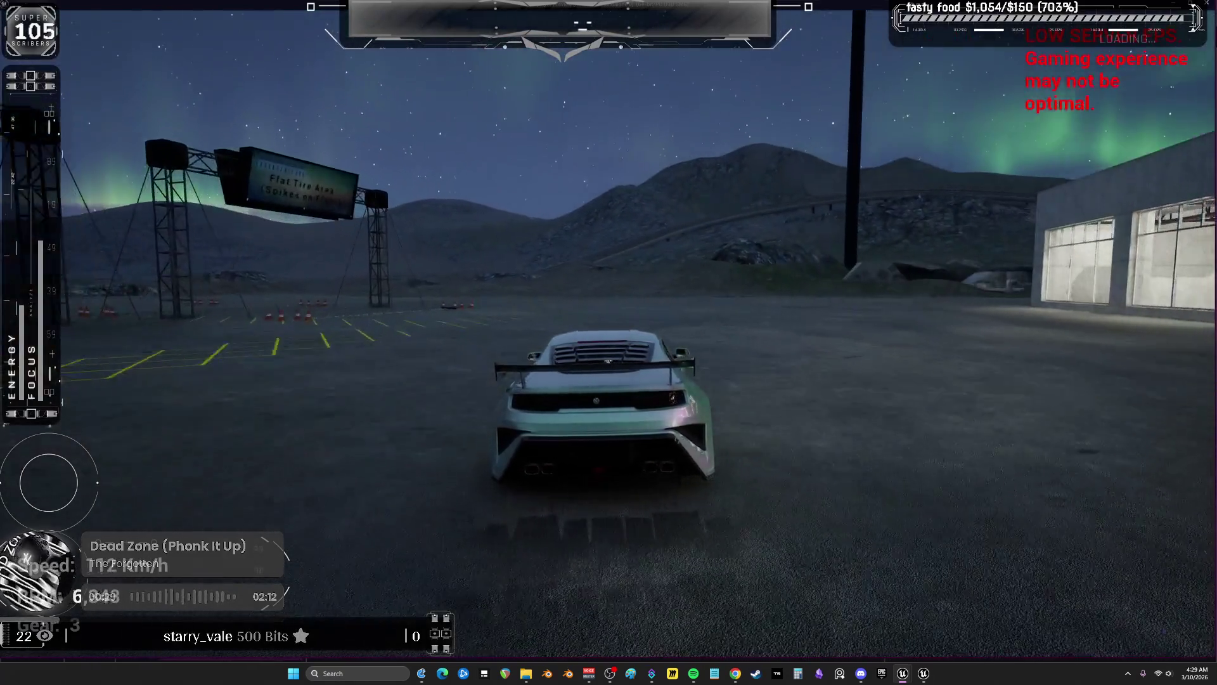
{"action": "key", "text": "w"}
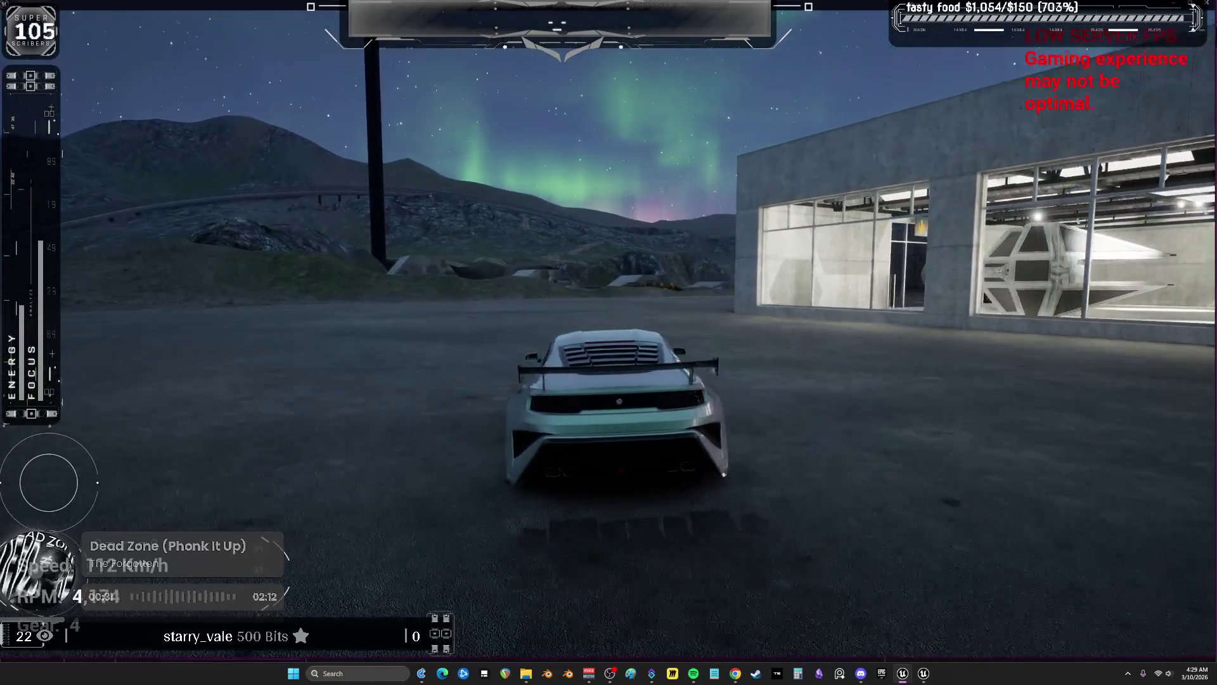
{"action": "key", "text": "w"}
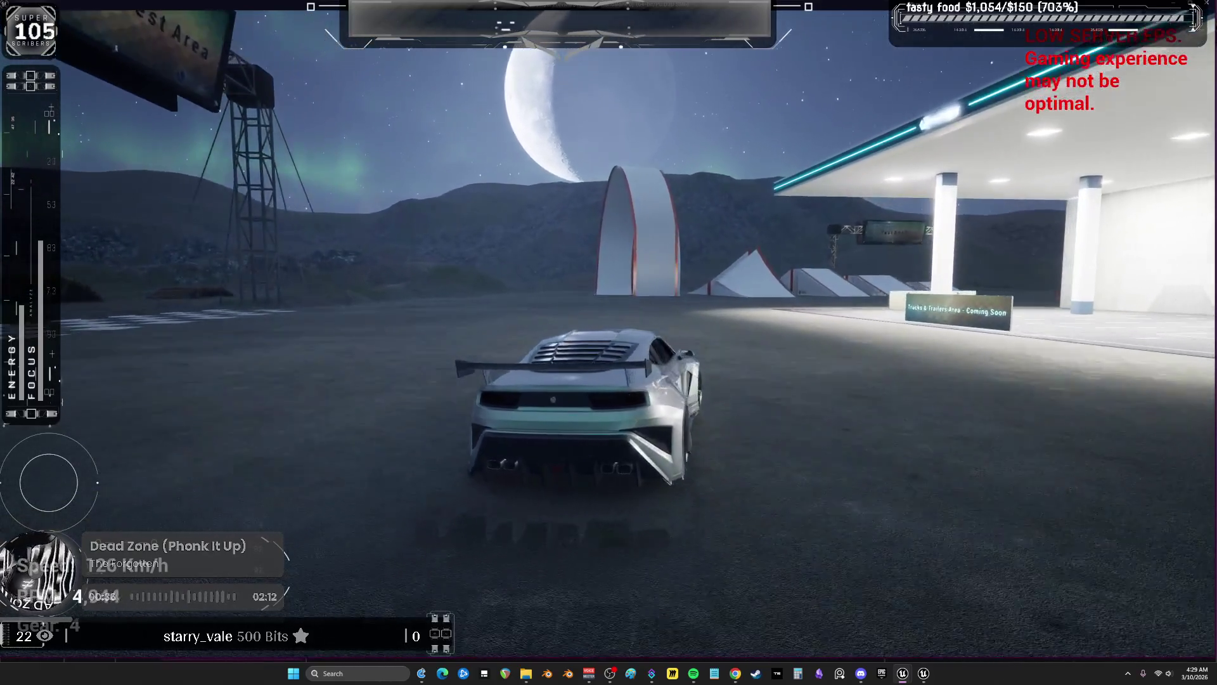
{"action": "key", "text": "w"}
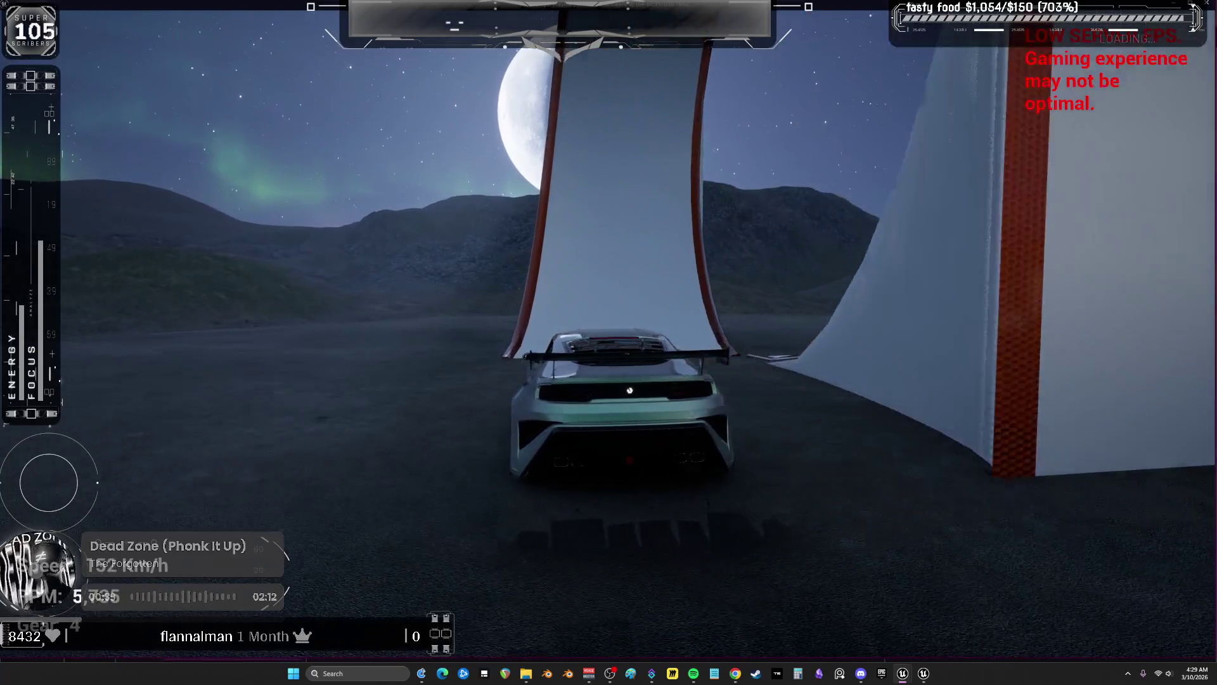
{"action": "key", "text": "w"}
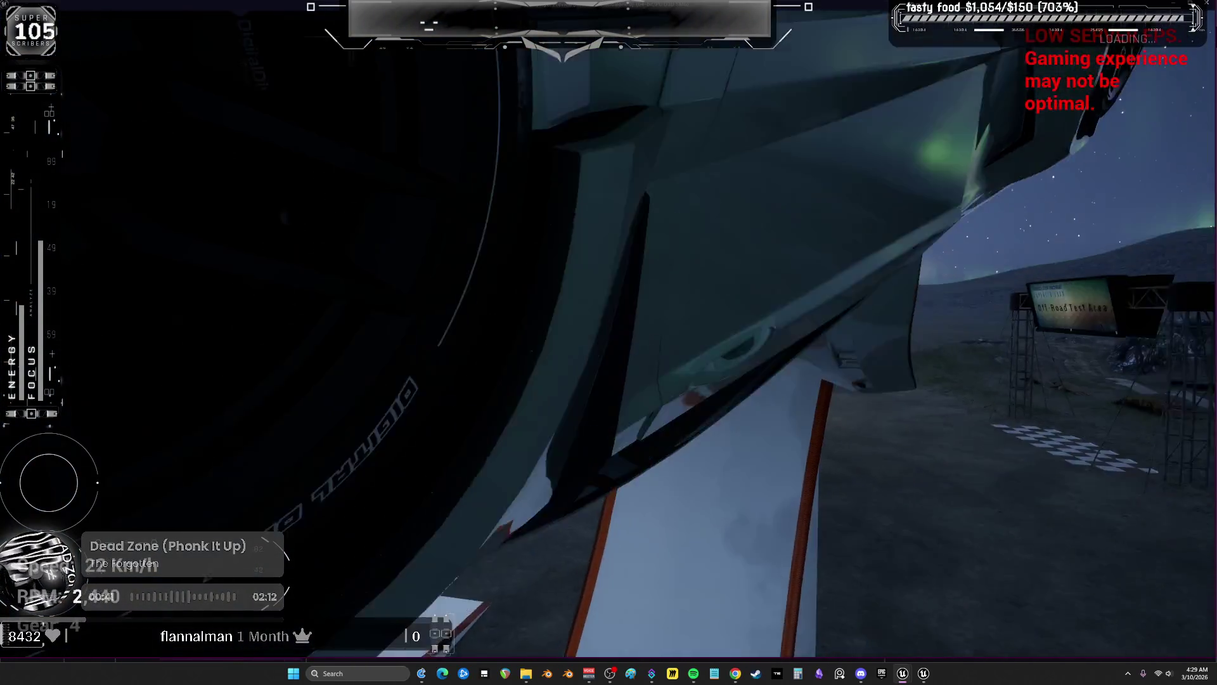
{"action": "key", "text": "s"}
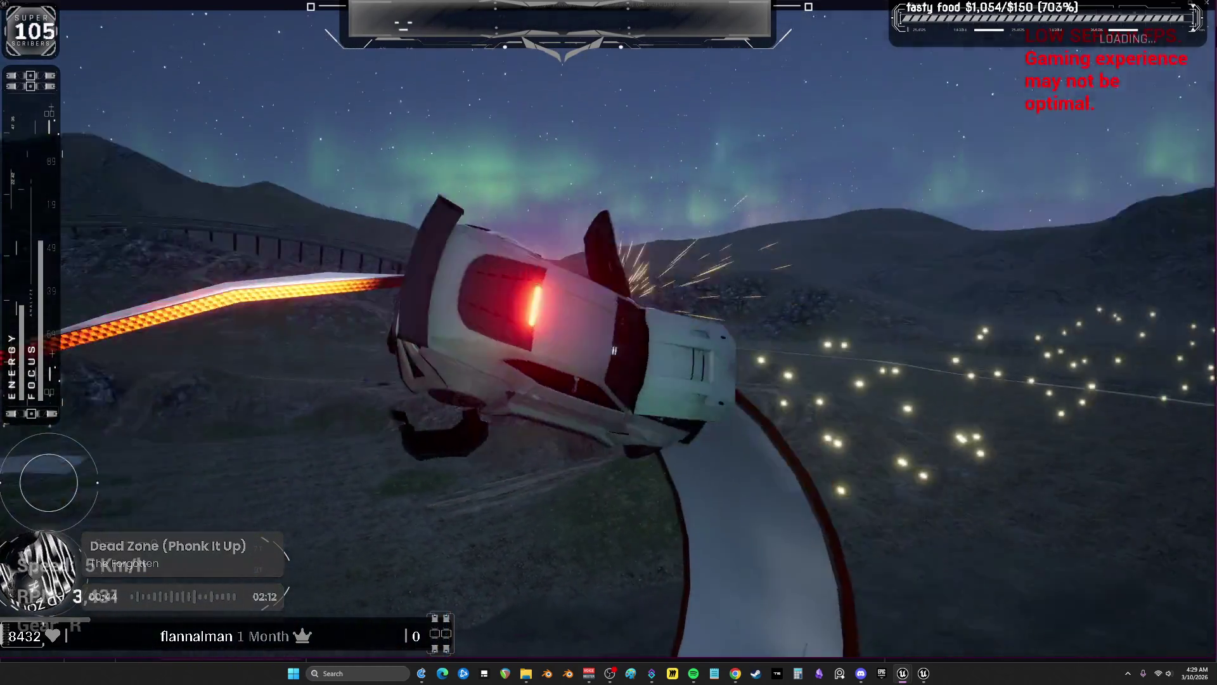
{"action": "key", "text": "s"}
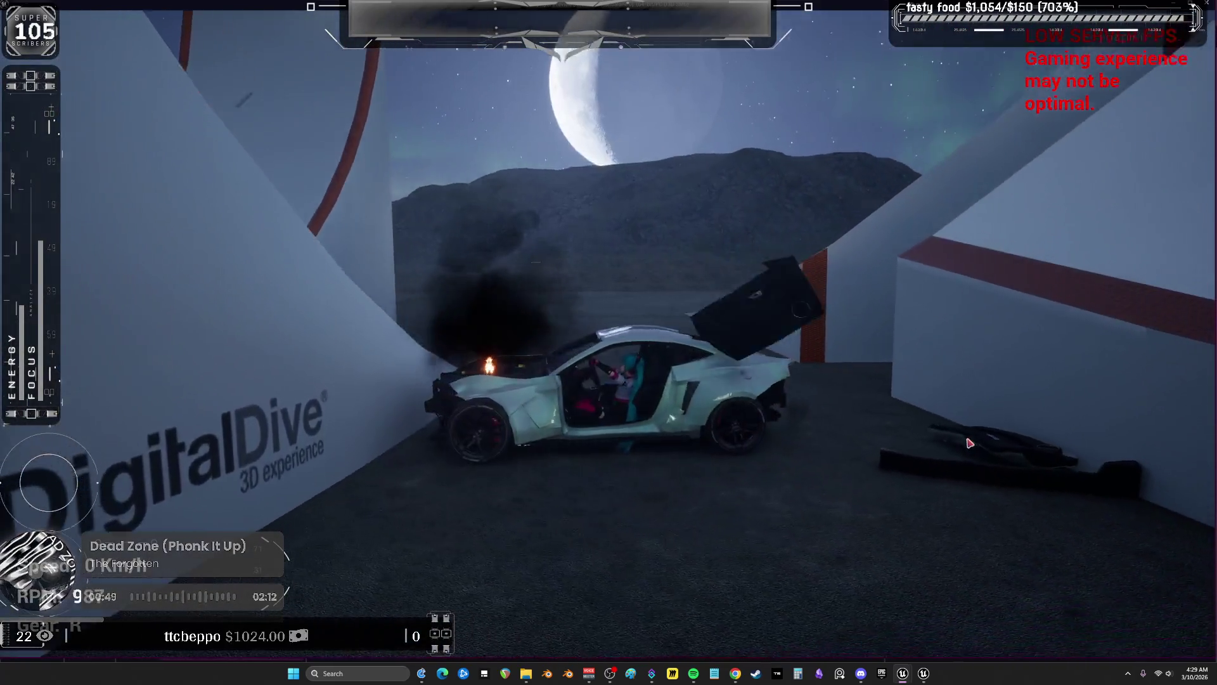
{"action": "key", "text": "Escape"}
{"action": "left_click", "coordinate": [560, 222]}
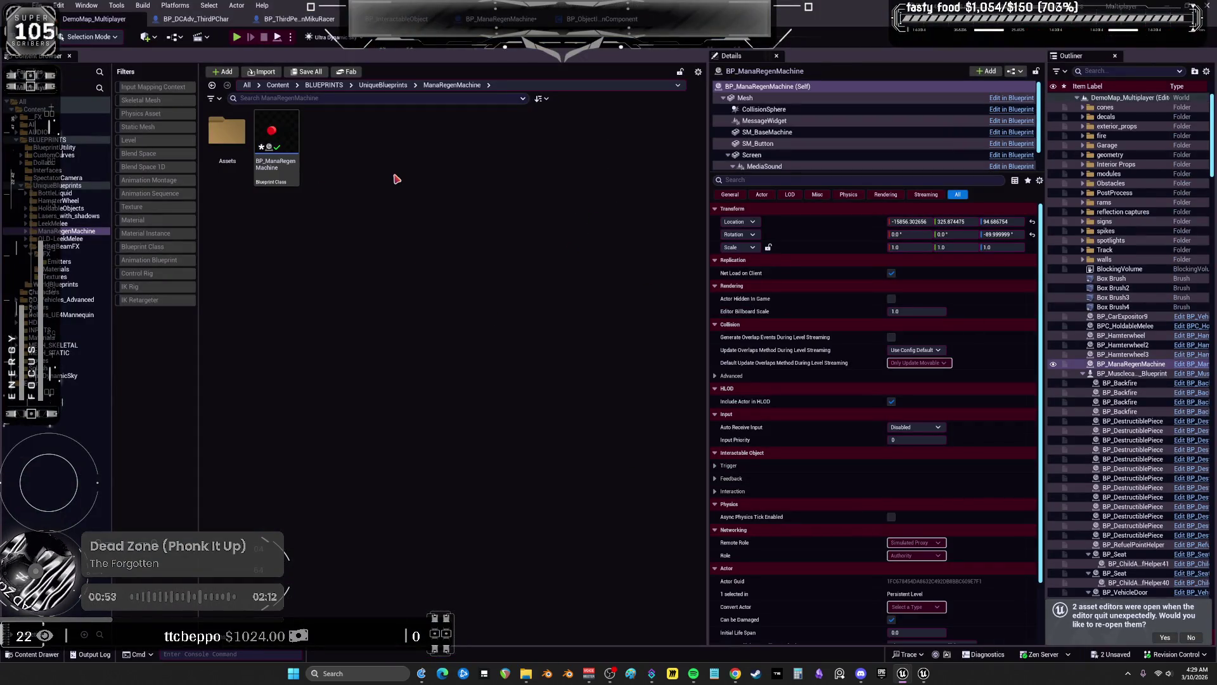
In BP_ManaRegenMachine, filter Details by 'visi' and tick Visible on SM_BaseMachine
{"action": "double_click", "coordinate": [279, 137]}
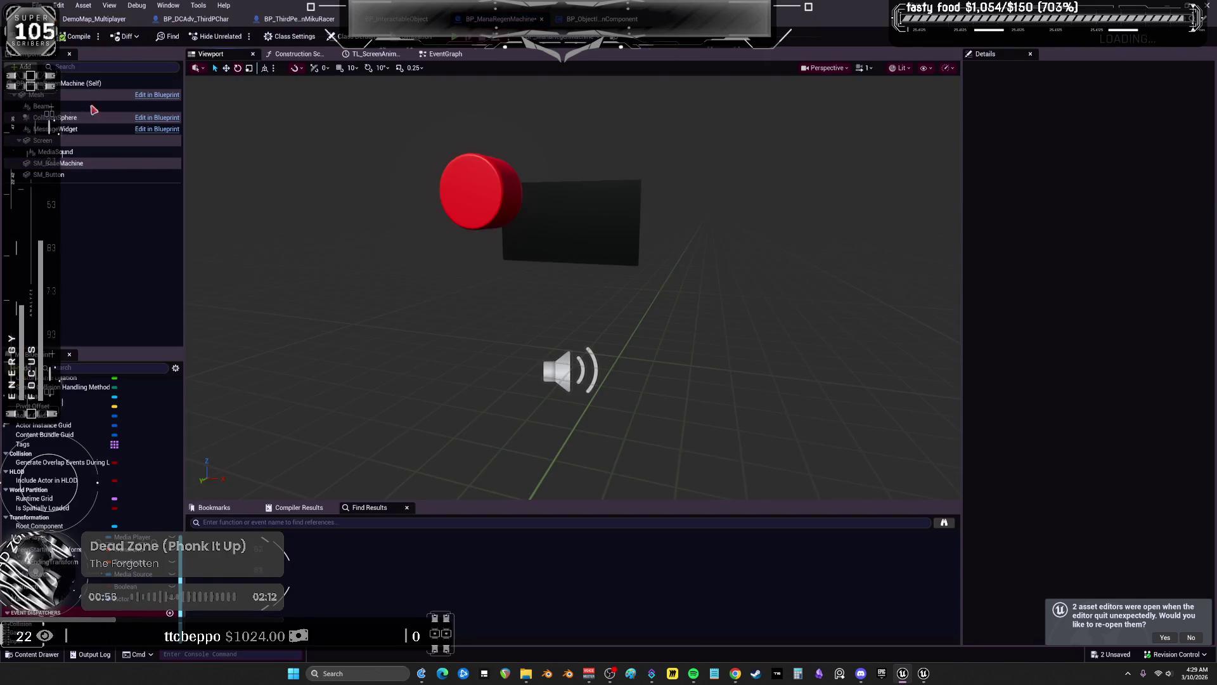
{"action": "left_click", "coordinate": [70, 95]}
{"action": "type", "text": "visi"}
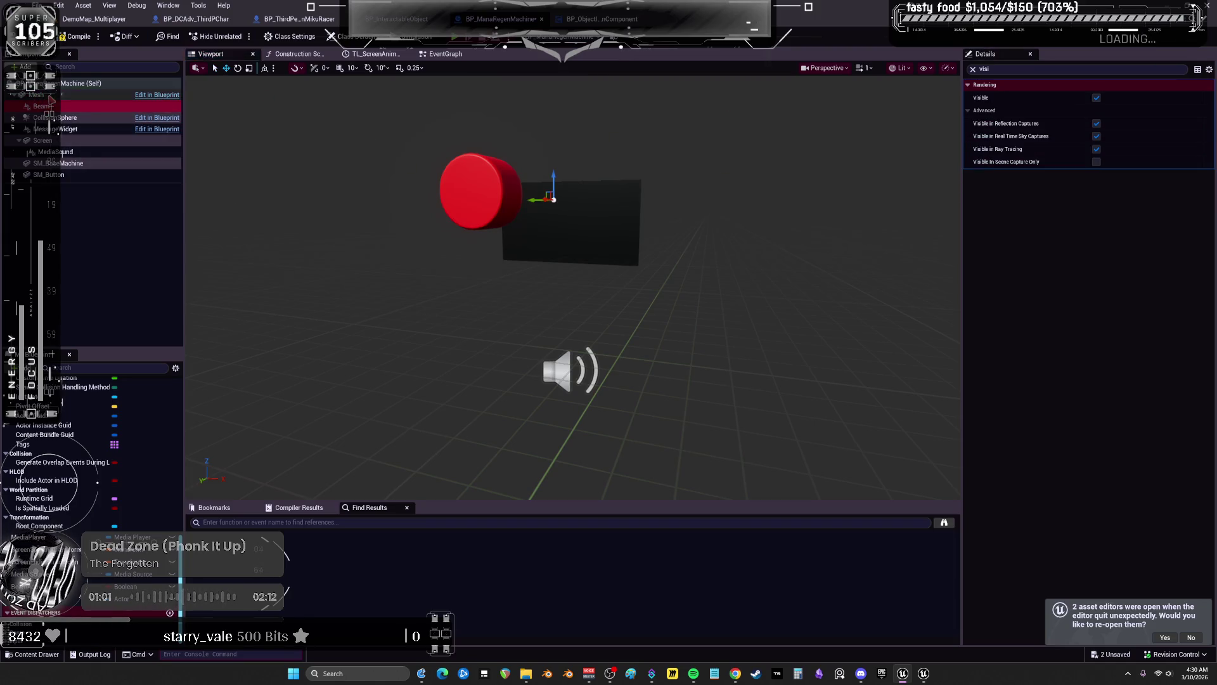
{"action": "left_click", "coordinate": [67, 141]}
{"action": "left_click", "coordinate": [70, 163]}
{"action": "left_click", "coordinate": [70, 174]}
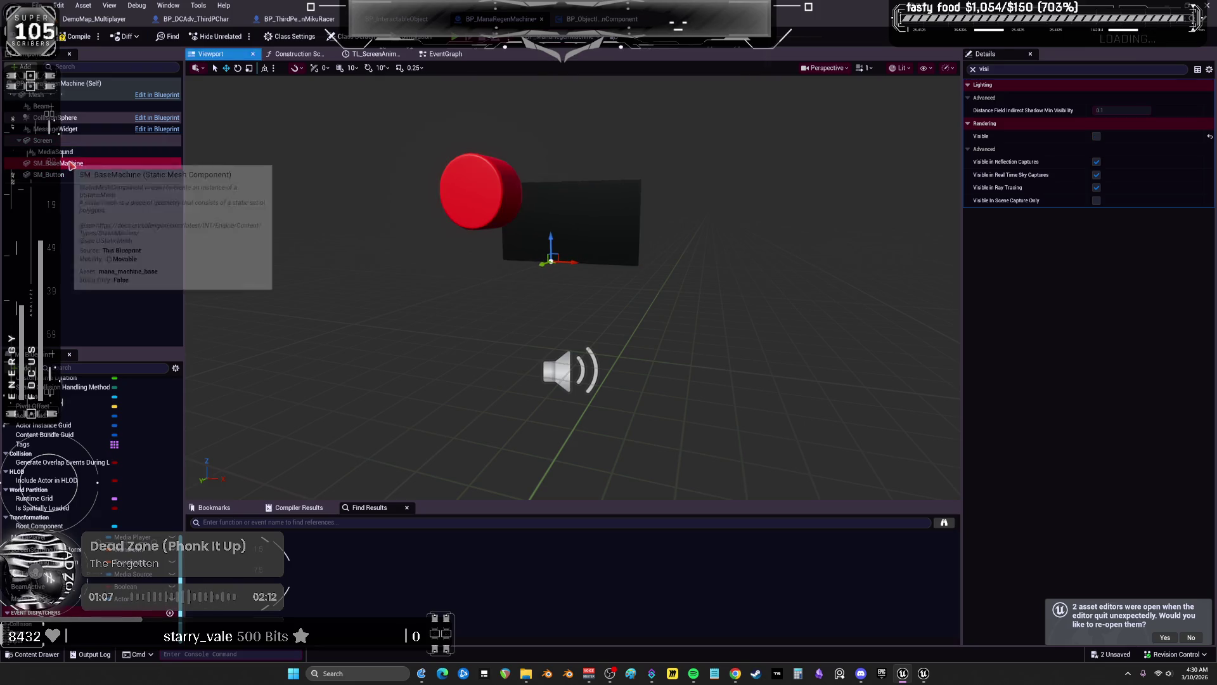
{"action": "left_click", "coordinate": [71, 164]}
{"action": "left_click", "coordinate": [1097, 136]}
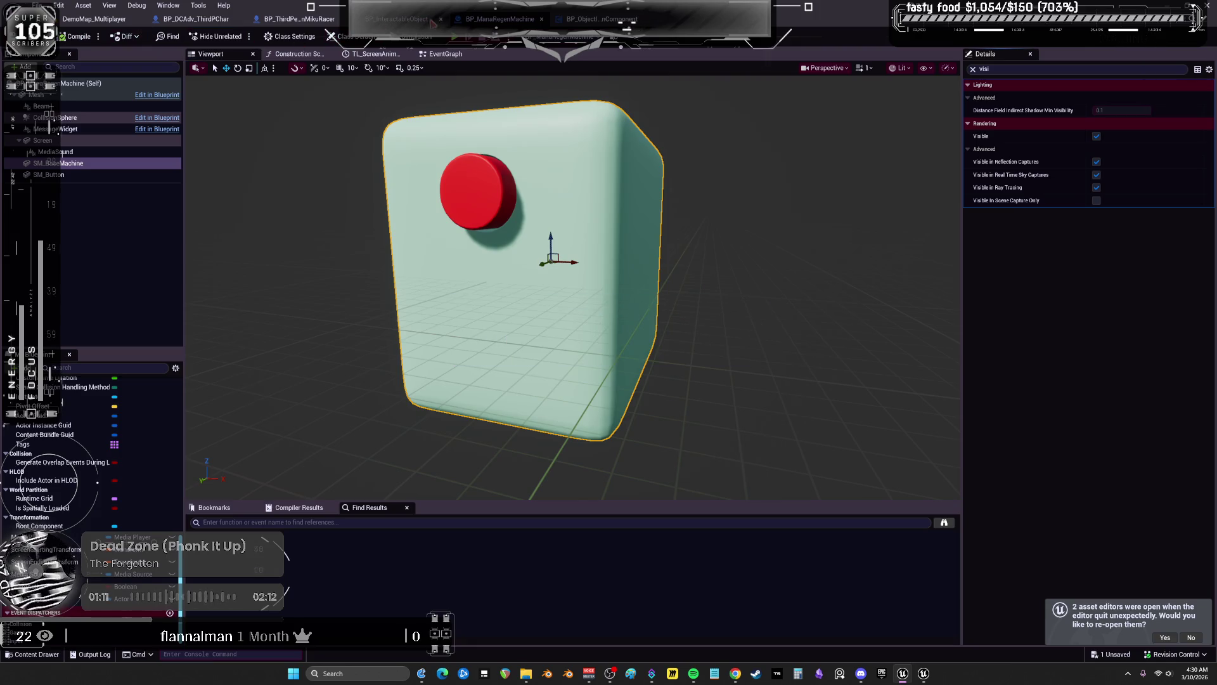
Open the blueprint's EventGraph and select the Beam Active node
{"action": "left_click", "coordinate": [446, 54]}
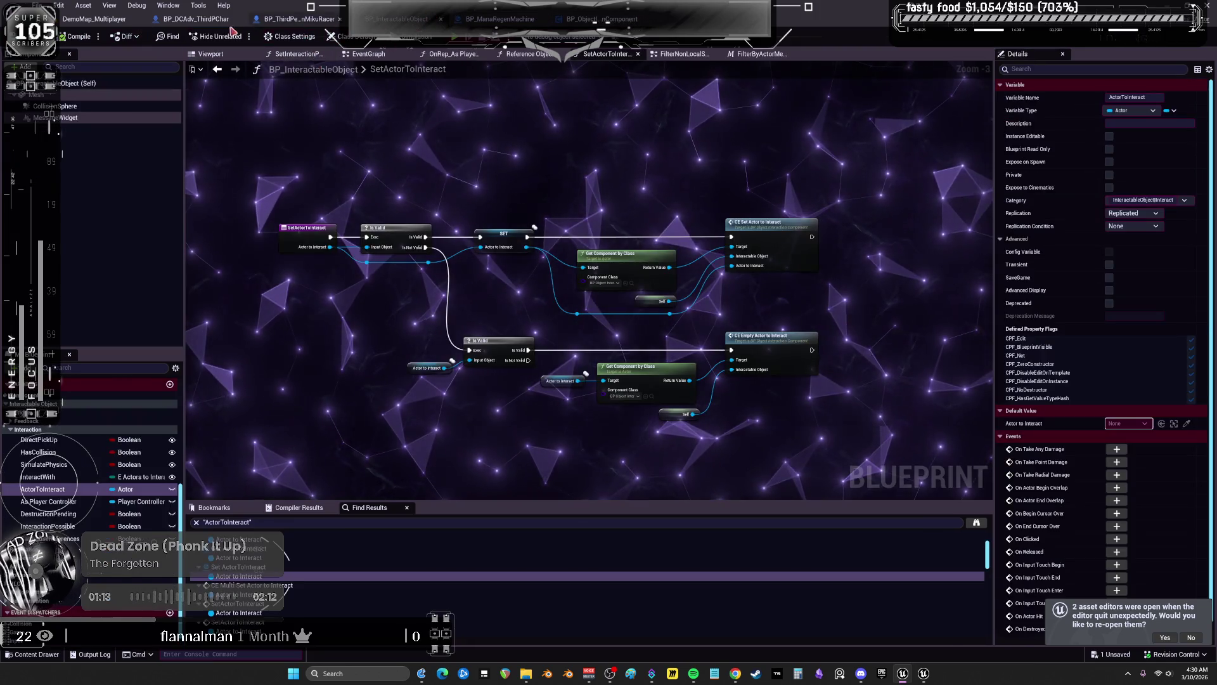
{"action": "left_click", "coordinate": [210, 54]}
{"action": "left_click", "coordinate": [446, 54]}
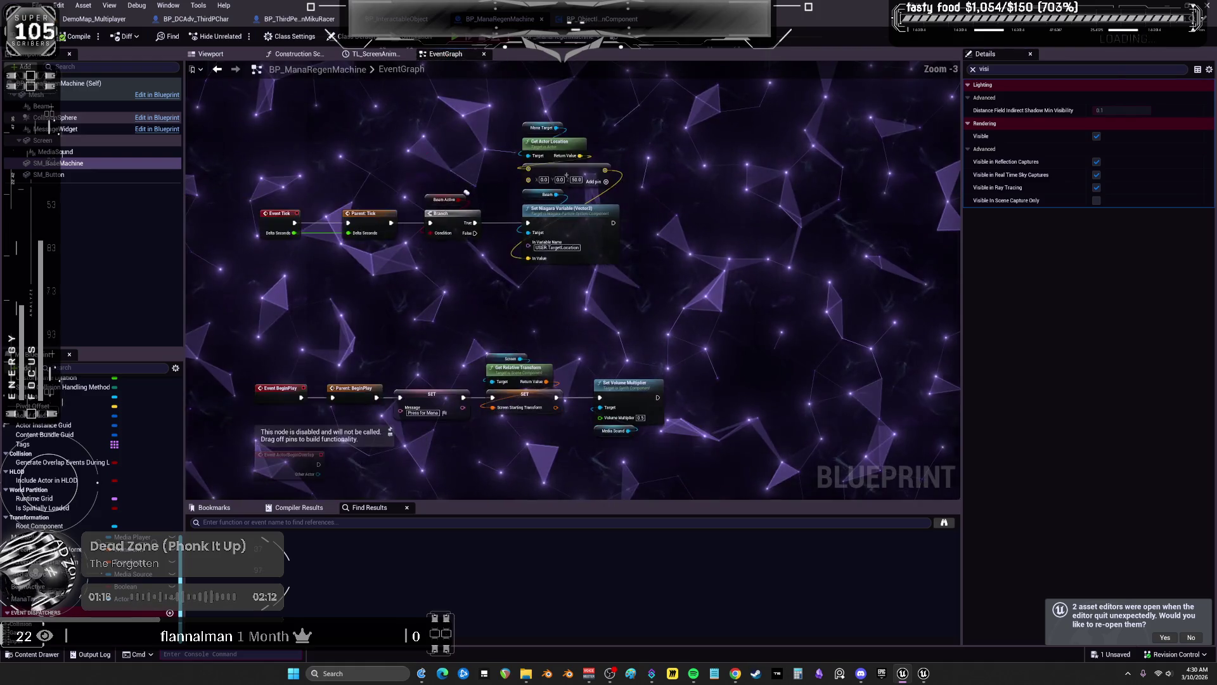
{"action": "left_click", "coordinate": [509, 135]}
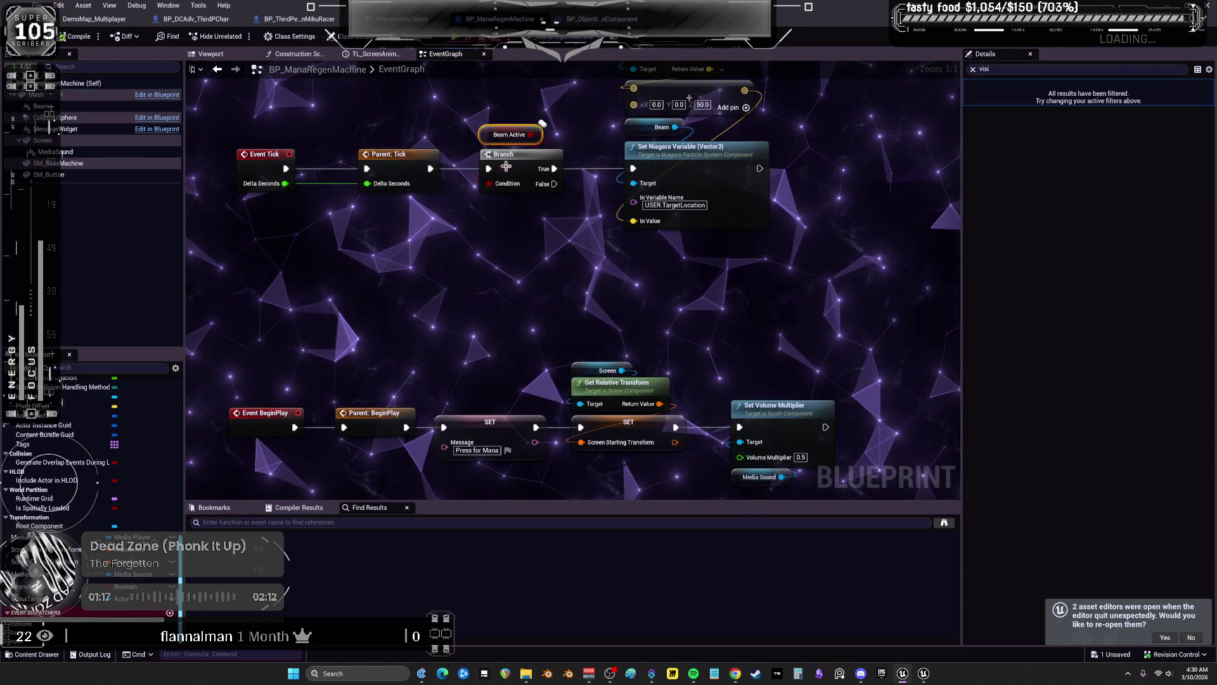
Marquee-select the SET Beam Active node row and nudge it slightly right, then return to DemoMap_Multiplayer
{"action": "left_click", "coordinate": [1008, 69]}
{"action": "left_click", "coordinate": [1008, 69]}
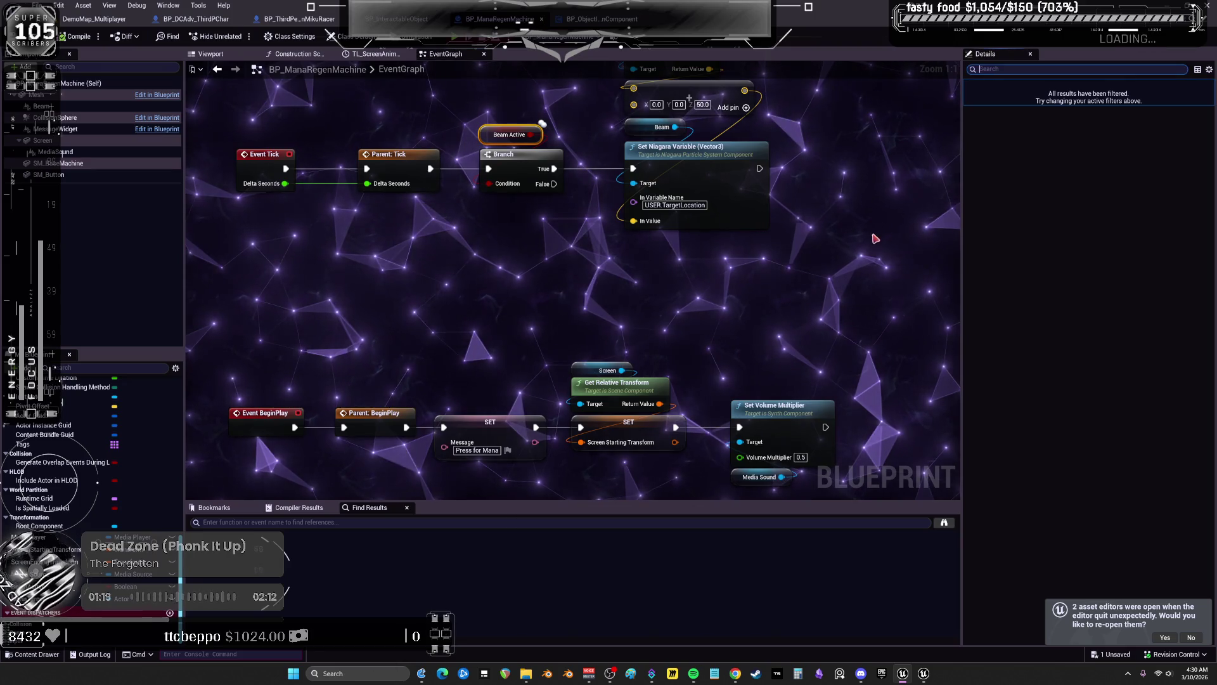
{"action": "scroll", "coordinate": [689, 98], "scroll_direction": "down", "scroll_amount": 2}
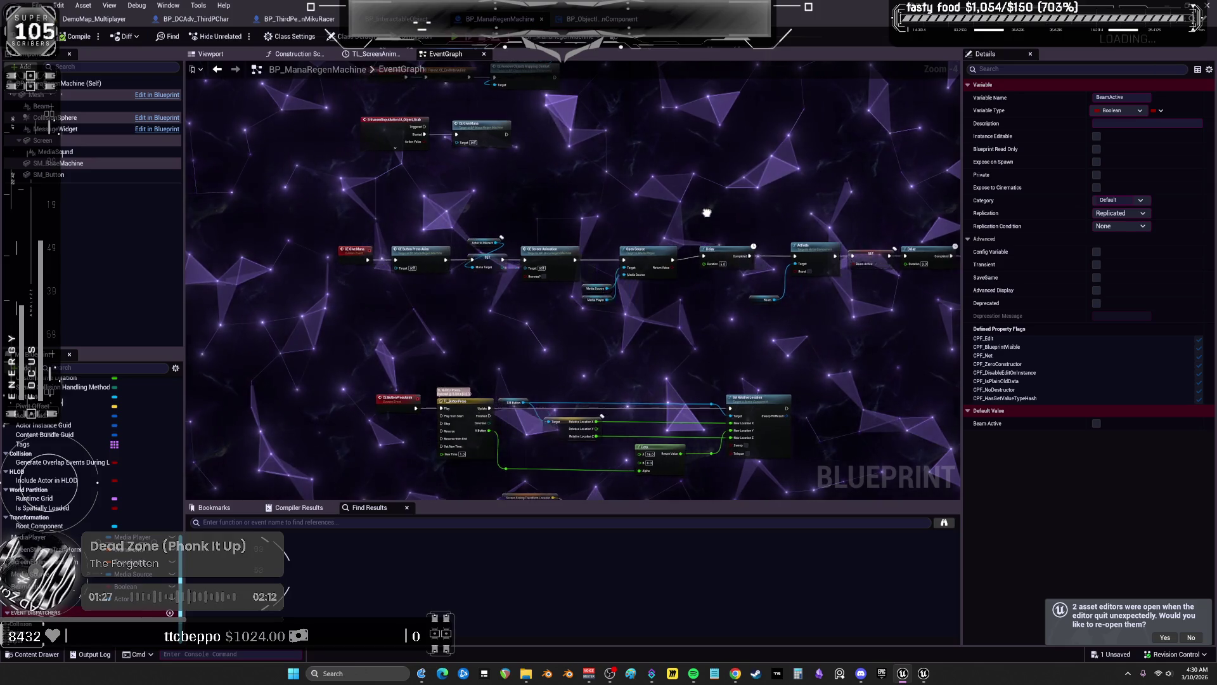
{"action": "mouse_move", "coordinate": [694, 213]}
{"action": "left_mouse_down"}
{"action": "mouse_move", "coordinate": [395, 198]}
{"action": "mouse_move", "coordinate": [462, 182]}
{"action": "left_mouse_up"}
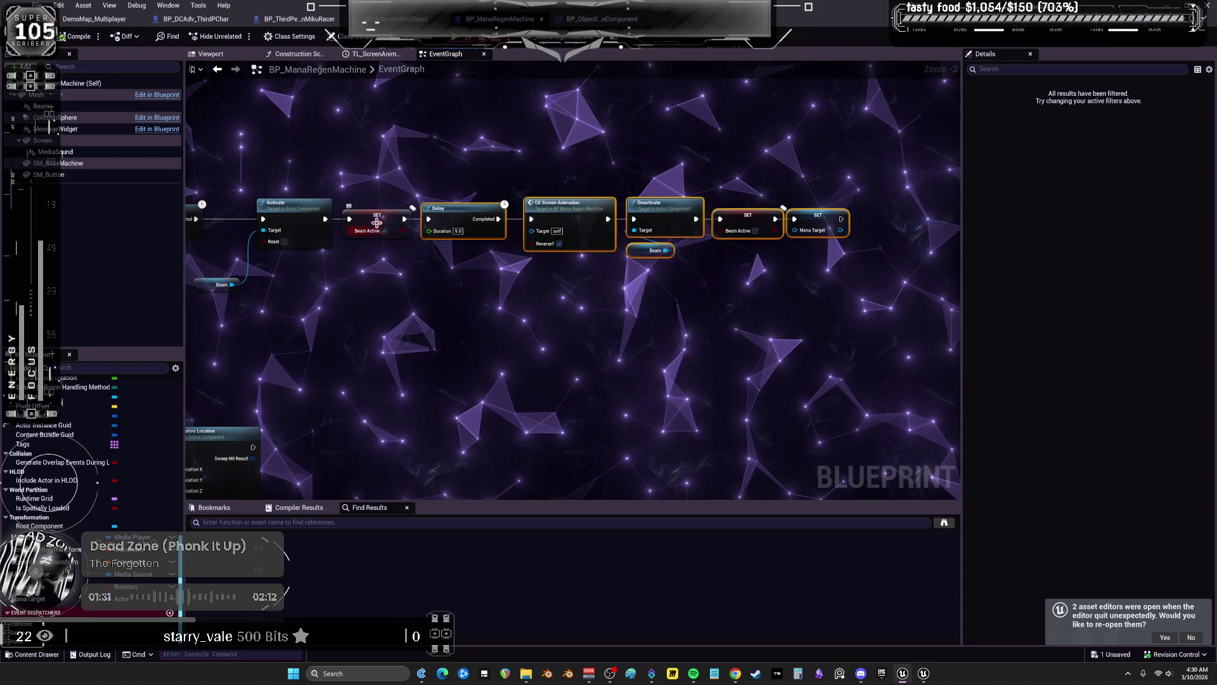
{"action": "left_click", "coordinate": [373, 220]}
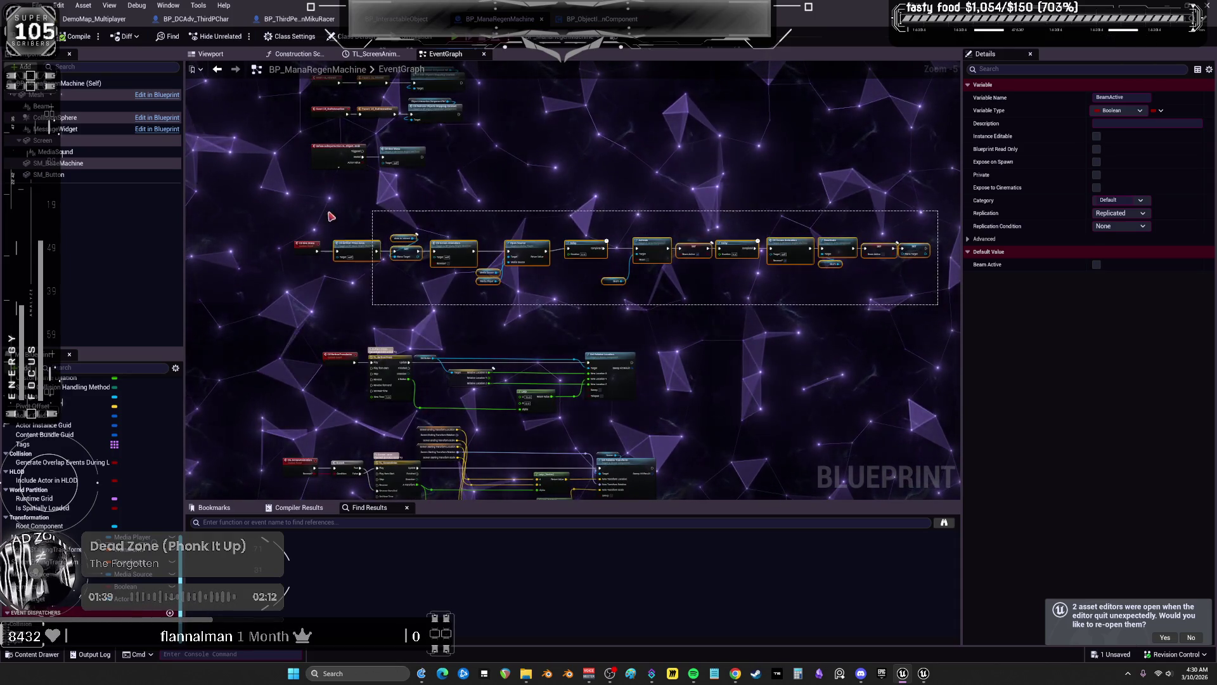
{"action": "left_click_drag", "start_coordinate": [330, 217], "coordinate": [307, 239]}
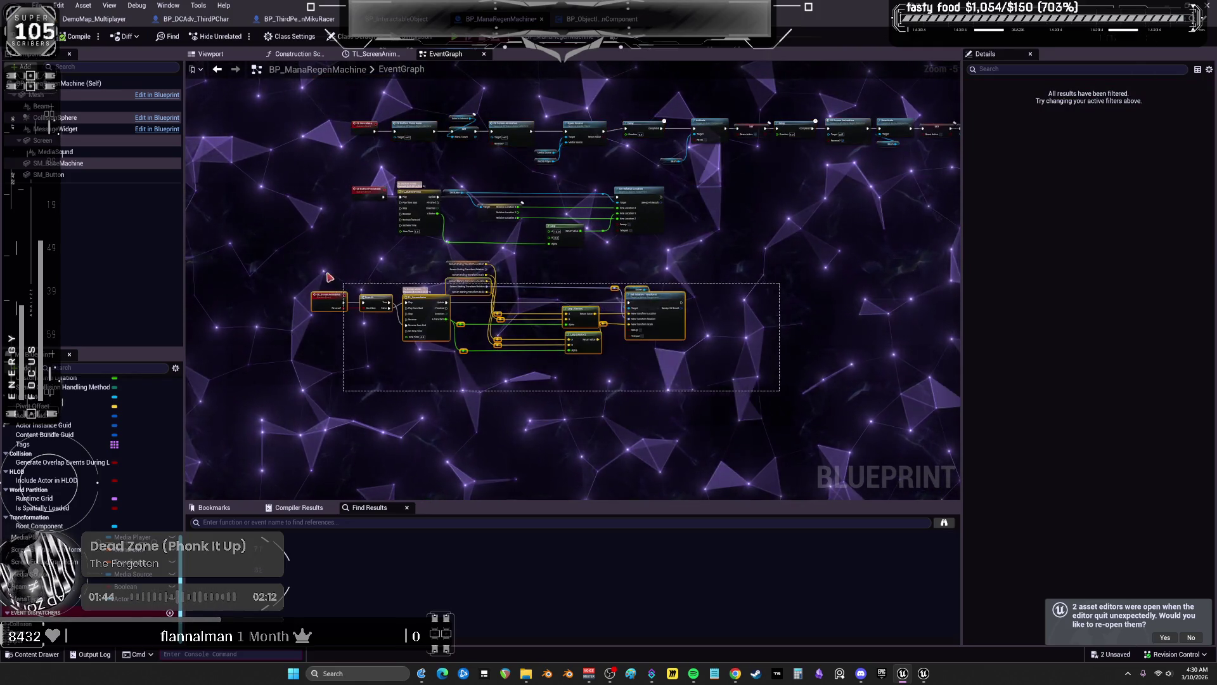
{"action": "left_click_drag", "start_coordinate": [366, 306], "coordinate": [375, 305]}
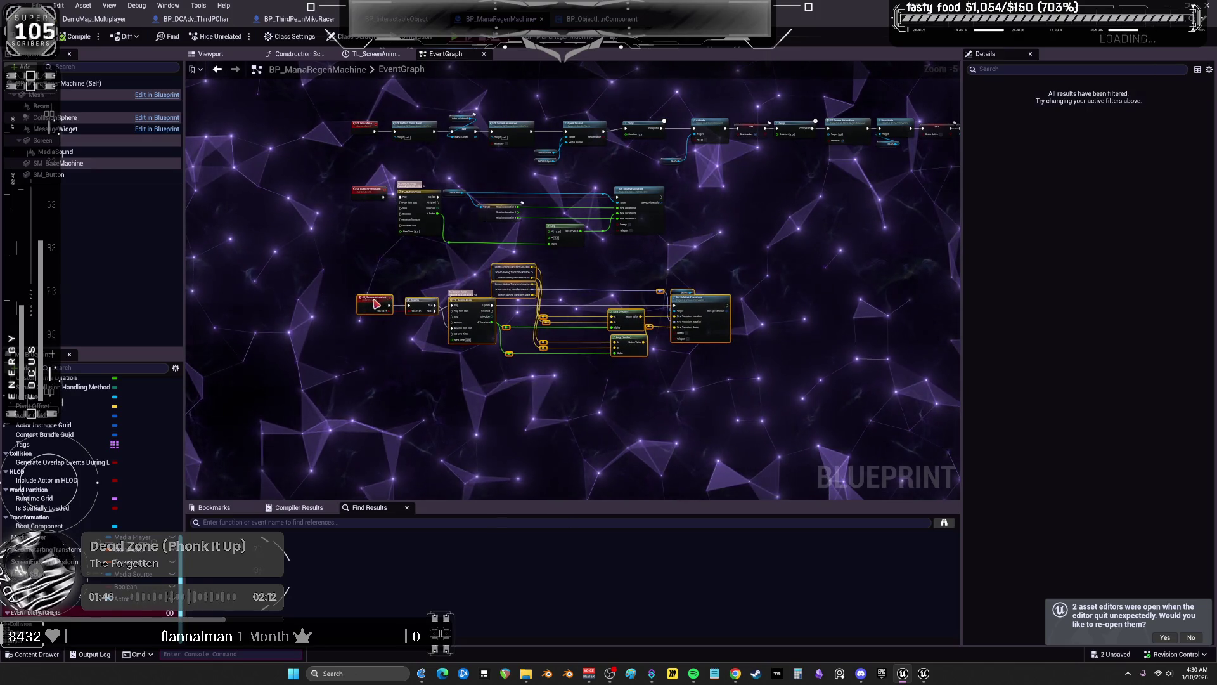
{"action": "left_click_drag", "start_coordinate": [483, 144], "coordinate": [519, 313]}
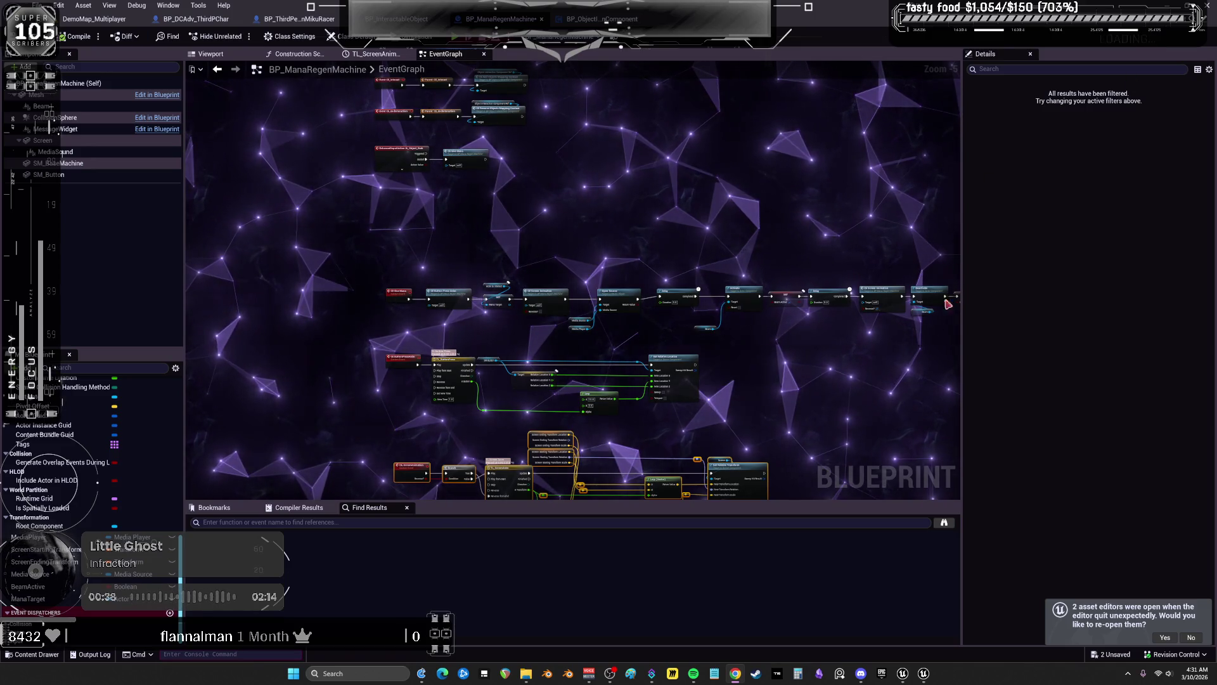
{"action": "left_click", "coordinate": [95, 19]}
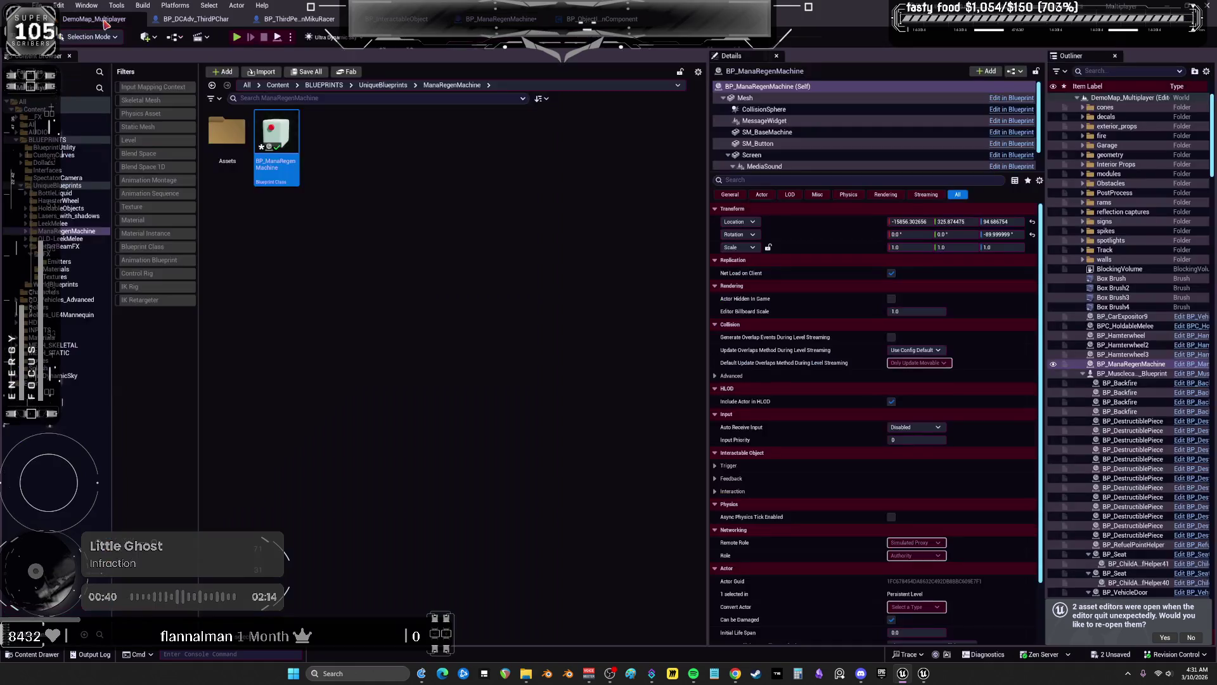
Open BP_DCAdv_ThirdPChar from DD_Vehicles_Advanced/Blueprints and add a Physics Control component
{"action": "left_click", "coordinate": [64, 299]}
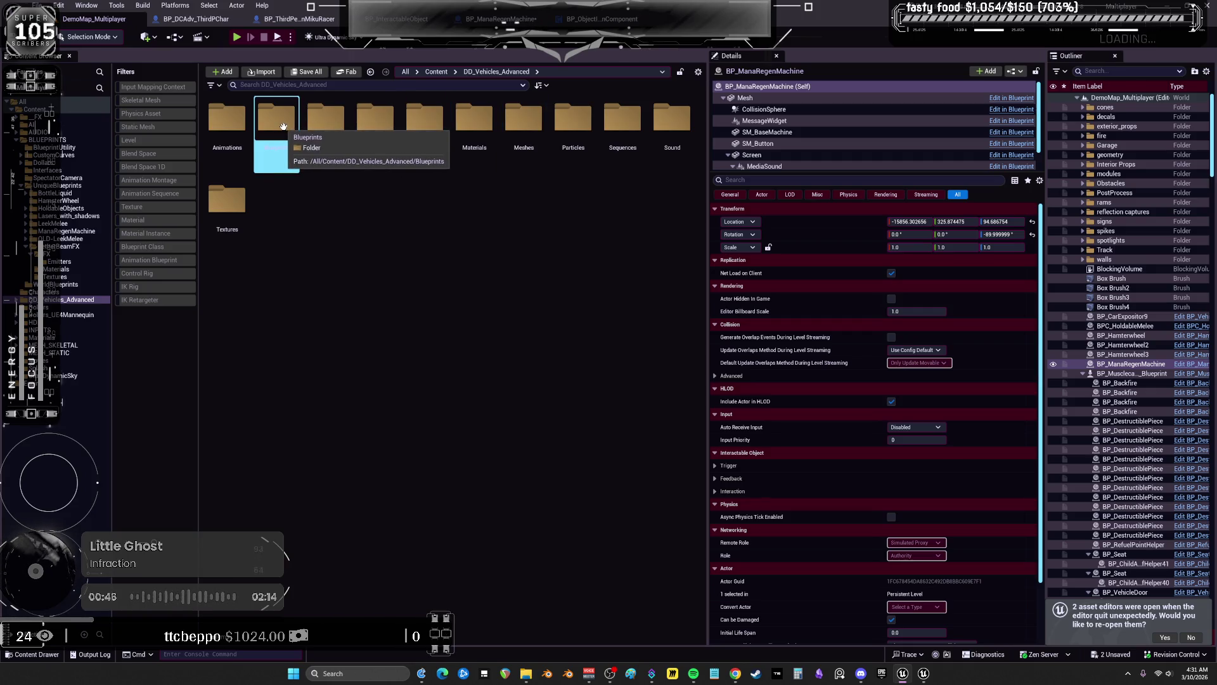
{"action": "double_click", "coordinate": [284, 126]}
{"action": "left_click", "coordinate": [145, 247]}
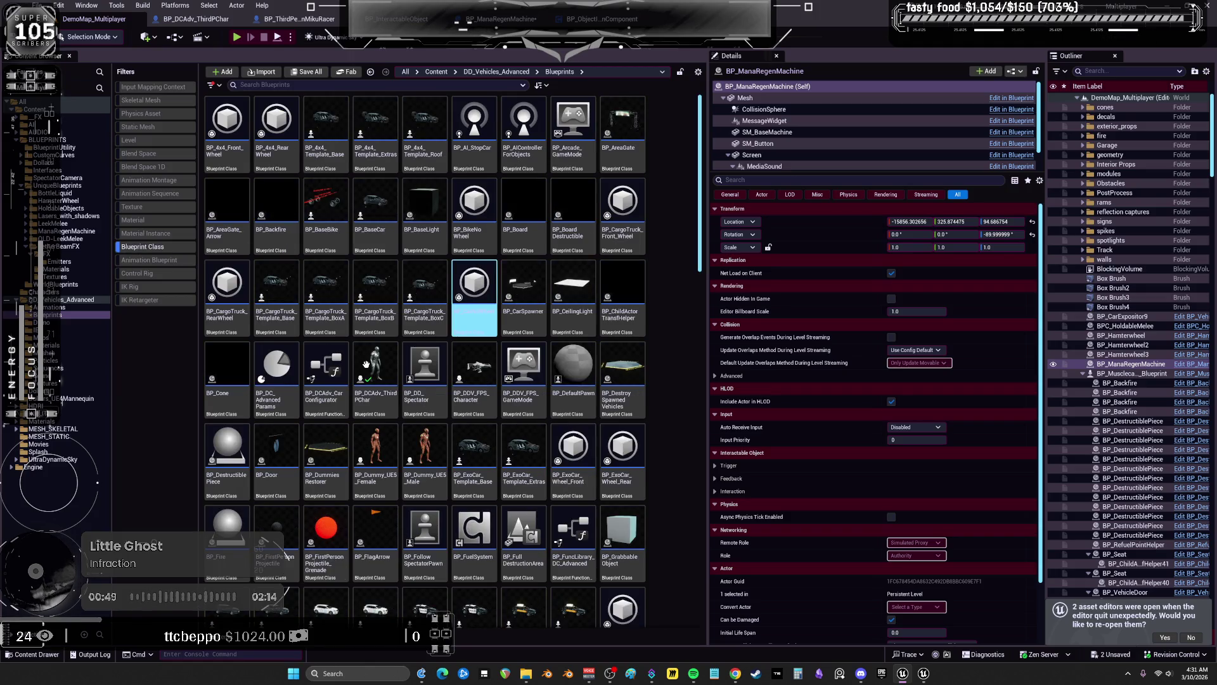
{"action": "double_click", "coordinate": [375, 352]}
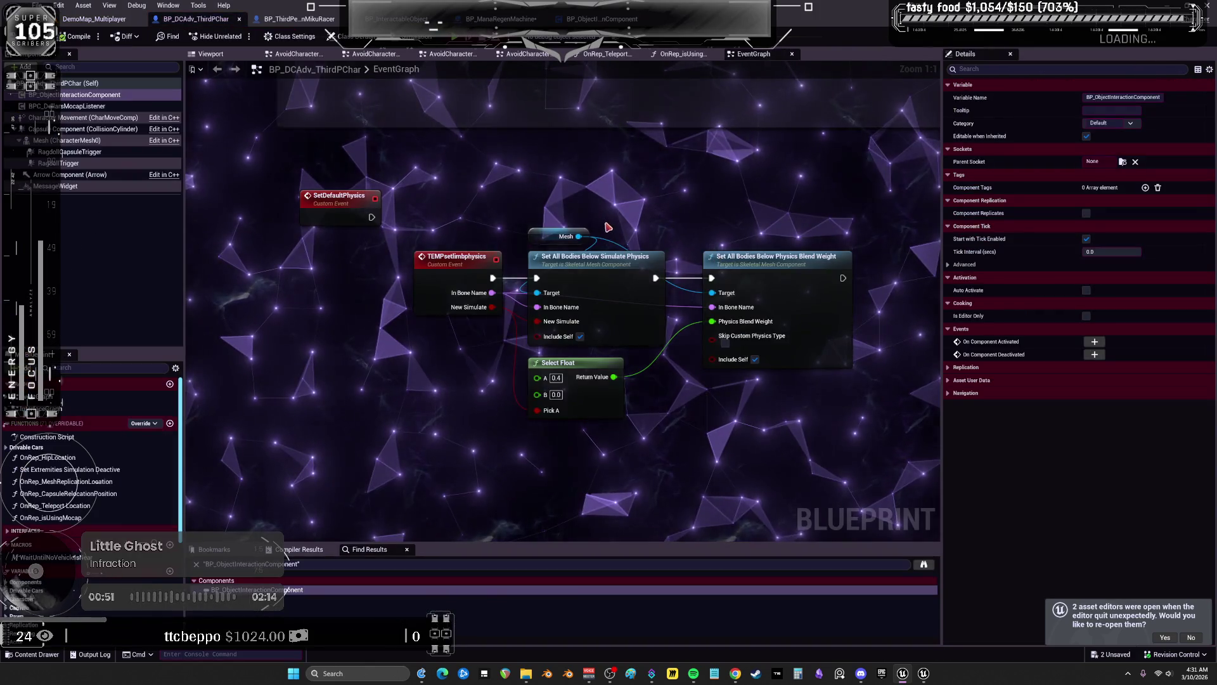
{"action": "scroll", "coordinate": [577, 228], "scroll_direction": "up", "scroll_amount": 1}
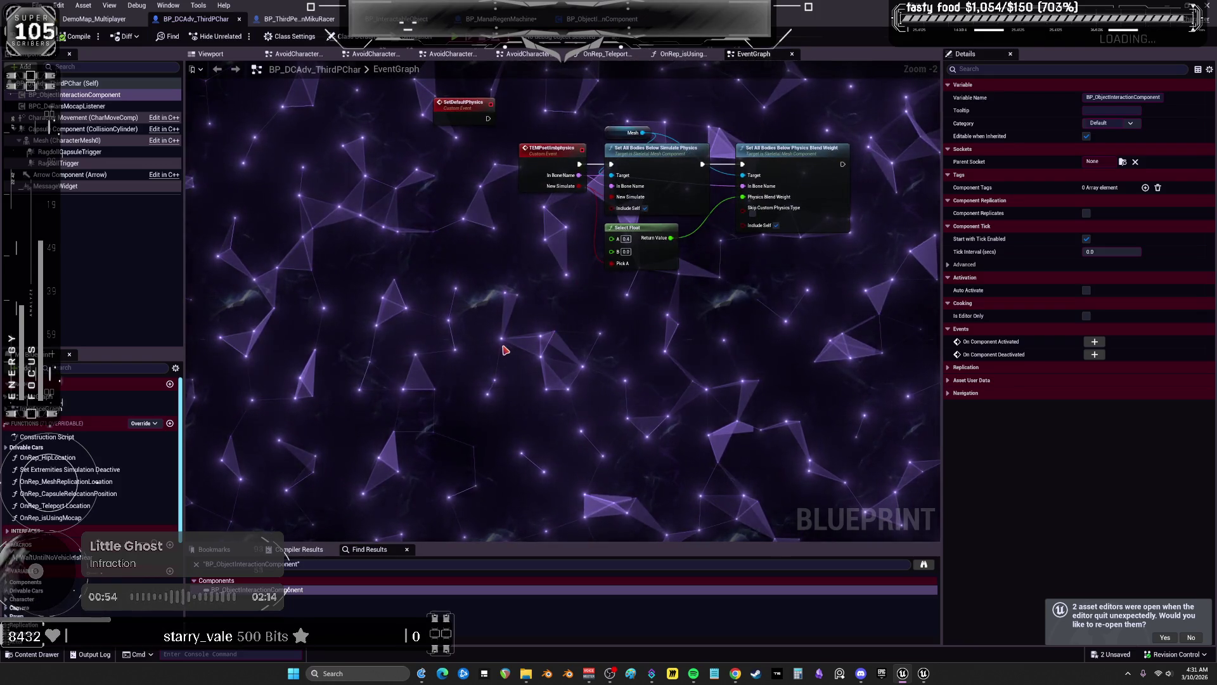
{"action": "left_click", "coordinate": [25, 66]}
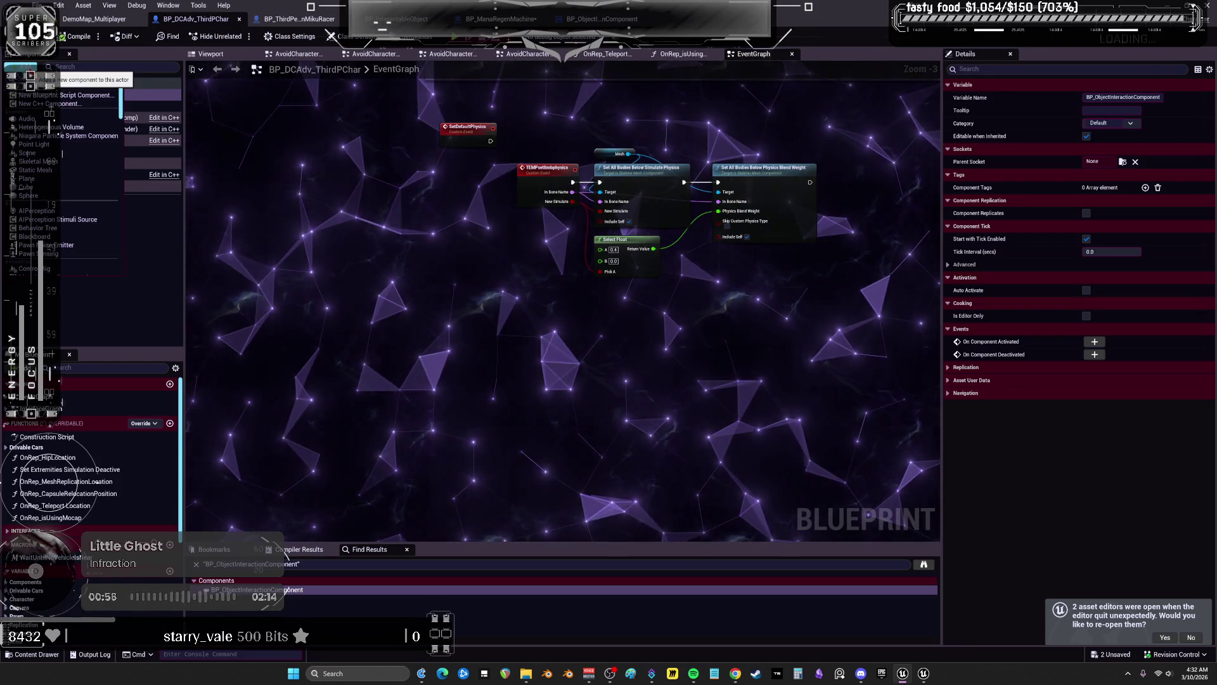
{"action": "type", "text": "physics control"}
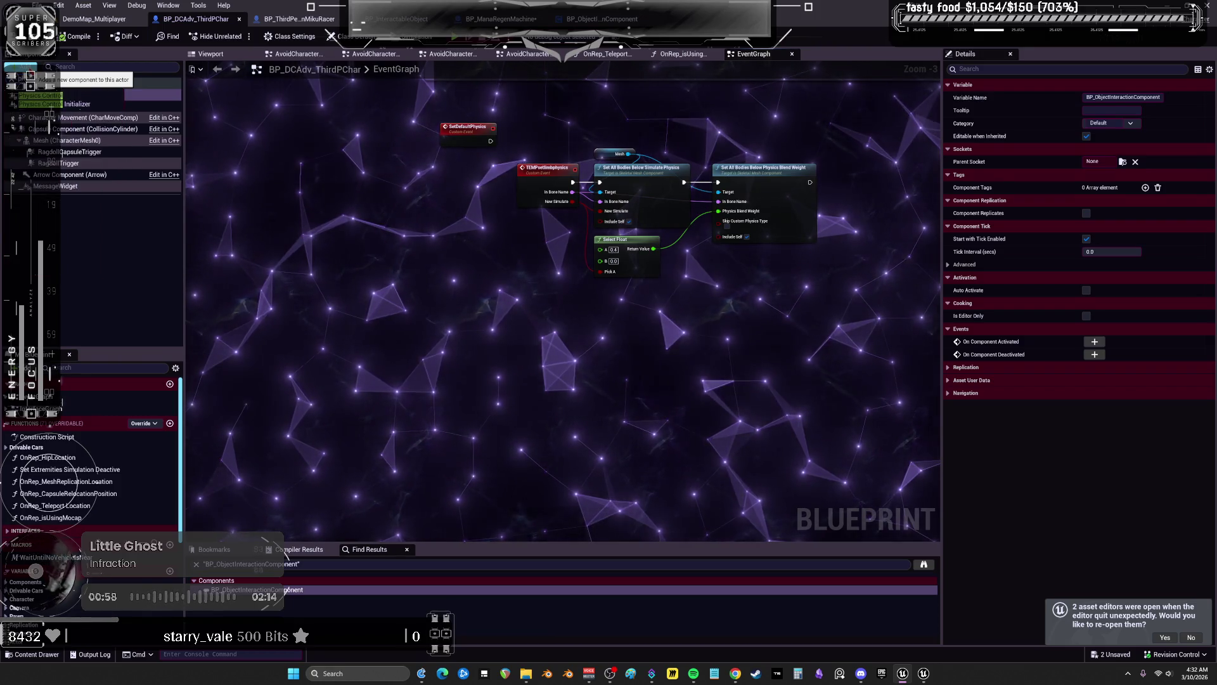
{"action": "key", "text": "Return"}
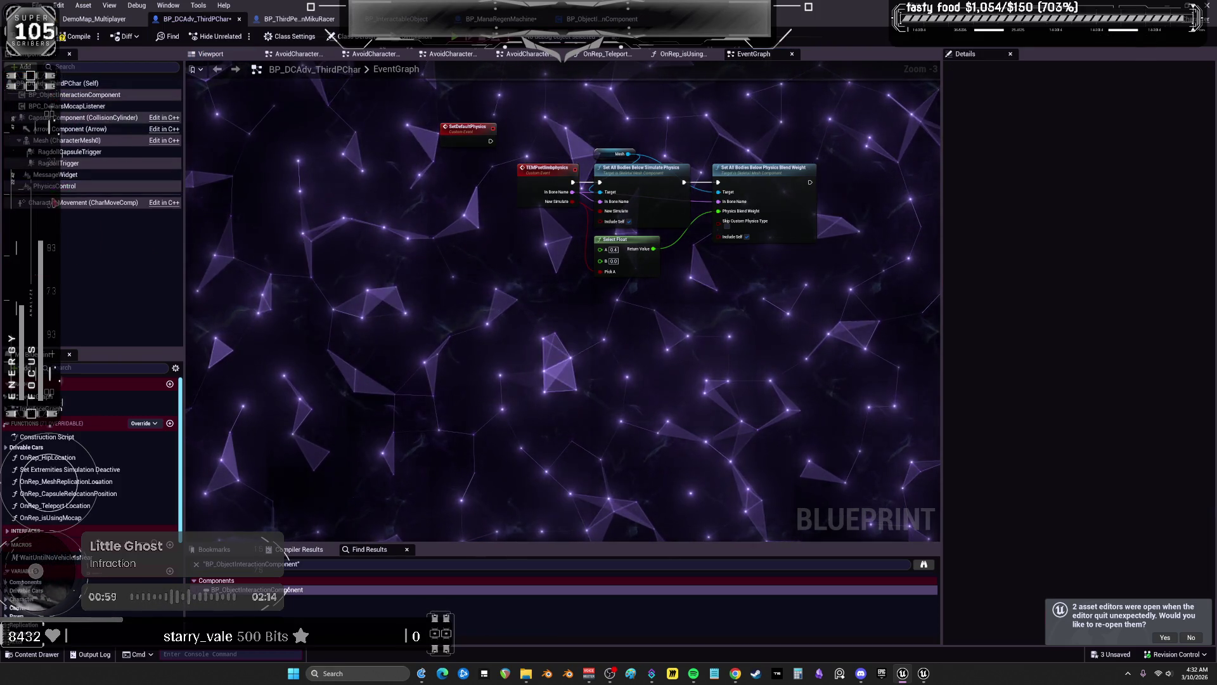
Drop a Physics Control reference in the graph and add Create Controls and Body Modifiers from Physics Control Asset
{"action": "mouse_move", "coordinate": [55, 186]}
{"action": "left_mouse_down"}
{"action": "mouse_move", "coordinate": [463, 339]}
{"action": "mouse_move", "coordinate": [525, 314]}
{"action": "left_mouse_up"}
{"action": "scroll", "coordinate": [446, 311], "scroll_direction": "up", "scroll_amount": 4}
{"action": "type", "text": "set"}
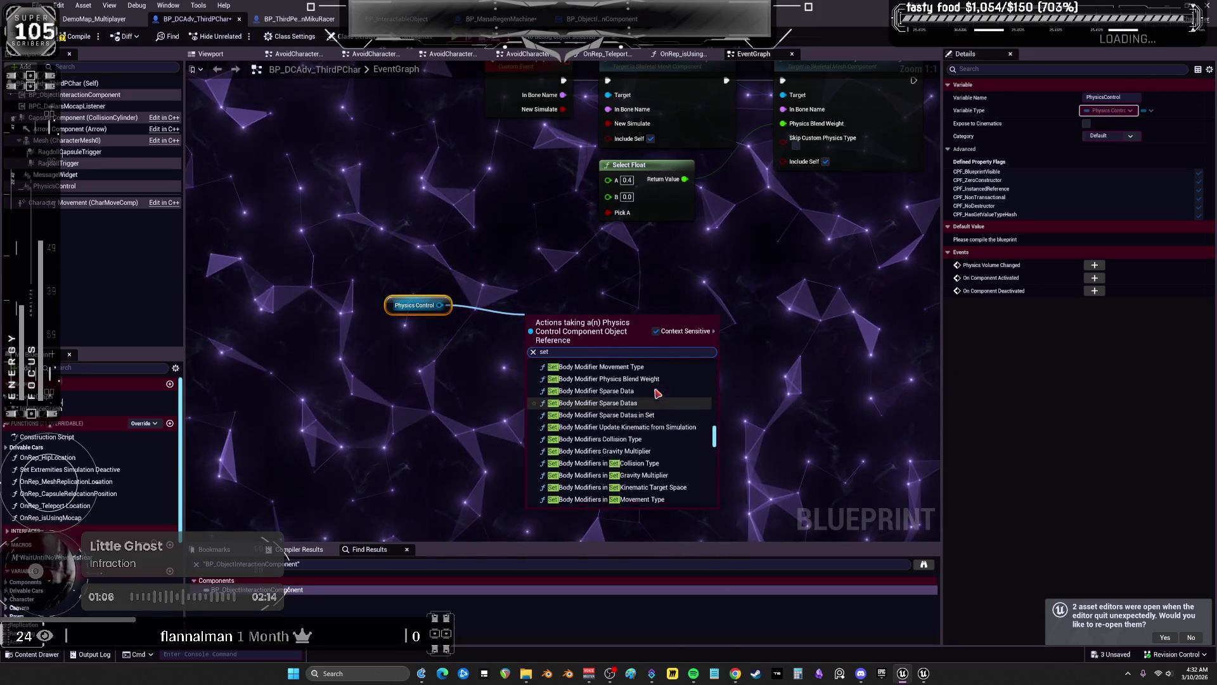
{"action": "scroll", "coordinate": [670, 389], "scroll_direction": "up", "scroll_amount": 3}
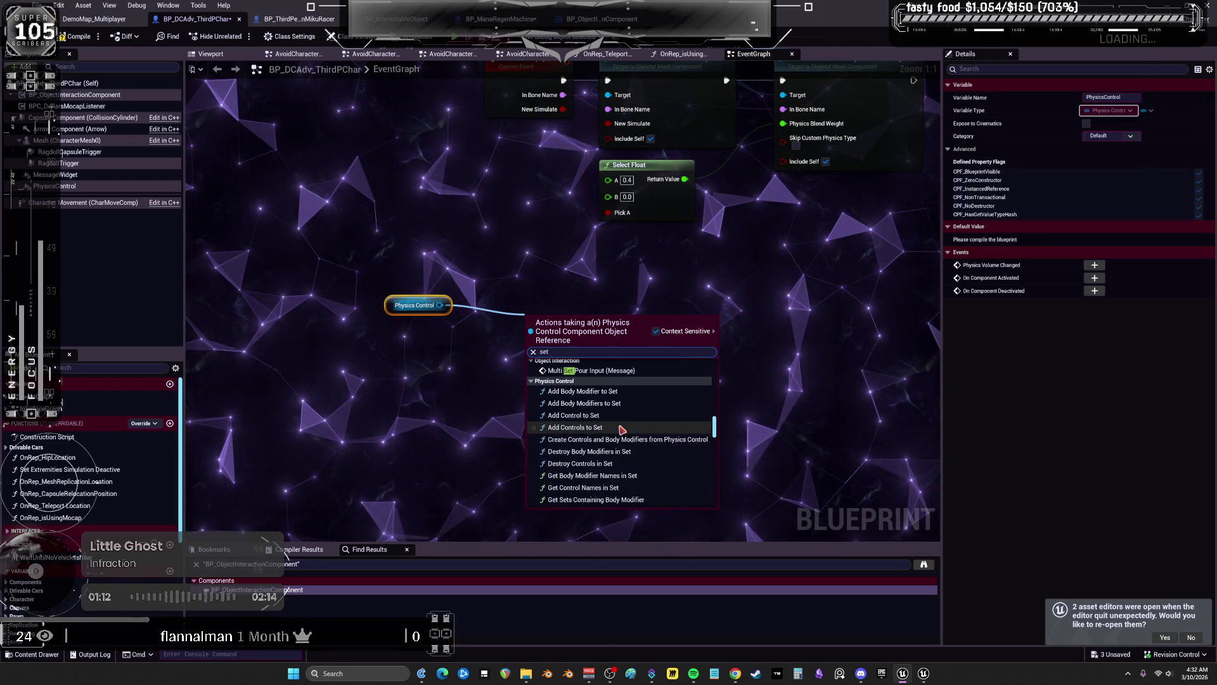
{"action": "scroll", "coordinate": [623, 431], "scroll_direction": "down", "scroll_amount": 3}
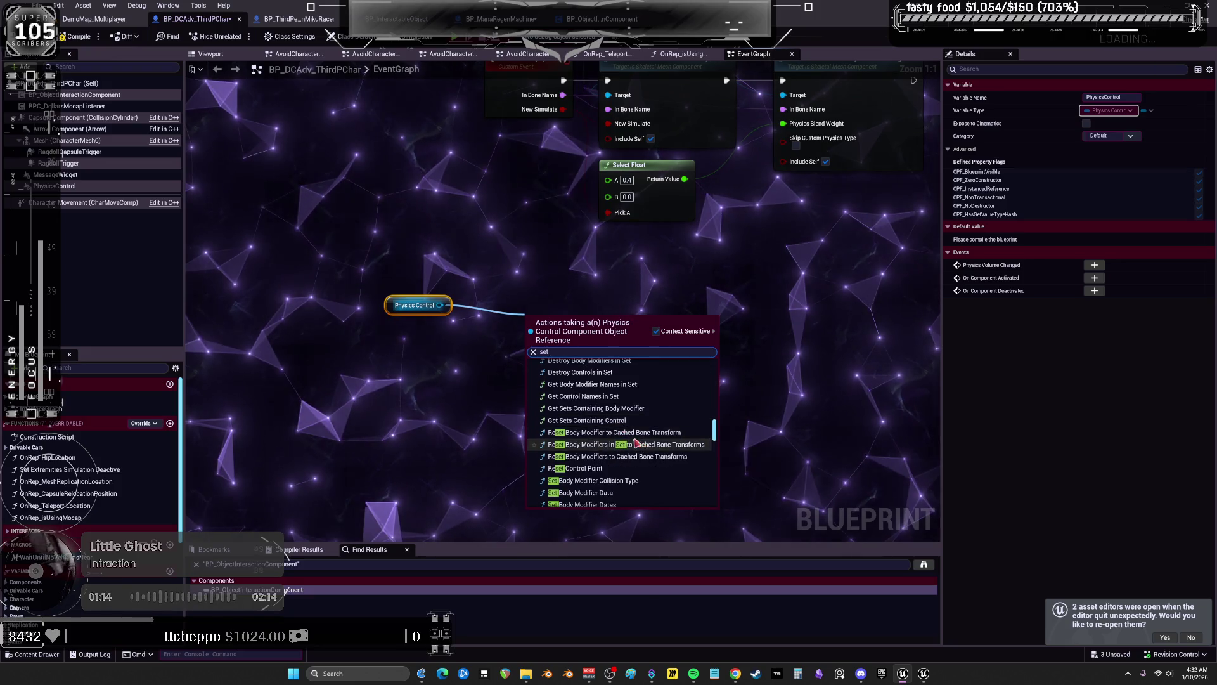
{"action": "scroll", "coordinate": [641, 453], "scroll_direction": "down", "scroll_amount": 3}
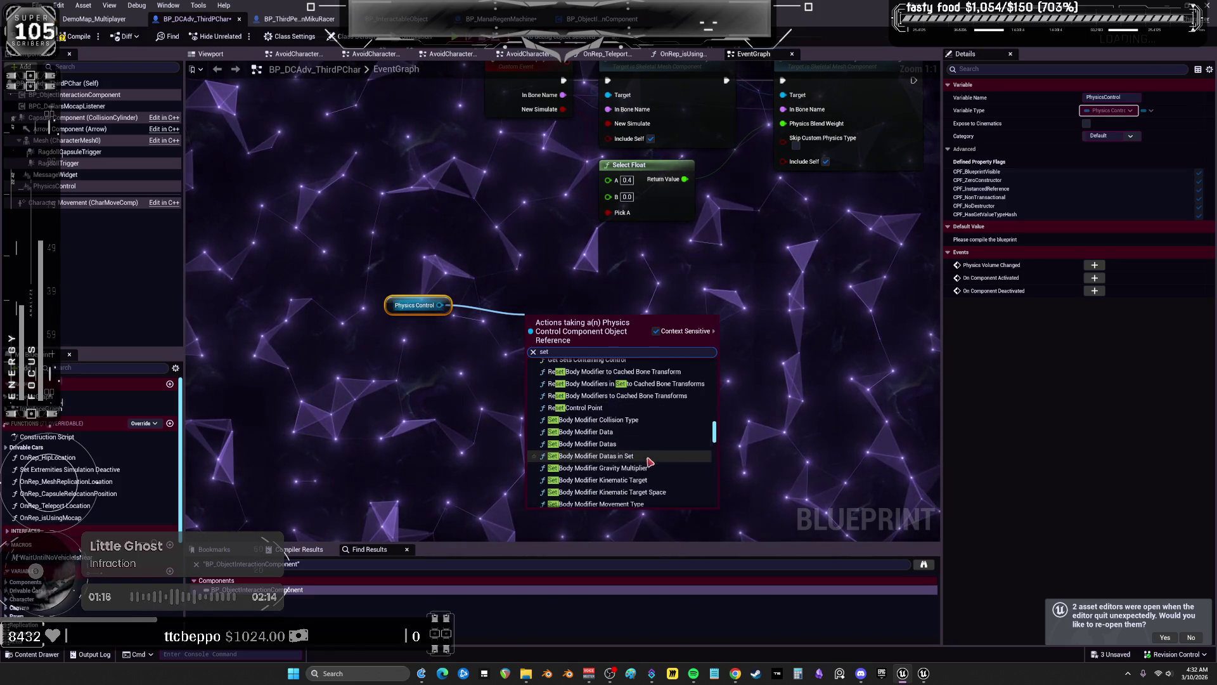
{"action": "scroll", "coordinate": [647, 455], "scroll_direction": "down", "scroll_amount": 2}
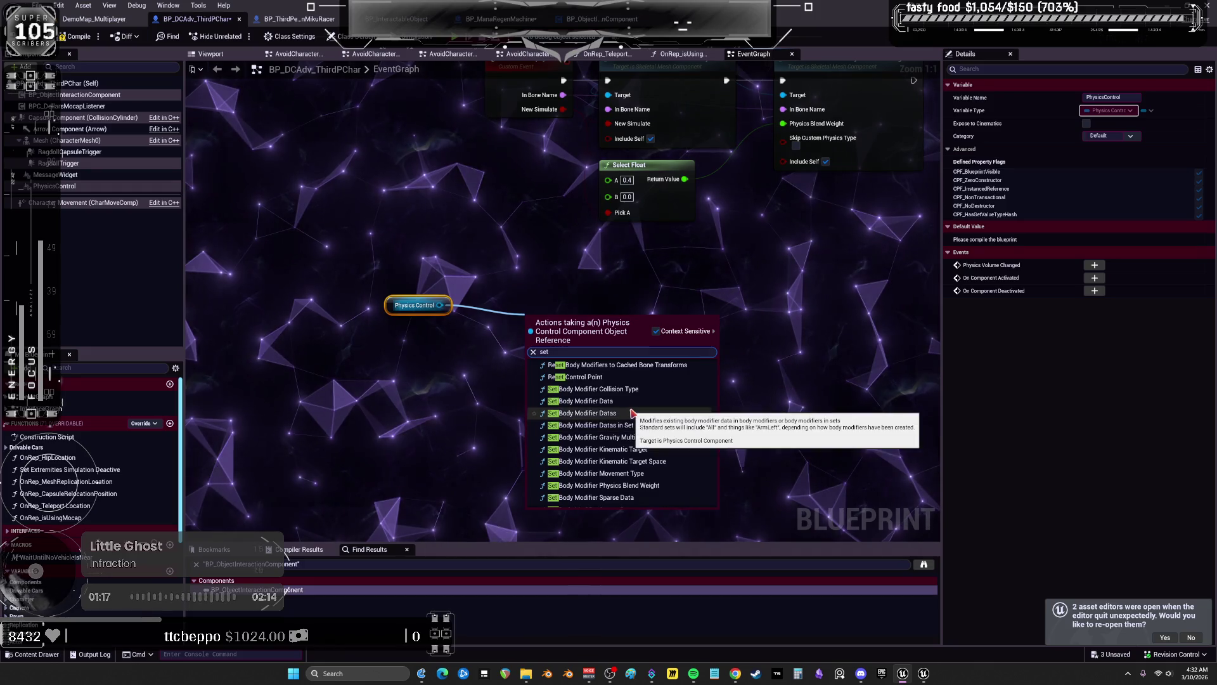
{"action": "scroll", "coordinate": [647, 451], "scroll_direction": "down", "scroll_amount": 2}
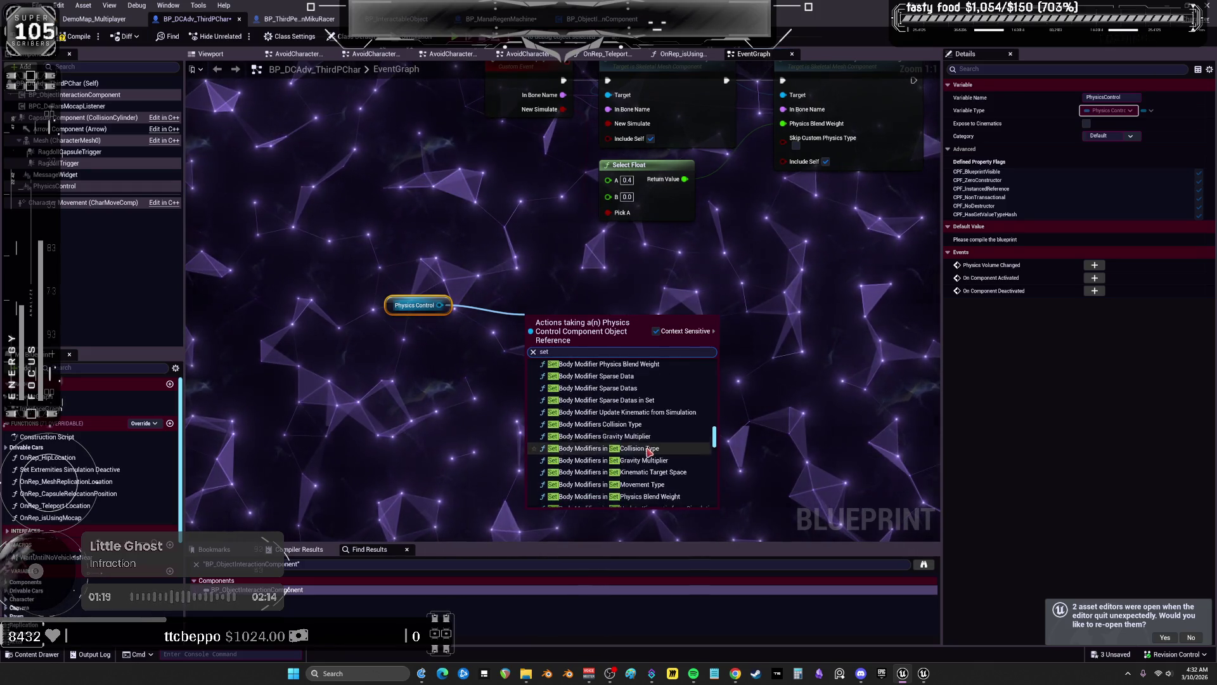
{"action": "scroll", "coordinate": [649, 451], "scroll_direction": "down", "scroll_amount": 2}
{"action": "scroll", "coordinate": [648, 450], "scroll_direction": "down", "scroll_amount": 2}
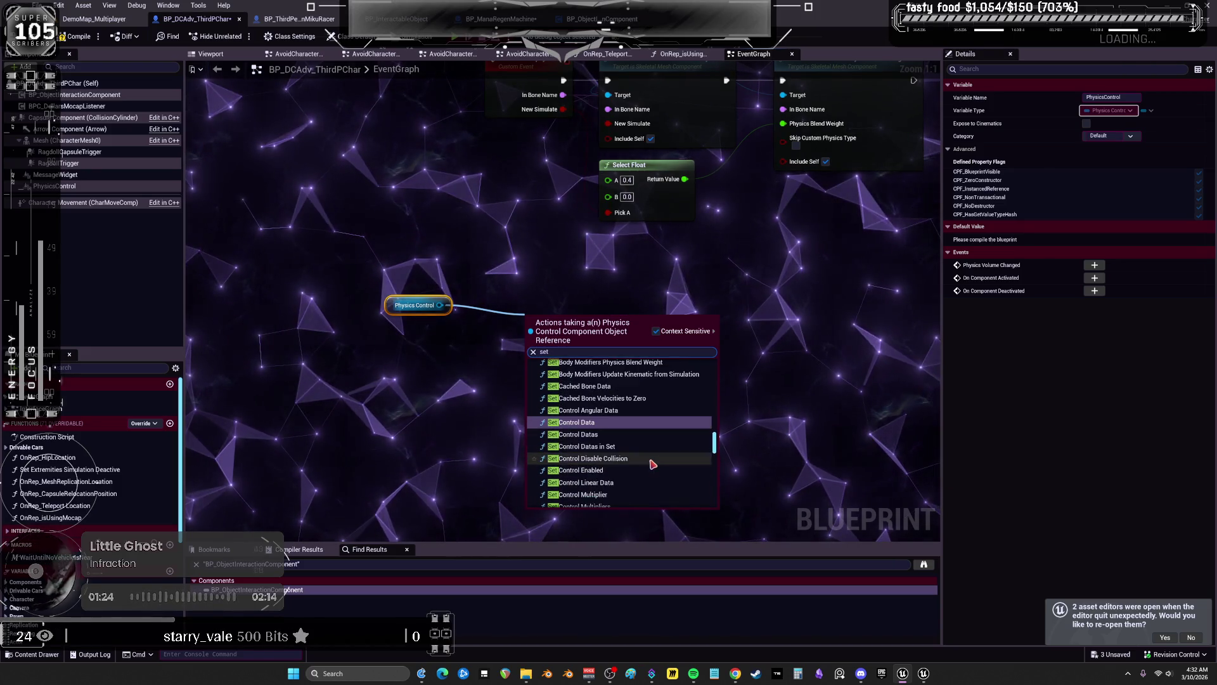
{"action": "scroll", "coordinate": [650, 461], "scroll_direction": "down", "scroll_amount": 5}
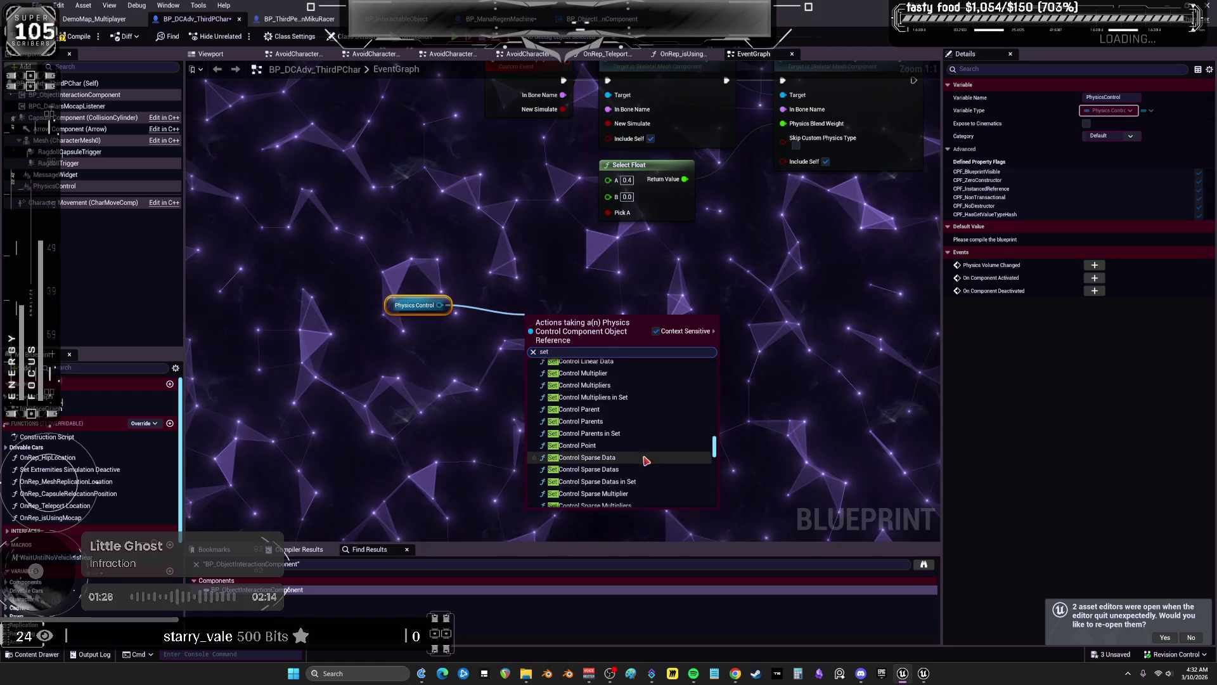
{"action": "scroll", "coordinate": [646, 457], "scroll_direction": "down", "scroll_amount": 3}
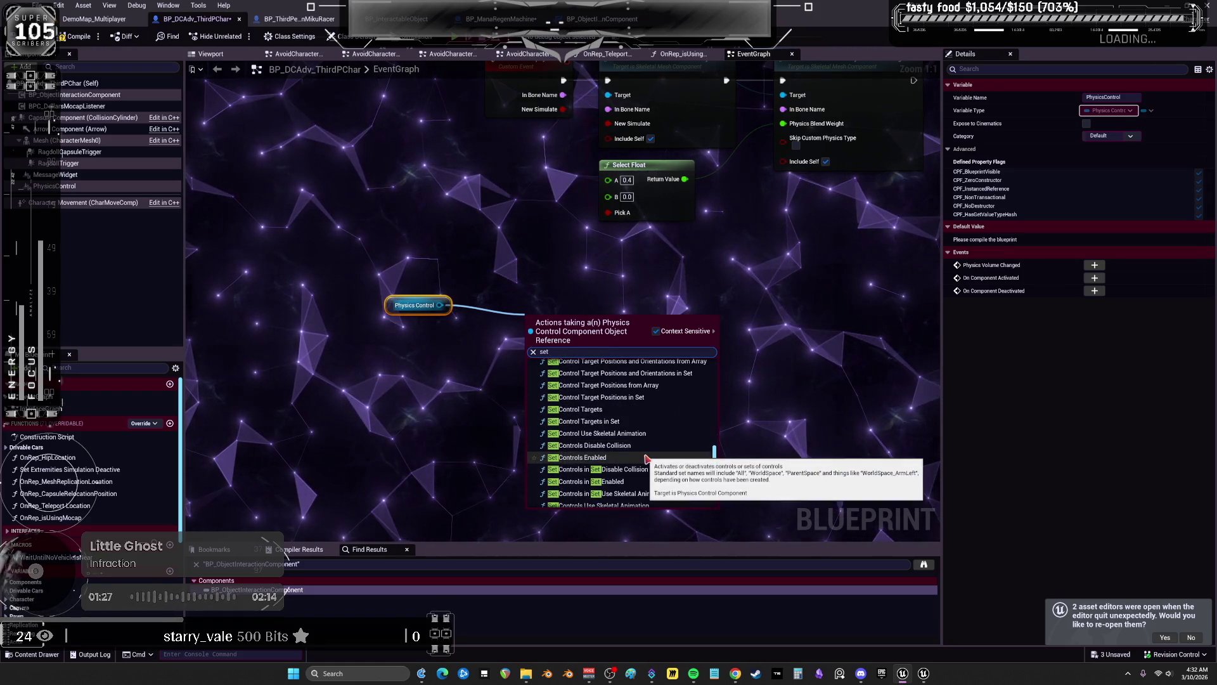
{"action": "scroll", "coordinate": [647, 458], "scroll_direction": "down", "scroll_amount": 1}
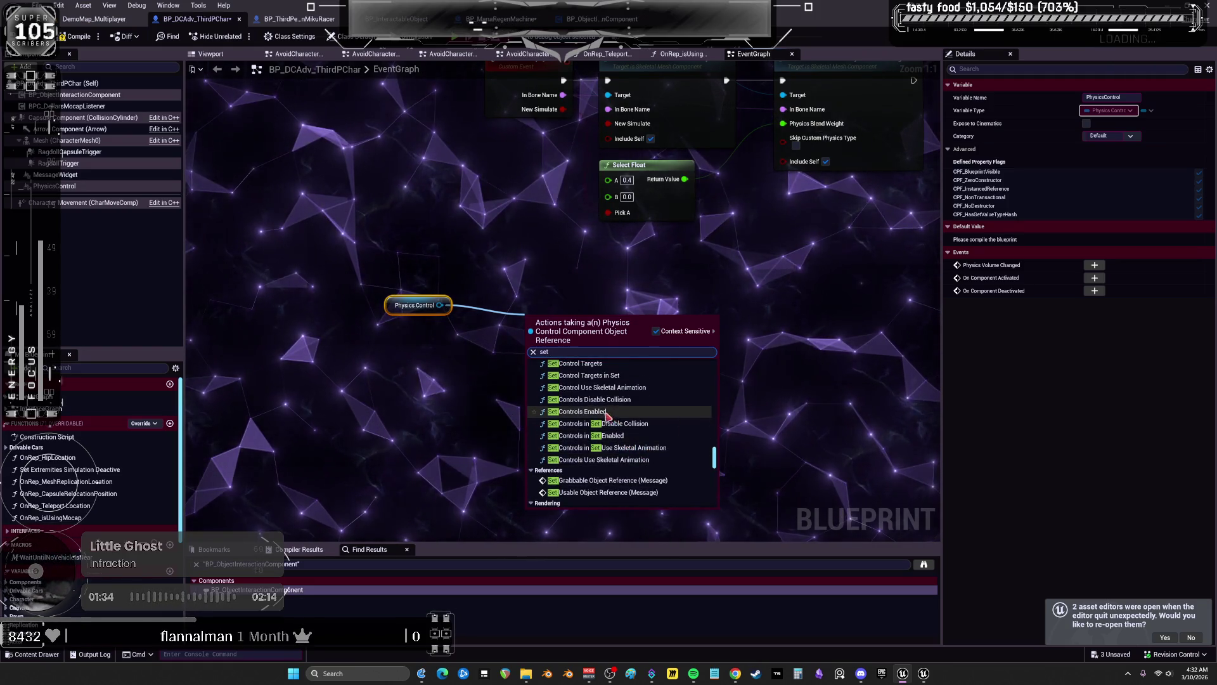
{"action": "scroll", "coordinate": [624, 399], "scroll_direction": "up", "scroll_amount": 2}
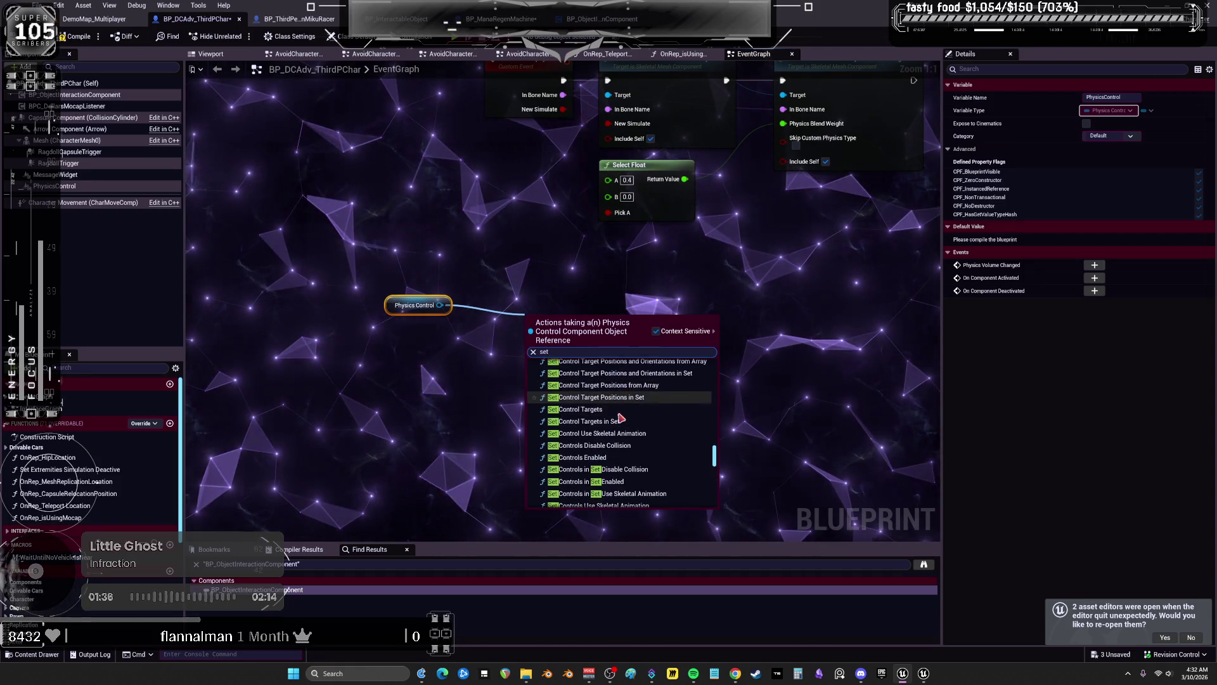
{"action": "scroll", "coordinate": [630, 420], "scroll_direction": "up", "scroll_amount": 4}
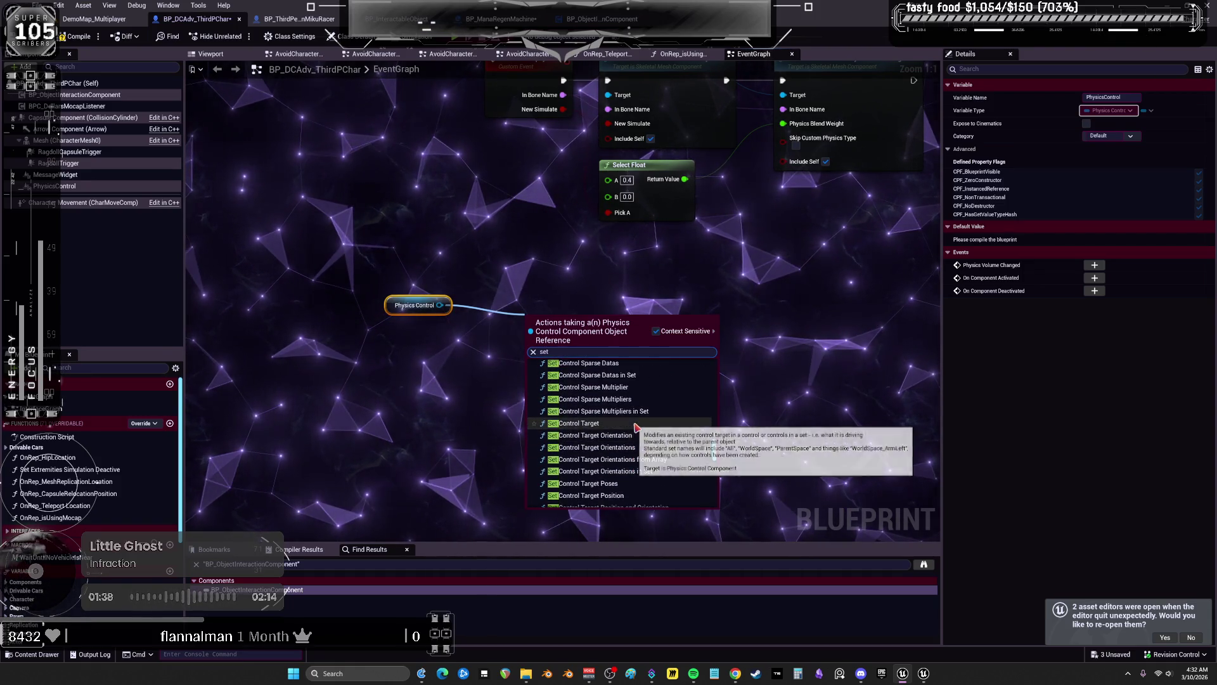
{"action": "scroll", "coordinate": [626, 448], "scroll_direction": "up", "scroll_amount": 5}
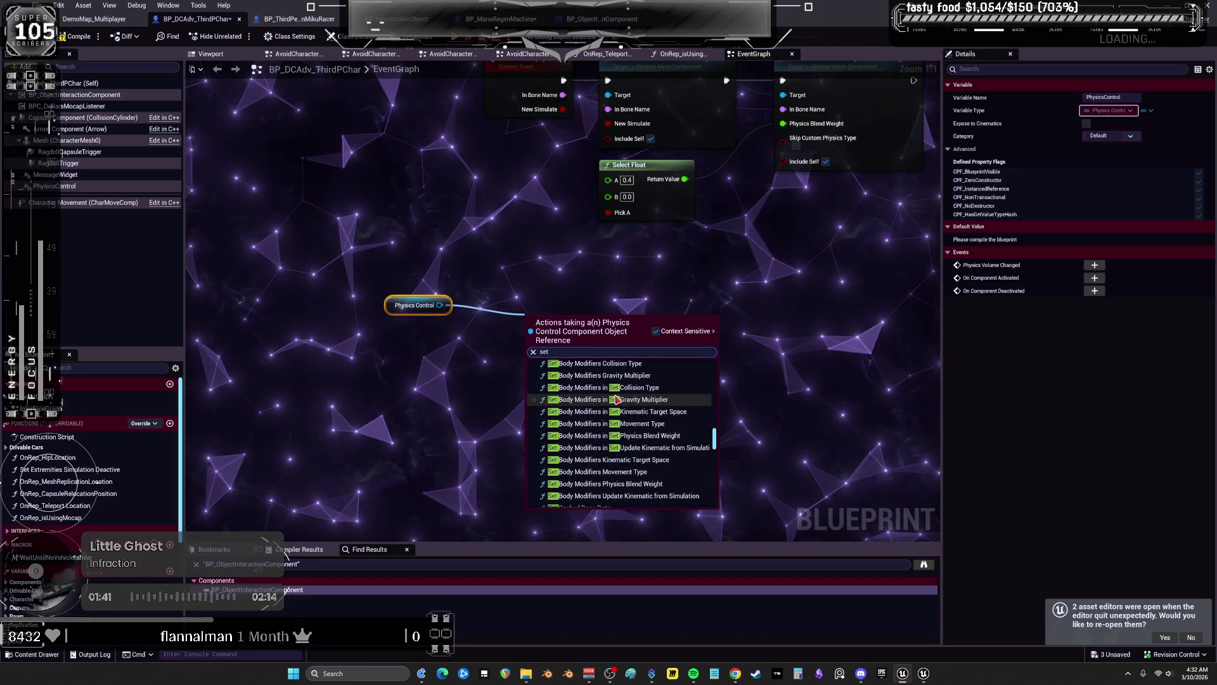
{"action": "scroll", "coordinate": [617, 399], "scroll_direction": "up", "scroll_amount": 1}
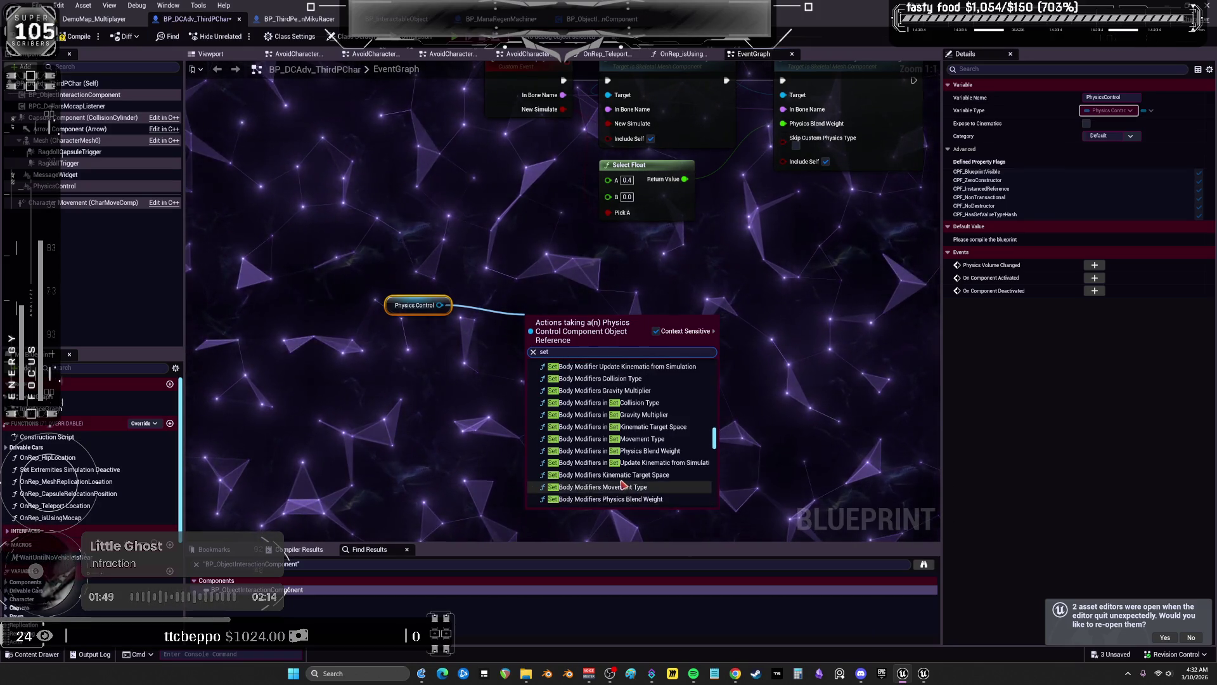
{"action": "scroll", "coordinate": [620, 459], "scroll_direction": "up", "scroll_amount": 2}
{"action": "scroll", "coordinate": [616, 457], "scroll_direction": "up", "scroll_amount": 1}
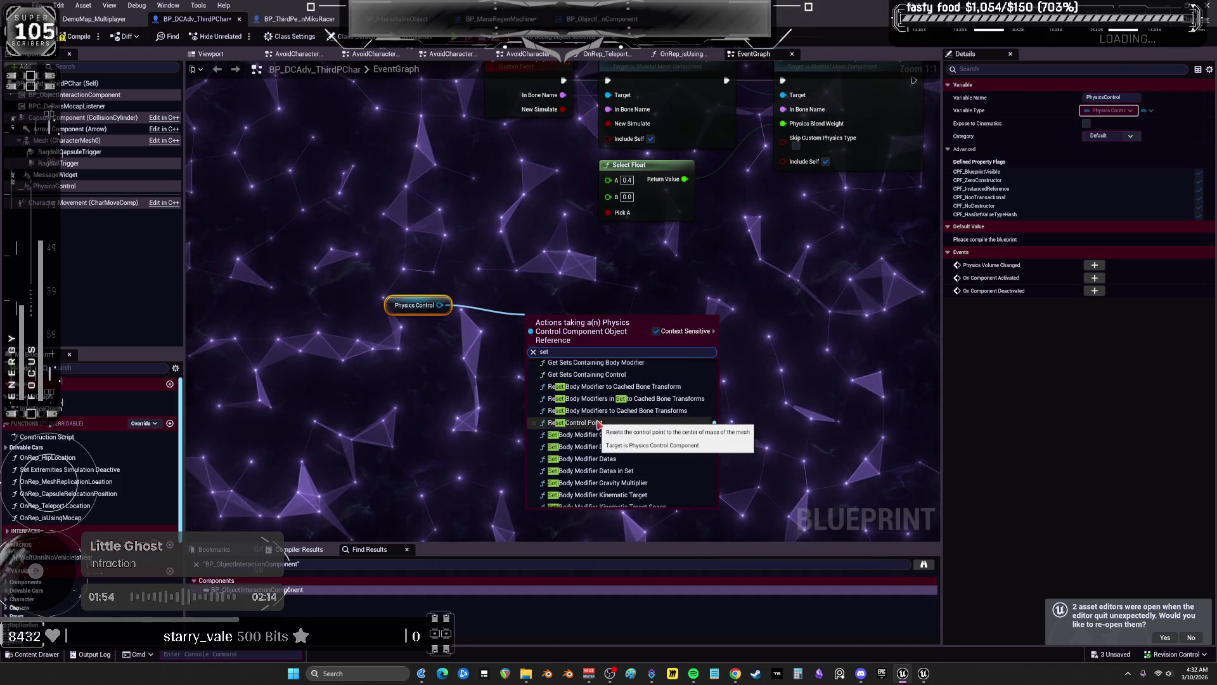
{"action": "scroll", "coordinate": [601, 424], "scroll_direction": "up", "scroll_amount": 2}
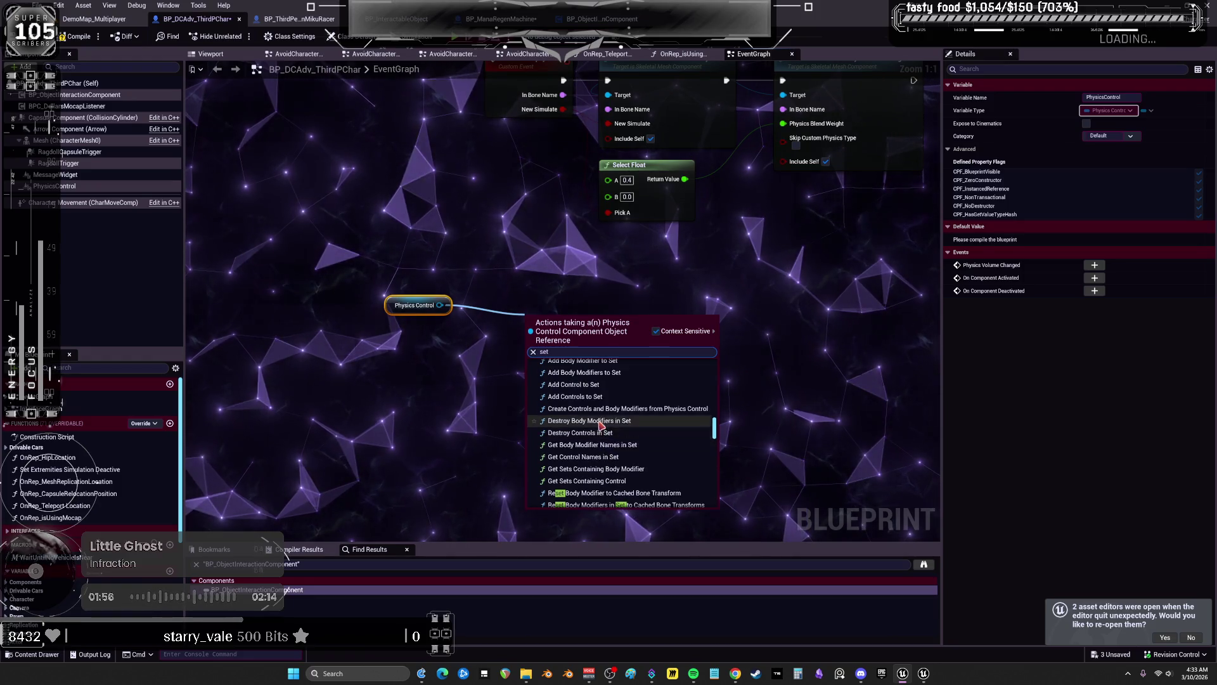
{"action": "left_click", "coordinate": [621, 409]}
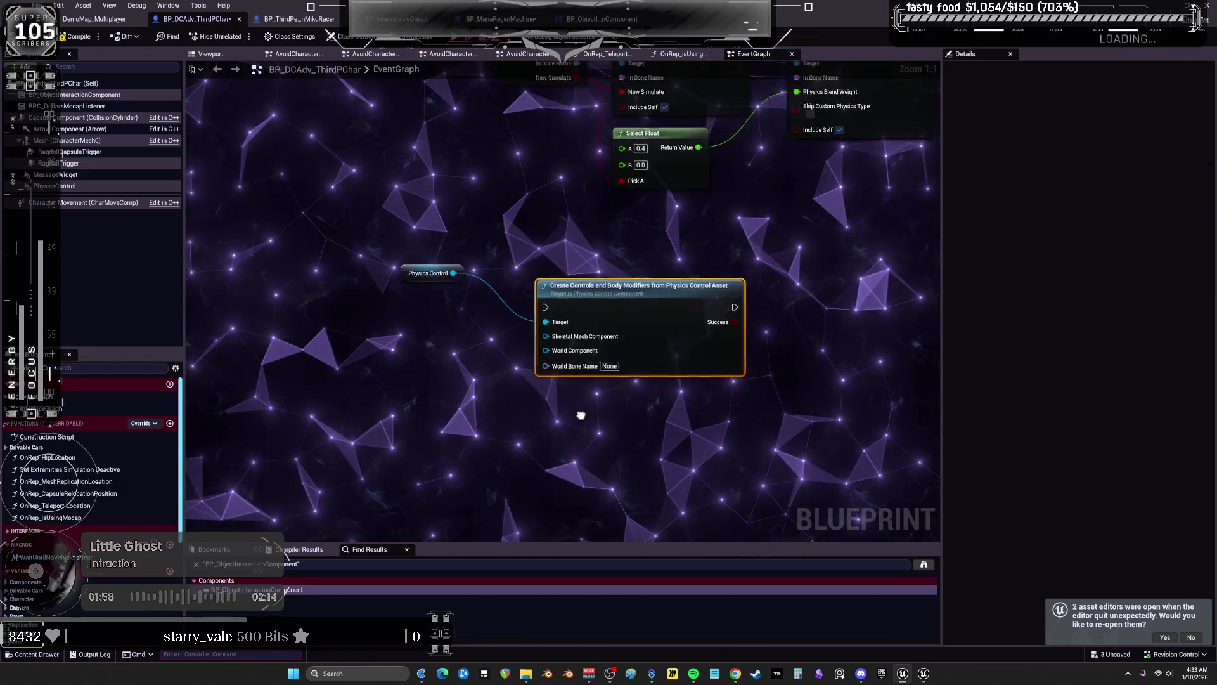
Move the Create Controls and Body Modifiers node up and left, then save all unsaved assets
{"action": "right_click", "coordinate": [557, 323]}
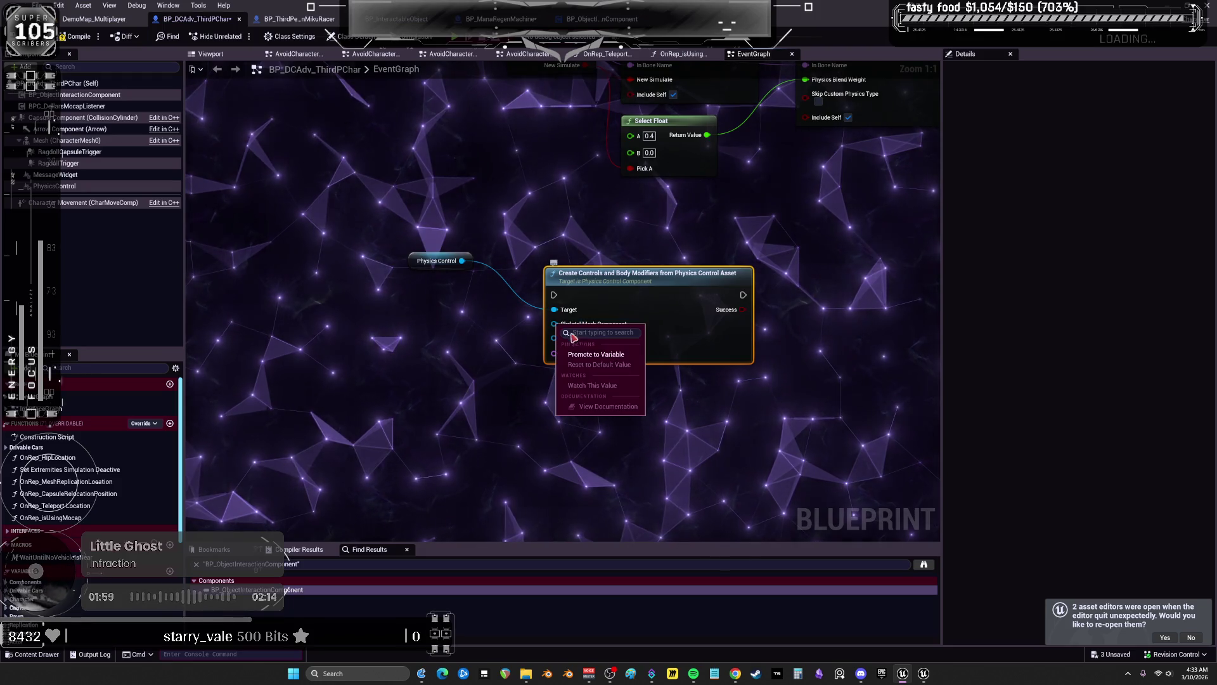
{"action": "left_click", "coordinate": [481, 353]}
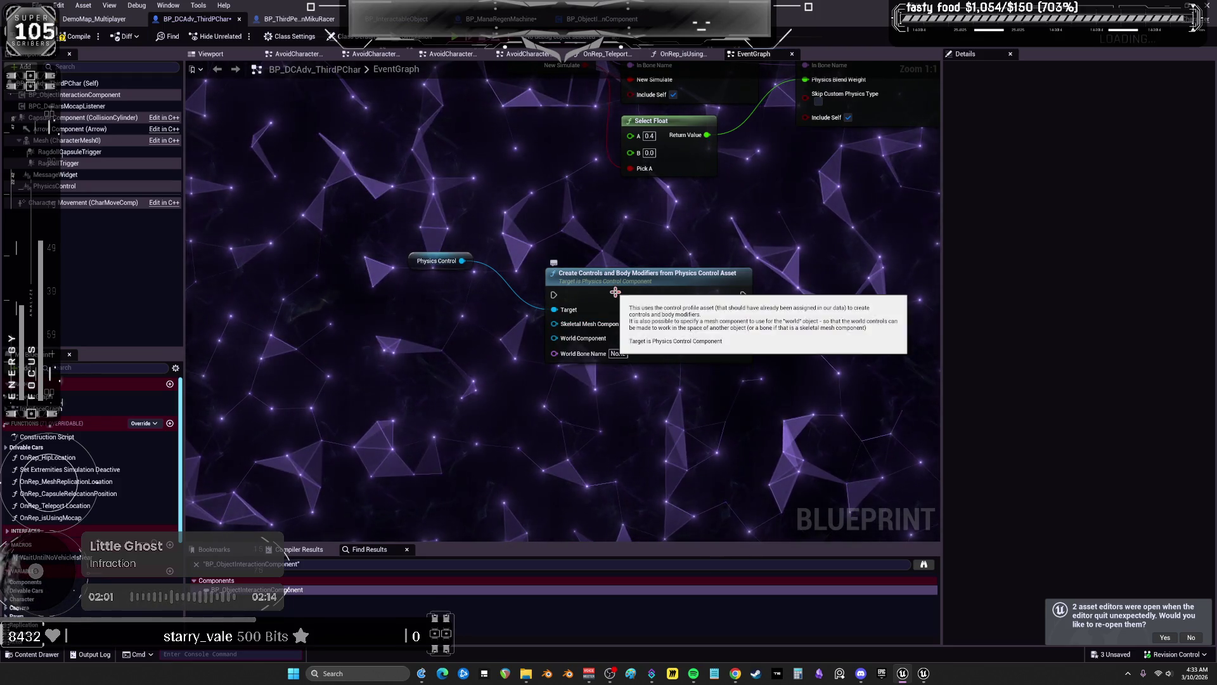
{"action": "left_click_drag", "start_coordinate": [613, 295], "coordinate": [575, 270]}
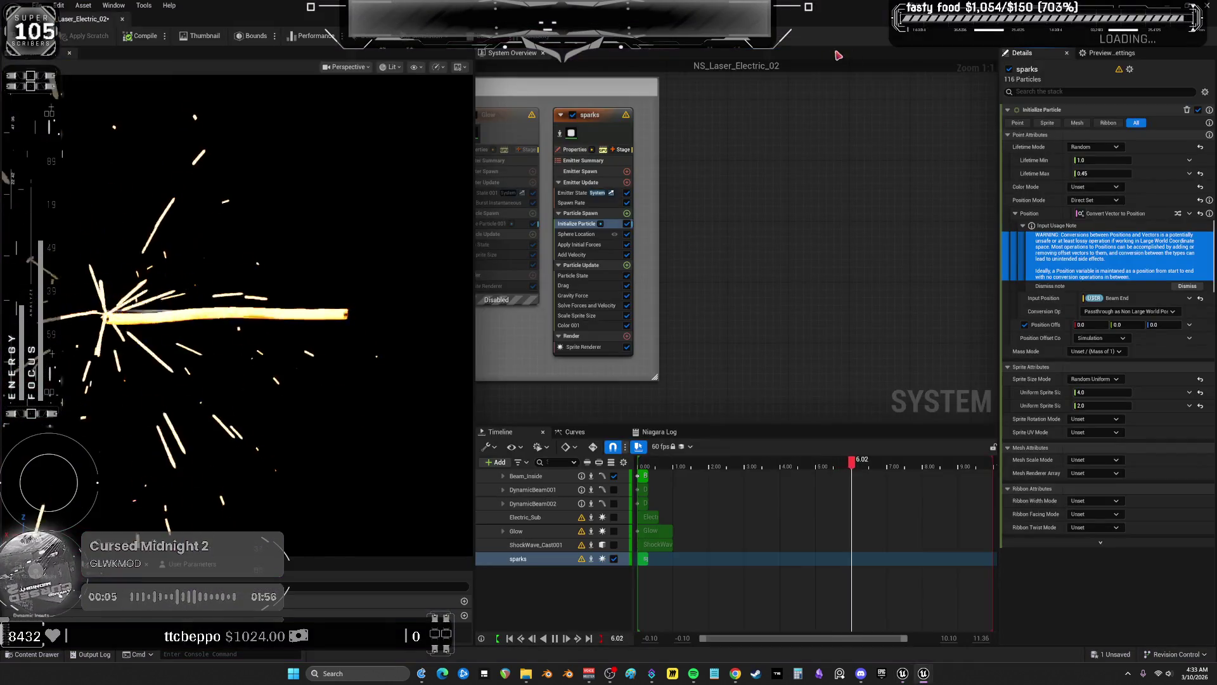
{"action": "key", "text": "ctrl+shift+s"}
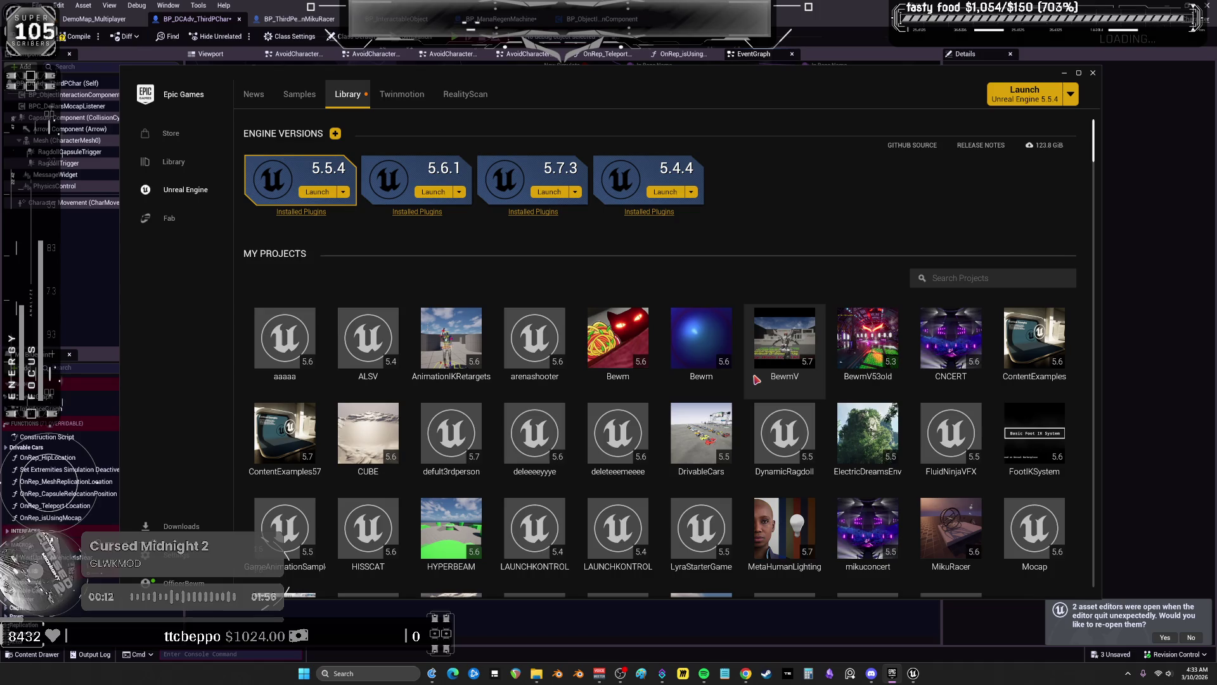
Launch the ContentExamples57 project on engine 5.7.3 from the Launcher Library
{"action": "double_click", "coordinate": [298, 436]}
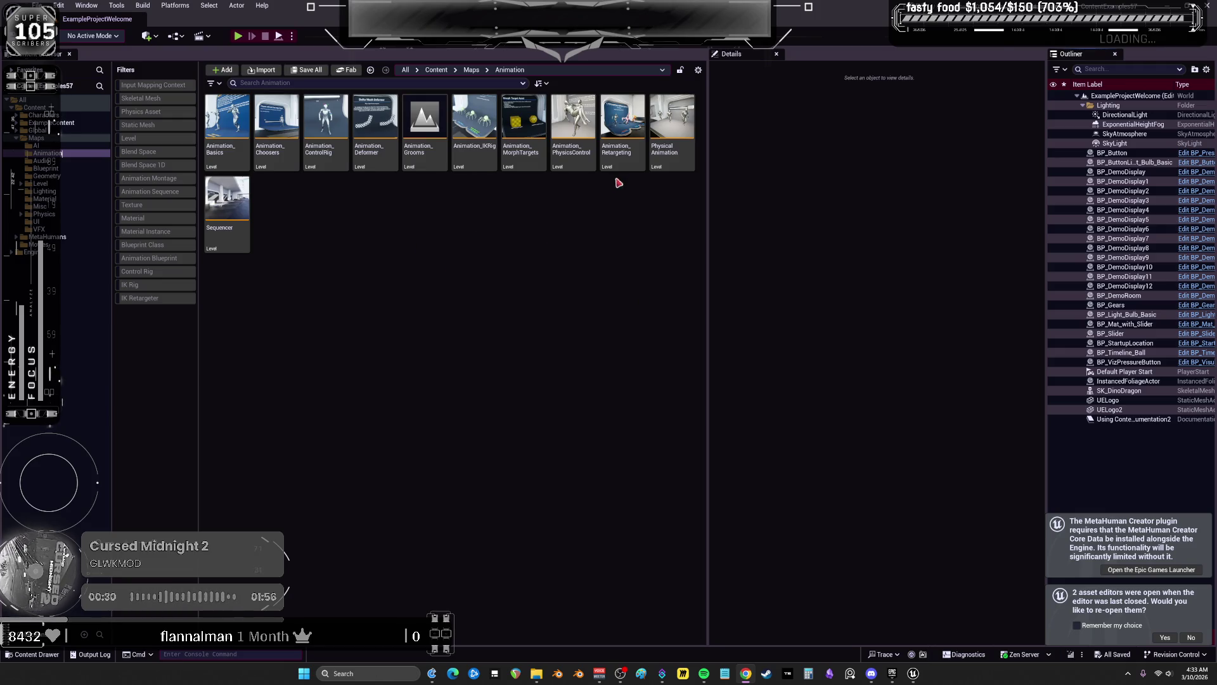
Load the Animation_PhysicsControl map and fly fullscreen down the hall to the World and Parent Space exhibit
{"action": "left_click", "coordinate": [585, 122]}
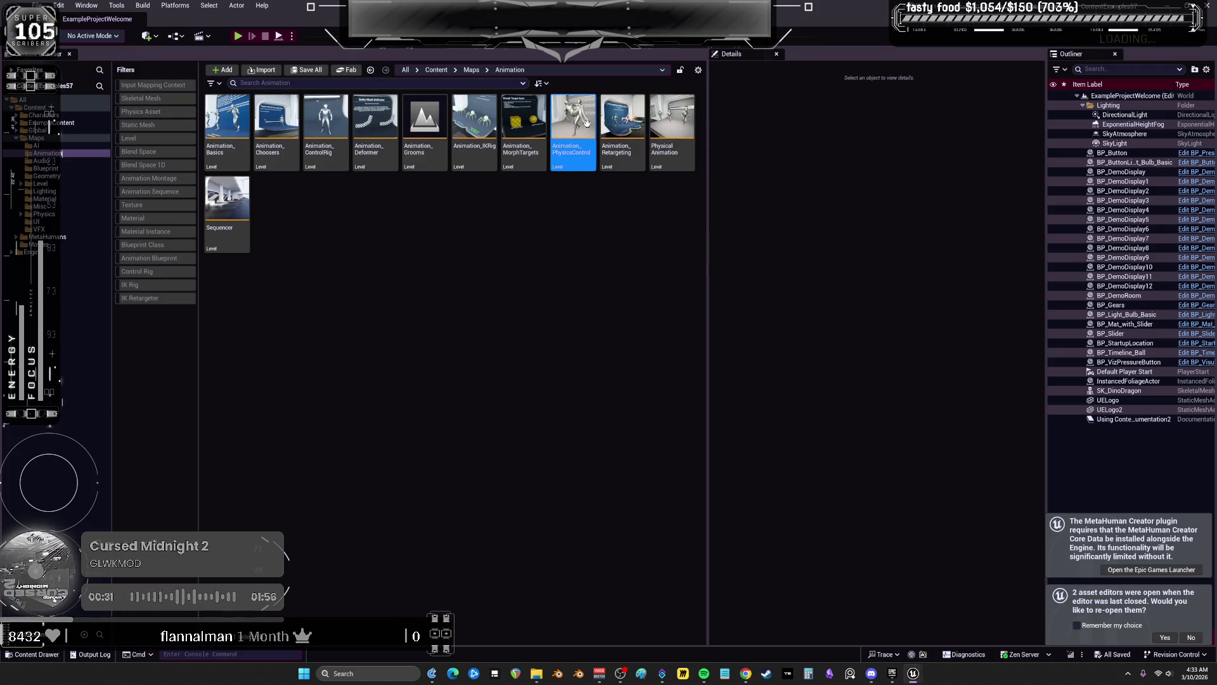
{"action": "double_click", "coordinate": [586, 122]}
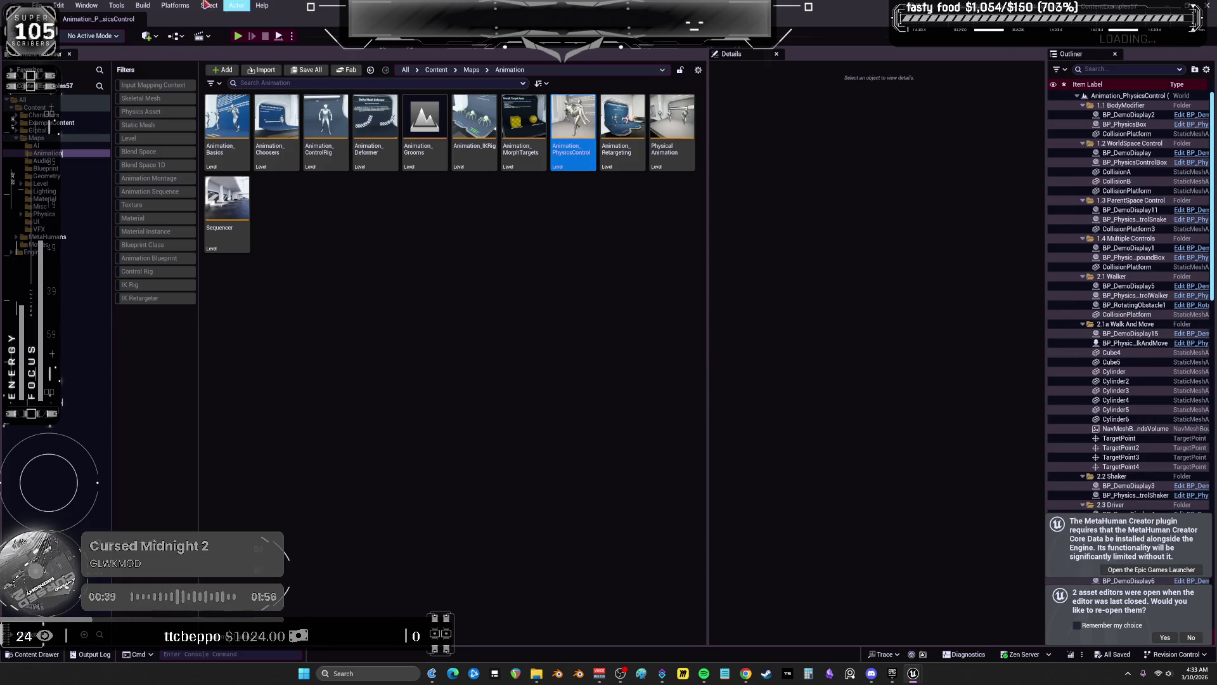
{"action": "left_click", "coordinate": [87, 8]}
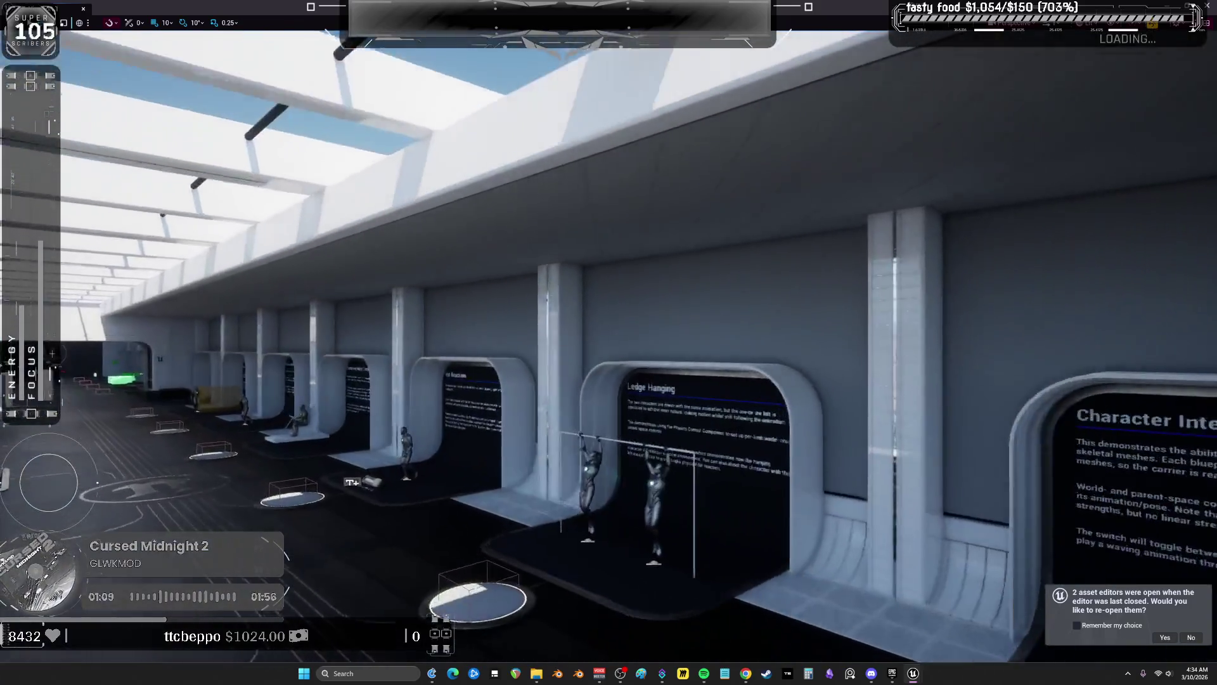
{"action": "key", "text": "w"}
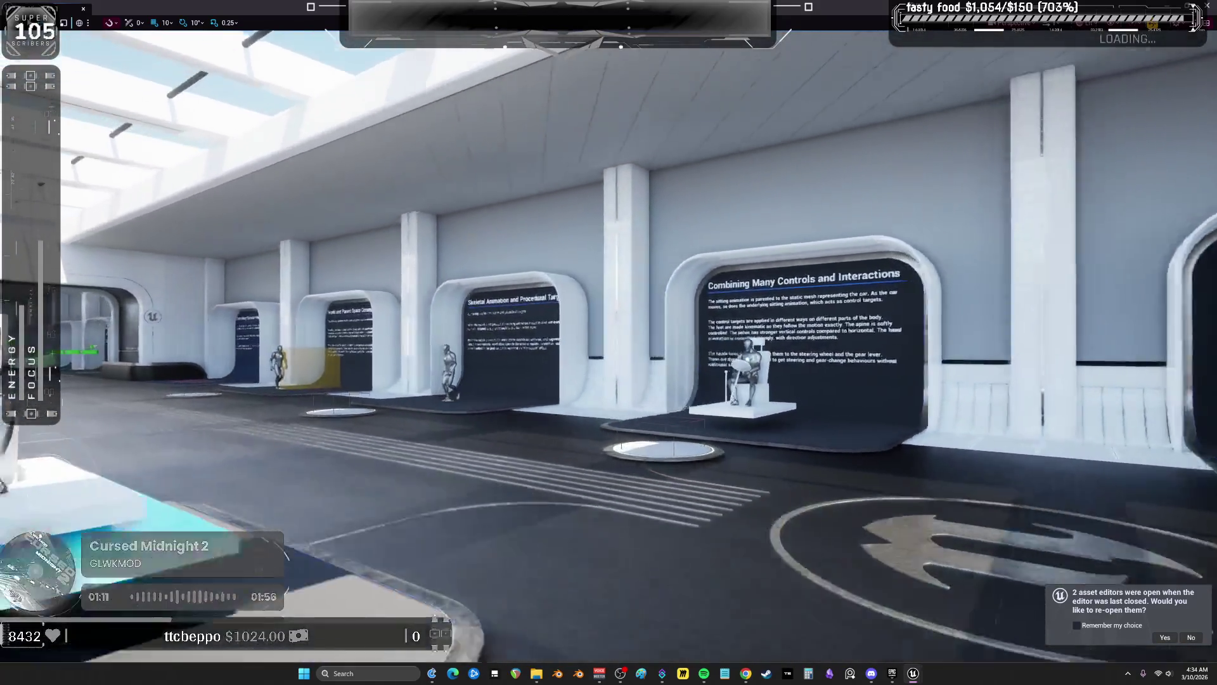
{"action": "key", "text": "a"}
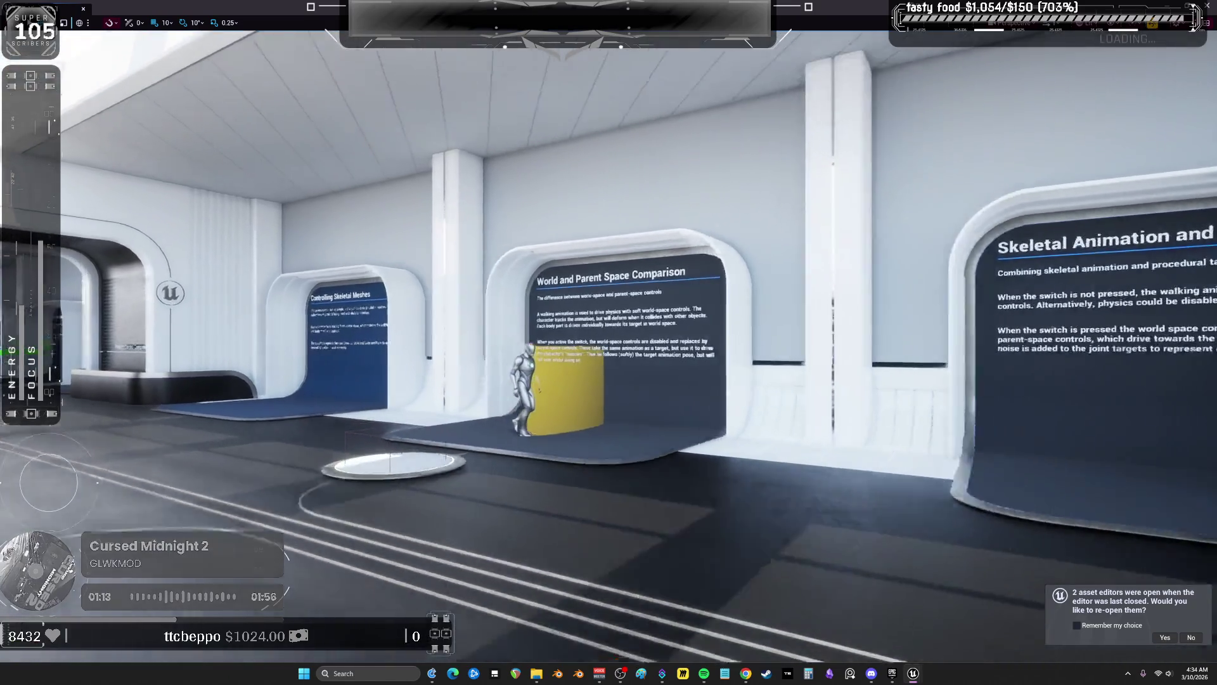
{"action": "key", "text": "F11"}
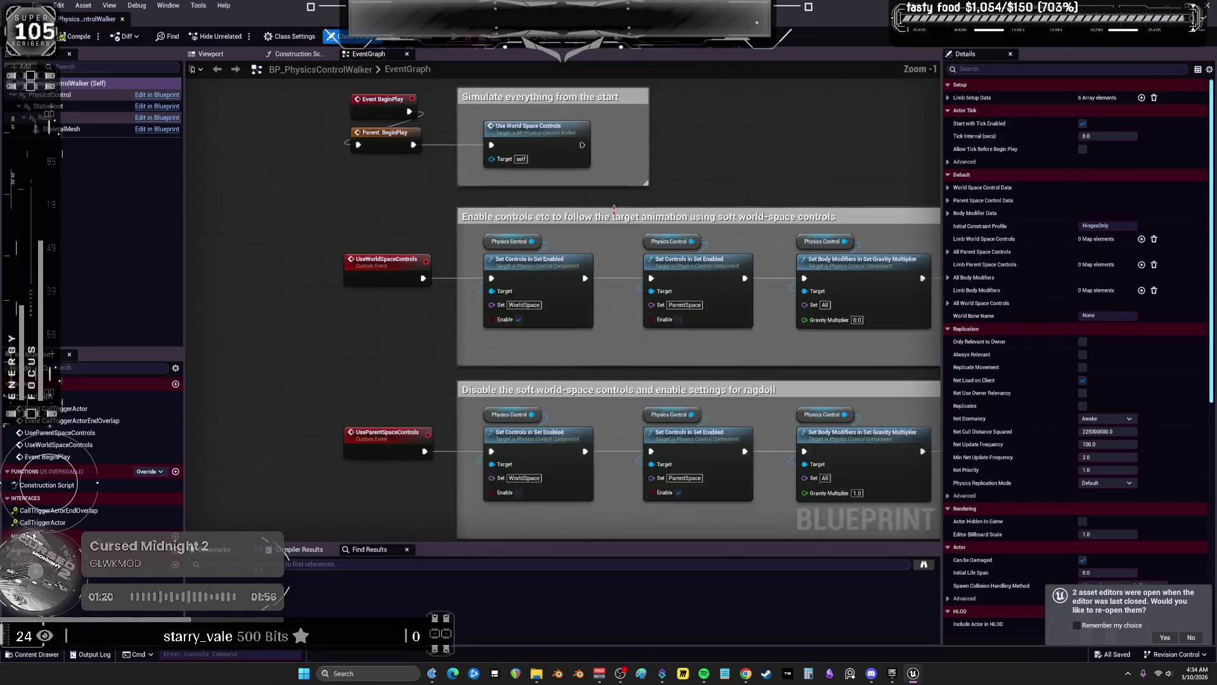
Expand BP_PhysicsControlCharacter's CollapseGraph node back into its six SET nodes
{"action": "mouse_move", "coordinate": [762, 202]}
{"action": "left_mouse_down"}
{"action": "mouse_move", "coordinate": [699, 183]}
{"action": "mouse_move", "coordinate": [672, 70]}
{"action": "mouse_move", "coordinate": [647, 152]}
{"action": "mouse_move", "coordinate": [644, 130]}
{"action": "left_mouse_up"}
{"action": "scroll", "coordinate": [672, 69], "scroll_direction": "down", "scroll_amount": 1}
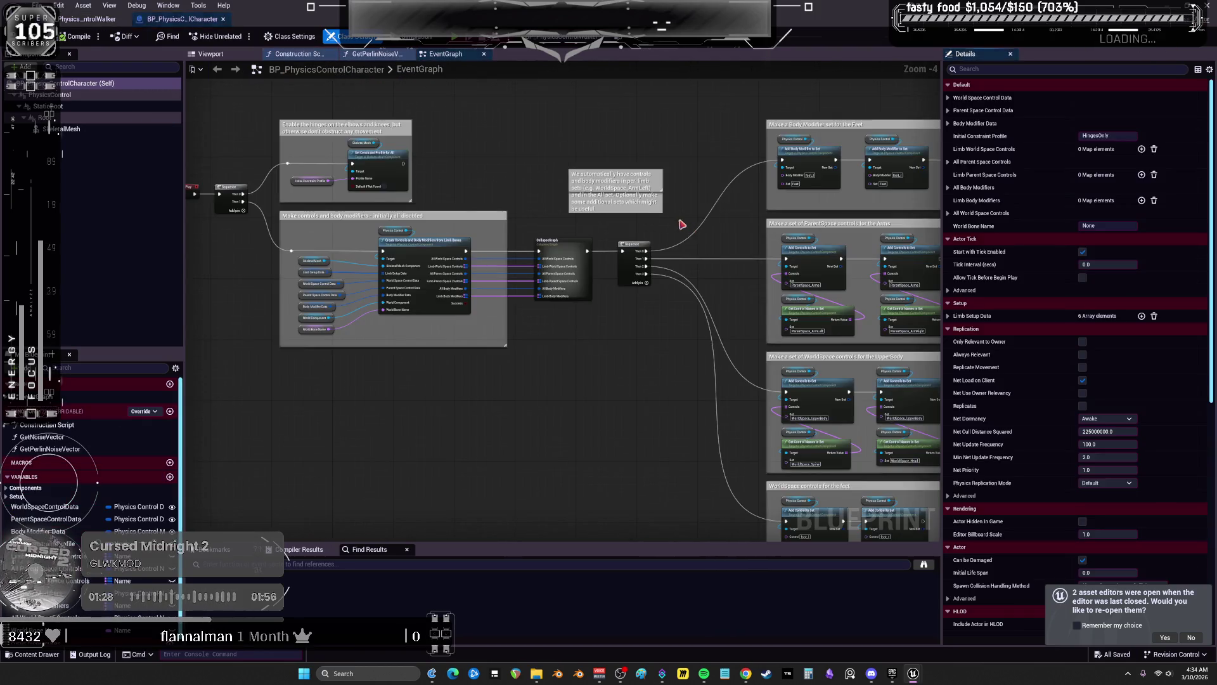
{"action": "scroll", "coordinate": [634, 197], "scroll_direction": "down", "scroll_amount": 1}
{"action": "left_click_drag", "start_coordinate": [660, 219], "coordinate": [471, 192]}
{"action": "scroll", "coordinate": [471, 192], "scroll_direction": "up", "scroll_amount": 5}
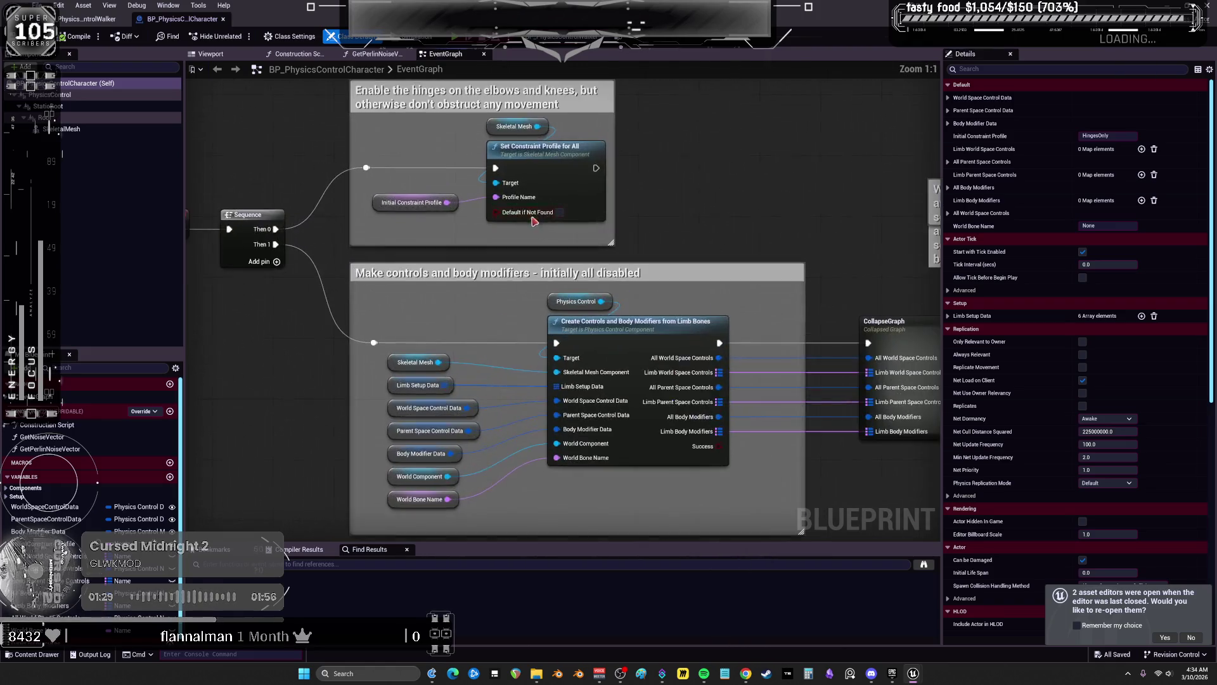
{"action": "double_click", "coordinate": [679, 254]}
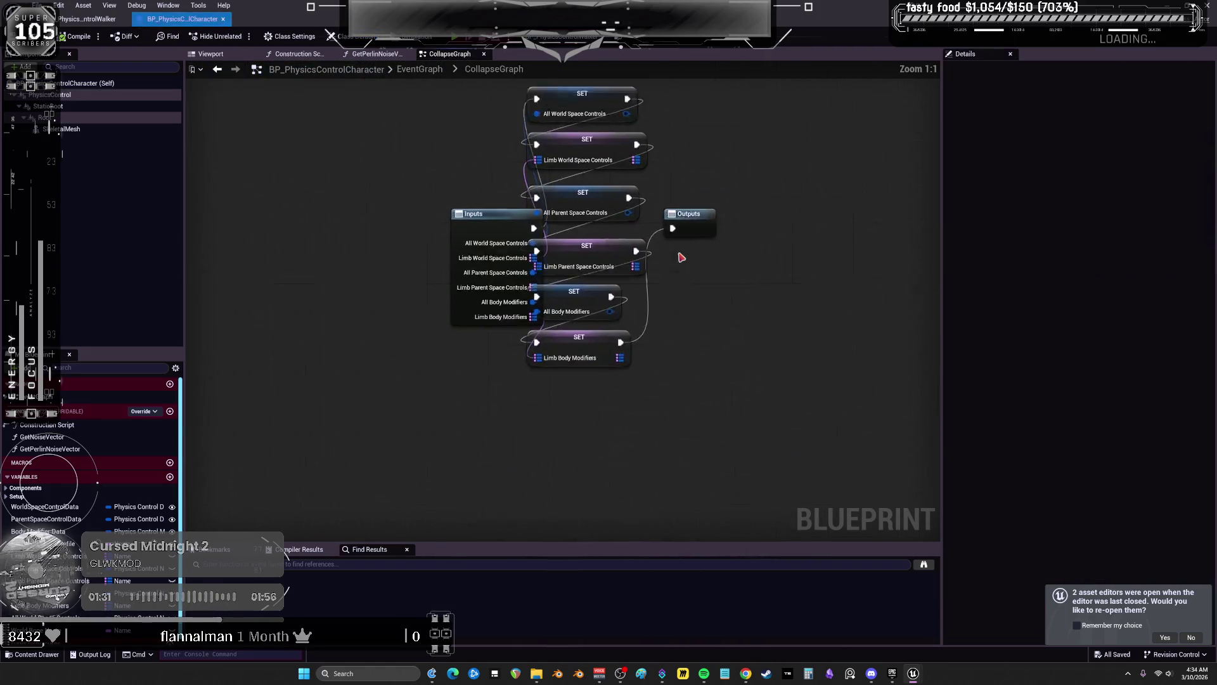
{"action": "left_click", "coordinate": [218, 69]}
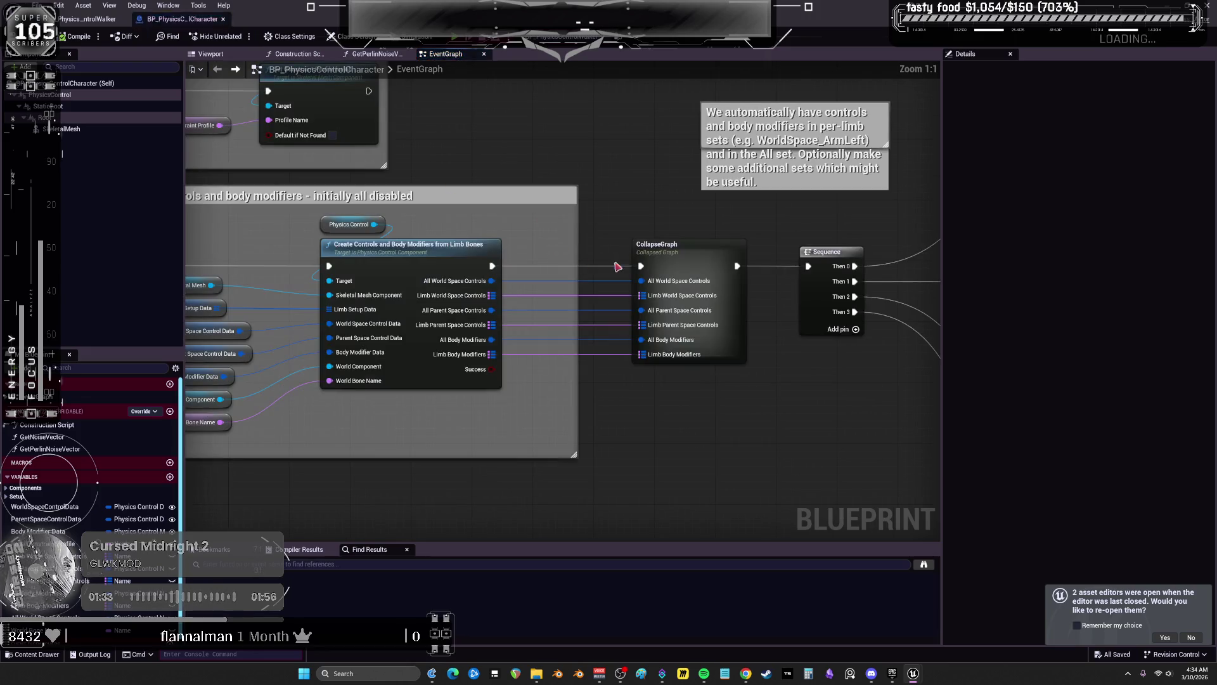
{"action": "left_click", "coordinate": [679, 251]}
{"action": "right_click", "coordinate": [683, 264]}
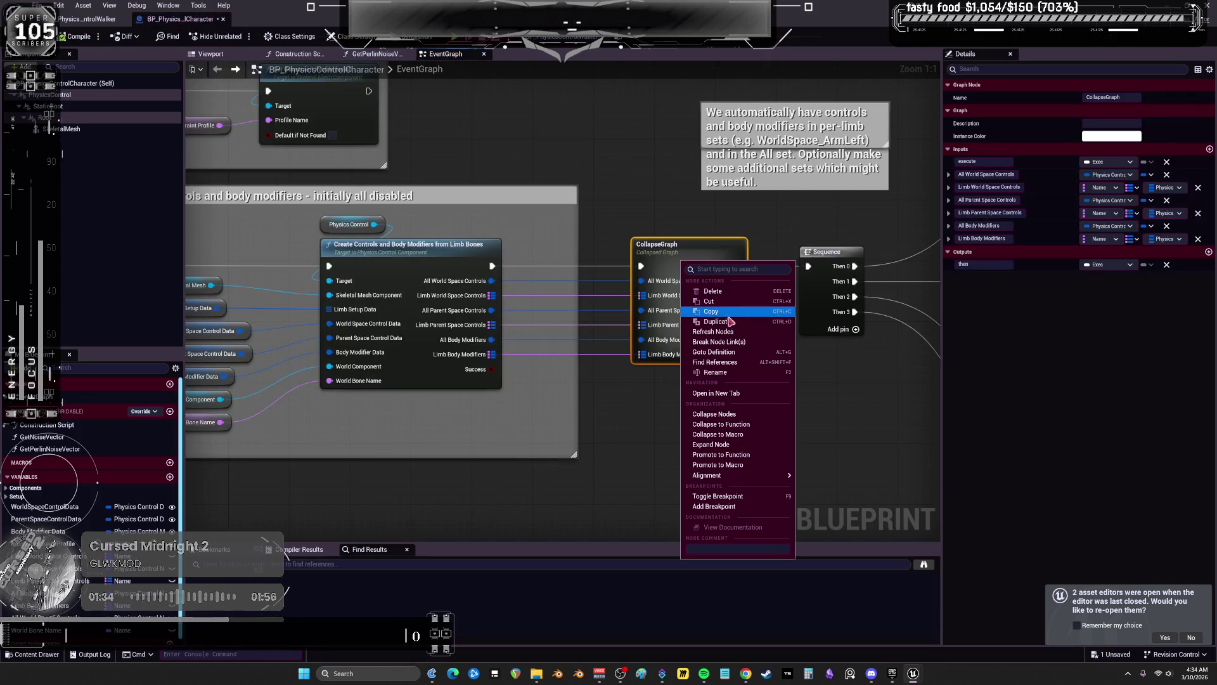
{"action": "left_click", "coordinate": [766, 447]}
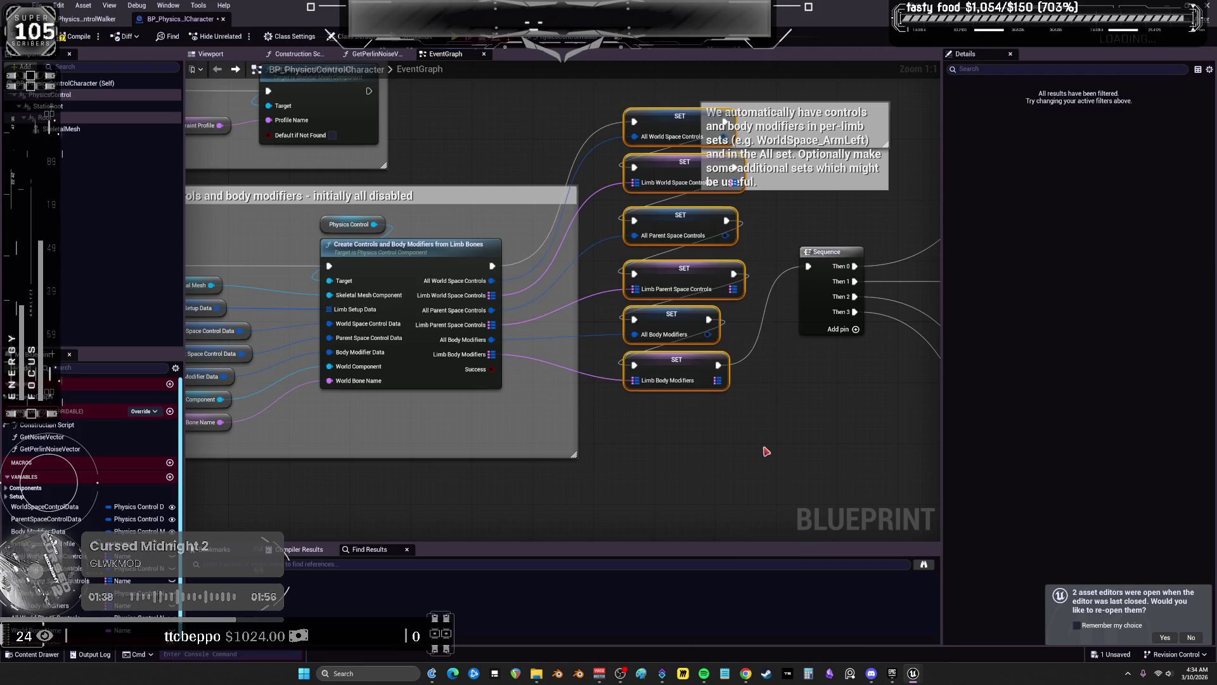
Marquee-select every node of the setup section for copying, then switch windows
{"action": "scroll", "coordinate": [765, 449], "scroll_direction": "down", "scroll_amount": 3}
{"action": "double_click", "coordinate": [805, 270]}
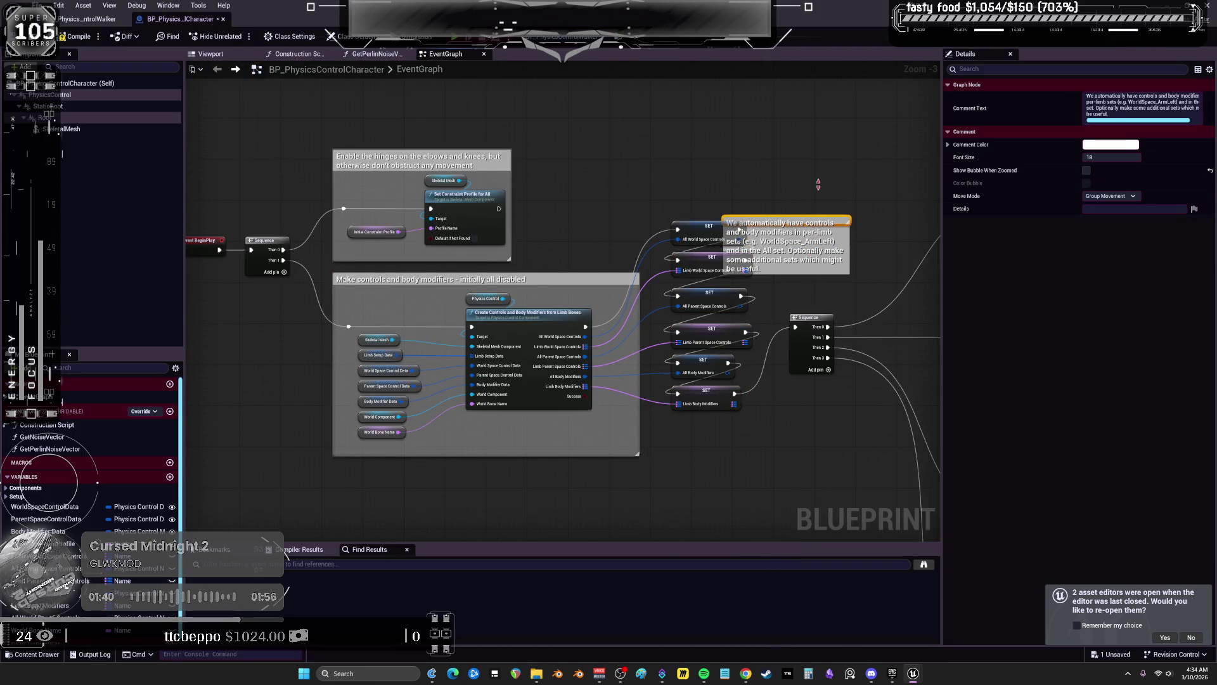
{"action": "scroll", "coordinate": [609, 195], "scroll_direction": "down", "scroll_amount": 5}
{"action": "mouse_move", "coordinate": [810, 467]}
{"action": "left_mouse_down"}
{"action": "mouse_move", "coordinate": [462, 150]}
{"action": "mouse_move", "coordinate": [355, 108]}
{"action": "left_mouse_up"}
{"action": "scroll", "coordinate": [419, 141], "scroll_direction": "up", "scroll_amount": 5}
{"action": "key", "text": "alt+Tab"}
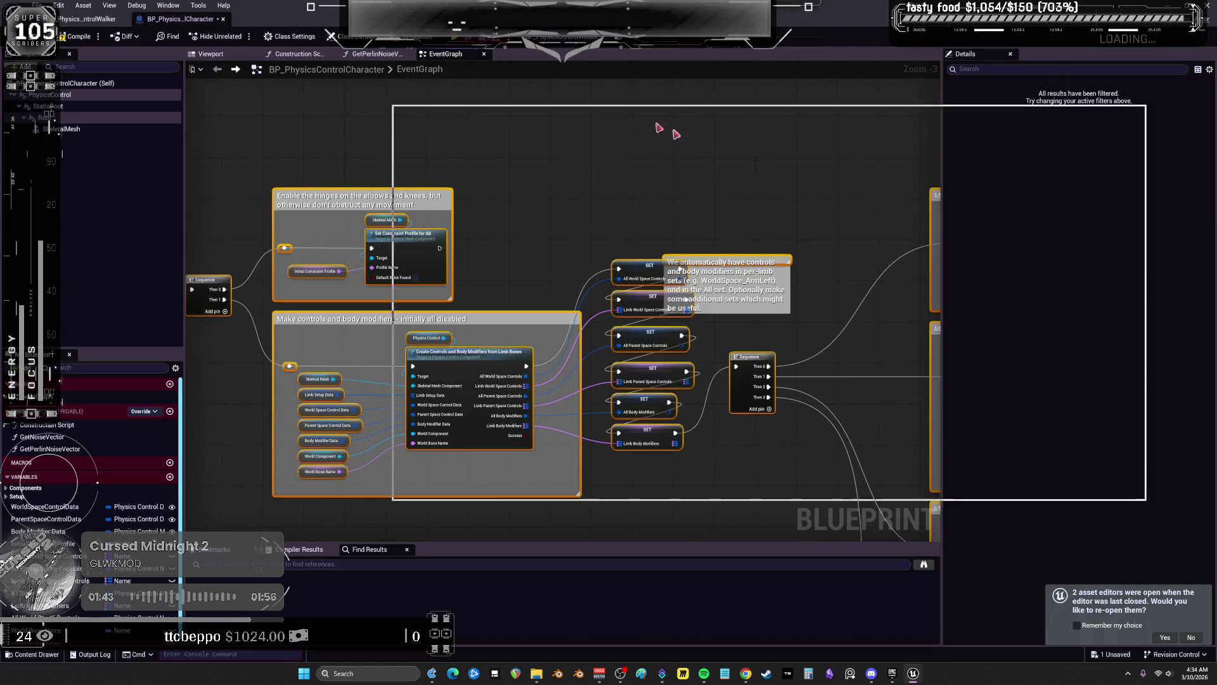
{"action": "key", "text": "alt+Tab"}
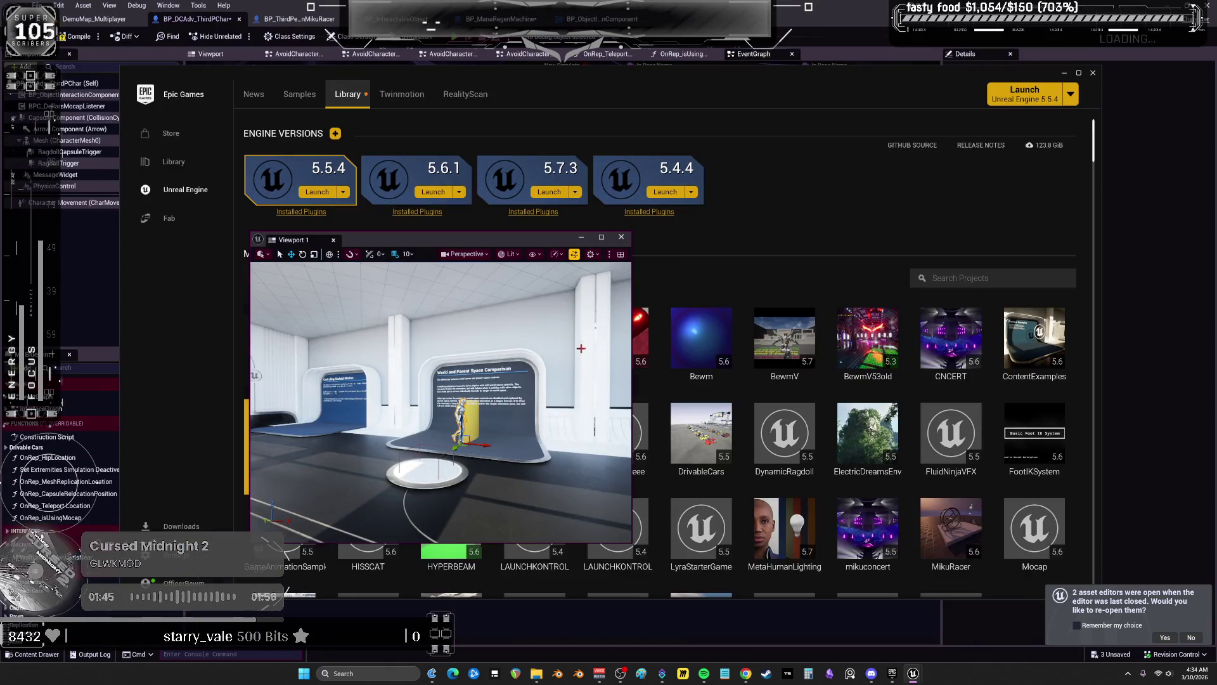
Delete the old Create Controls node and its getter from the character's event graph
{"action": "left_click", "coordinate": [622, 238]}
{"action": "key", "text": "alt+Tab"}
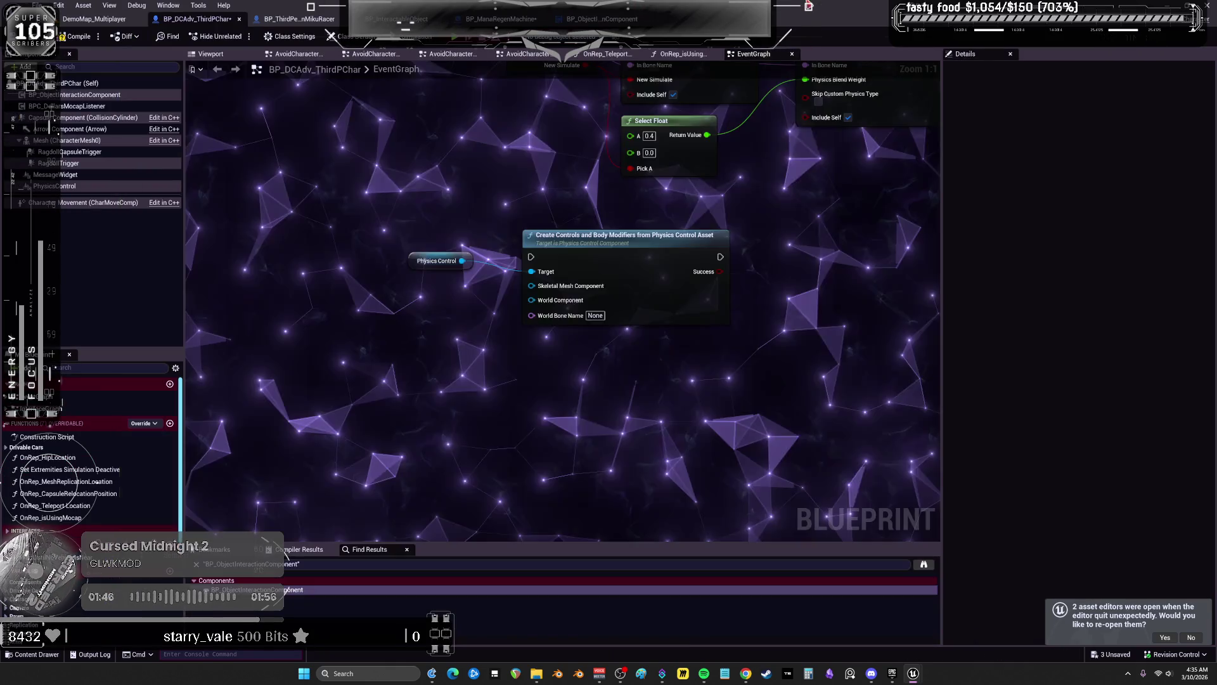
{"action": "left_click_drag", "start_coordinate": [732, 341], "coordinate": [574, 281]}
{"action": "key", "text": "Delete"}
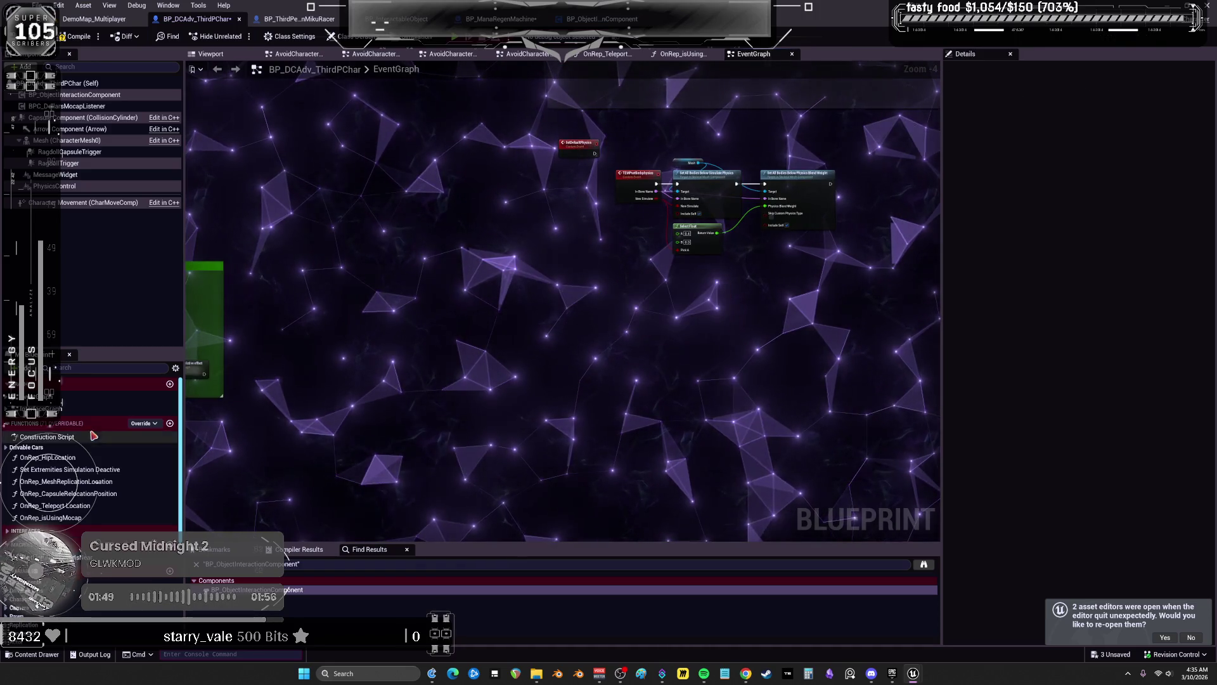
Create a new graph named PHYSICS and paste the copied setup nodes into it
{"action": "left_click", "coordinate": [170, 386]}
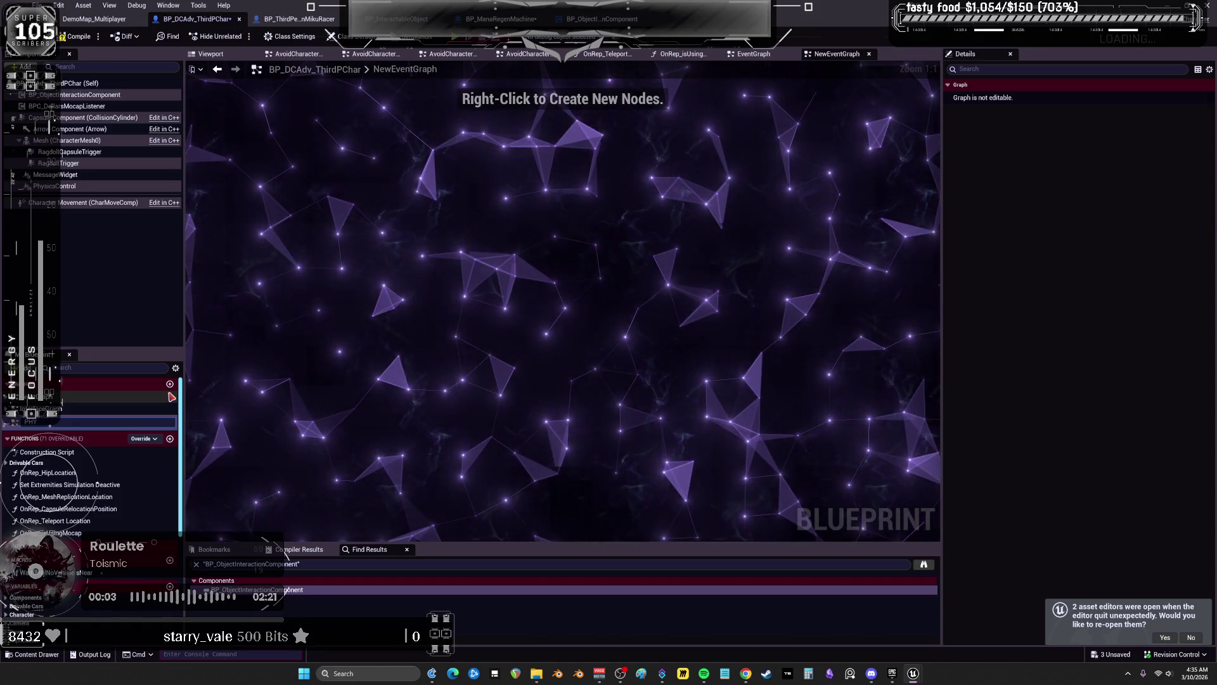
{"action": "type", "text": "YSICS"}
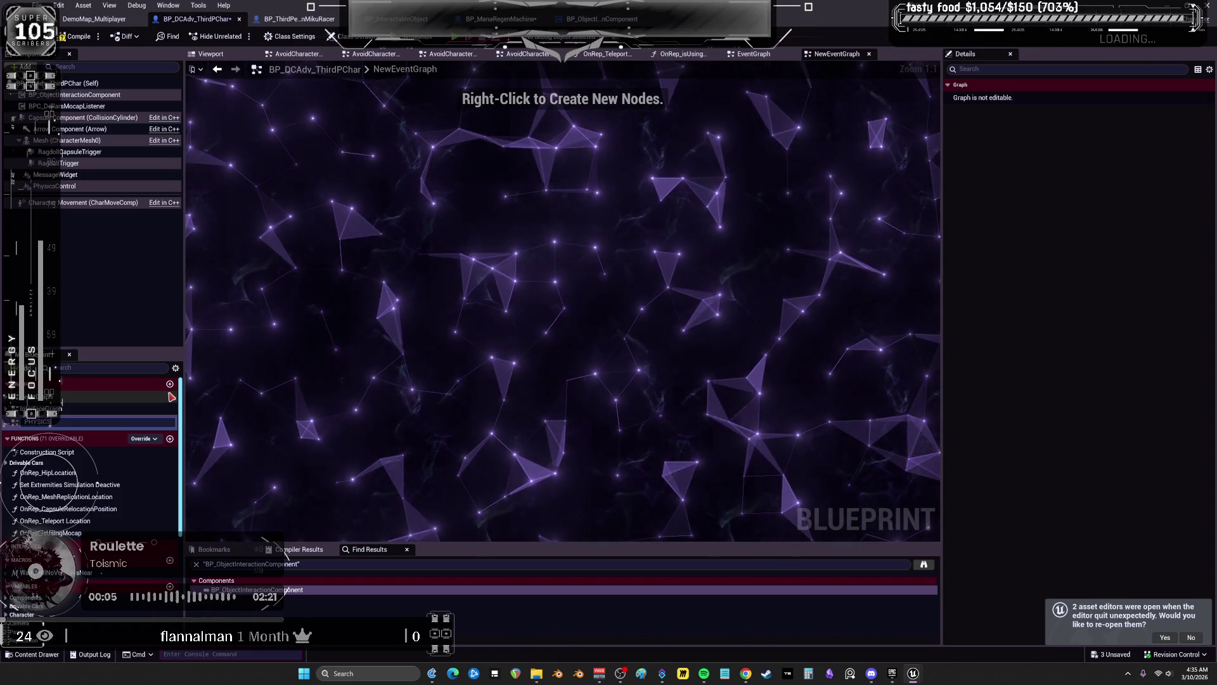
{"action": "key", "text": "Return"}
{"action": "key", "text": "ctrl+v"}
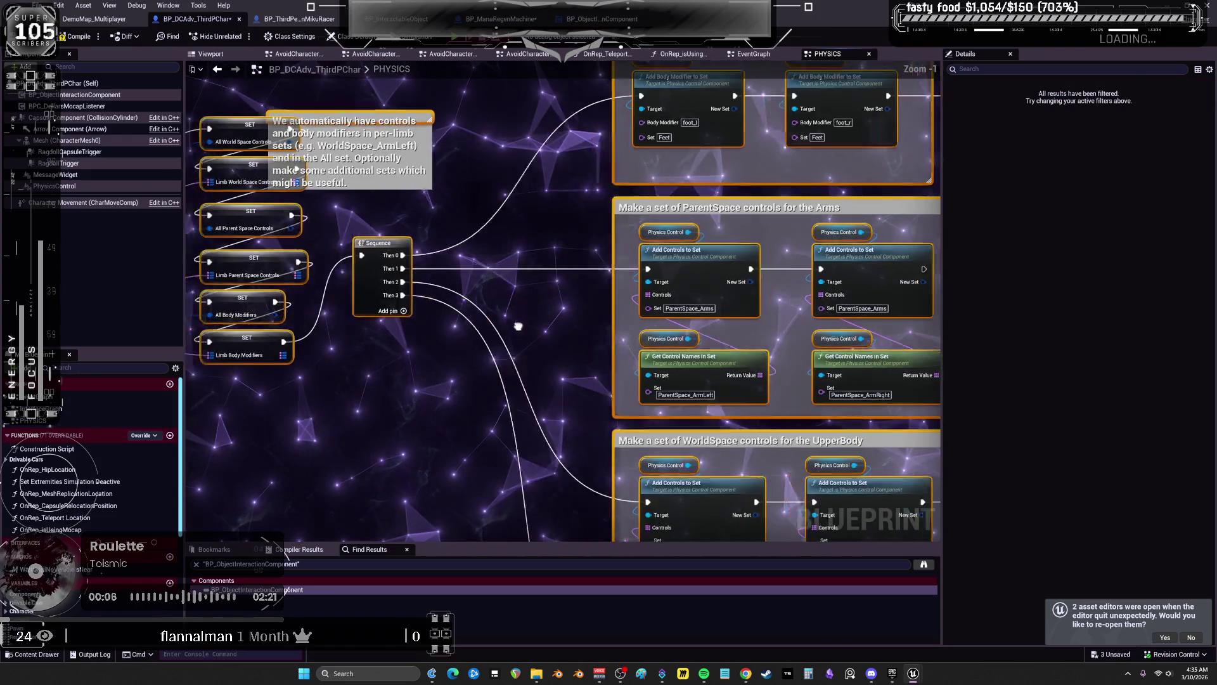
{"action": "scroll", "coordinate": [429, 250], "scroll_direction": "down", "scroll_amount": 1}
Add a custom event named 'EinitialPhysics' to the PHYSICS graph
{"action": "right_click", "coordinate": [443, 211]}
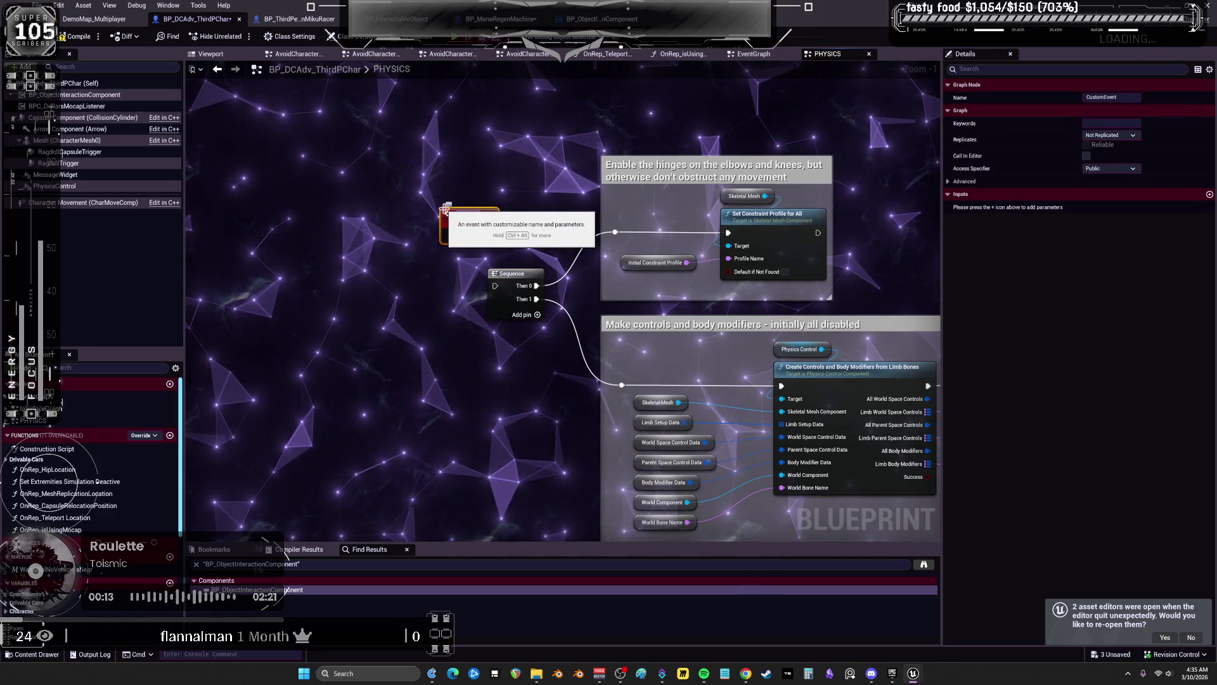
{"action": "type", "text": "EinitialPhysics"}
{"action": "key", "text": "Return"}
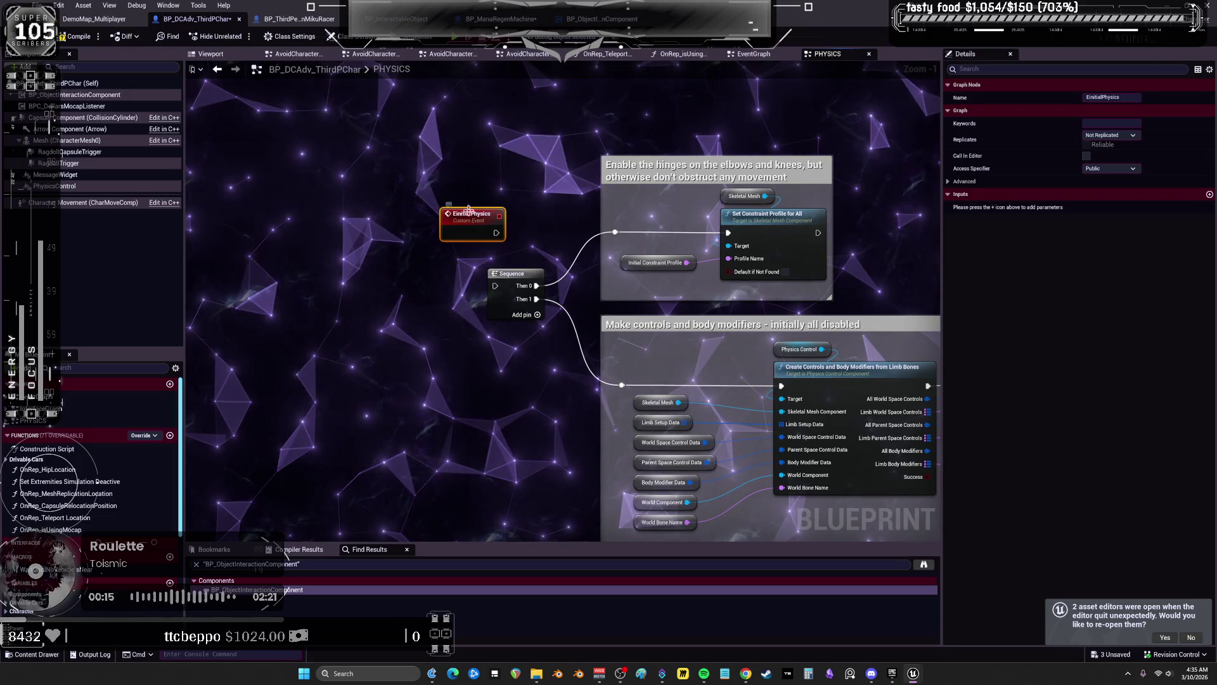
Rename the custom event to InitializeCharacterPhysics and wire it into the Sequence node
{"action": "double_click", "coordinate": [470, 213]}
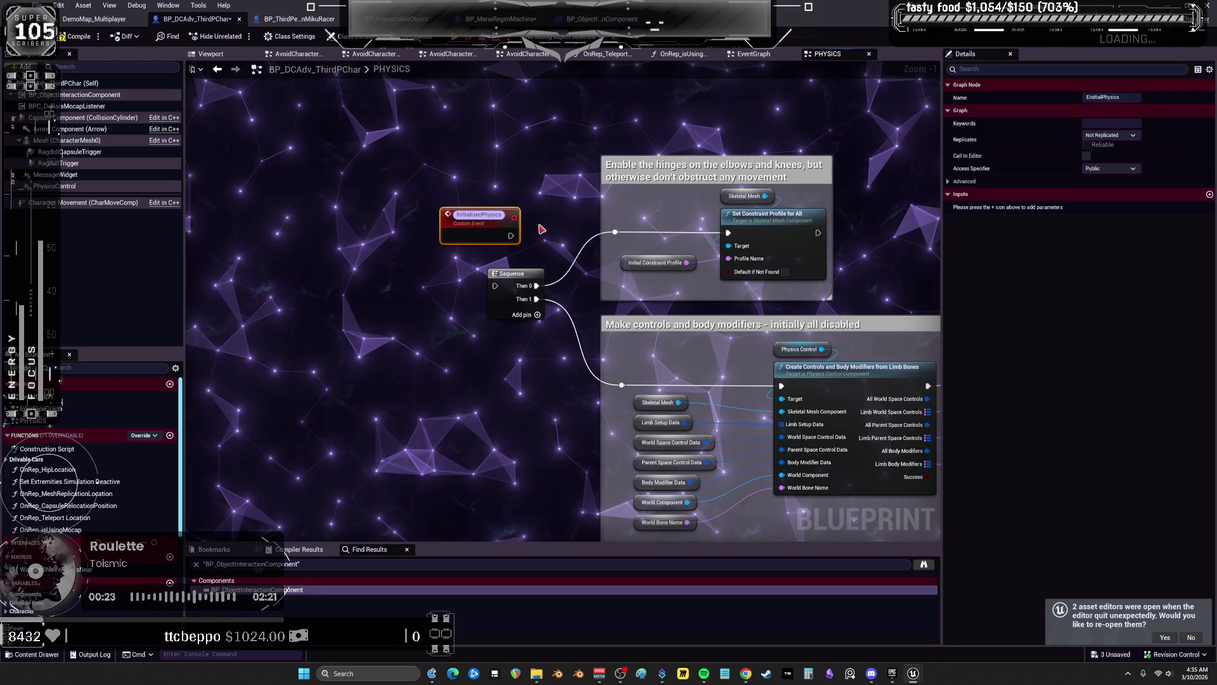
{"action": "type", "text": "aracter"}
{"action": "key", "text": "Return"}
{"action": "scroll", "coordinate": [520, 232], "scroll_direction": "up", "scroll_amount": 1}
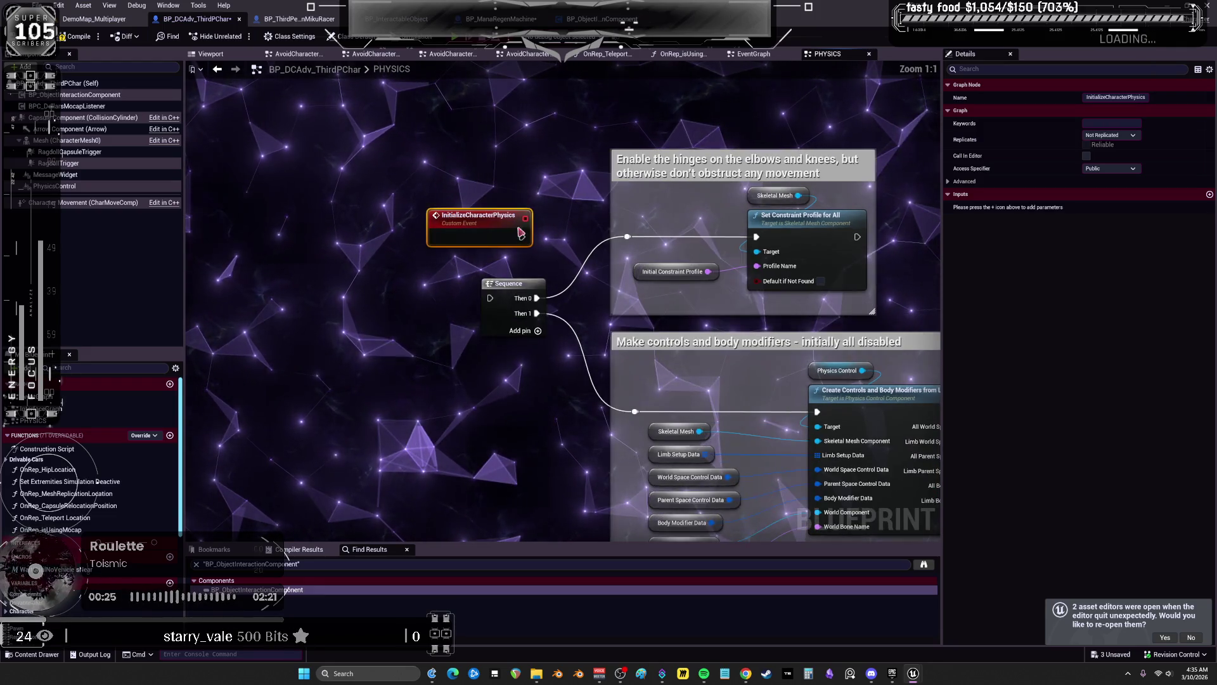
{"action": "left_click_drag", "start_coordinate": [488, 301], "coordinate": [490, 298]}
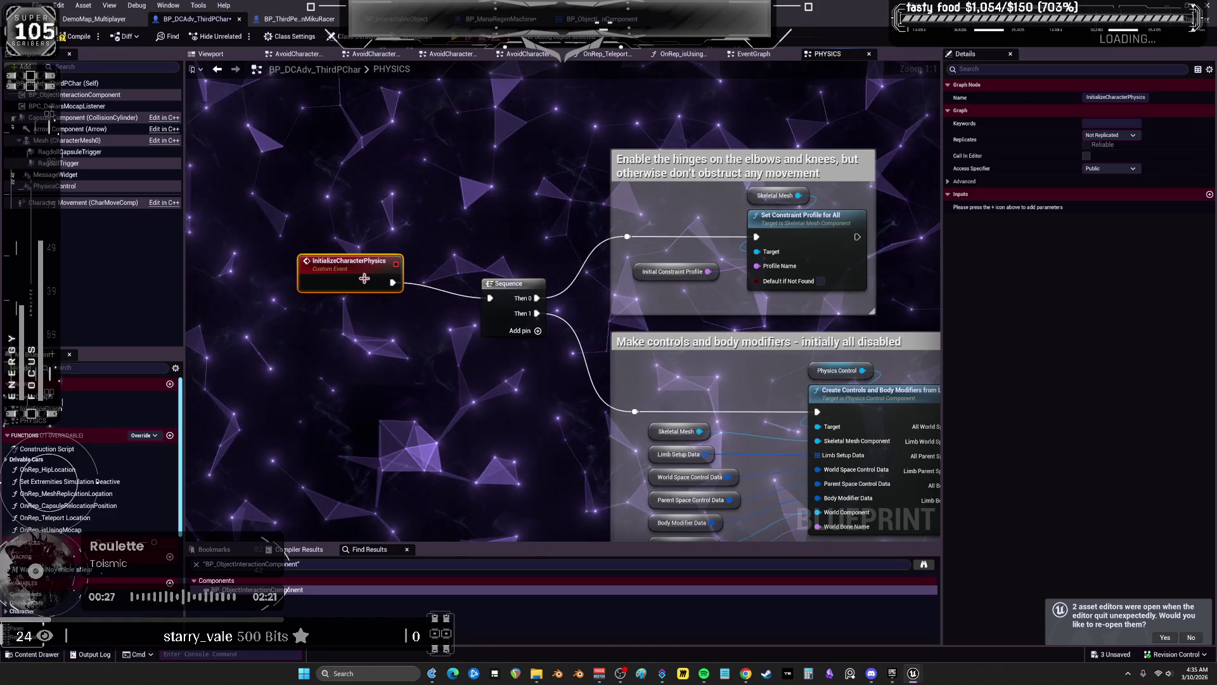
{"action": "left_click_drag", "start_coordinate": [362, 279], "coordinate": [407, 287]}
Replace the Skeletal Mesh getter with Mesh and delete the Initial Constraint Profile getter
{"action": "mouse_move", "coordinate": [64, 140]}
{"action": "left_mouse_down"}
{"action": "mouse_move", "coordinate": [326, 183]}
{"action": "mouse_move", "coordinate": [775, 74]}
{"action": "mouse_move", "coordinate": [747, 117]}
{"action": "mouse_move", "coordinate": [756, 252]}
{"action": "left_mouse_up"}
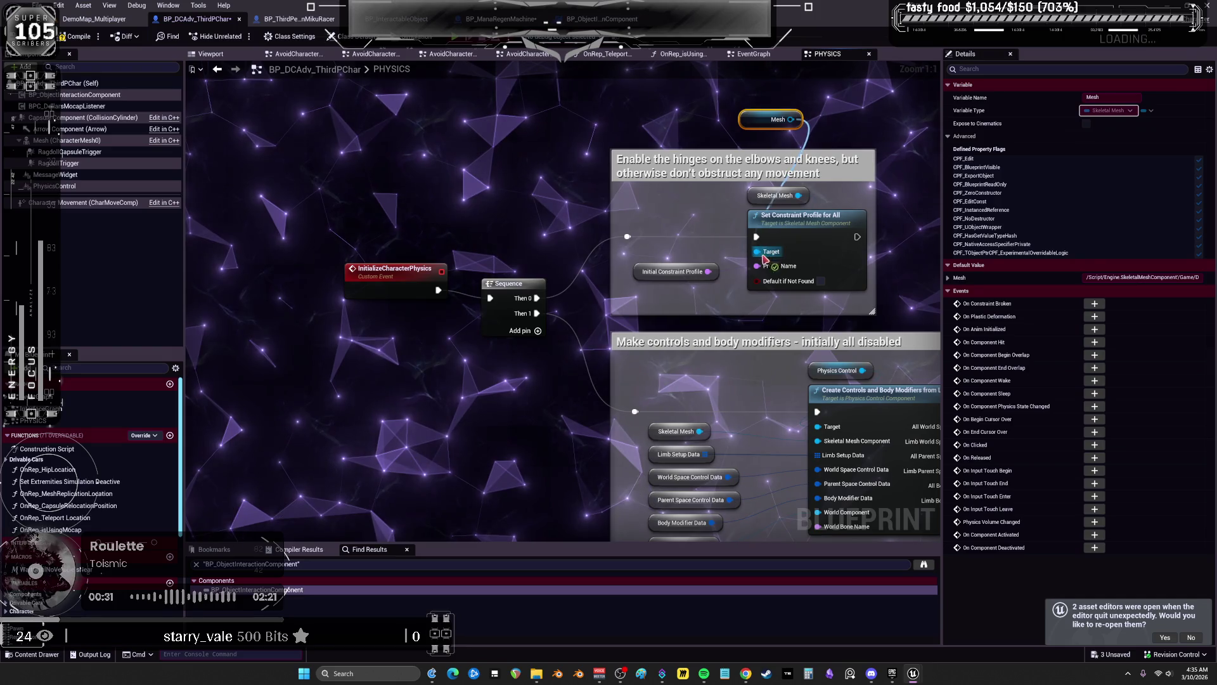
{"action": "left_click", "coordinate": [774, 195]}
{"action": "key", "text": "Delete"}
{"action": "left_click_drag", "start_coordinate": [754, 123], "coordinate": [762, 208]}
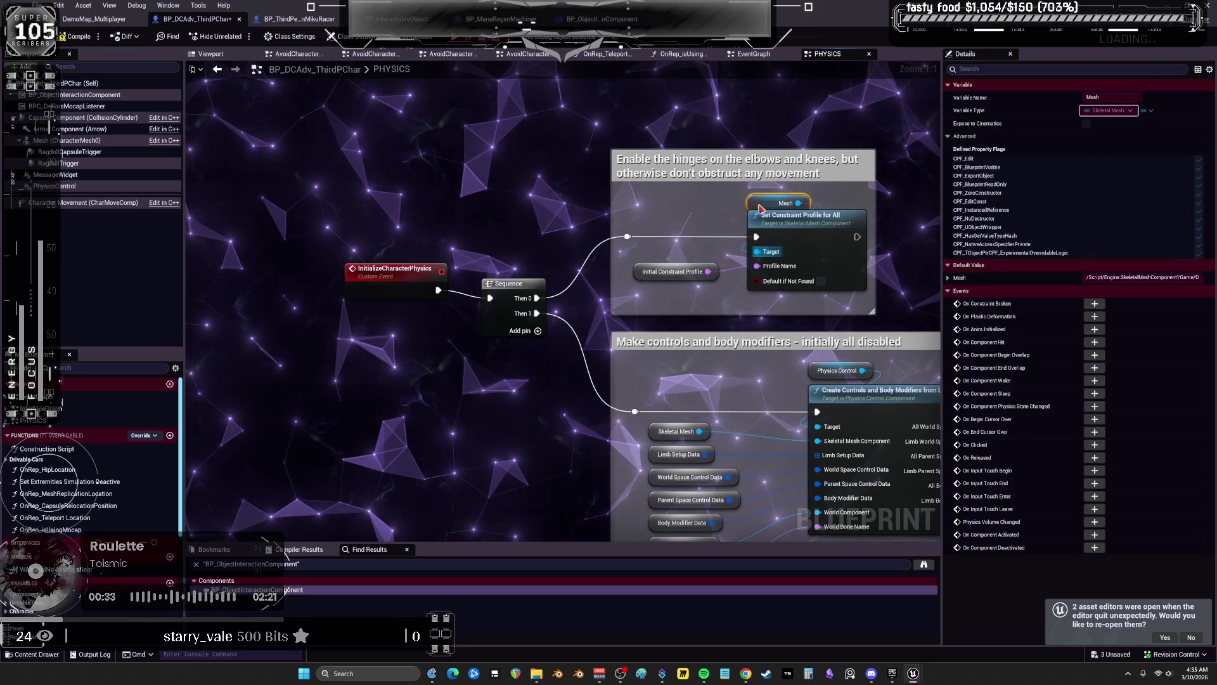
{"action": "left_click", "coordinate": [672, 271]}
{"action": "key", "text": "Delete"}
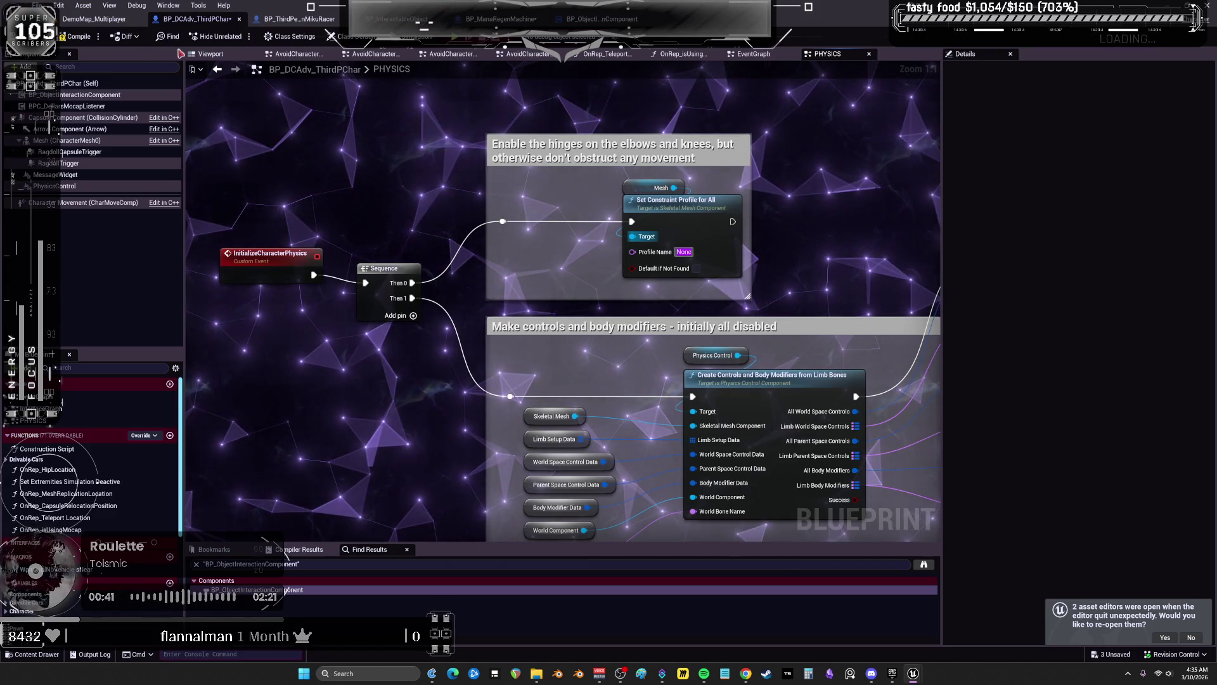
Create a constraint profile called New in the Miku racer mesh's physics asset
{"action": "left_click", "coordinate": [298, 18]}
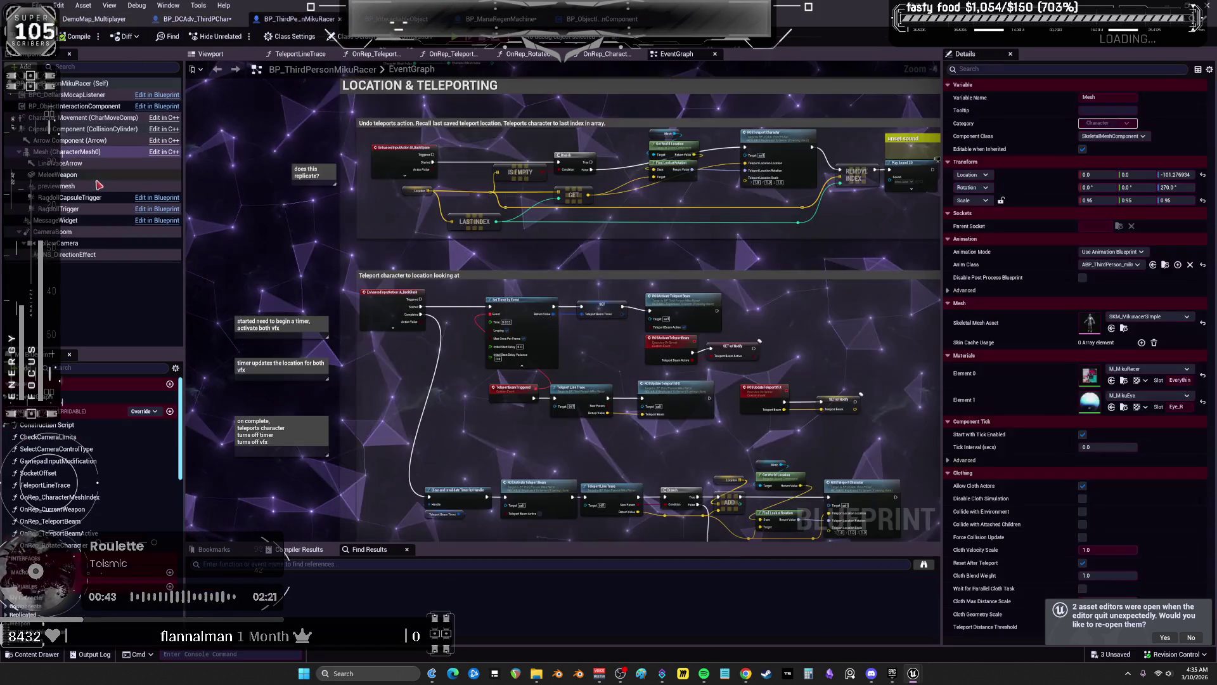
{"action": "double_click", "coordinate": [1088, 323]}
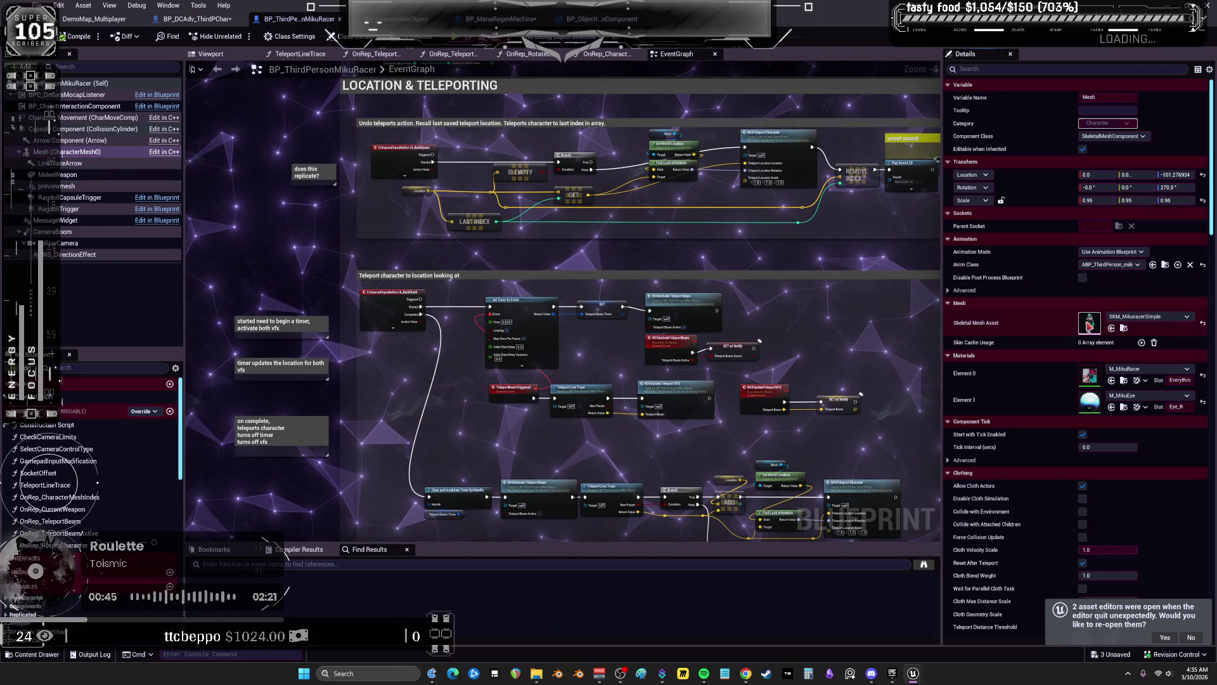
{"action": "left_click", "coordinate": [1192, 35]}
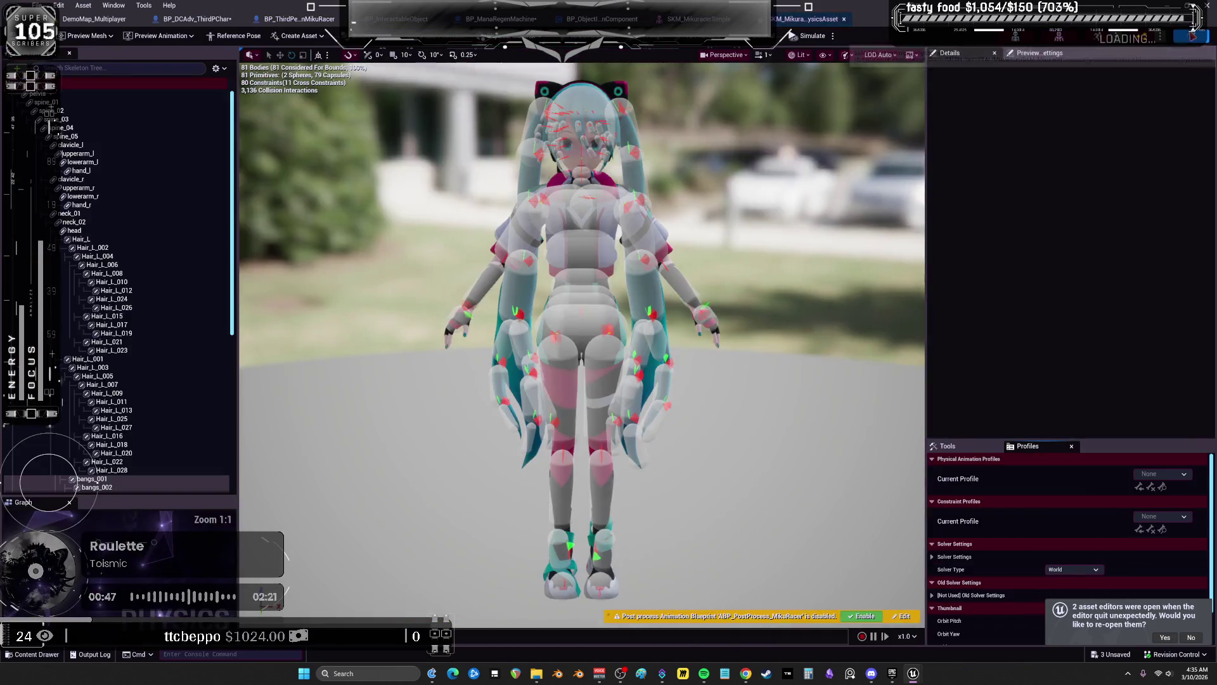
{"action": "scroll", "coordinate": [1195, 486], "scroll_direction": "down", "scroll_amount": 3}
{"action": "left_click", "coordinate": [1184, 486]}
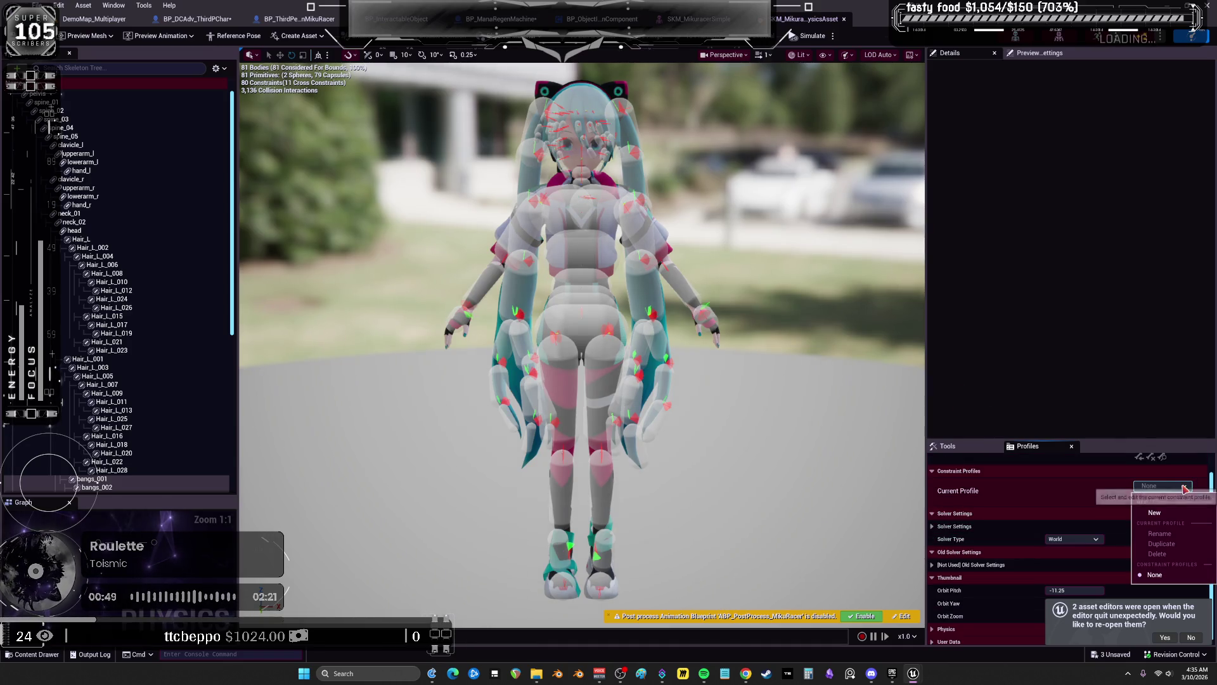
{"action": "left_click", "coordinate": [1068, 492]}
{"action": "left_click", "coordinate": [1160, 487]}
{"action": "left_click", "coordinate": [1154, 512]}
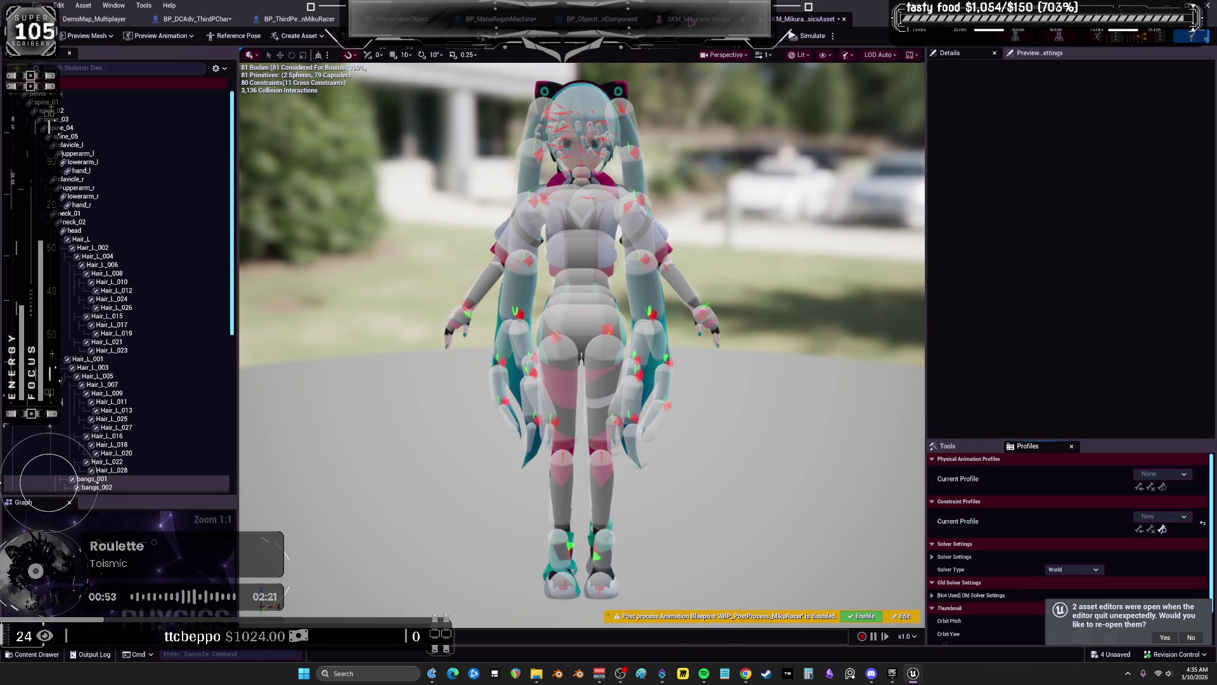
Return to the character blueprint's PHYSICS graph
{"action": "left_click", "coordinate": [298, 19]}
{"action": "left_click", "coordinate": [95, 19]}
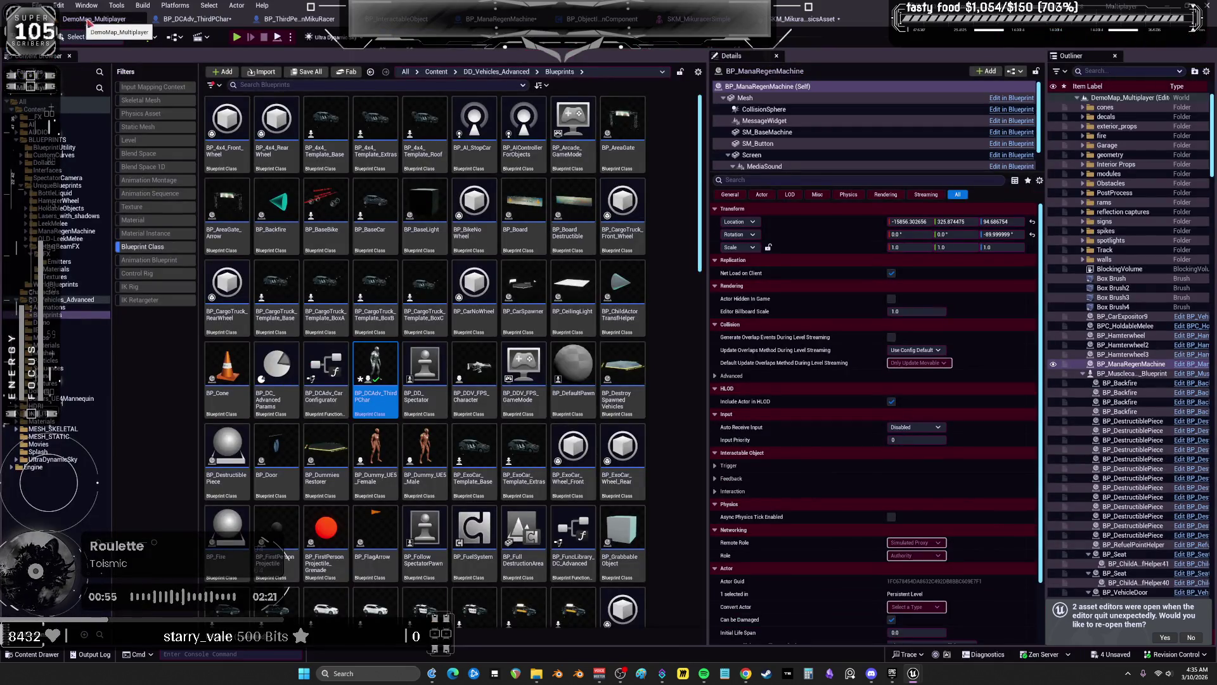
{"action": "left_click", "coordinate": [196, 19]}
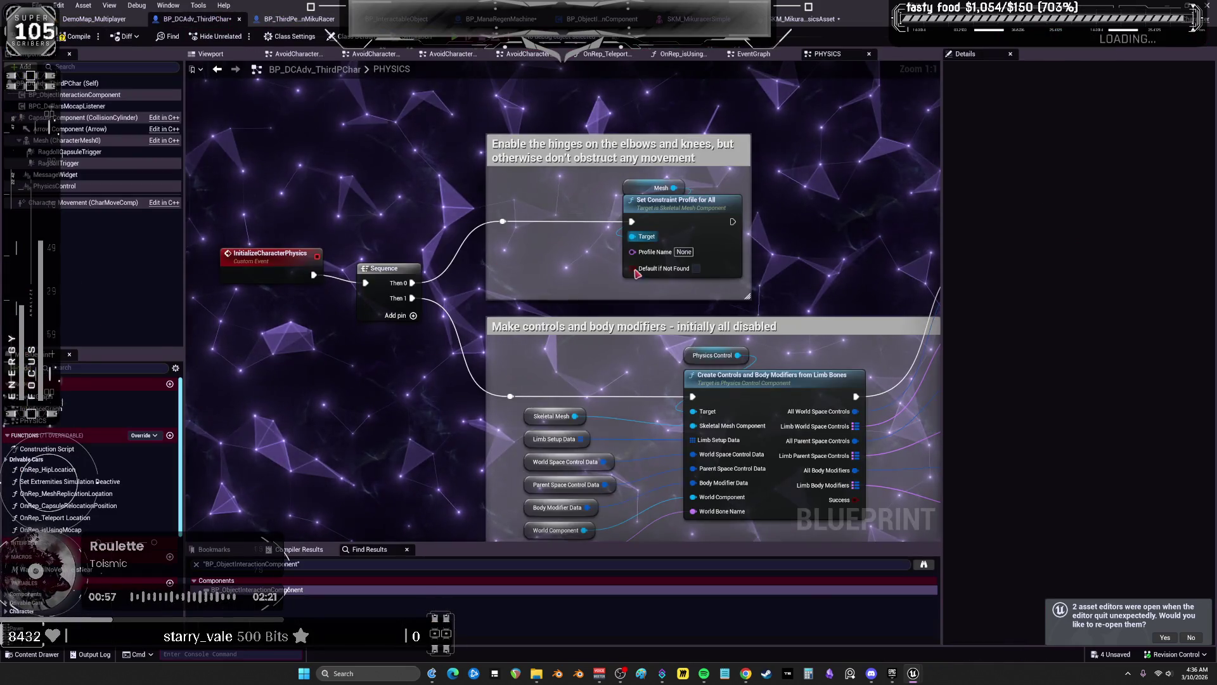
Set Profile Name to New and swap the controls node's Skeletal Mesh getter for Mesh
{"action": "left_click", "coordinate": [683, 251]}
{"action": "type", "text": "New"}
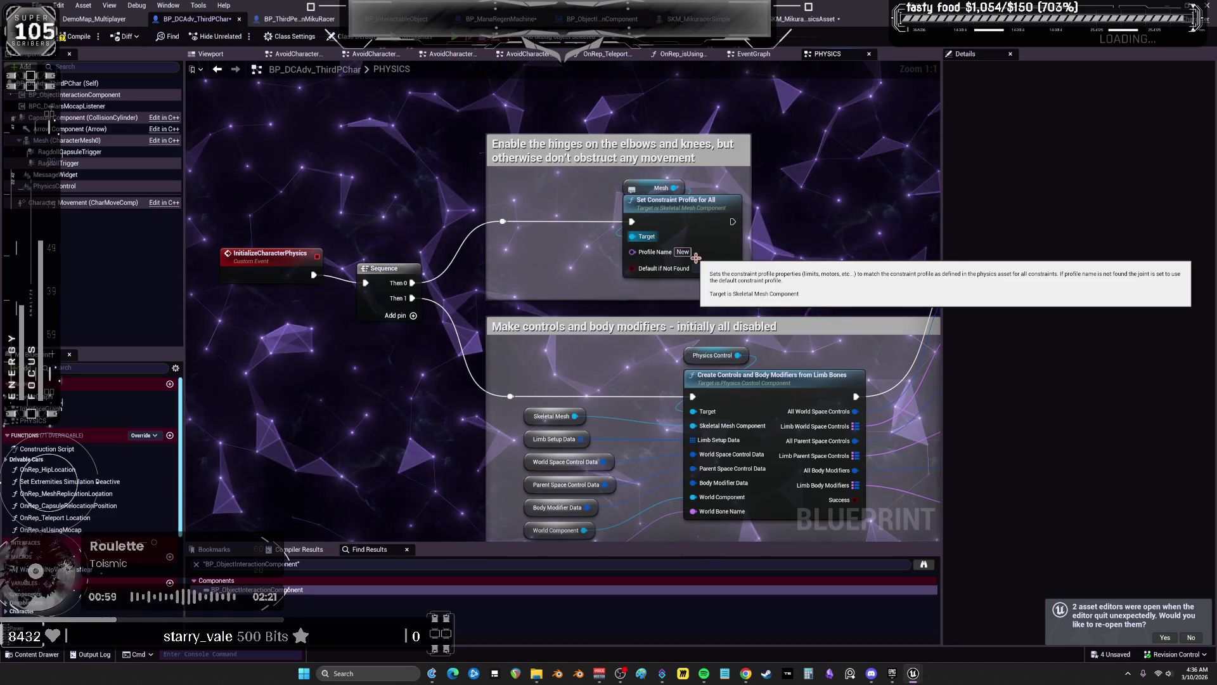
{"action": "left_click_drag", "start_coordinate": [570, 437], "coordinate": [520, 291]}
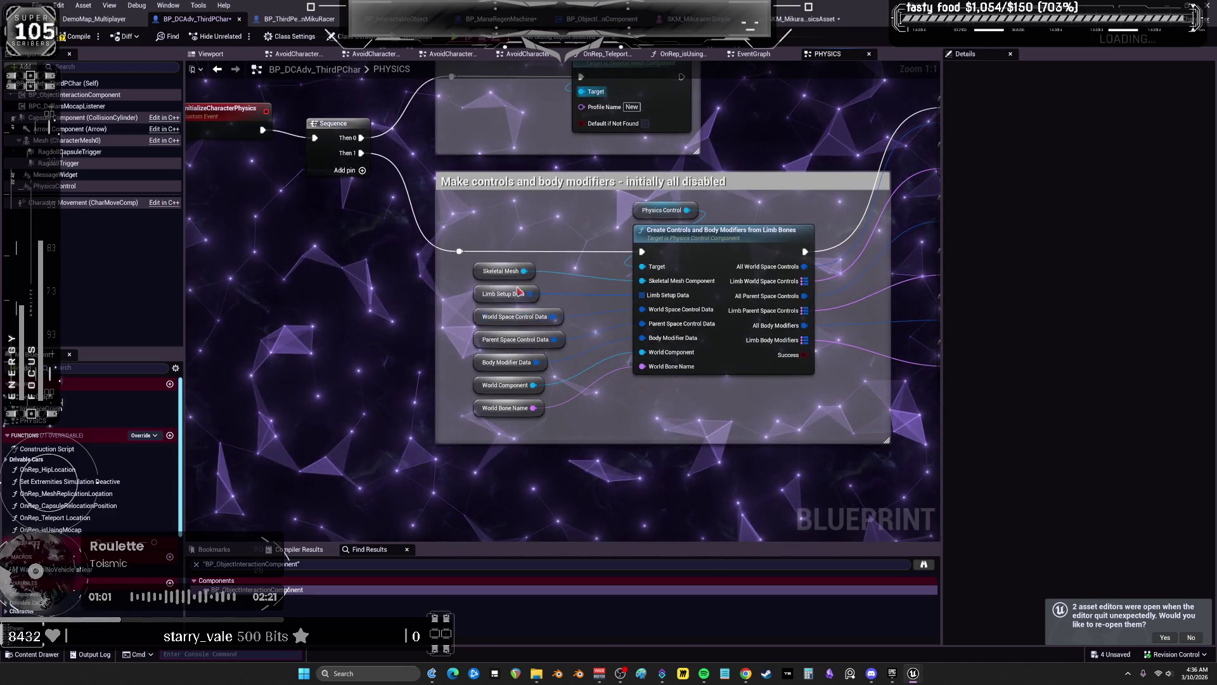
{"action": "left_click", "coordinate": [501, 270]}
{"action": "key", "text": "Delete"}
{"action": "left_click_drag", "start_coordinate": [53, 142], "coordinate": [551, 270]}
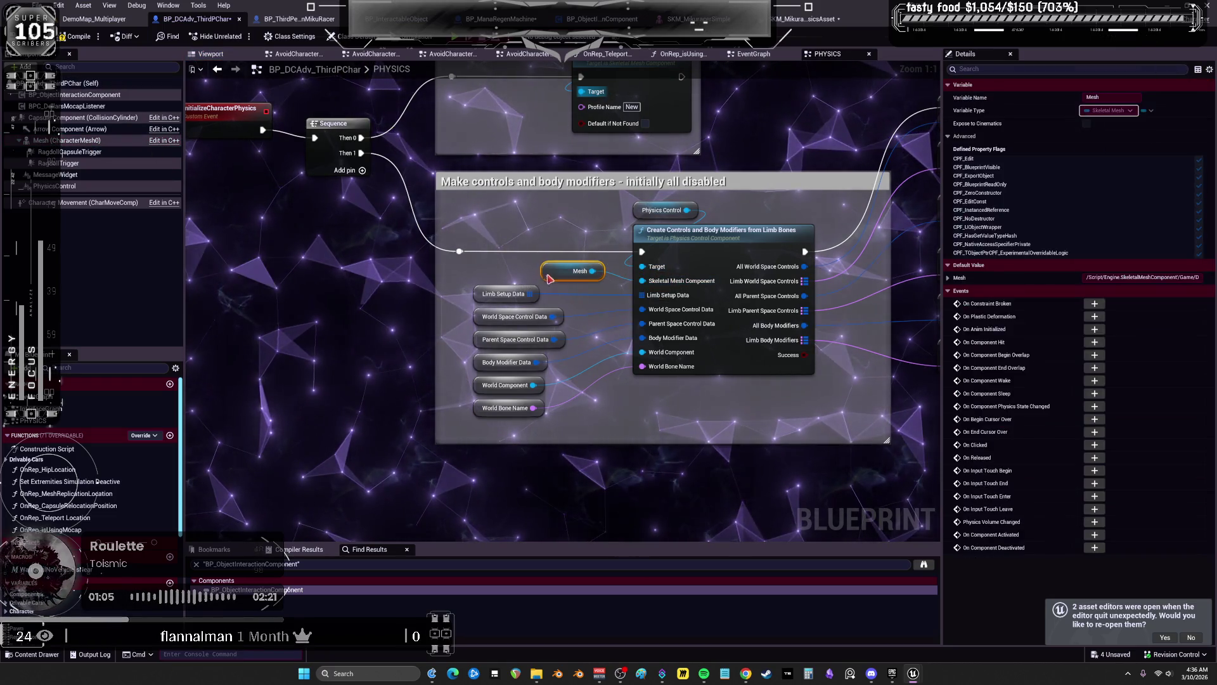
Delete the Limb Setup Data getter from the PHYSICS graph
{"action": "right_click", "coordinate": [479, 293]}
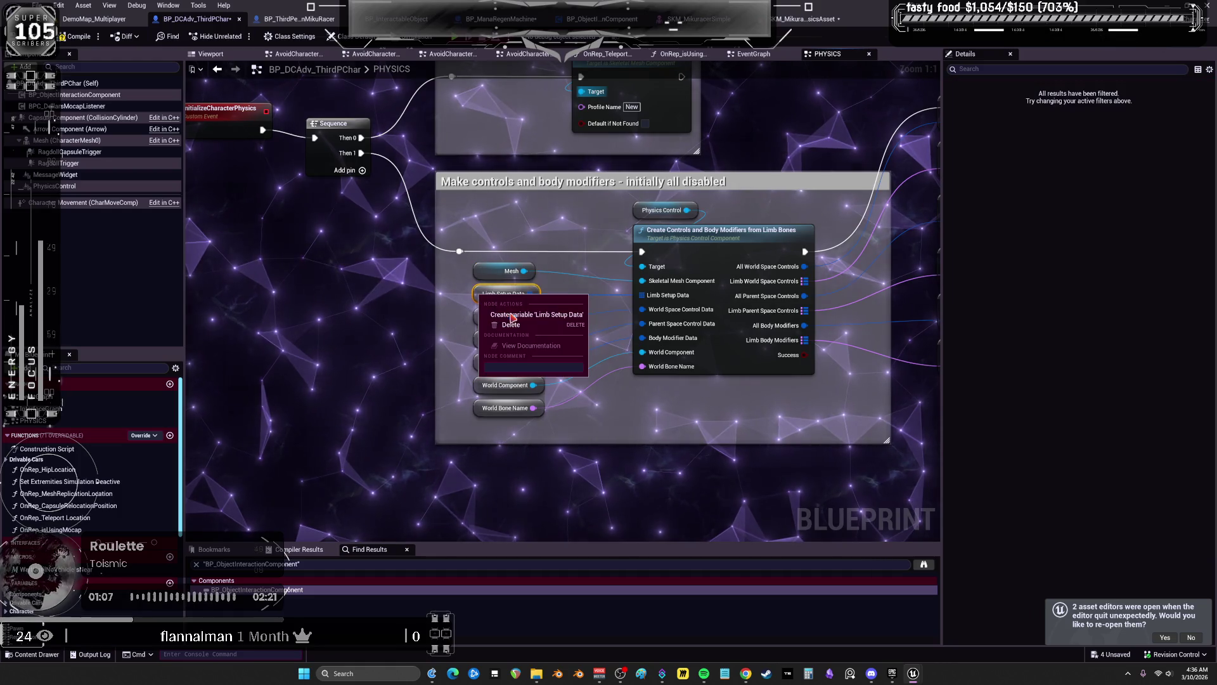
{"action": "right_click", "coordinate": [480, 317]}
{"action": "left_click", "coordinate": [478, 295]}
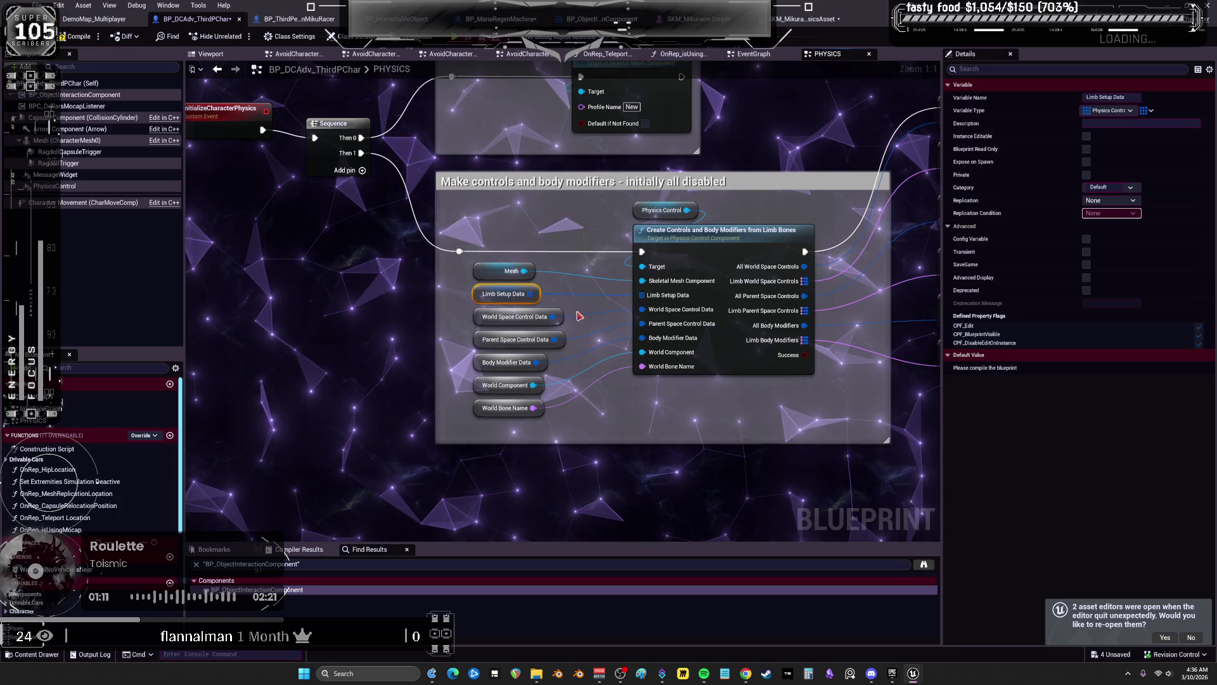
{"action": "key", "text": "Delete"}
Review the limb SET nodes and inspect the parent-space, body-modifier and world-space variables
{"action": "scroll", "coordinate": [525, 330], "scroll_direction": "down", "scroll_amount": 2}
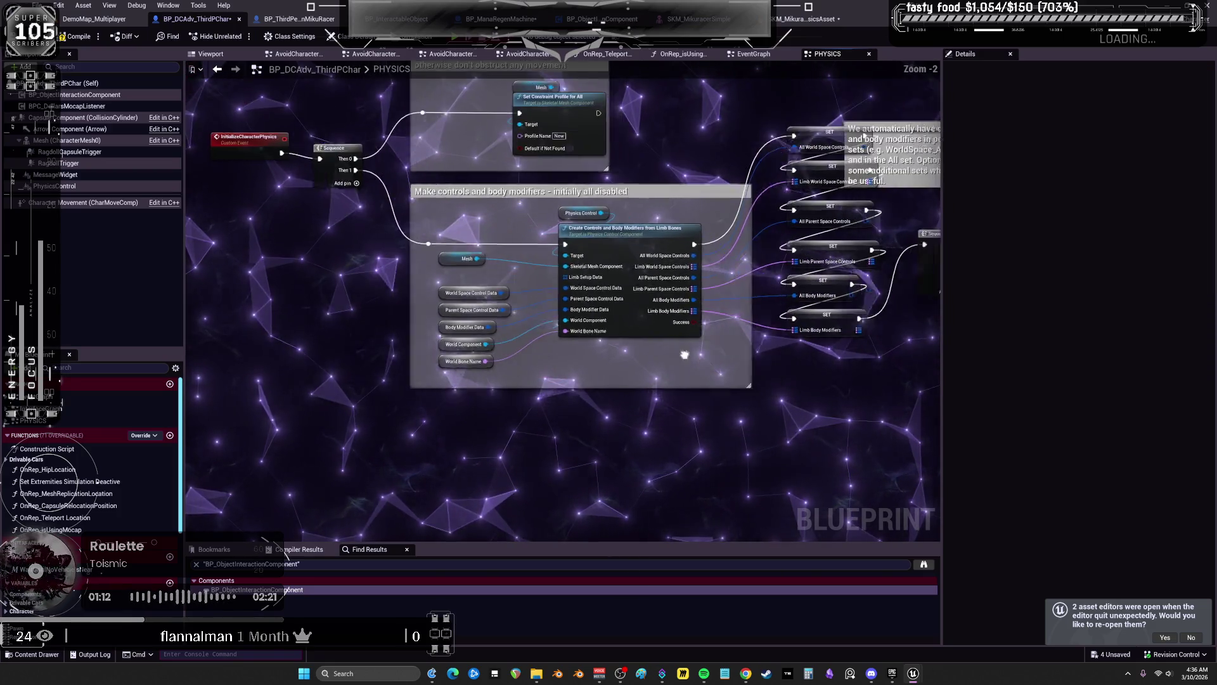
{"action": "mouse_move", "coordinate": [508, 341]}
{"action": "left_mouse_down"}
{"action": "mouse_move", "coordinate": [402, 323]}
{"action": "mouse_move", "coordinate": [207, 487]}
{"action": "left_mouse_up"}
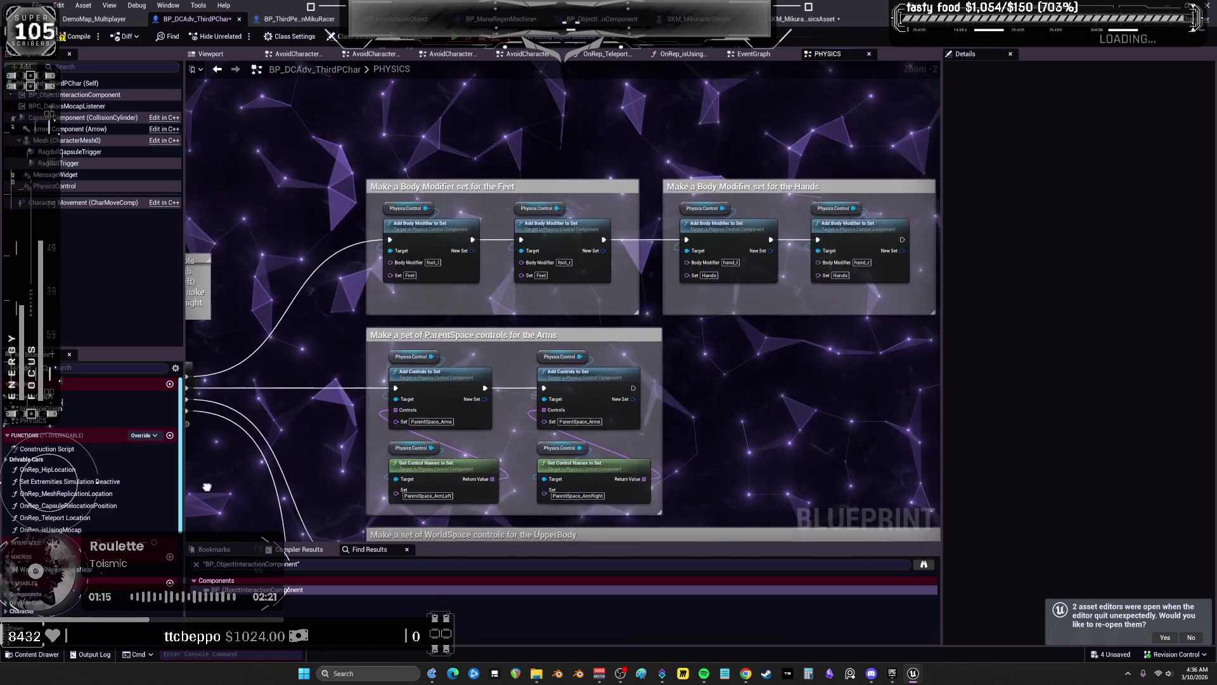
{"action": "left_click_drag", "start_coordinate": [216, 409], "coordinate": [239, 340]}
{"action": "mouse_move", "coordinate": [471, 235]}
{"action": "left_mouse_down"}
{"action": "mouse_move", "coordinate": [725, 127]}
{"action": "mouse_move", "coordinate": [463, 283]}
{"action": "mouse_move", "coordinate": [627, 344]}
{"action": "left_mouse_up"}
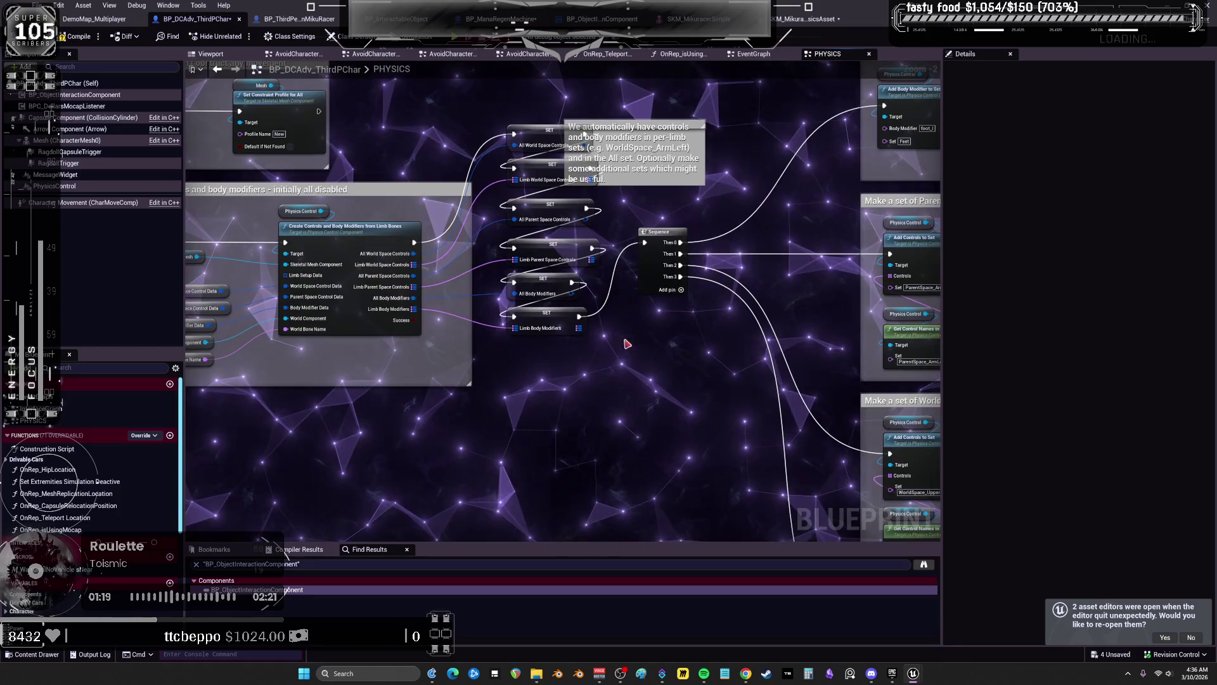
{"action": "left_click_drag", "start_coordinate": [584, 135], "coordinate": [632, 141]}
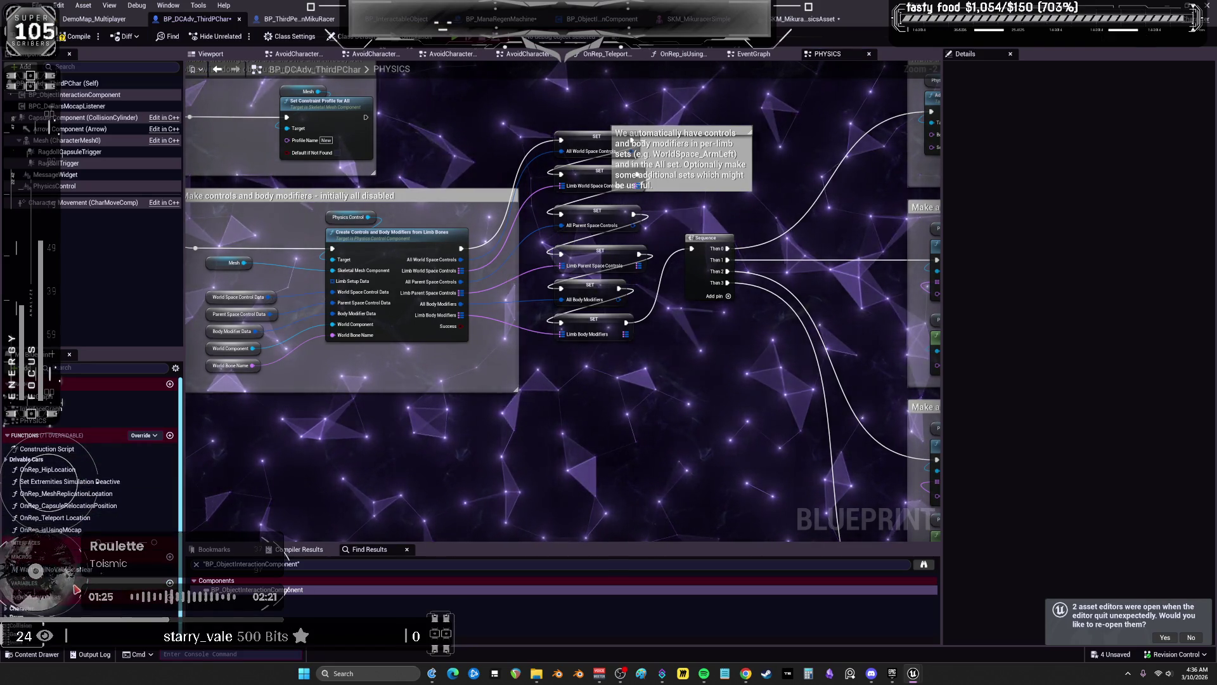
{"action": "left_click", "coordinate": [239, 314]}
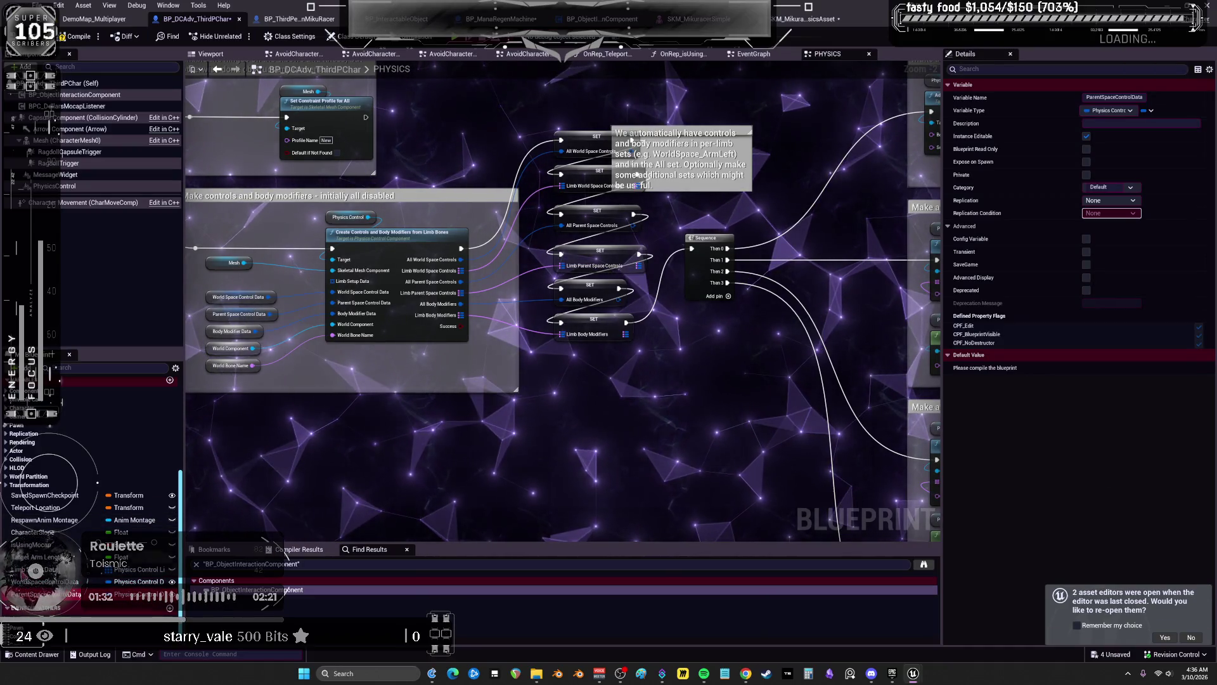
{"action": "left_click", "coordinate": [232, 331]}
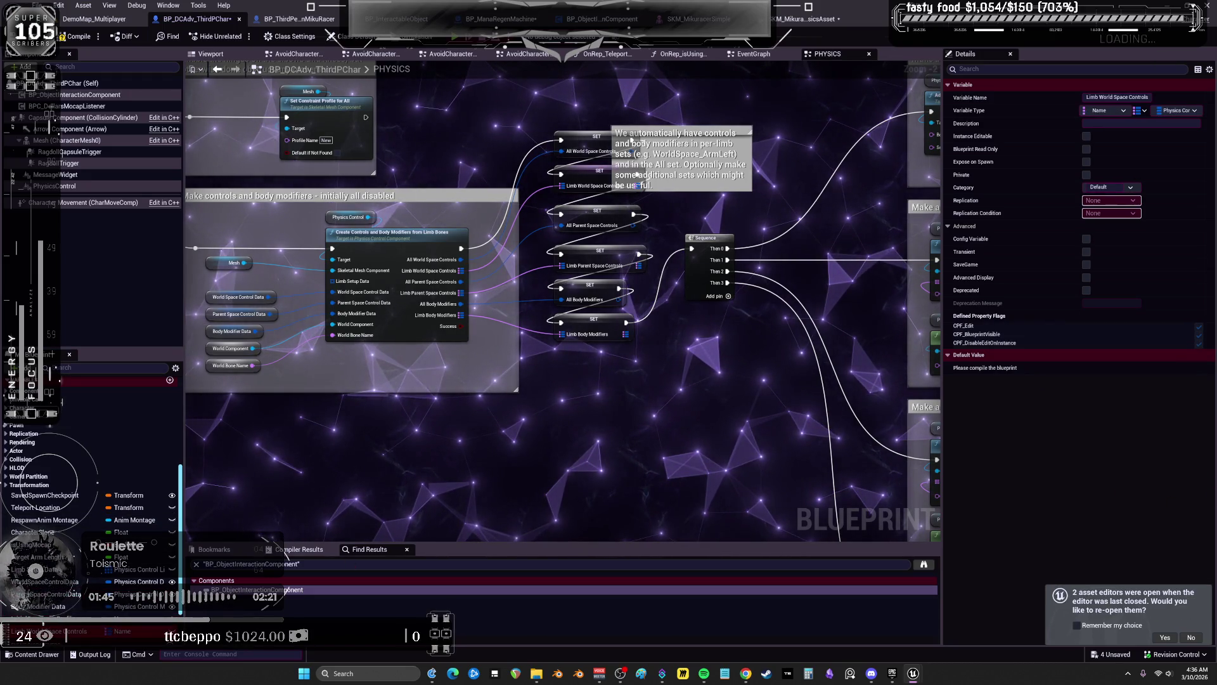
{"action": "key", "text": "Down"}
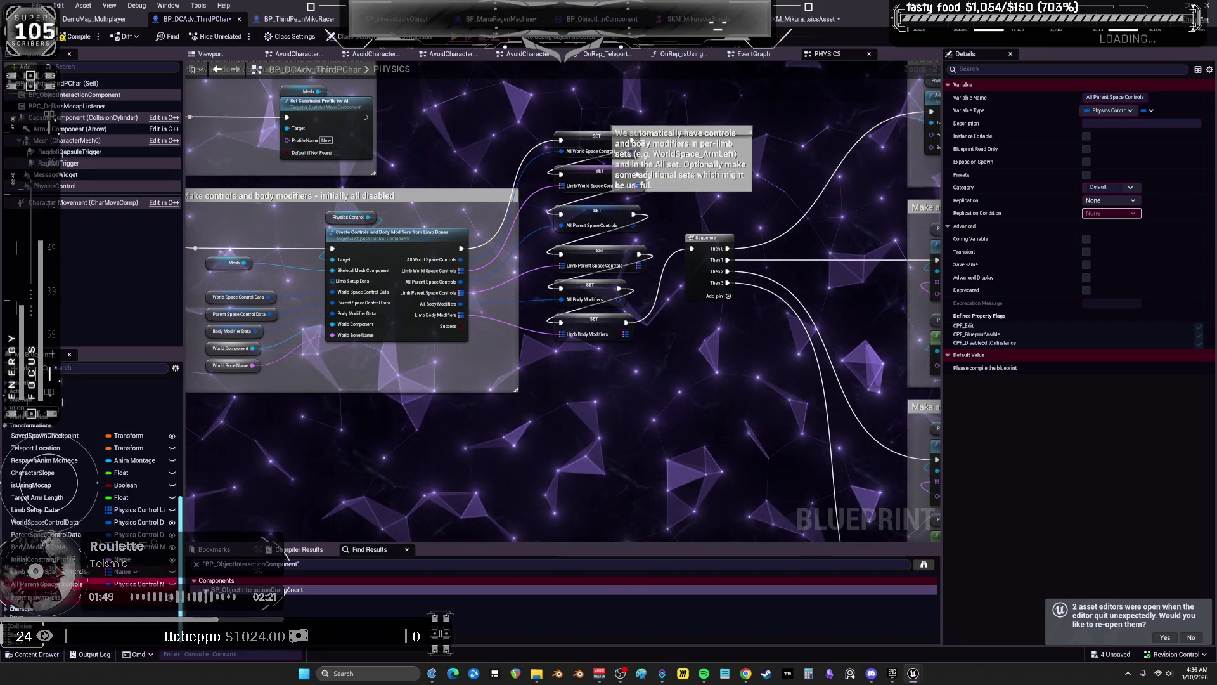
{"action": "key", "text": "Down"}
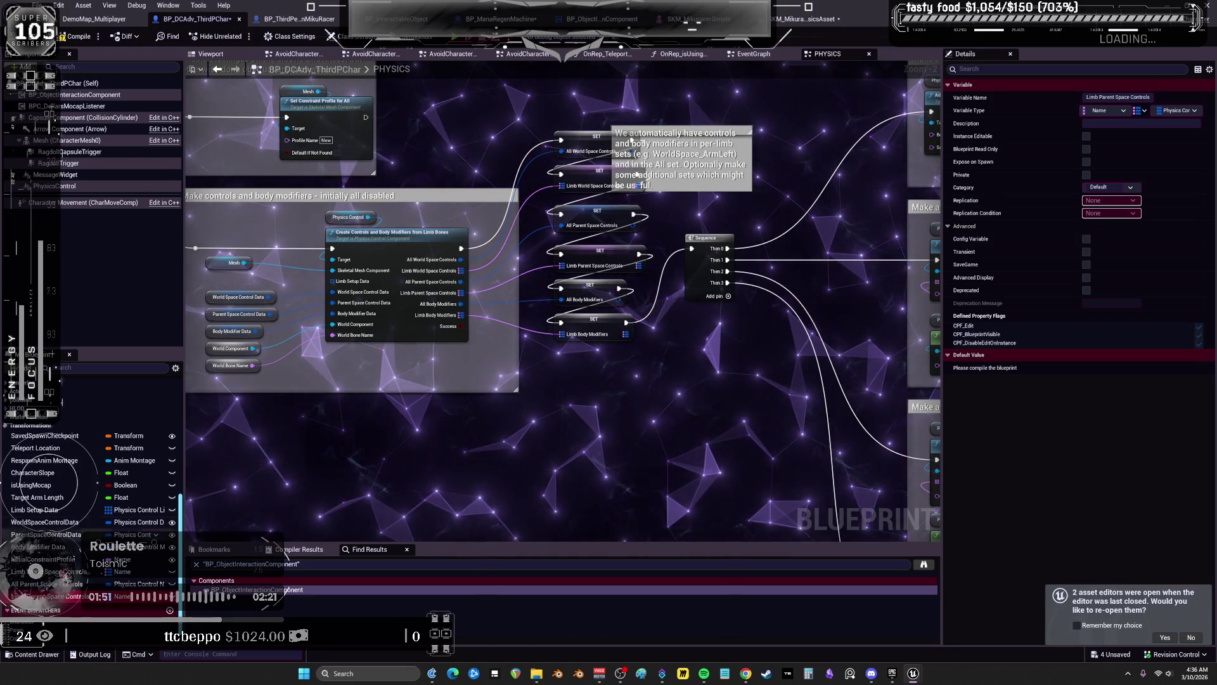
{"action": "key", "text": "Down"}
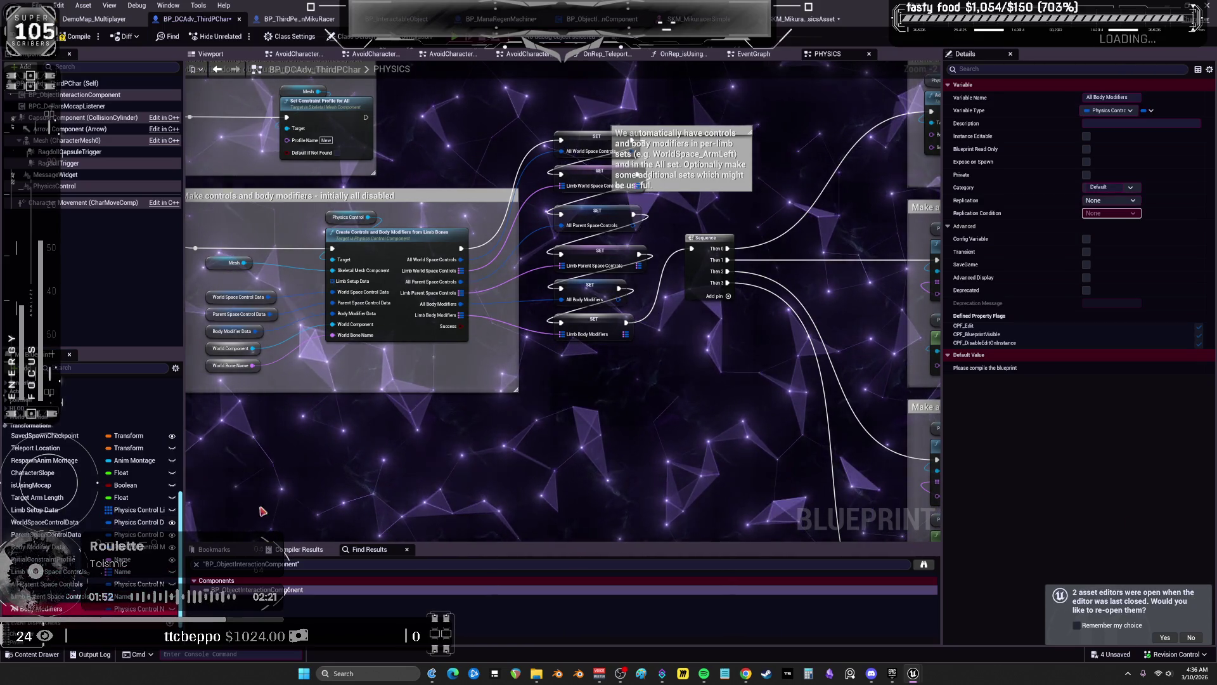
{"action": "key", "text": "Down"}
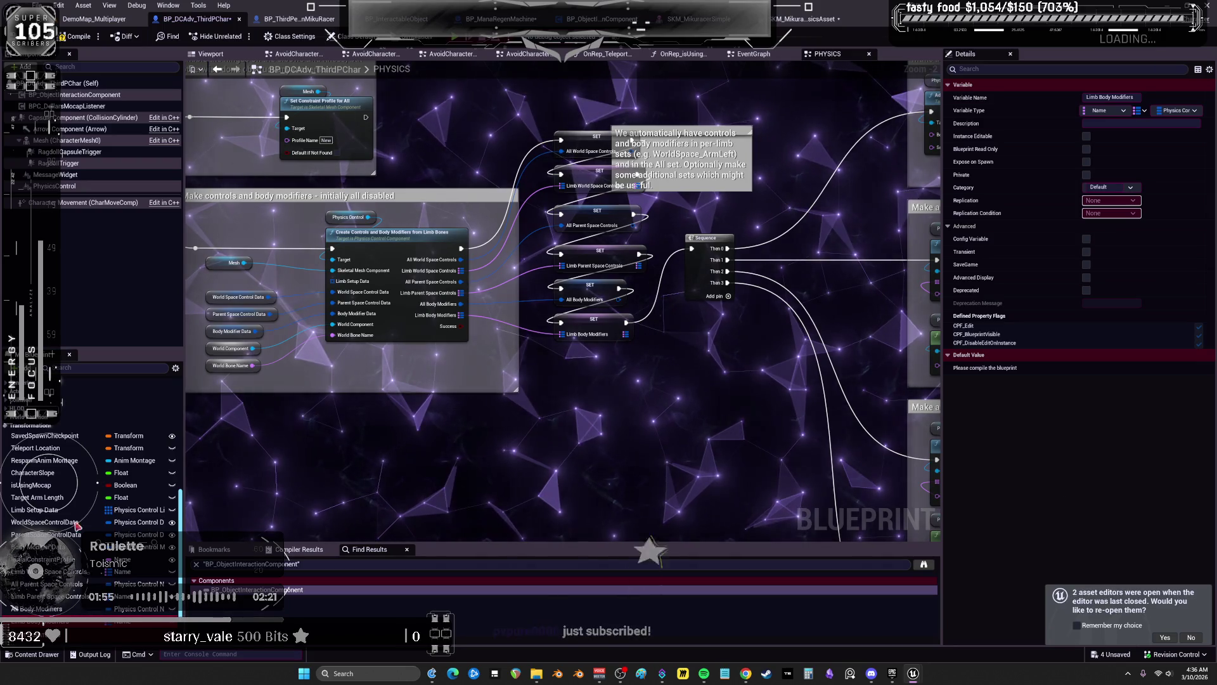
{"action": "left_click", "coordinate": [75, 524]}
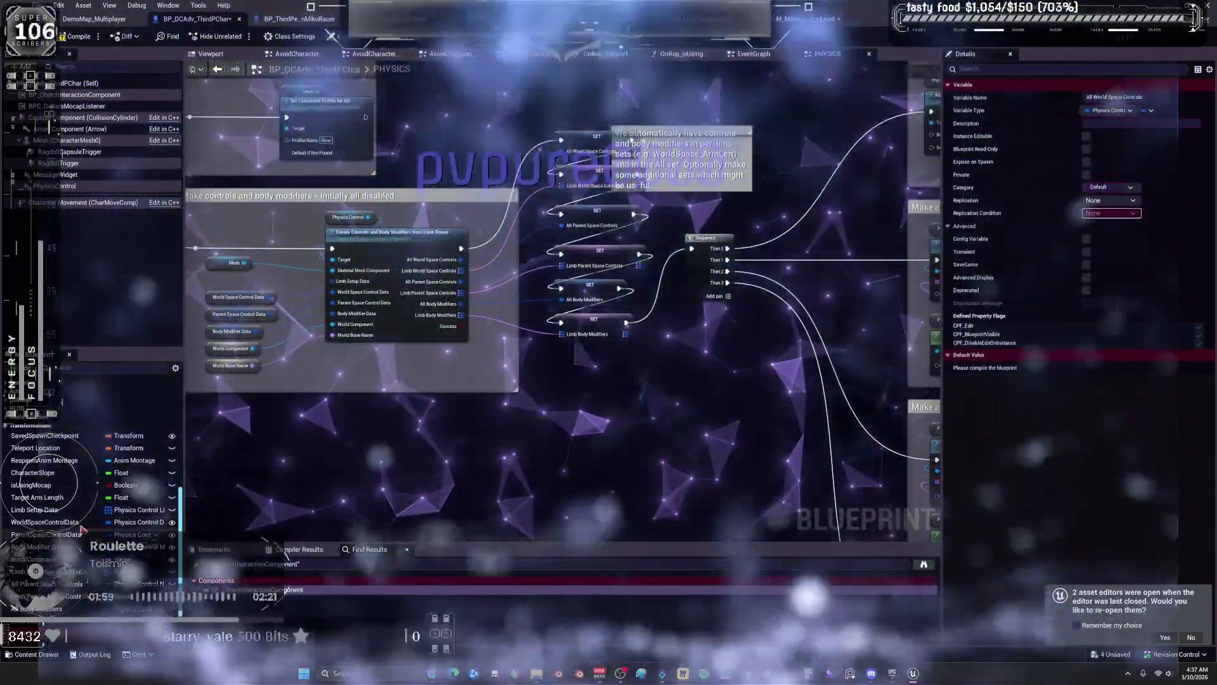
{"action": "key", "text": "Down"}
{"action": "key", "text": "Down"}
{"action": "key", "text": "Down"}
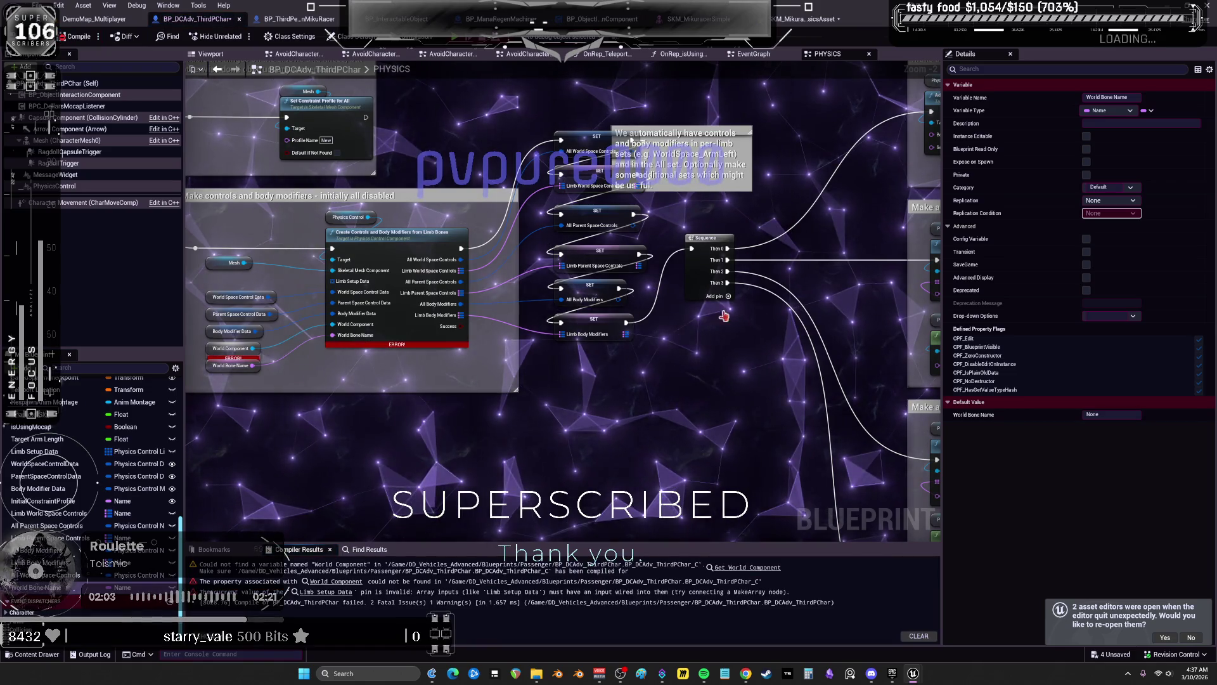
Recenter and zoom out the PHYSICS graph to review the Create Controls nodes
{"action": "left_click_drag", "start_coordinate": [583, 398], "coordinate": [673, 358]}
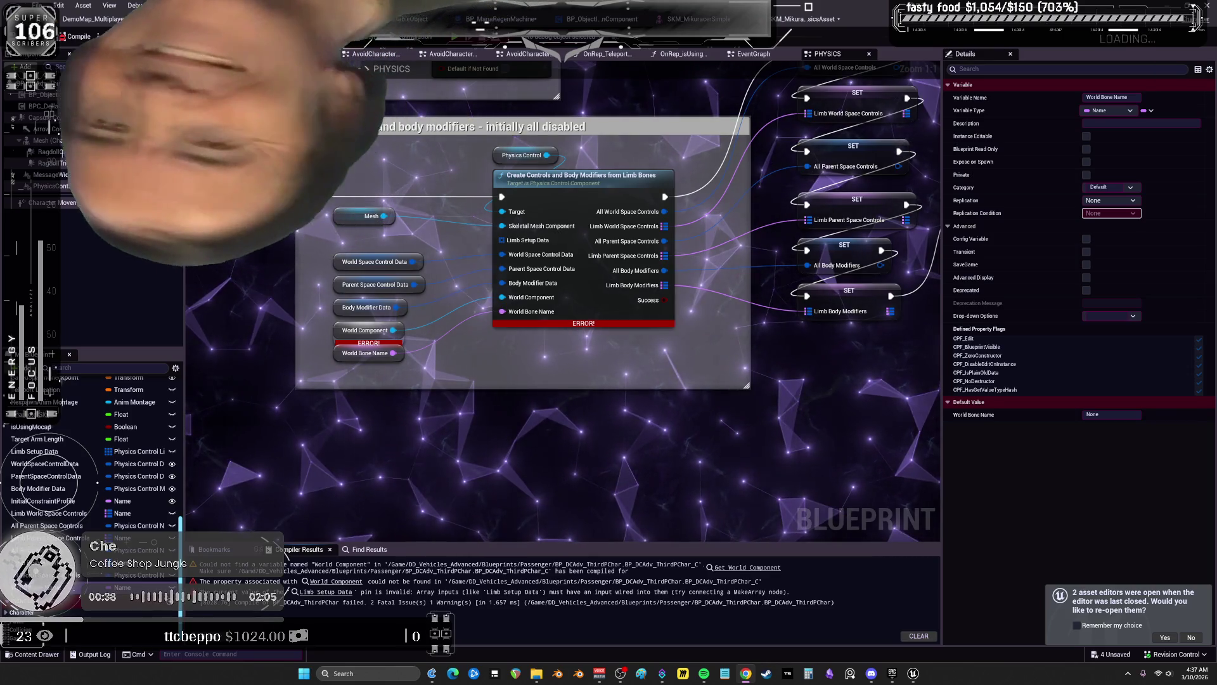
{"action": "scroll", "coordinate": [722, 439], "scroll_direction": "down", "scroll_amount": 4}
{"action": "mouse_move", "coordinate": [815, 384]}
{"action": "left_mouse_down"}
{"action": "mouse_move", "coordinate": [628, 346]}
{"action": "mouse_move", "coordinate": [646, 315]}
{"action": "mouse_move", "coordinate": [642, 511]}
{"action": "mouse_move", "coordinate": [359, 418]}
{"action": "mouse_move", "coordinate": [414, 314]}
{"action": "mouse_move", "coordinate": [493, 283]}
{"action": "mouse_move", "coordinate": [398, 312]}
{"action": "mouse_move", "coordinate": [635, 323]}
{"action": "left_mouse_up"}
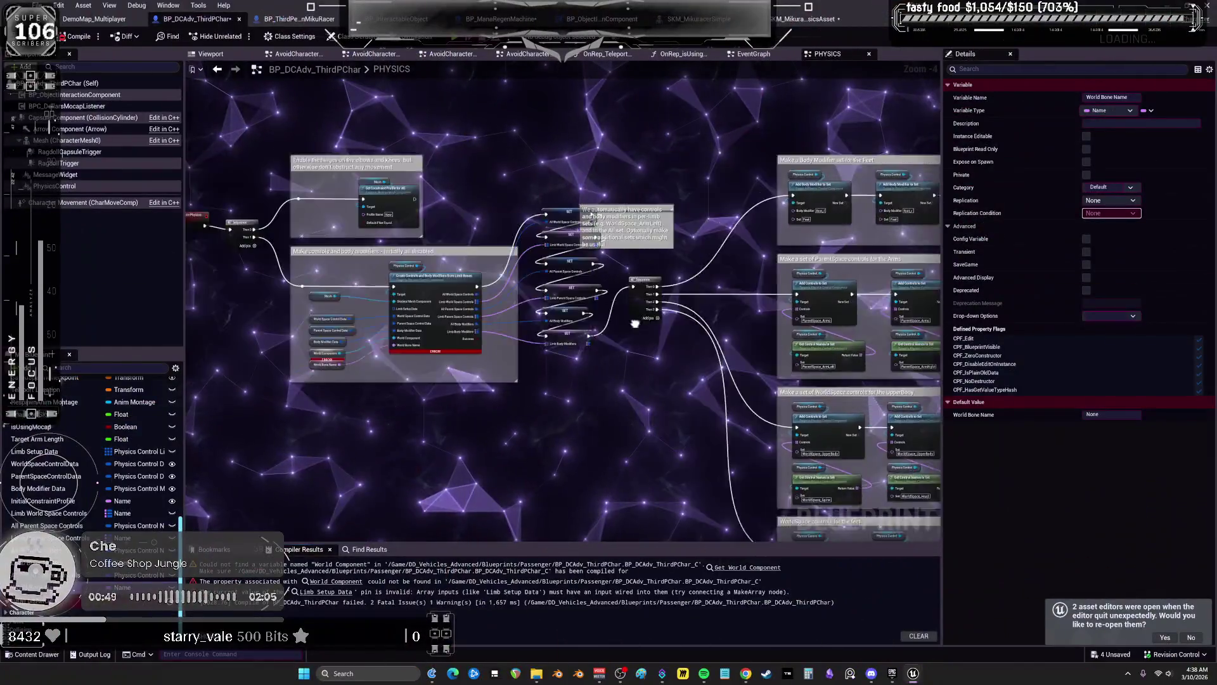
Delete the World Component getter and recompile the character blueprint
{"action": "scroll", "coordinate": [566, 363], "scroll_direction": "up", "scroll_amount": 4}
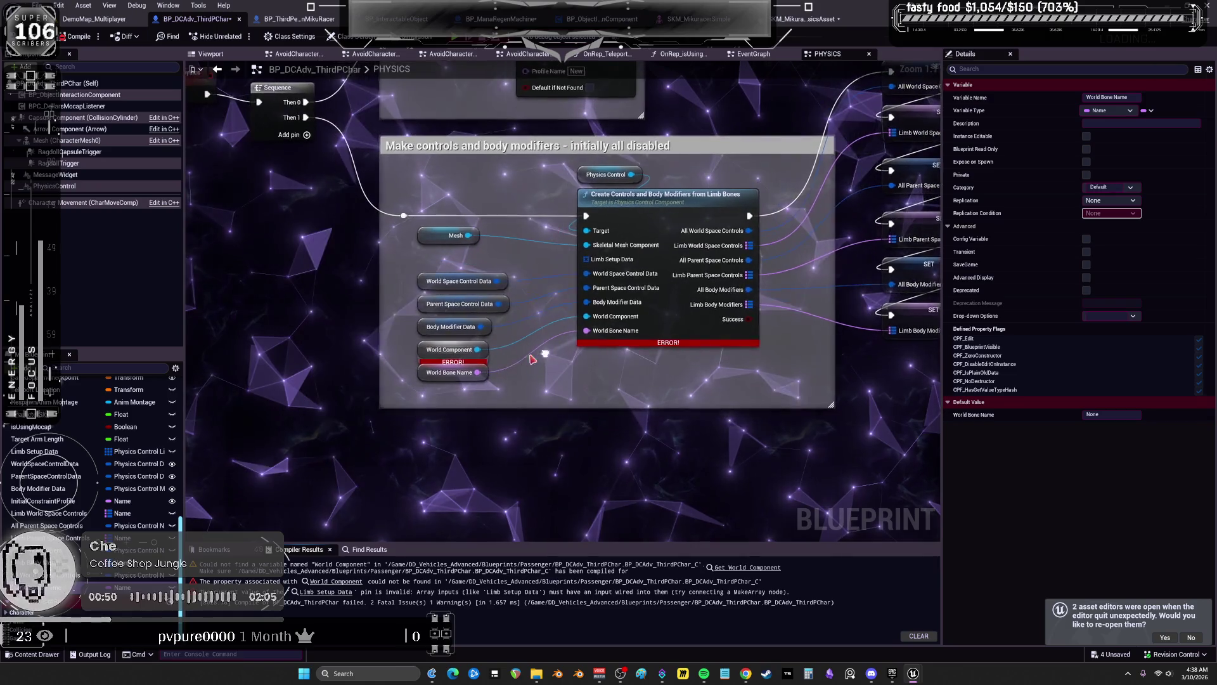
{"action": "left_click", "coordinate": [468, 351]}
{"action": "key", "text": "Delete"}
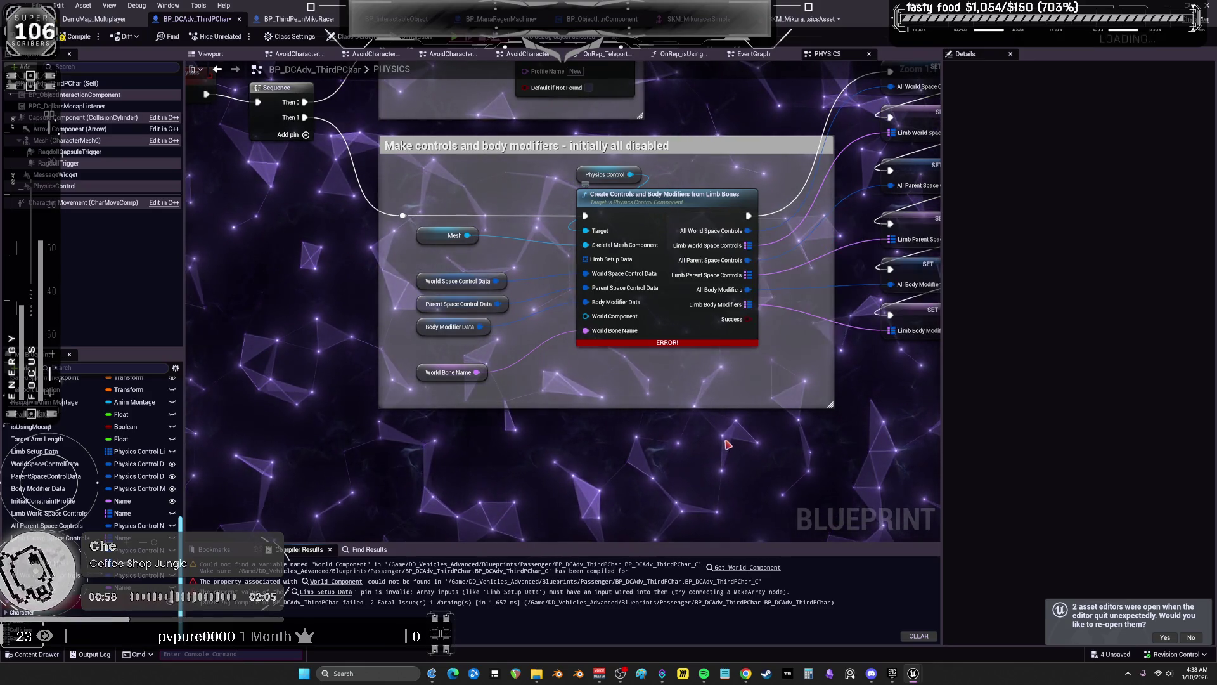
{"action": "key", "text": "F7"}
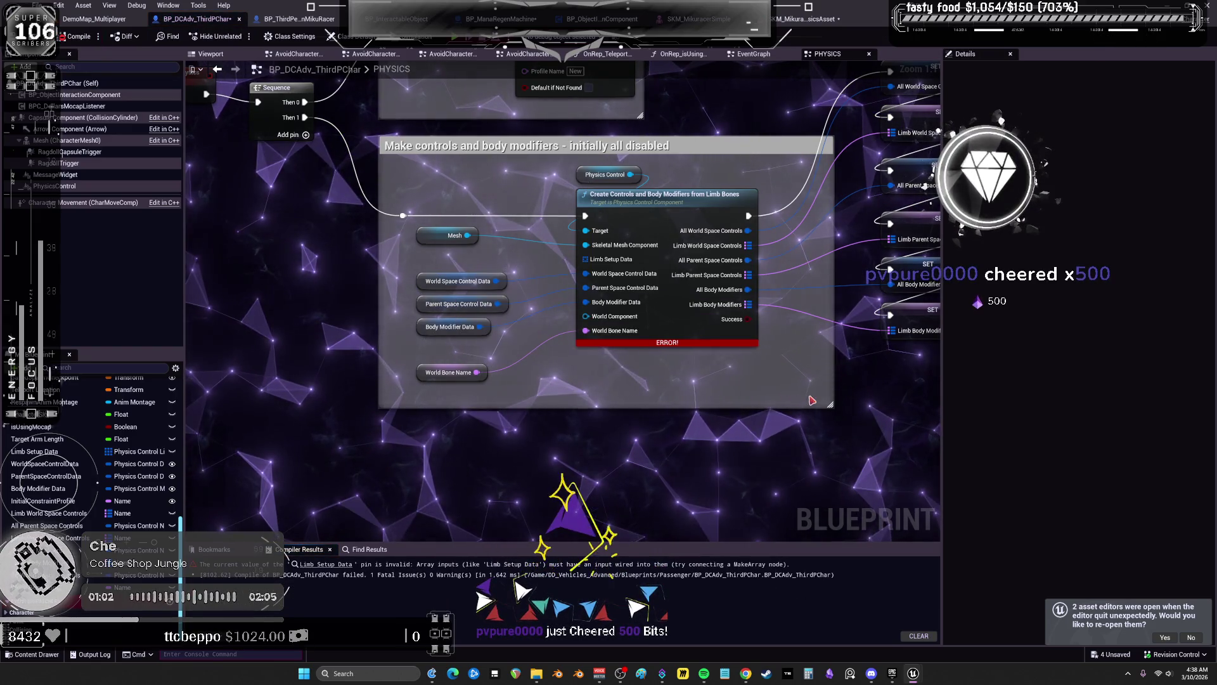
Jump to the failing node from the error and delete the Limb Setup Data variable
{"action": "left_click", "coordinate": [326, 563]}
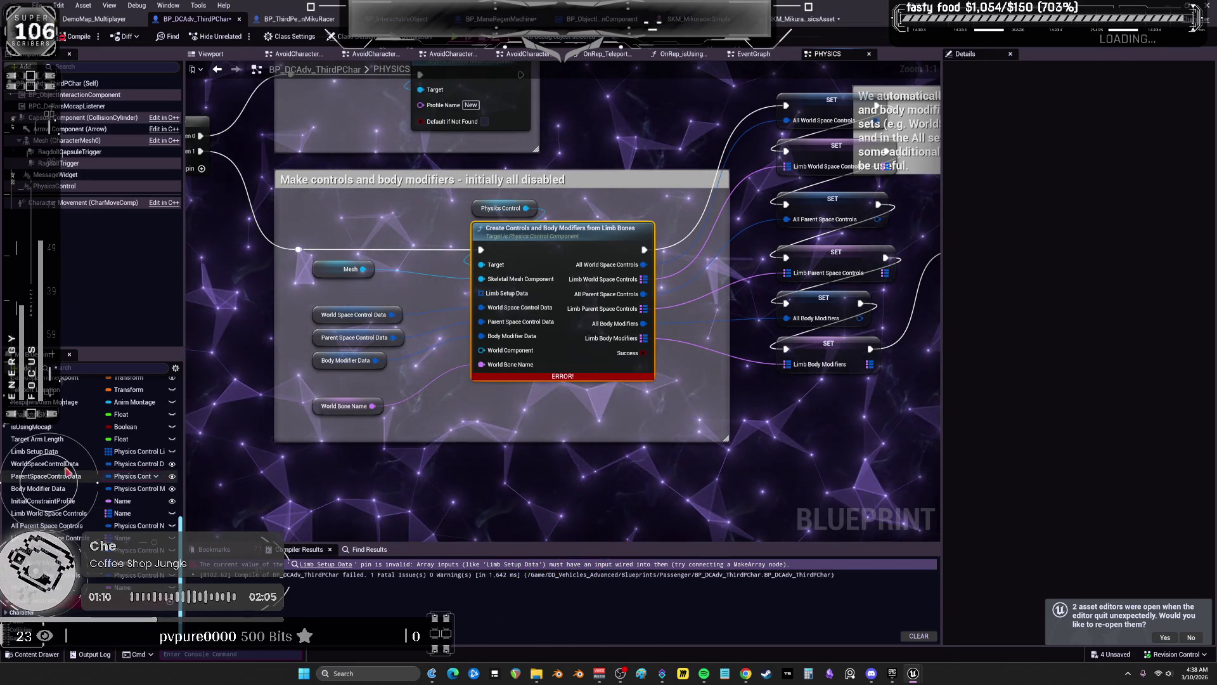
{"action": "left_click", "coordinate": [44, 453]}
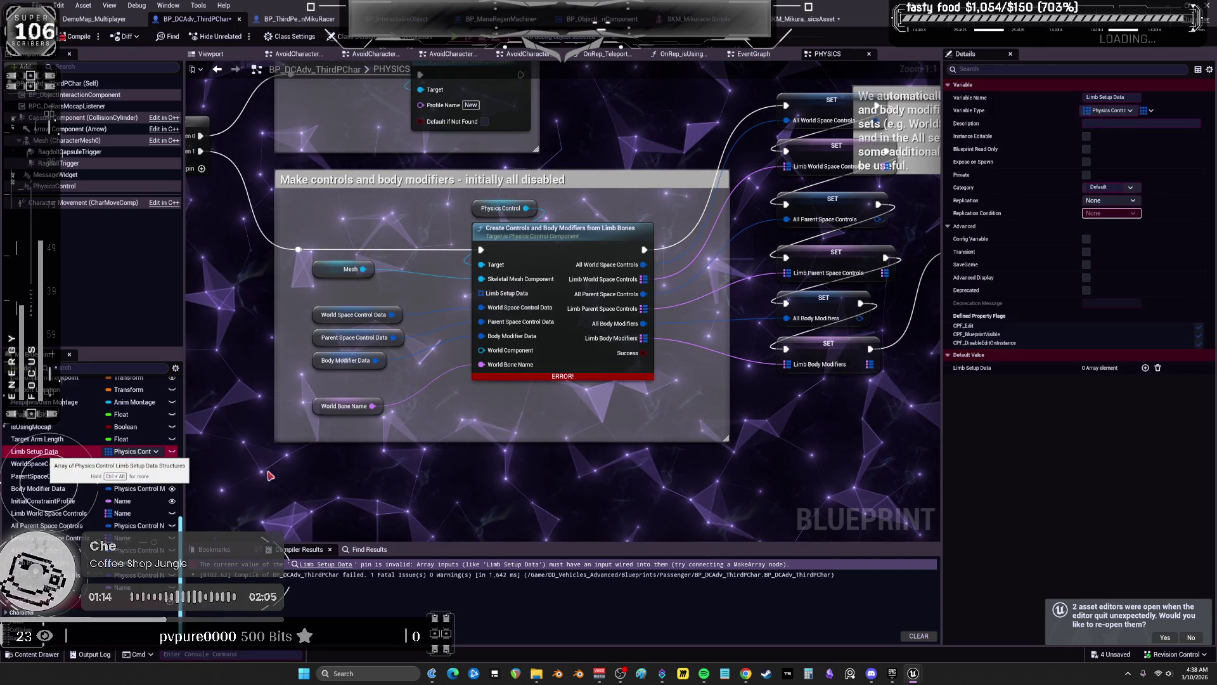
{"action": "key", "text": "Delete"}
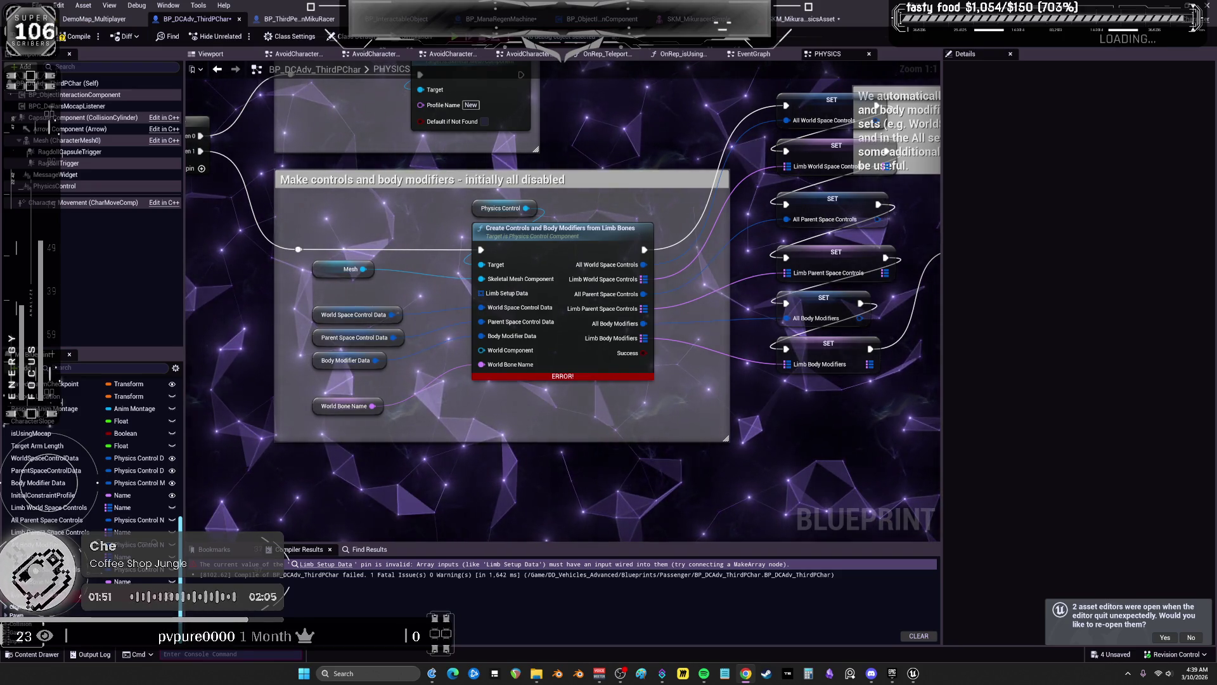
{"action": "mouse_move", "coordinate": [914, 676]}
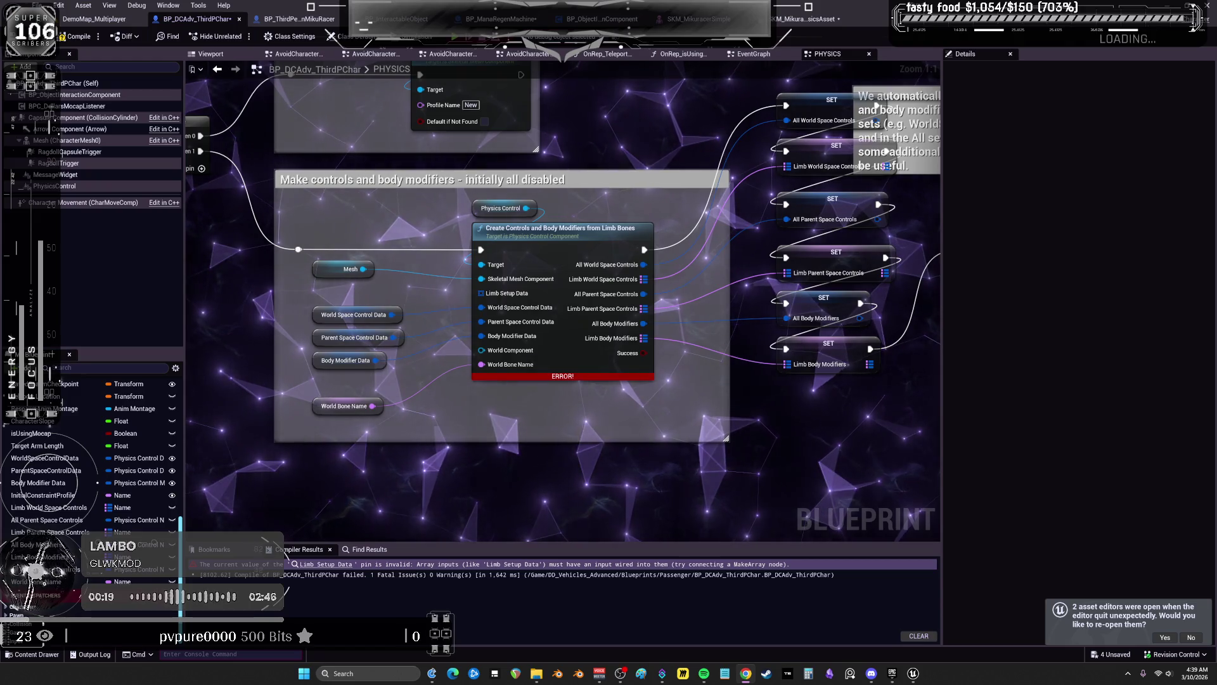
{"action": "mouse_move", "coordinate": [763, 342]}
{"action": "left_mouse_down"}
{"action": "mouse_move", "coordinate": [769, 331]}
{"action": "mouse_move", "coordinate": [762, 351]}
{"action": "left_mouse_up"}
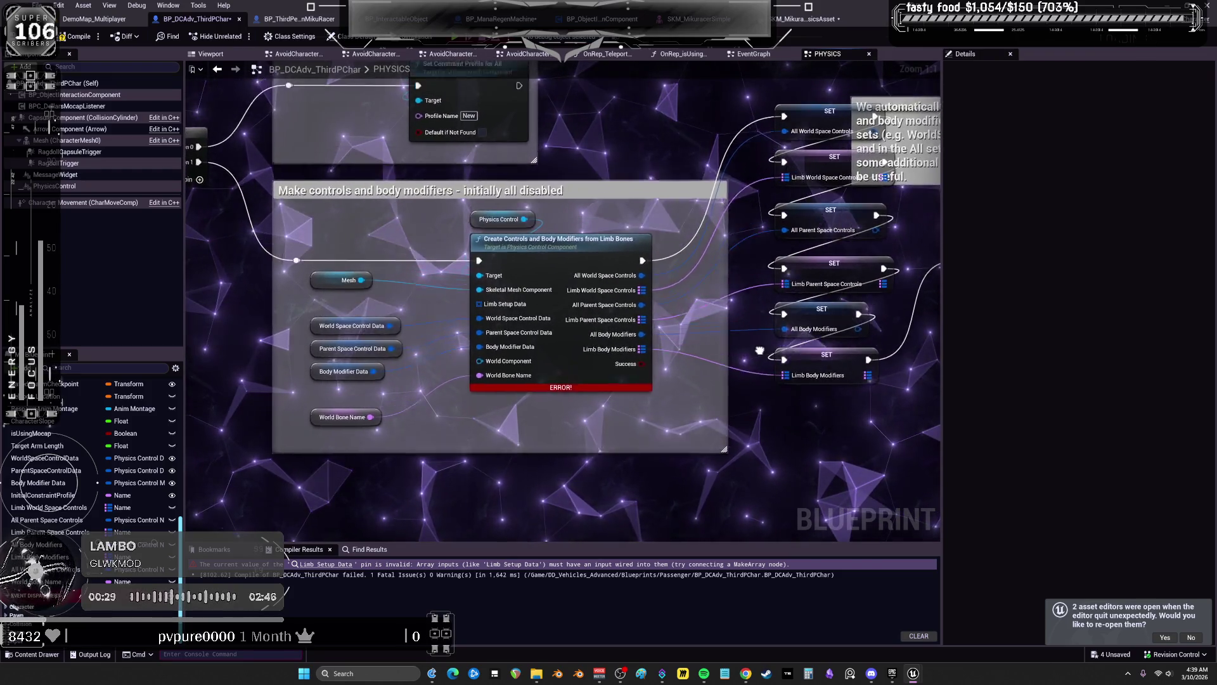
{"action": "mouse_move", "coordinate": [764, 384]}
{"action": "left_mouse_down"}
{"action": "mouse_move", "coordinate": [783, 552]}
{"action": "mouse_move", "coordinate": [789, 509]}
{"action": "left_mouse_up"}
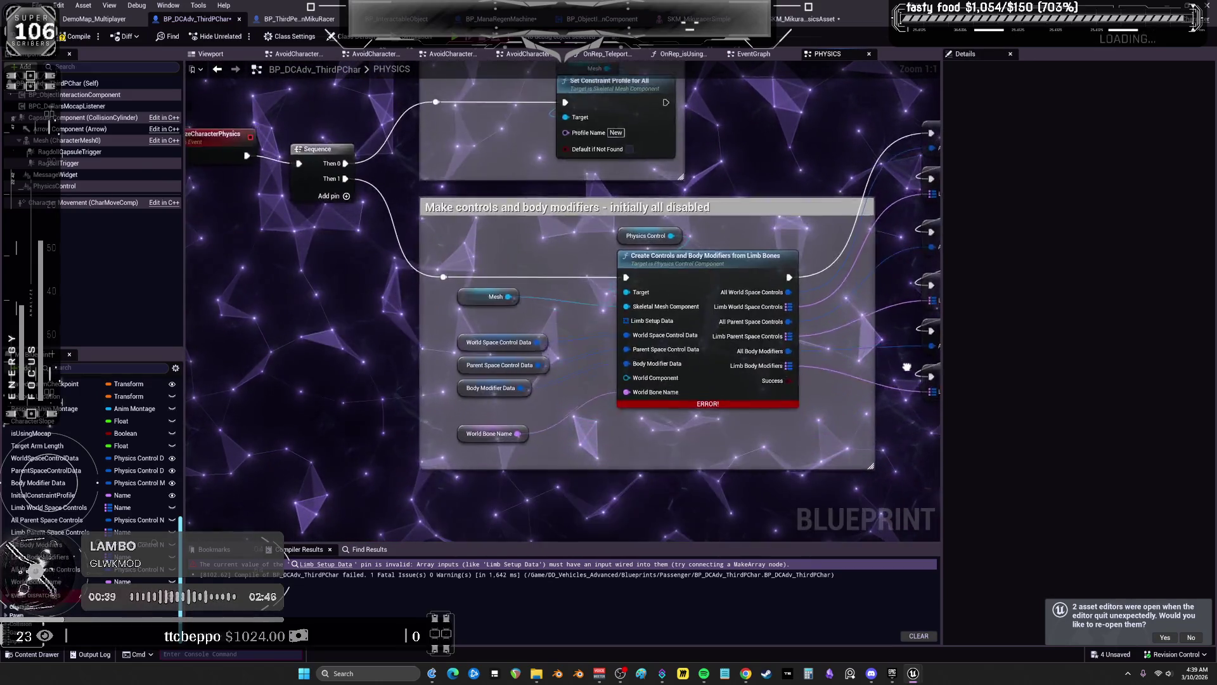
{"action": "left_click_drag", "start_coordinate": [905, 409], "coordinate": [668, 356]}
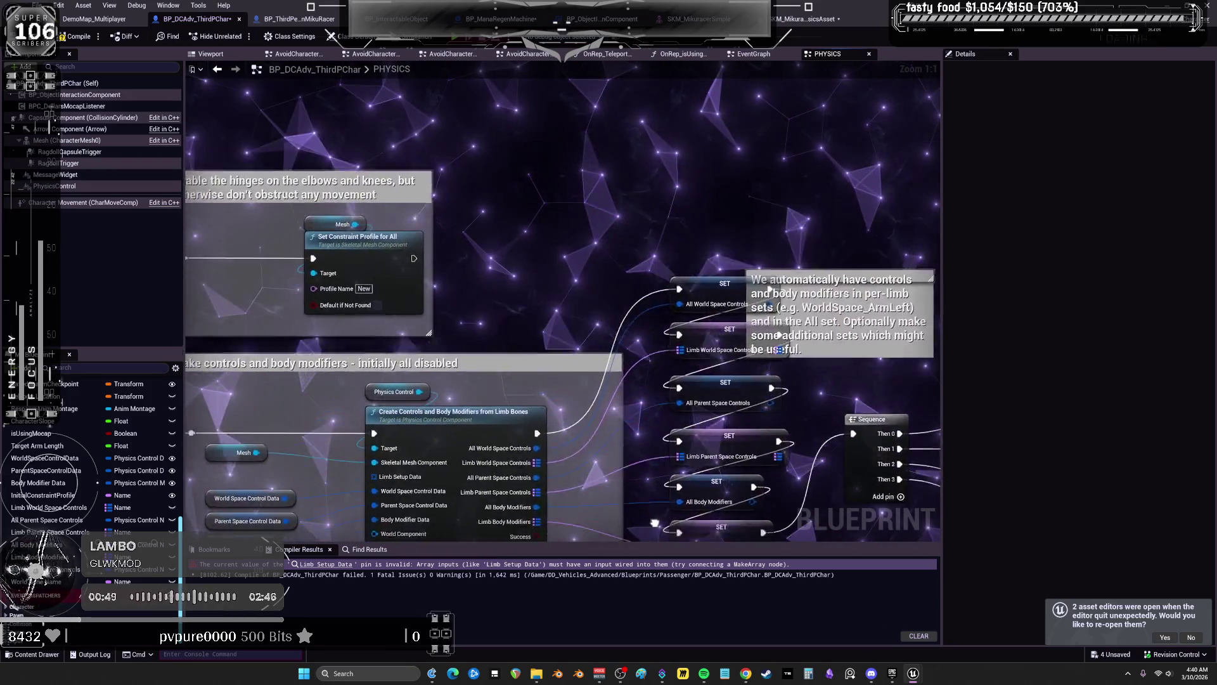
{"action": "left_click_drag", "start_coordinate": [679, 480], "coordinate": [700, 464]}
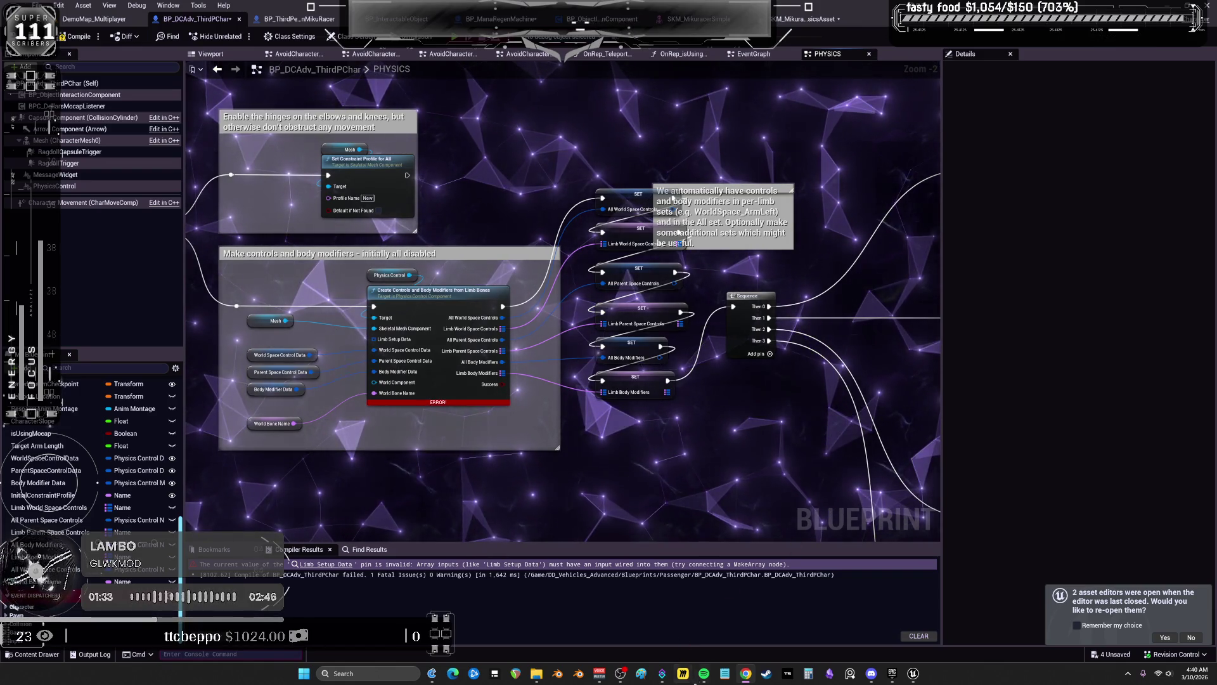
{"action": "mouse_move", "coordinate": [704, 677]}
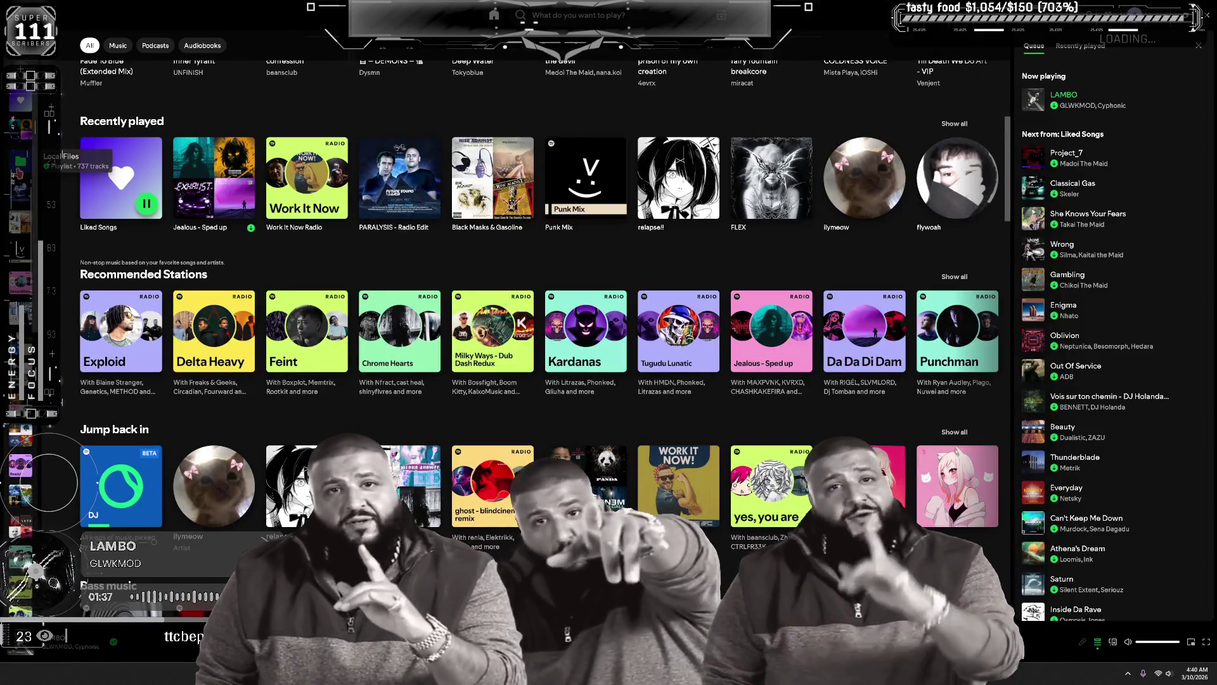
Scroll Spotify's Local Files playlist down to row 735 and play that nearly two-hour mix
{"action": "left_click", "coordinate": [21, 160]}
{"action": "scroll", "coordinate": [343, 352], "scroll_direction": "down", "scroll_amount": 20}
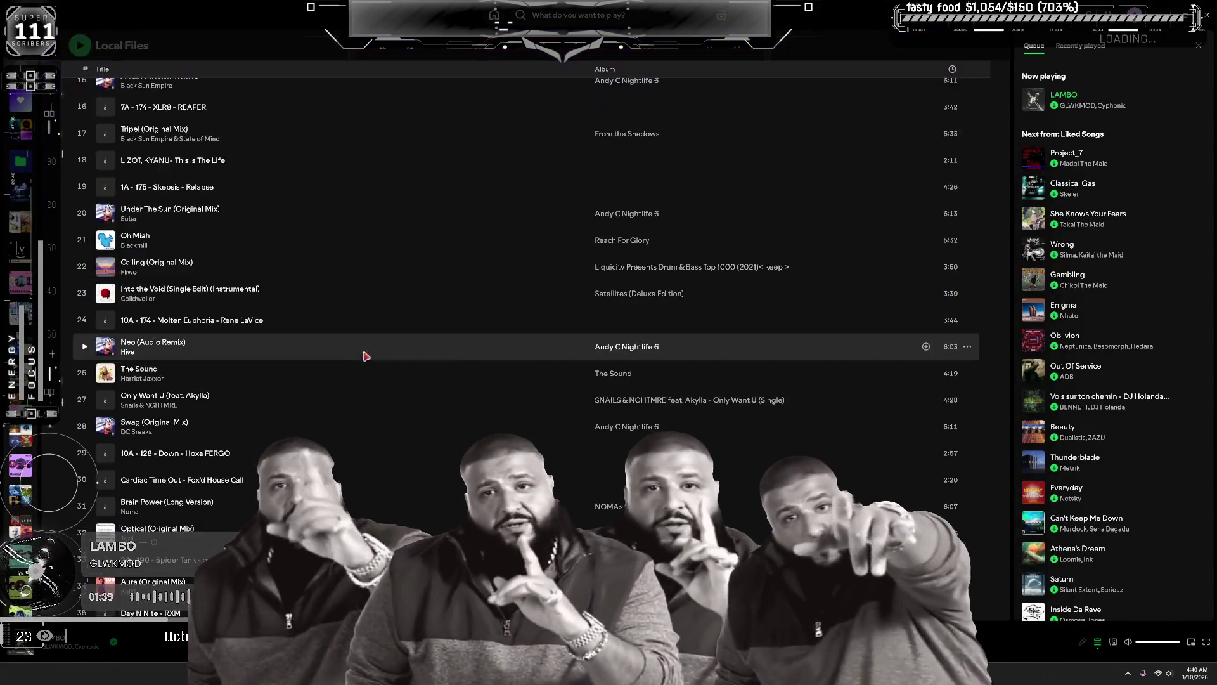
{"action": "scroll", "coordinate": [377, 324], "scroll_direction": "down", "scroll_amount": 20}
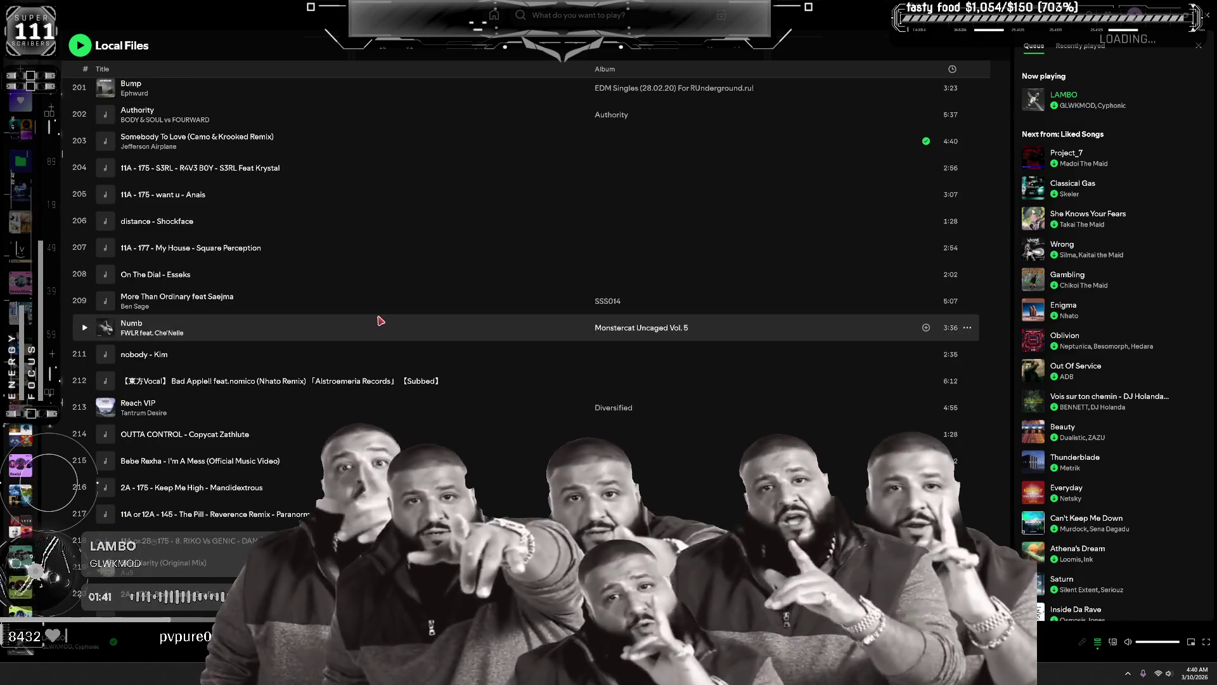
{"action": "scroll", "coordinate": [368, 330], "scroll_direction": "down", "scroll_amount": 20}
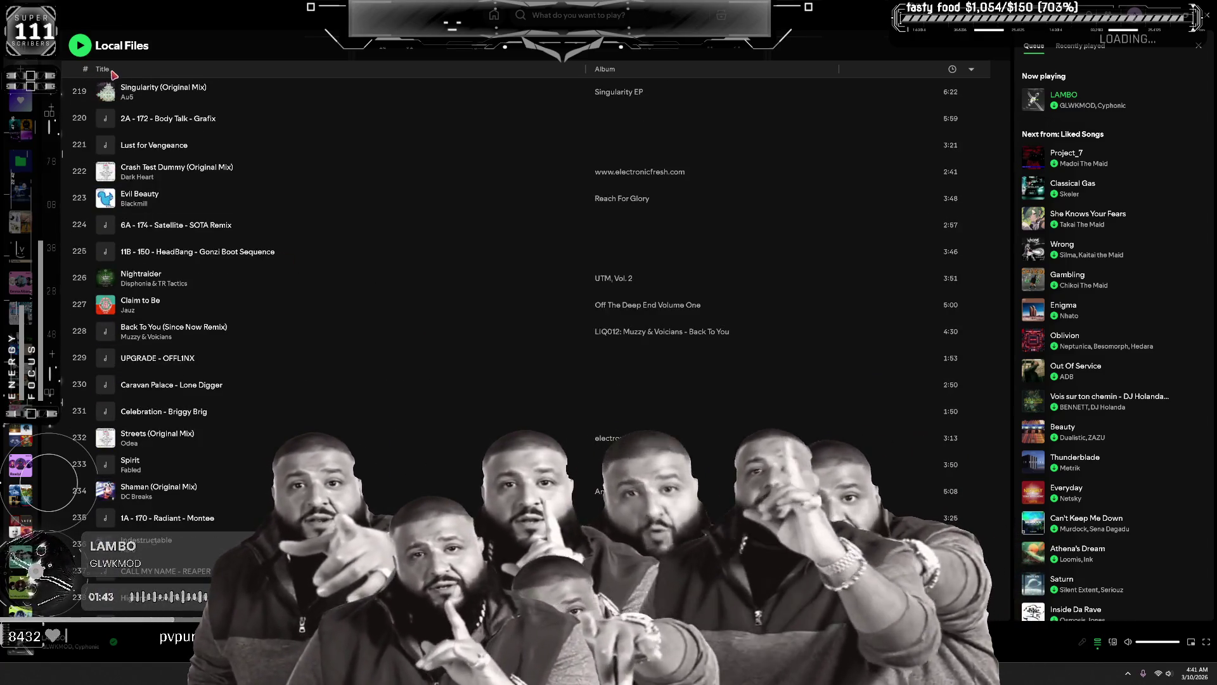
{"action": "scroll", "coordinate": [389, 322], "scroll_direction": "down", "scroll_amount": 20}
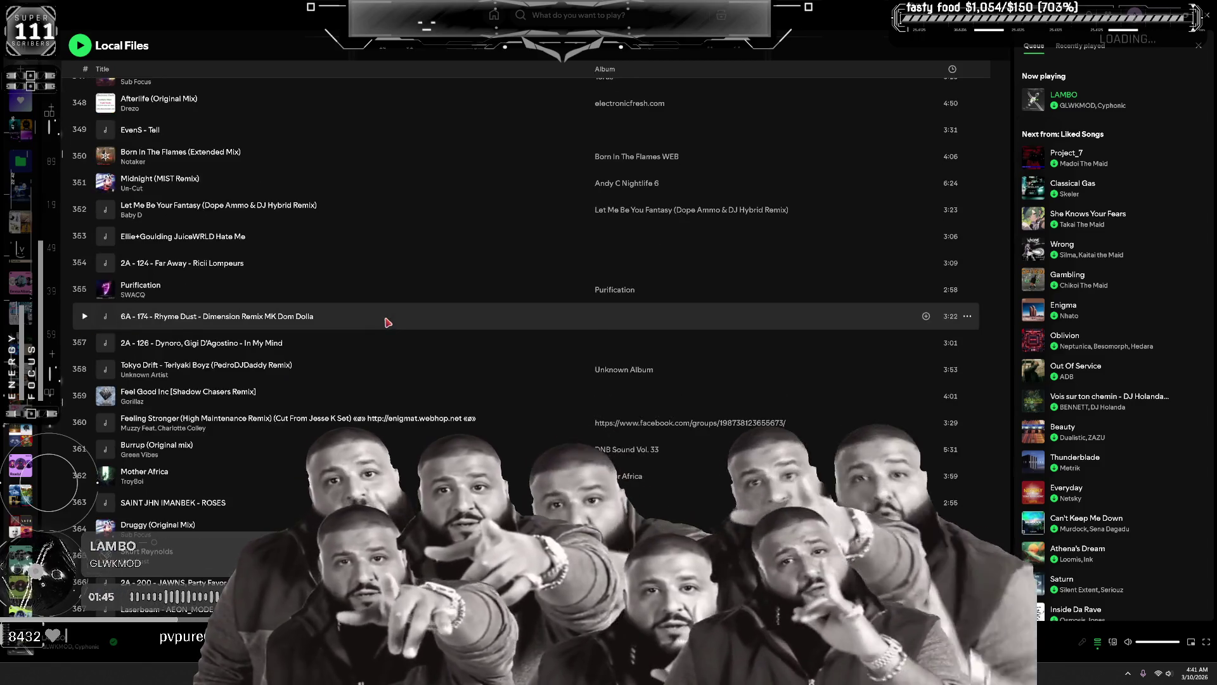
{"action": "scroll", "coordinate": [389, 321], "scroll_direction": "down", "scroll_amount": 5}
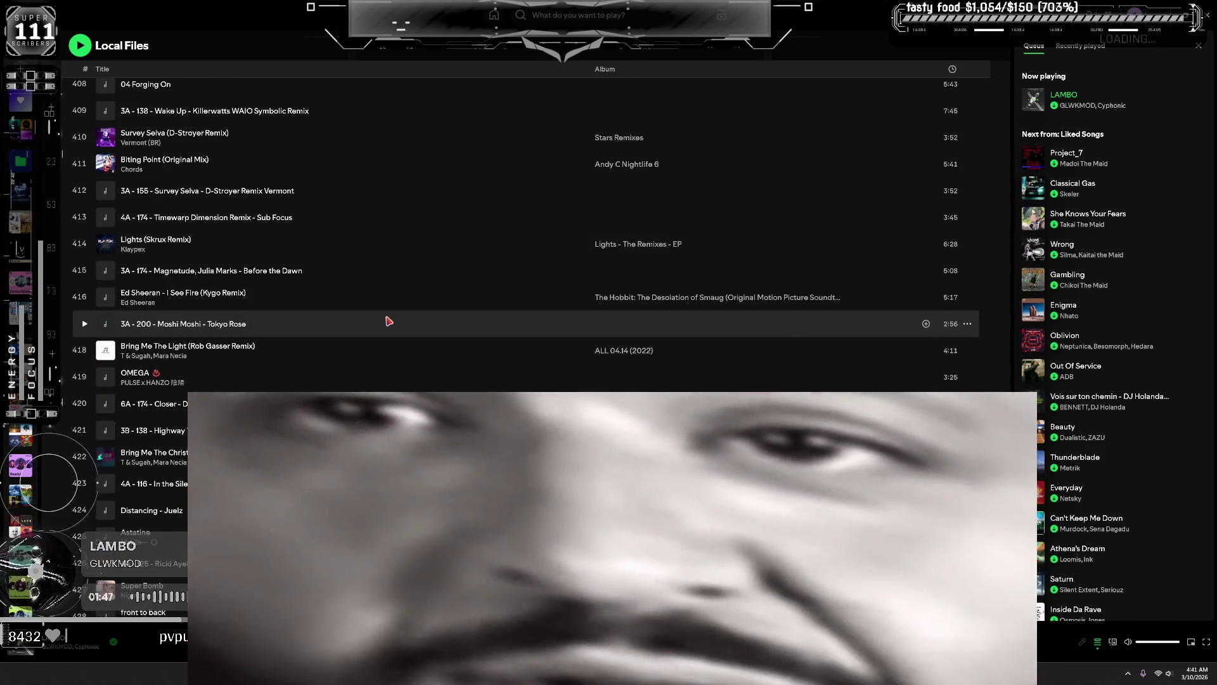
{"action": "scroll", "coordinate": [389, 322], "scroll_direction": "down", "scroll_amount": 10}
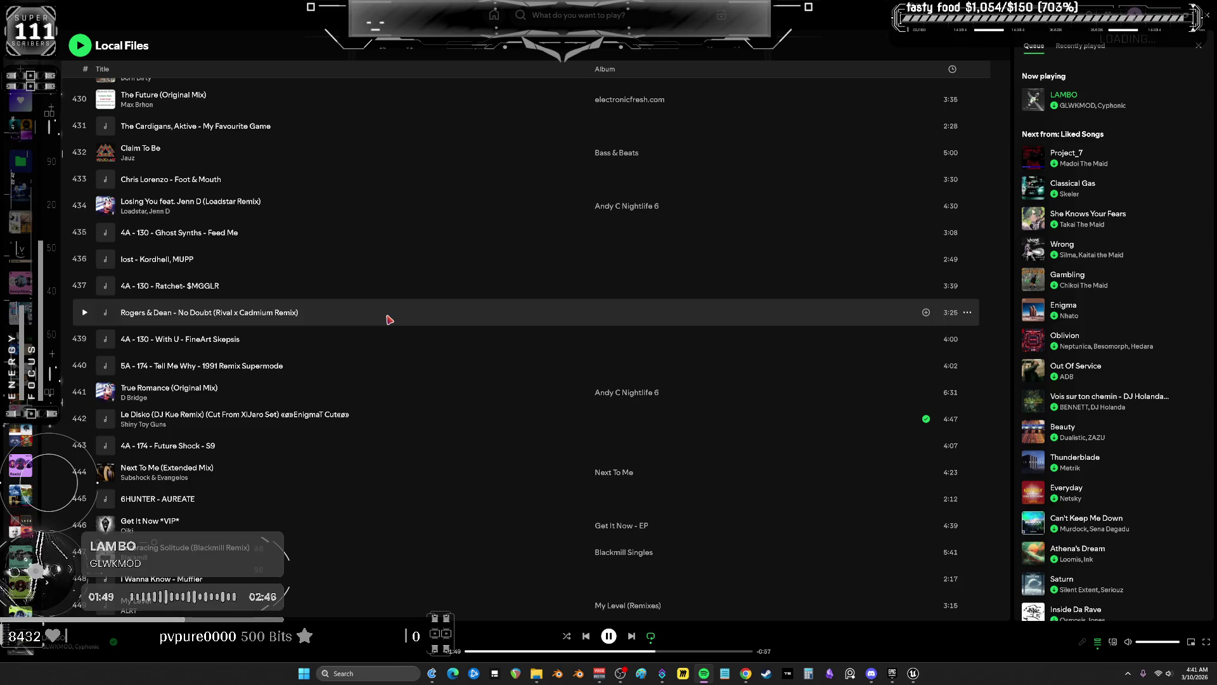
{"action": "scroll", "coordinate": [390, 320], "scroll_direction": "down", "scroll_amount": 11}
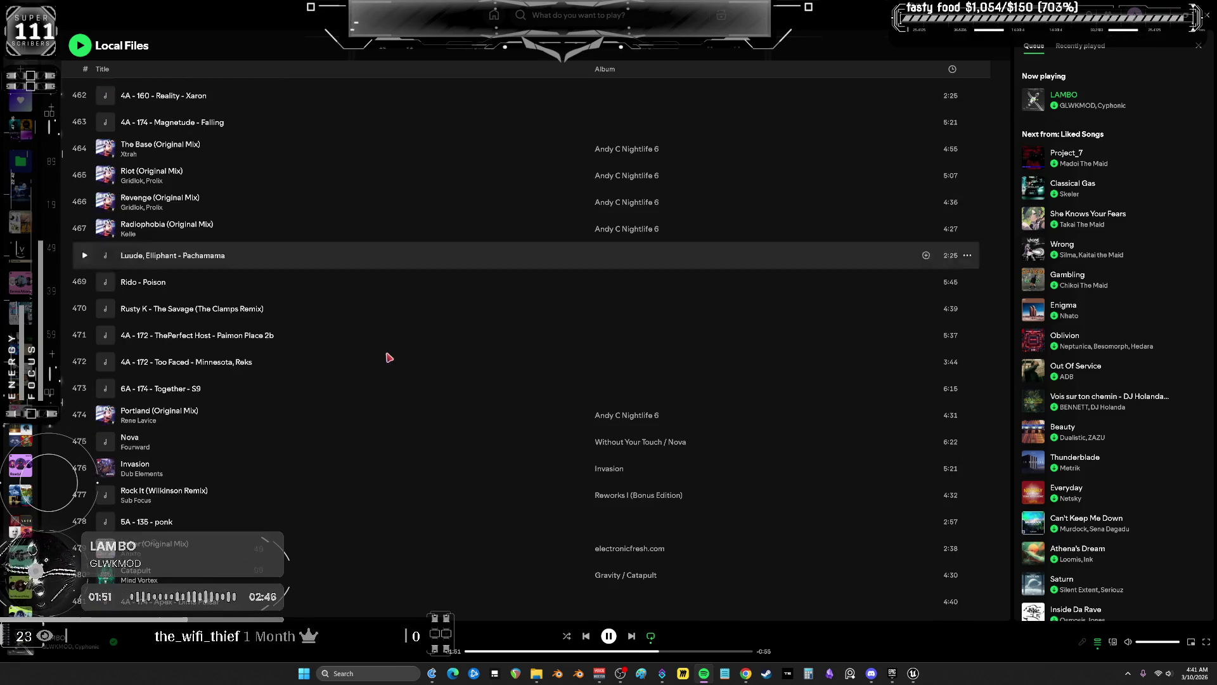
{"action": "scroll", "coordinate": [374, 381], "scroll_direction": "down", "scroll_amount": 12}
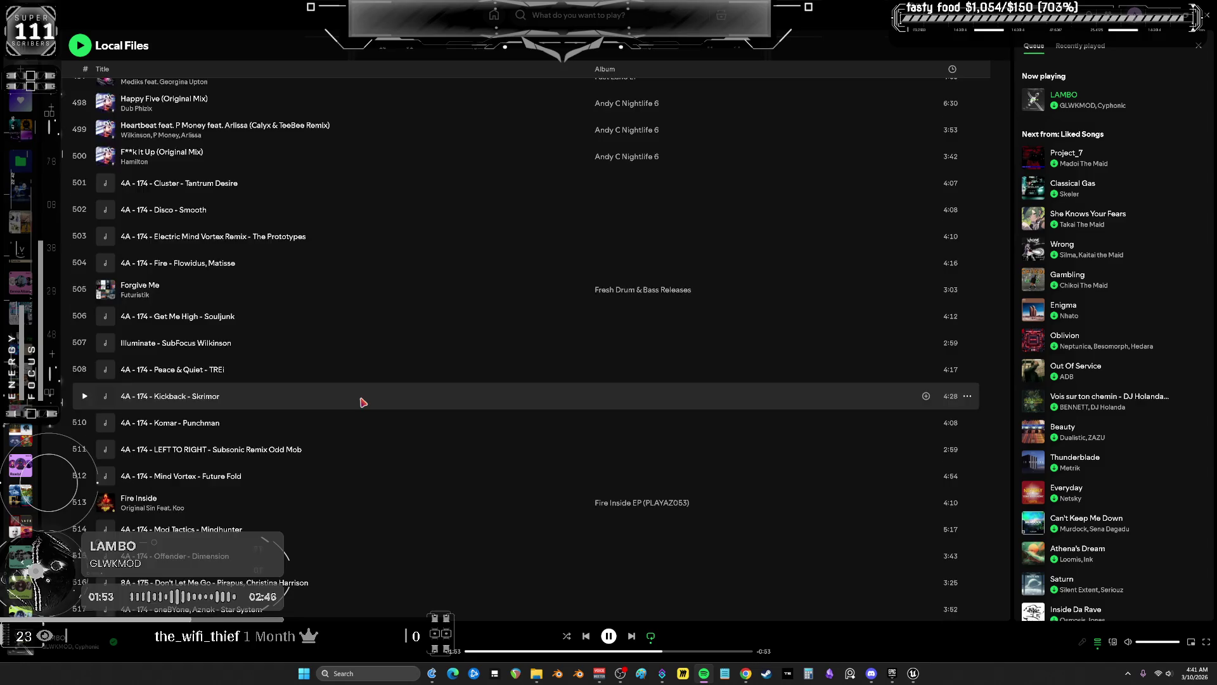
{"action": "scroll", "coordinate": [363, 400], "scroll_direction": "down", "scroll_amount": 6}
{"action": "scroll", "coordinate": [362, 397], "scroll_direction": "down", "scroll_amount": 2}
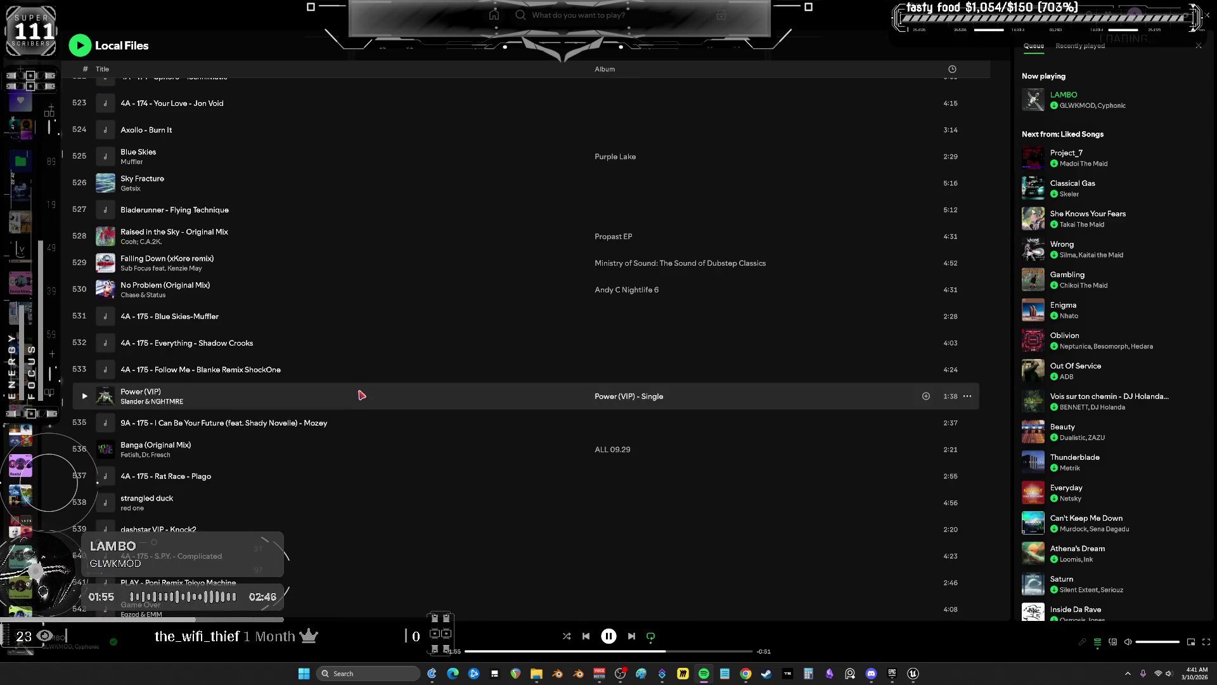
{"action": "scroll", "coordinate": [355, 394], "scroll_direction": "down", "scroll_amount": 12}
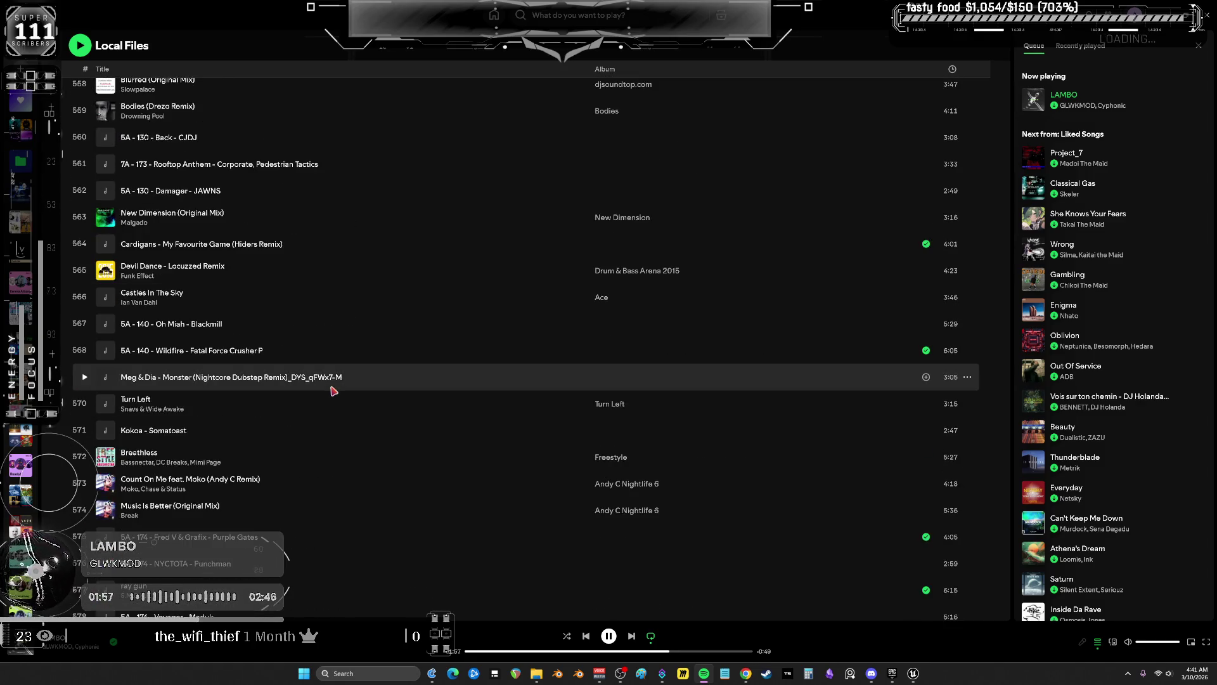
{"action": "scroll", "coordinate": [334, 392], "scroll_direction": "down", "scroll_amount": 4}
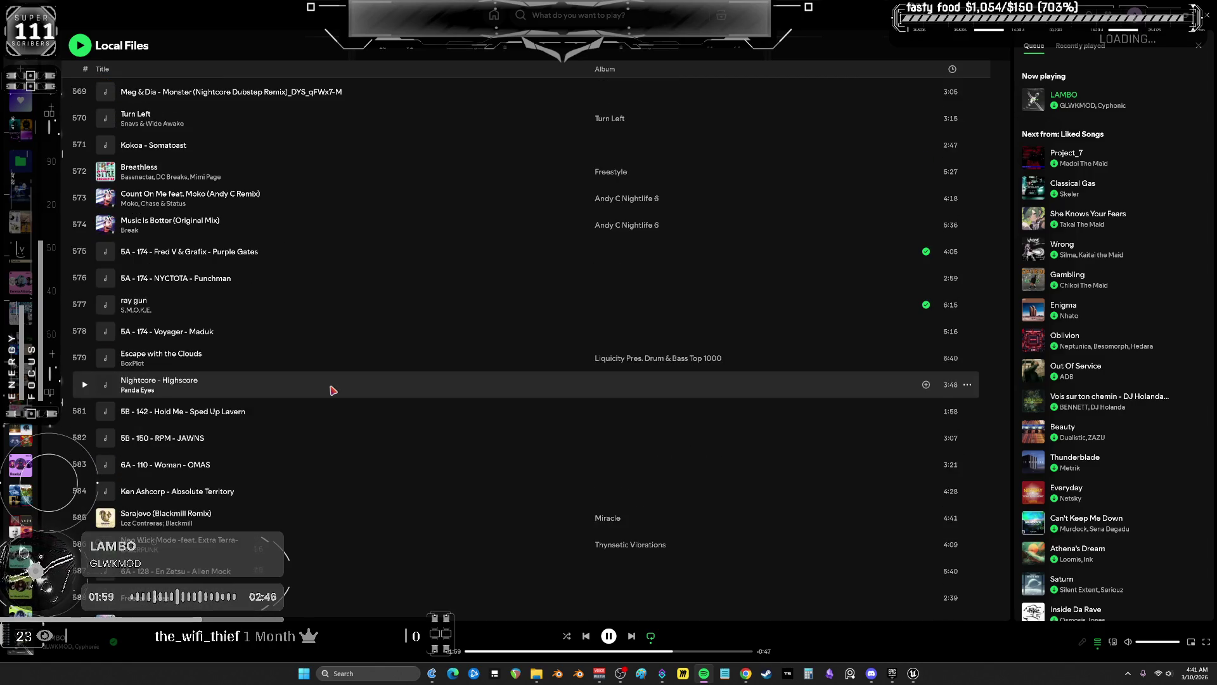
{"action": "scroll", "coordinate": [333, 390], "scroll_direction": "down", "scroll_amount": 4}
{"action": "scroll", "coordinate": [333, 390], "scroll_direction": "down", "scroll_amount": 14}
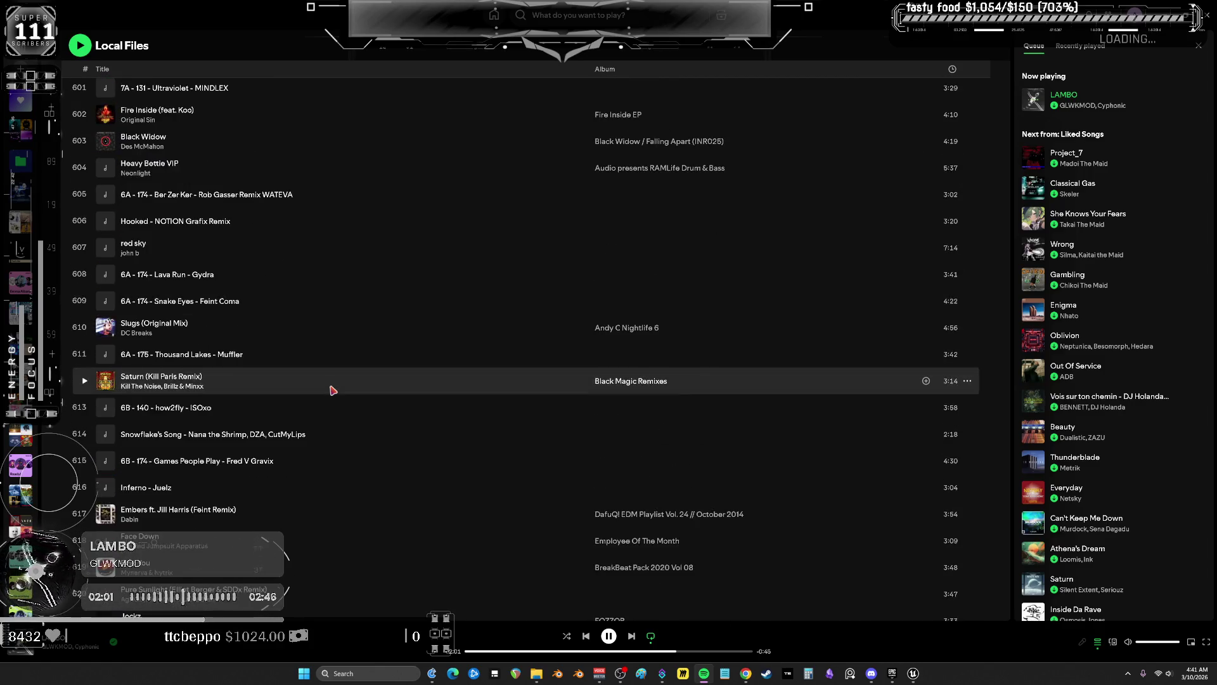
{"action": "scroll", "coordinate": [331, 389], "scroll_direction": "down", "scroll_amount": 20}
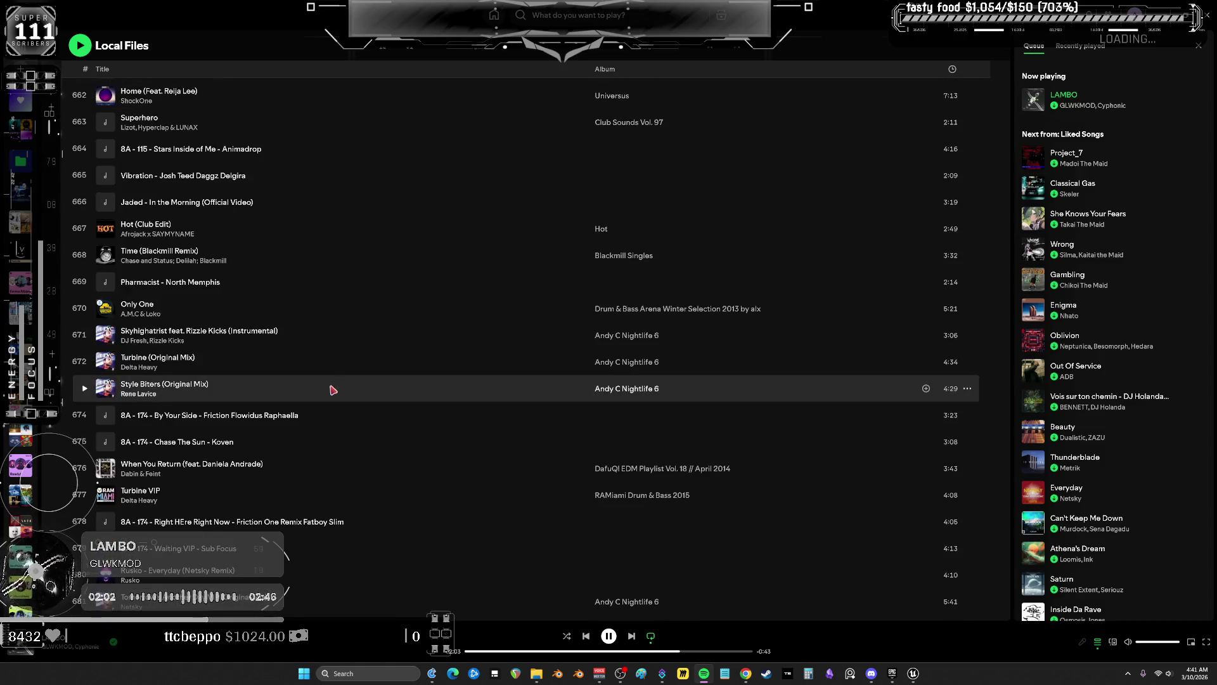
{"action": "scroll", "coordinate": [332, 388], "scroll_direction": "down", "scroll_amount": 11}
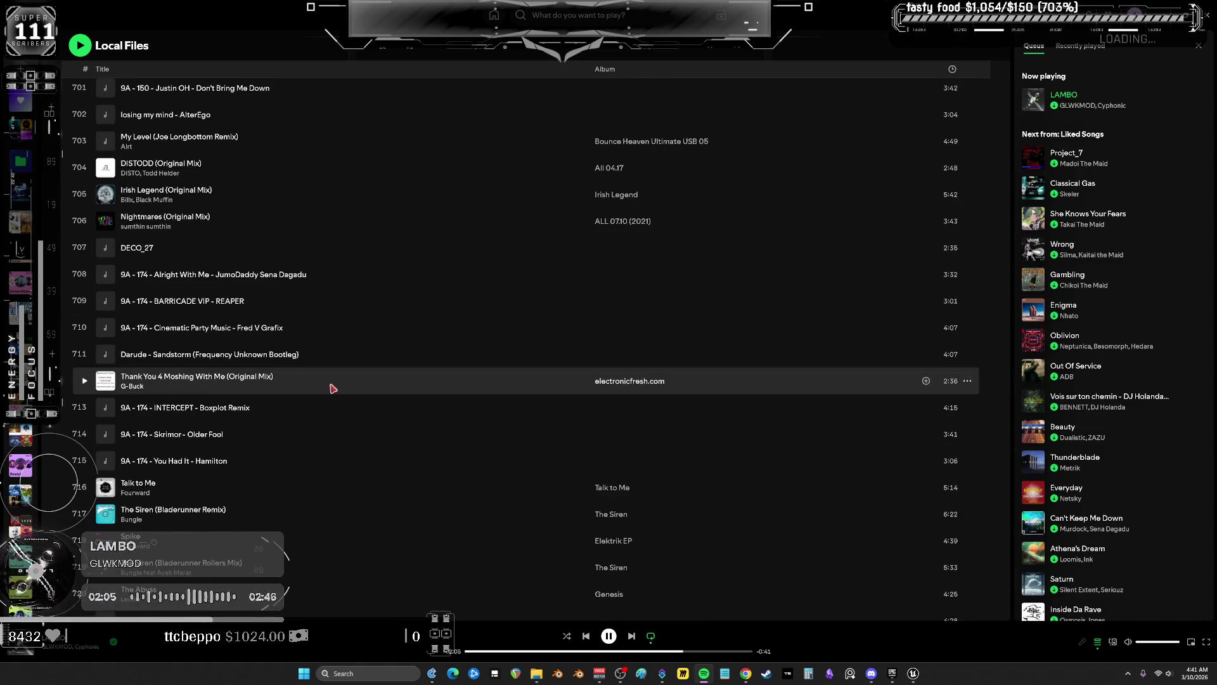
{"action": "scroll", "coordinate": [333, 389], "scroll_direction": "down", "scroll_amount": 1}
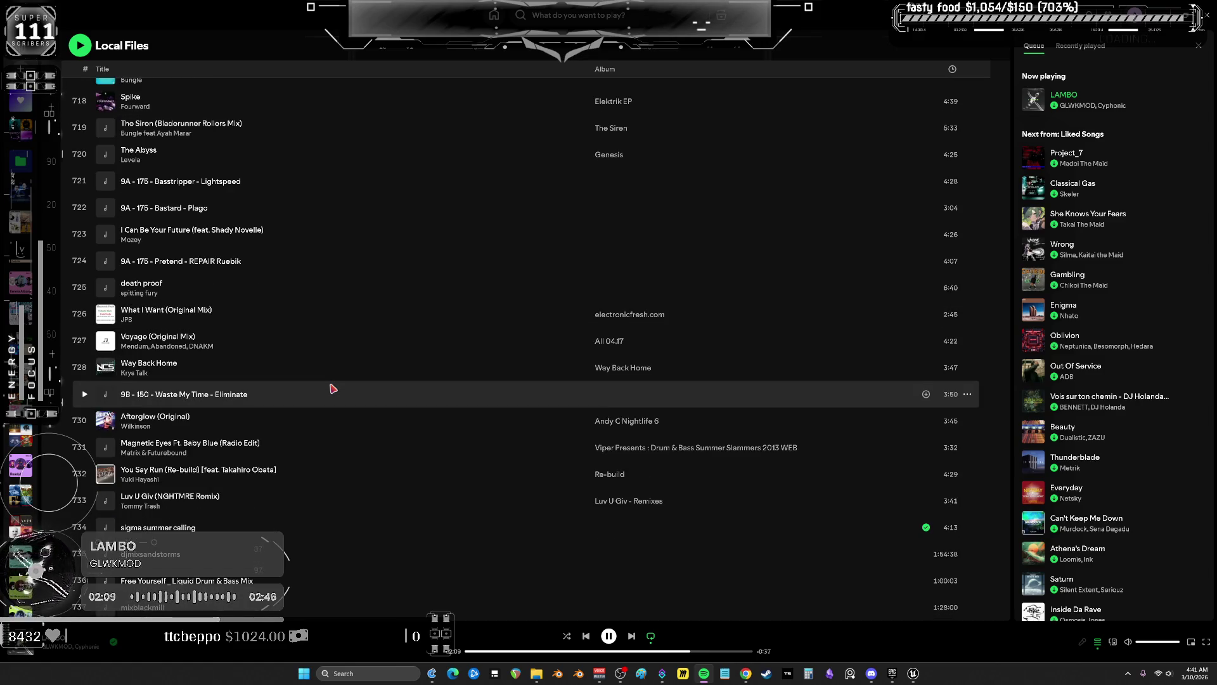
{"action": "double_click", "coordinate": [472, 554]}
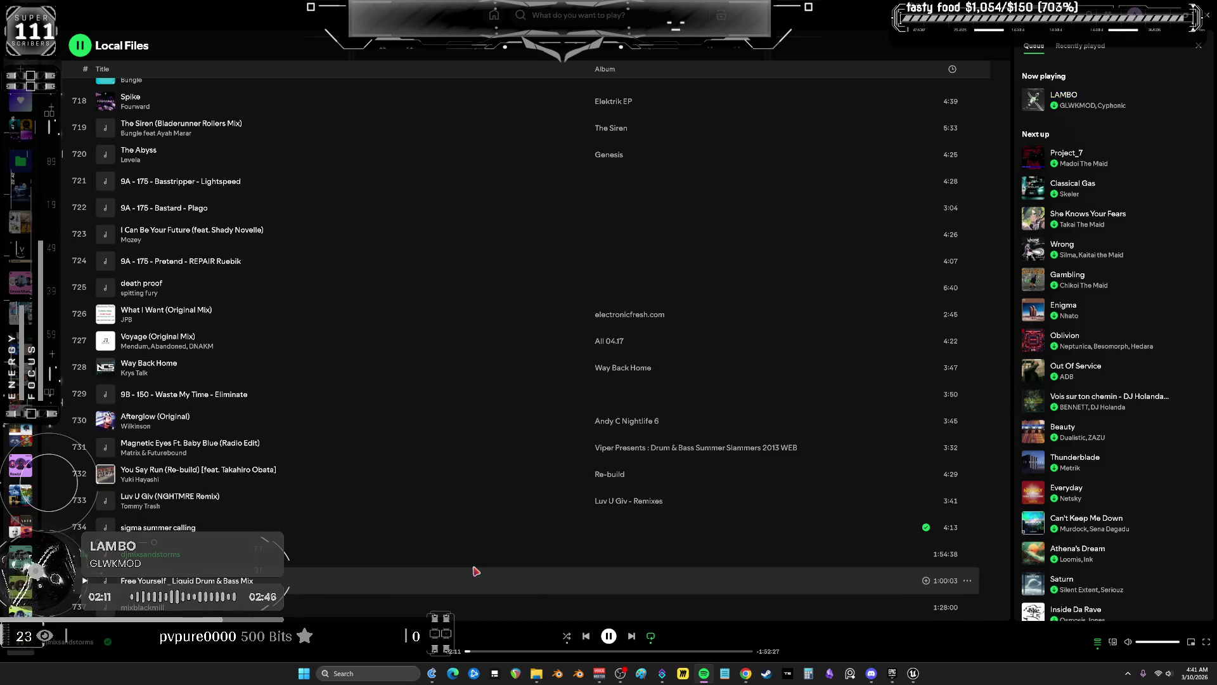
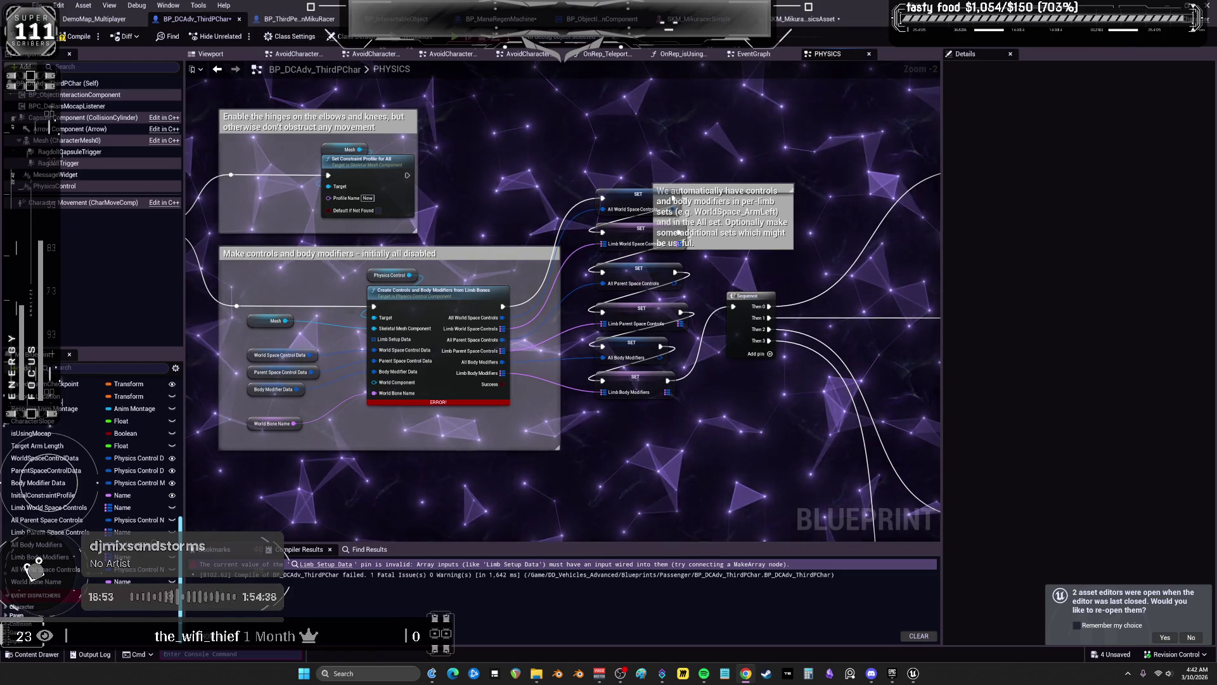
Promote the World Component input of the physics setup nodes to a variable
{"action": "mouse_move", "coordinate": [674, 199]}
{"action": "left_mouse_down"}
{"action": "mouse_move", "coordinate": [728, 409]}
{"action": "mouse_move", "coordinate": [615, 345]}
{"action": "mouse_move", "coordinate": [653, 393]}
{"action": "mouse_move", "coordinate": [712, 402]}
{"action": "mouse_move", "coordinate": [641, 376]}
{"action": "mouse_move", "coordinate": [742, 378]}
{"action": "mouse_move", "coordinate": [624, 374]}
{"action": "mouse_move", "coordinate": [658, 394]}
{"action": "mouse_move", "coordinate": [723, 364]}
{"action": "mouse_move", "coordinate": [592, 397]}
{"action": "mouse_move", "coordinate": [350, 360]}
{"action": "mouse_move", "coordinate": [0, 360]}
{"action": "mouse_move", "coordinate": [0, 304]}
{"action": "mouse_move", "coordinate": [417, 318]}
{"action": "mouse_move", "coordinate": [633, 340]}
{"action": "mouse_move", "coordinate": [723, 315]}
{"action": "mouse_move", "coordinate": [794, 332]}
{"action": "mouse_move", "coordinate": [692, 395]}
{"action": "mouse_move", "coordinate": [653, 343]}
{"action": "mouse_move", "coordinate": [777, 388]}
{"action": "mouse_move", "coordinate": [804, 347]}
{"action": "mouse_move", "coordinate": [680, 388]}
{"action": "mouse_move", "coordinate": [701, 396]}
{"action": "mouse_move", "coordinate": [804, 313]}
{"action": "mouse_move", "coordinate": [609, 244]}
{"action": "mouse_move", "coordinate": [539, 388]}
{"action": "mouse_move", "coordinate": [603, 419]}
{"action": "mouse_move", "coordinate": [710, 386]}
{"action": "mouse_move", "coordinate": [761, 460]}
{"action": "mouse_move", "coordinate": [868, 408]}
{"action": "mouse_move", "coordinate": [786, 447]}
{"action": "mouse_move", "coordinate": [628, 408]}
{"action": "mouse_move", "coordinate": [190, 371]}
{"action": "mouse_move", "coordinate": [178, 159]}
{"action": "mouse_move", "coordinate": [318, 405]}
{"action": "mouse_move", "coordinate": [233, 417]}
{"action": "mouse_move", "coordinate": [721, 338]}
{"action": "mouse_move", "coordinate": [1055, 458]}
{"action": "mouse_move", "coordinate": [906, 395]}
{"action": "mouse_move", "coordinate": [775, 374]}
{"action": "left_mouse_up"}
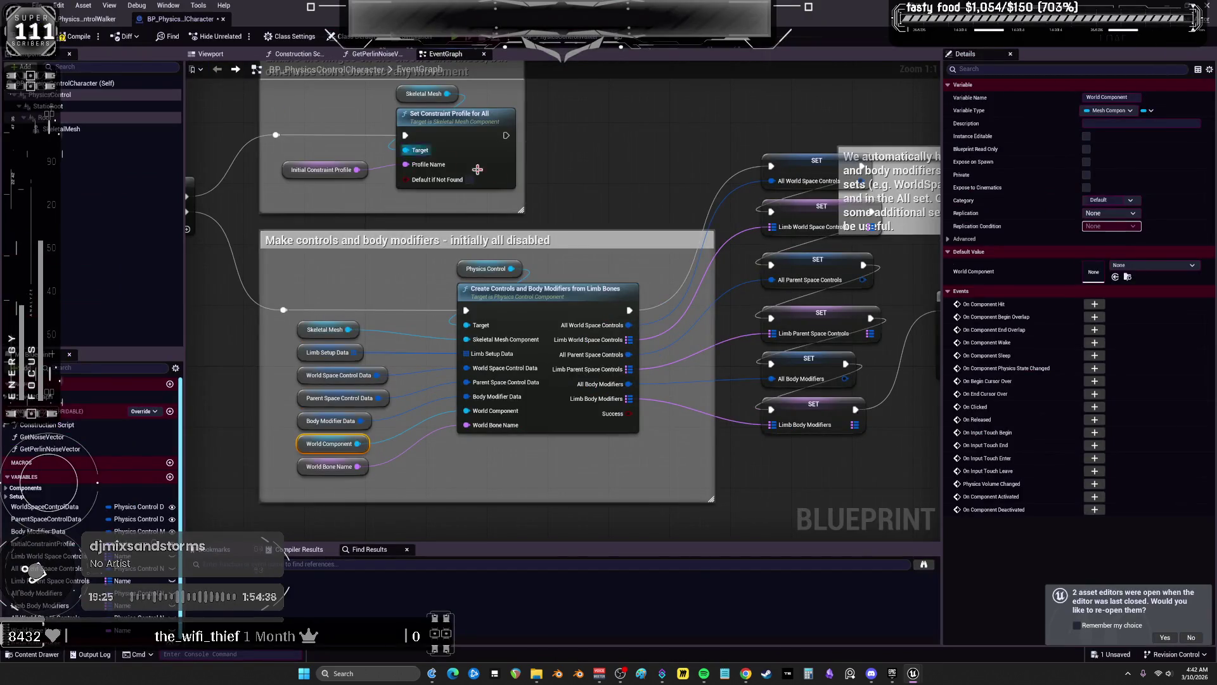
{"action": "mouse_move", "coordinate": [478, 169]}
{"action": "left_mouse_down"}
{"action": "mouse_move", "coordinate": [774, 179]}
{"action": "mouse_move", "coordinate": [701, 193]}
{"action": "mouse_move", "coordinate": [598, 147]}
{"action": "mouse_move", "coordinate": [503, 201]}
{"action": "mouse_move", "coordinate": [552, 176]}
{"action": "mouse_move", "coordinate": [546, 166]}
{"action": "mouse_move", "coordinate": [463, 177]}
{"action": "mouse_move", "coordinate": [587, 177]}
{"action": "mouse_move", "coordinate": [569, 176]}
{"action": "left_mouse_up"}
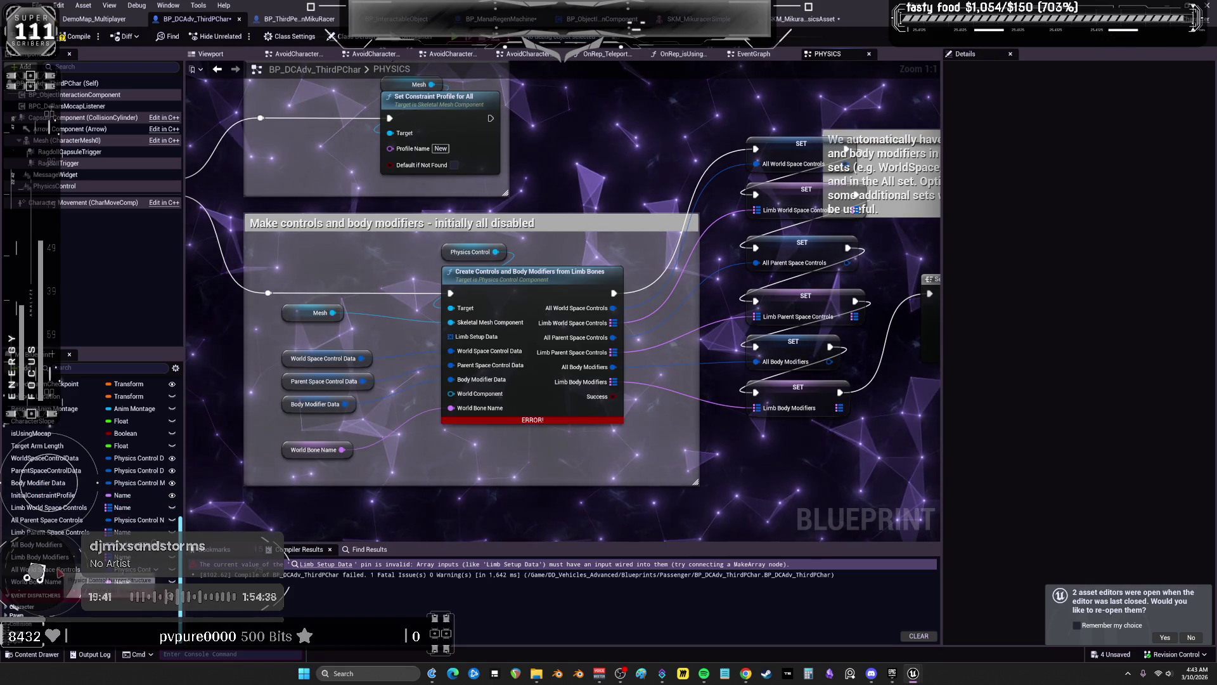
{"action": "right_click", "coordinate": [453, 393]}
{"action": "left_click", "coordinate": [492, 423]}
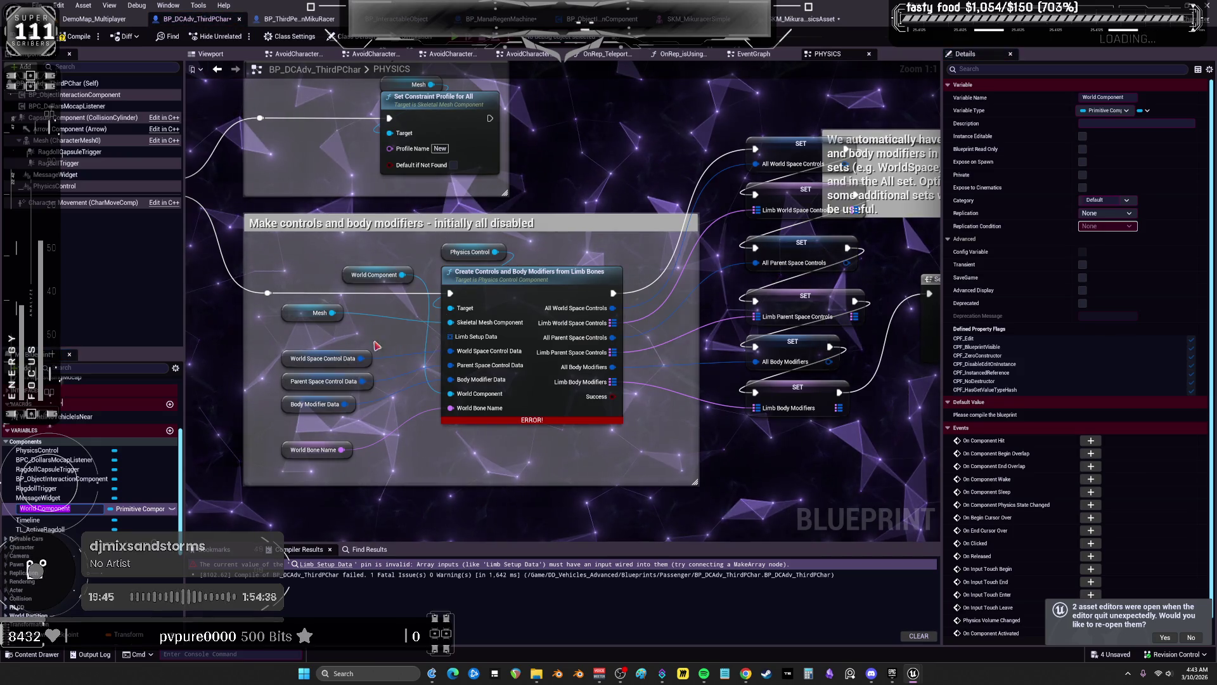
{"action": "left_click_drag", "start_coordinate": [355, 381], "coordinate": [328, 428]}
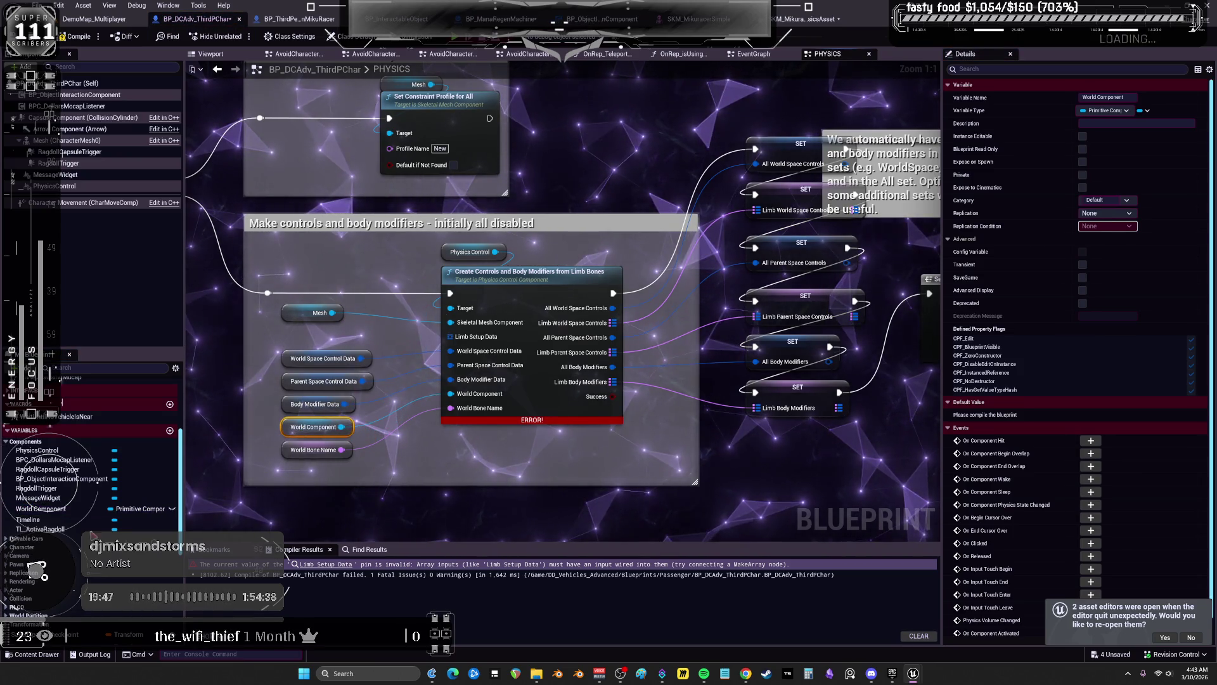
{"action": "scroll", "coordinate": [85, 507], "scroll_direction": "down", "scroll_amount": 5}
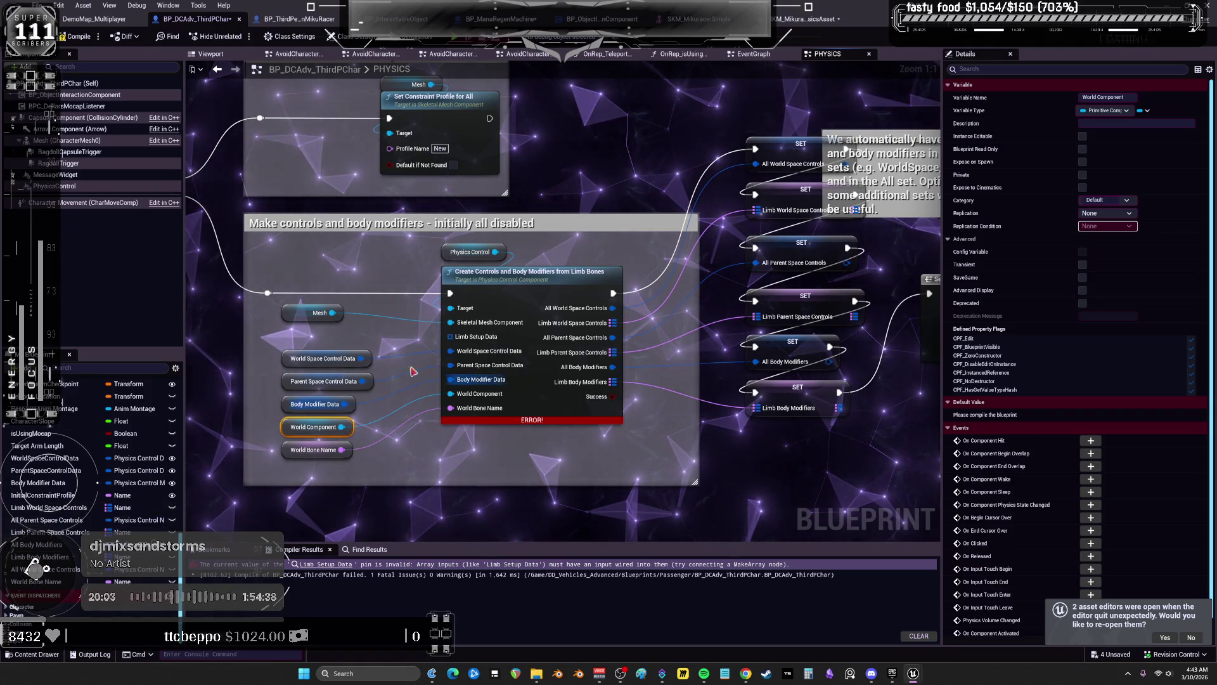
Promote Limb Setup Data to a variable, place it below Mesh, and paste six limb entries into it
{"action": "right_click", "coordinate": [451, 336]}
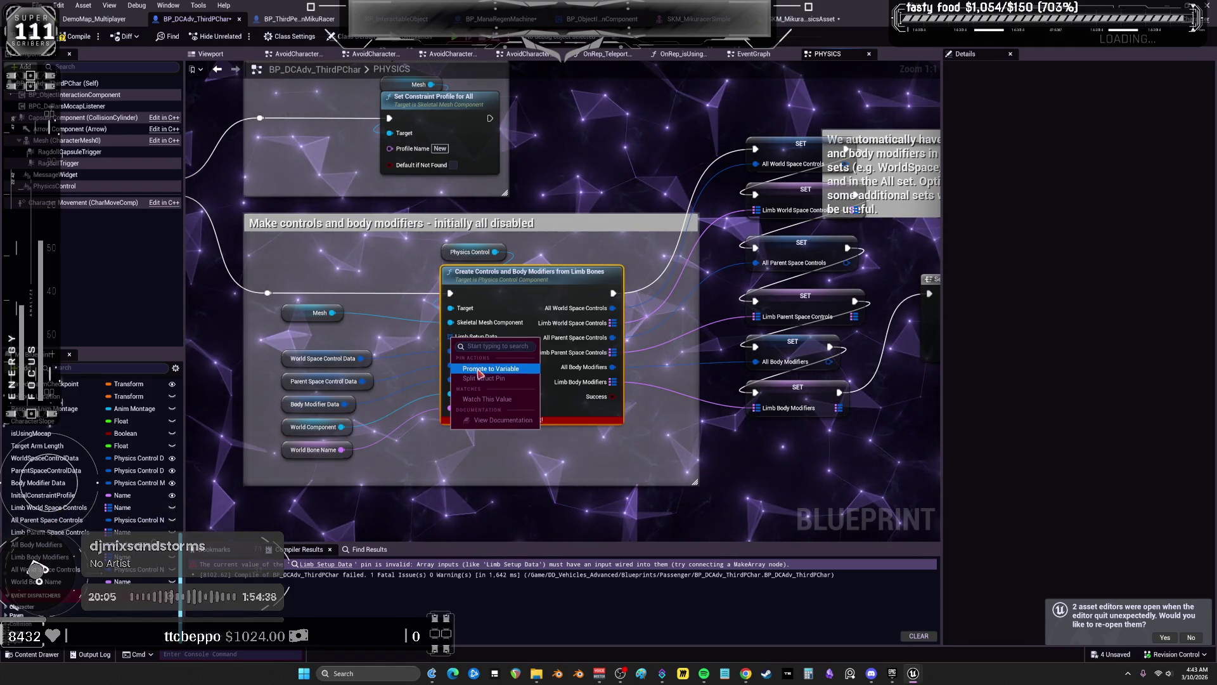
{"action": "left_click", "coordinate": [485, 372]}
{"action": "mouse_move", "coordinate": [371, 274]}
{"action": "left_mouse_down"}
{"action": "mouse_move", "coordinate": [331, 327]}
{"action": "mouse_move", "coordinate": [305, 335]}
{"action": "left_mouse_up"}
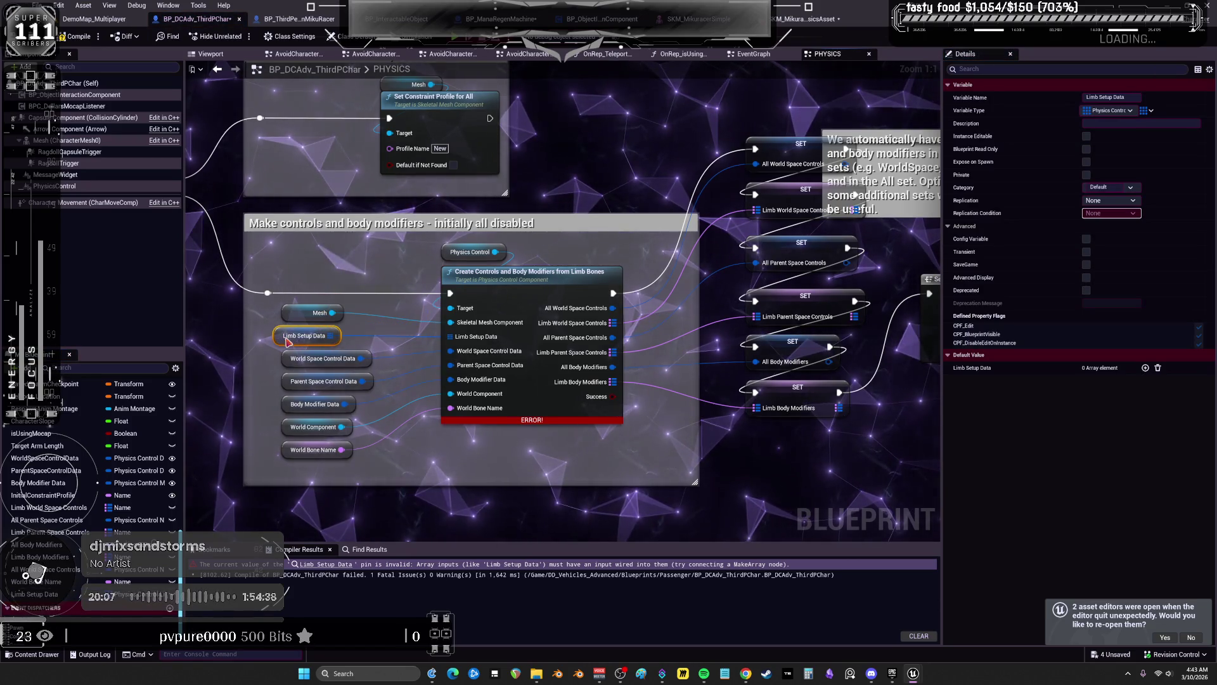
{"action": "left_click_drag", "start_coordinate": [571, 457], "coordinate": [492, 451]}
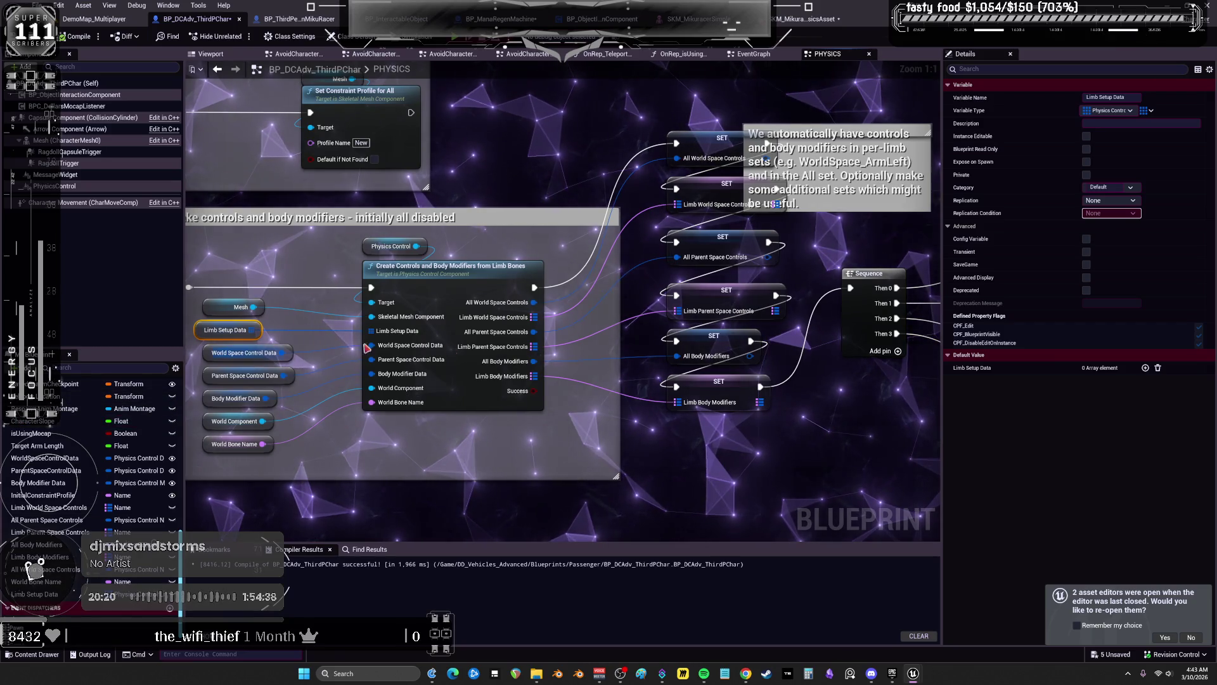
{"action": "key", "text": "ctrl+v"}
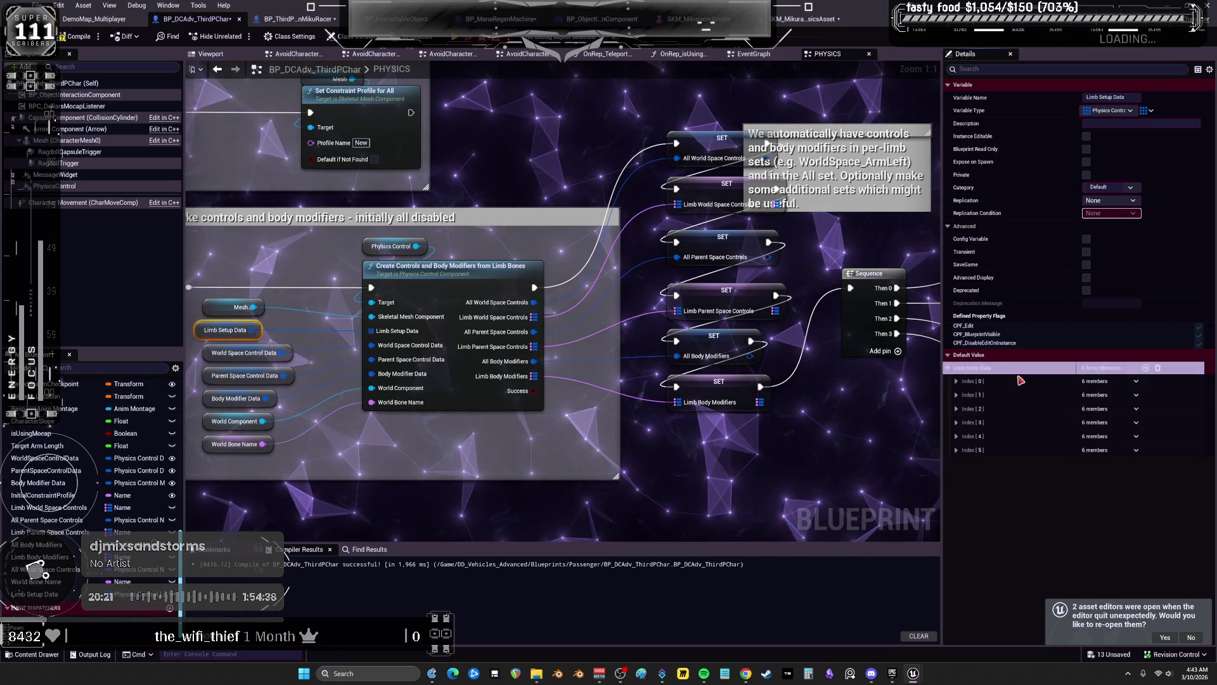
Inspect the defaults of World Space Control Data, Body Modifier Data and Parent Space Control Data, then view InitializeCharacterPhysics
{"action": "left_click", "coordinate": [956, 381]}
{"action": "left_click", "coordinate": [956, 381]}
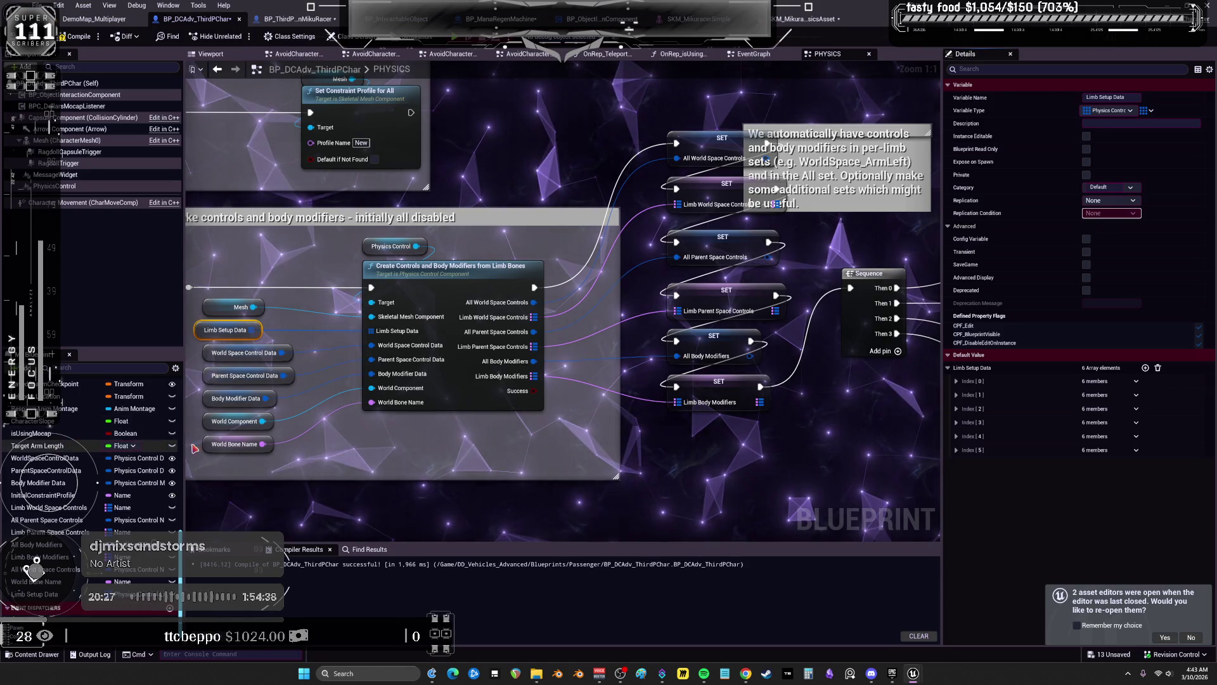
{"action": "left_click", "coordinate": [214, 354]}
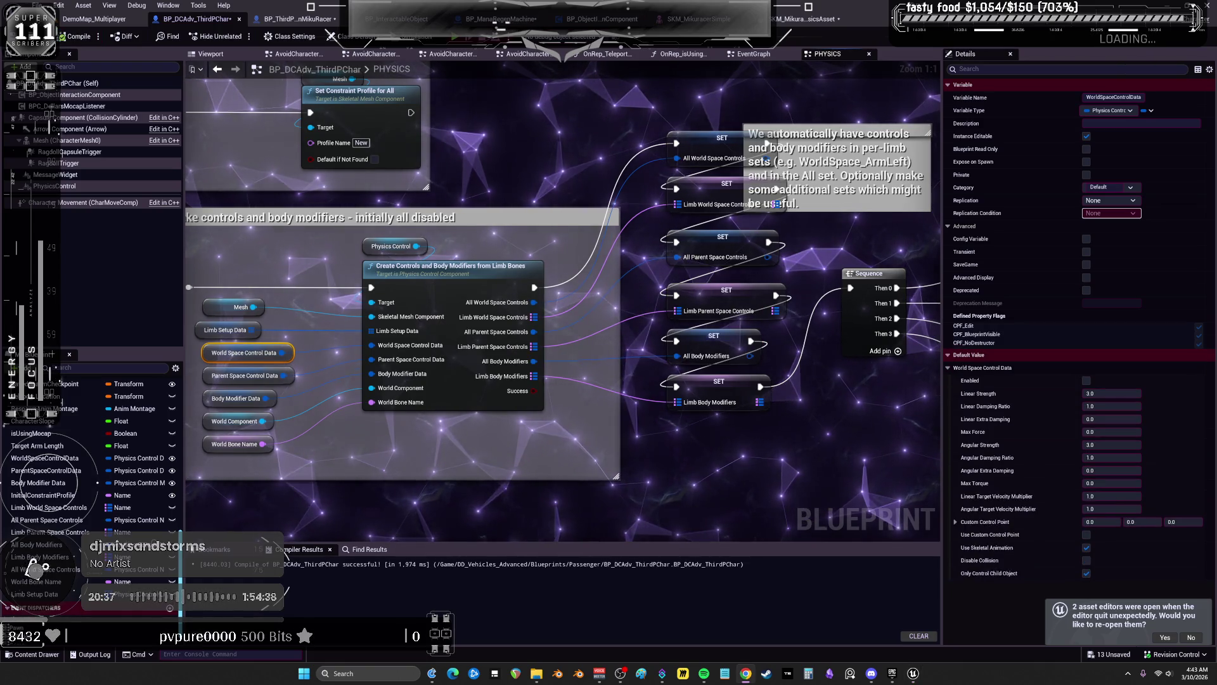
{"action": "left_click_drag", "start_coordinate": [207, 399], "coordinate": [278, 293]}
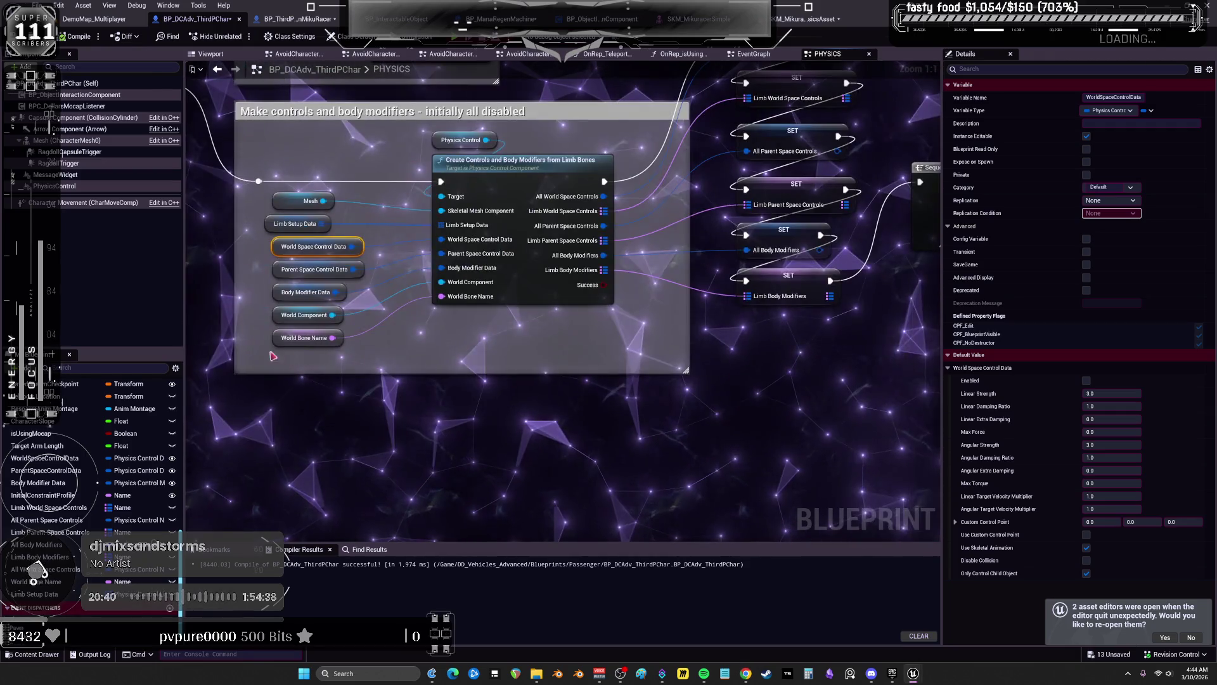
{"action": "left_click", "coordinate": [277, 293]}
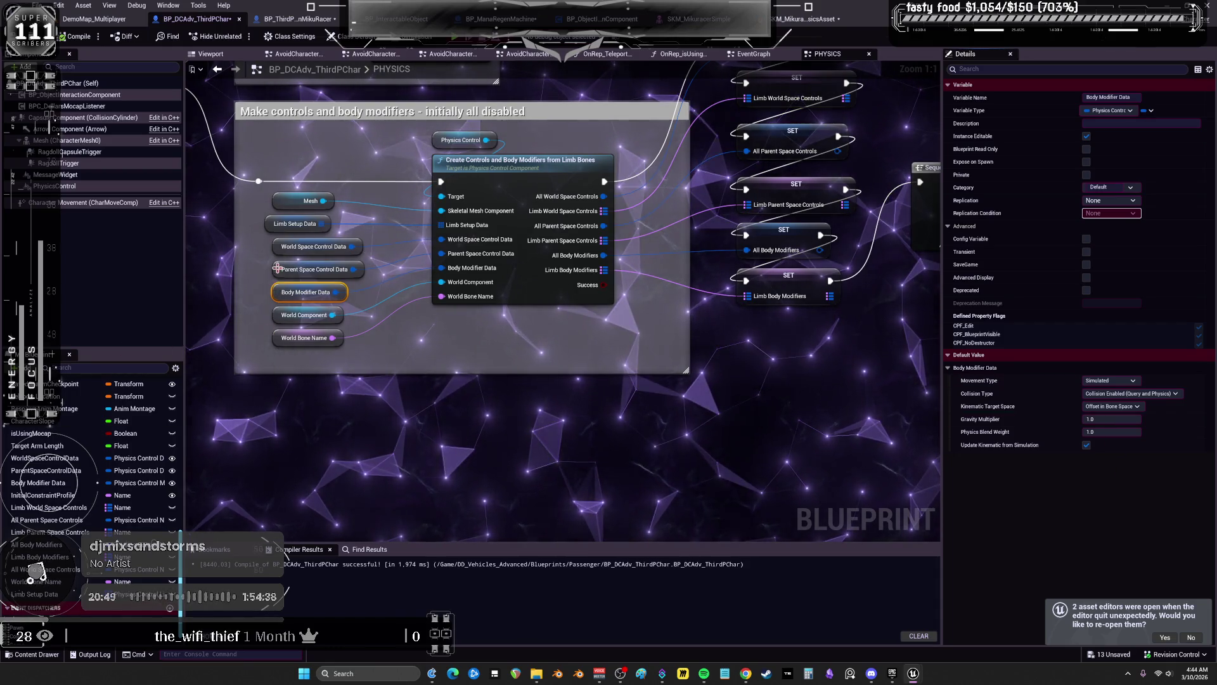
{"action": "left_click", "coordinate": [314, 269]}
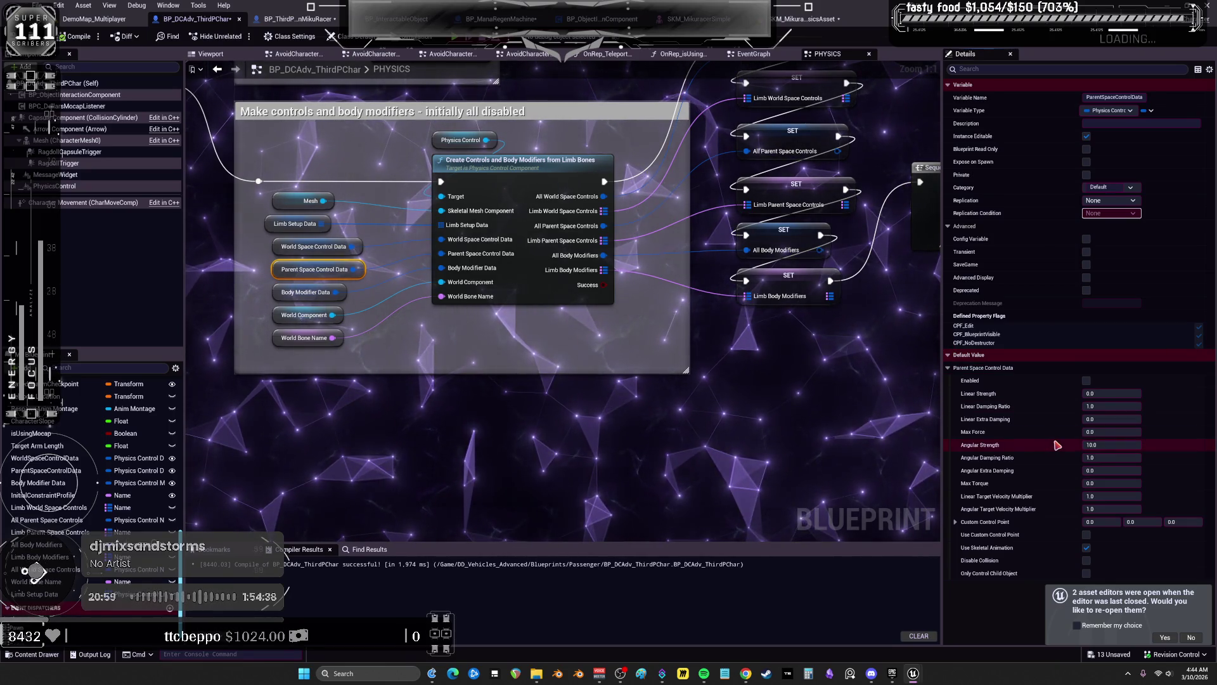
{"action": "scroll", "coordinate": [824, 355], "scroll_direction": "down", "scroll_amount": 3}
{"action": "mouse_move", "coordinate": [551, 351]}
{"action": "left_mouse_down"}
{"action": "mouse_move", "coordinate": [532, 375]}
{"action": "mouse_move", "coordinate": [190, 345]}
{"action": "mouse_move", "coordinate": [677, 320]}
{"action": "mouse_move", "coordinate": [429, 192]}
{"action": "left_mouse_up"}
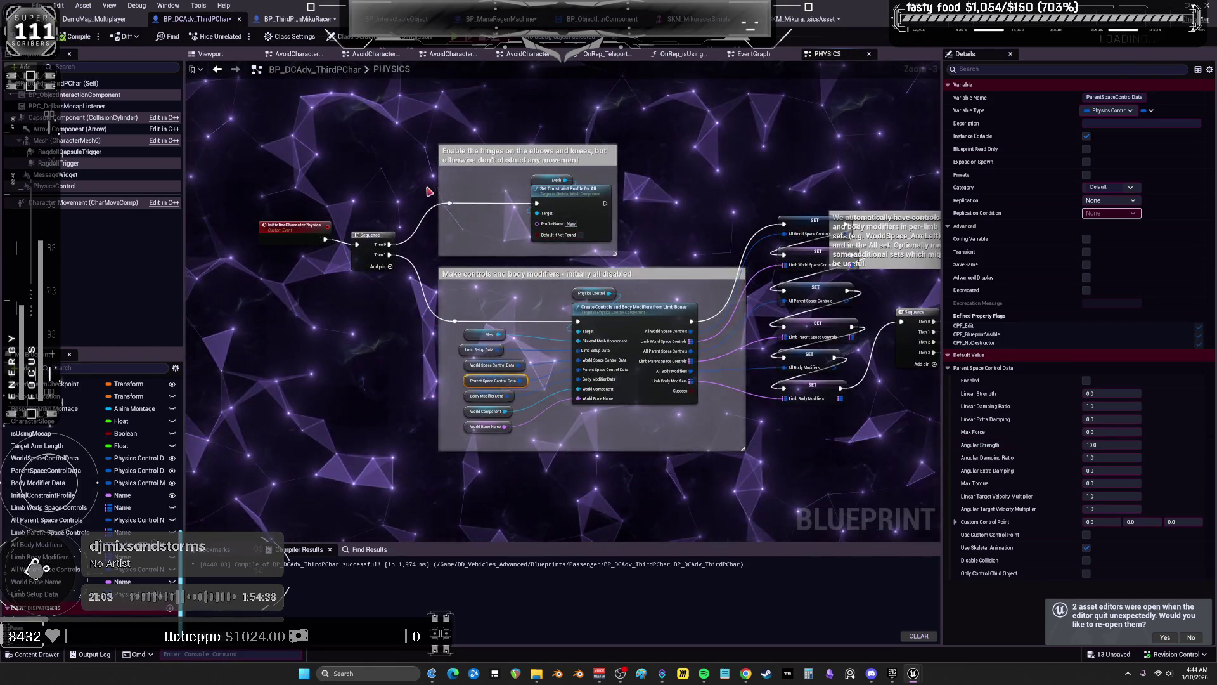
{"action": "scroll", "coordinate": [312, 267], "scroll_direction": "up", "scroll_amount": 2}
Copy the InitializeCharacterPhysics name, add its call node in the EventGraph, and return to the level editor
{"action": "double_click", "coordinate": [287, 244]}
{"action": "key", "text": "ctrl+c"}
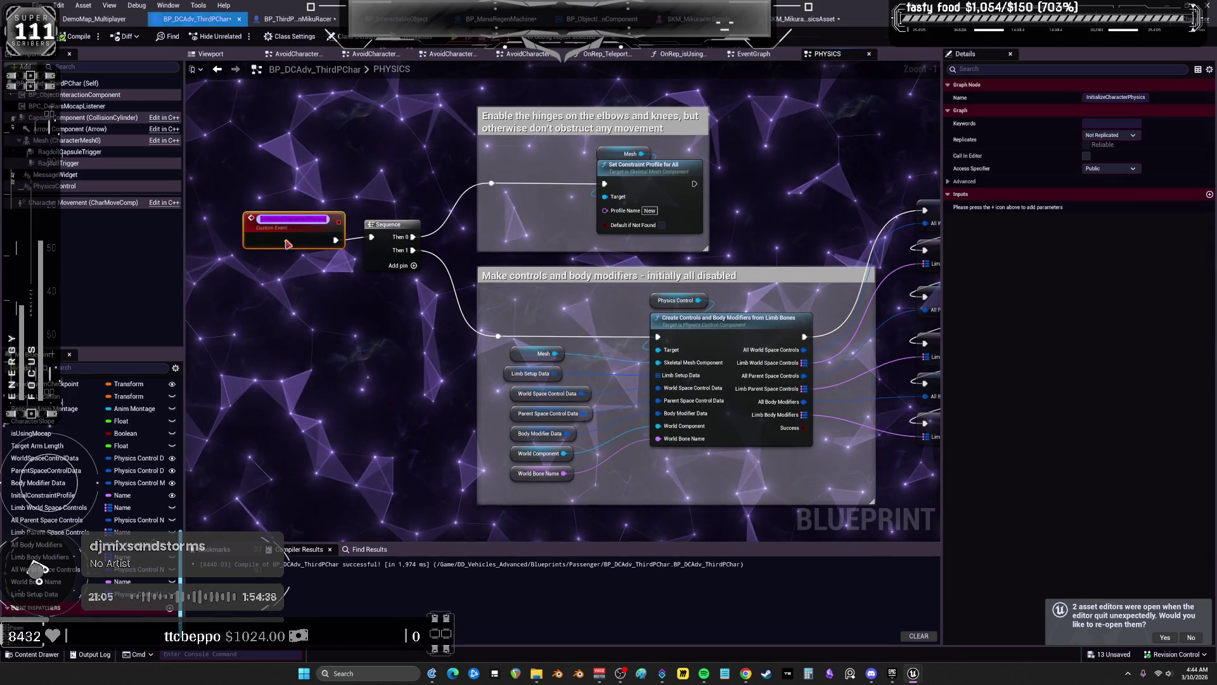
{"action": "left_click", "coordinate": [381, 285]}
{"action": "key", "text": "alt+Left"}
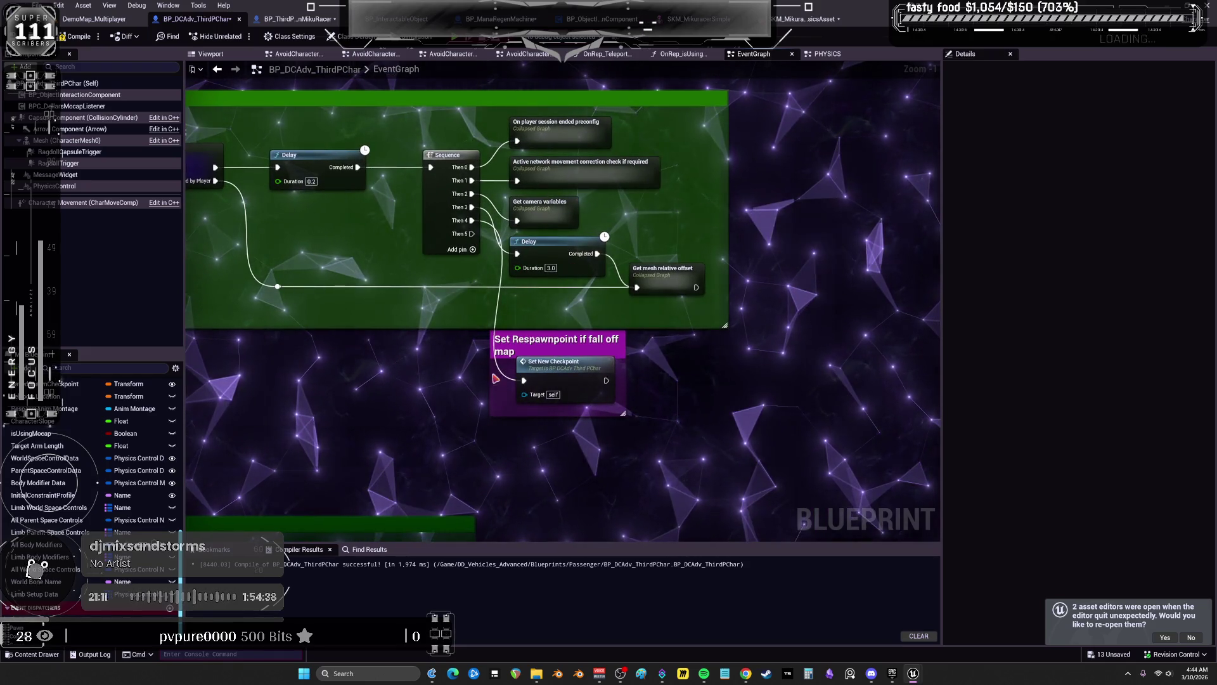
{"action": "right_click", "coordinate": [519, 431]}
{"action": "key", "text": "ctrl+v"}
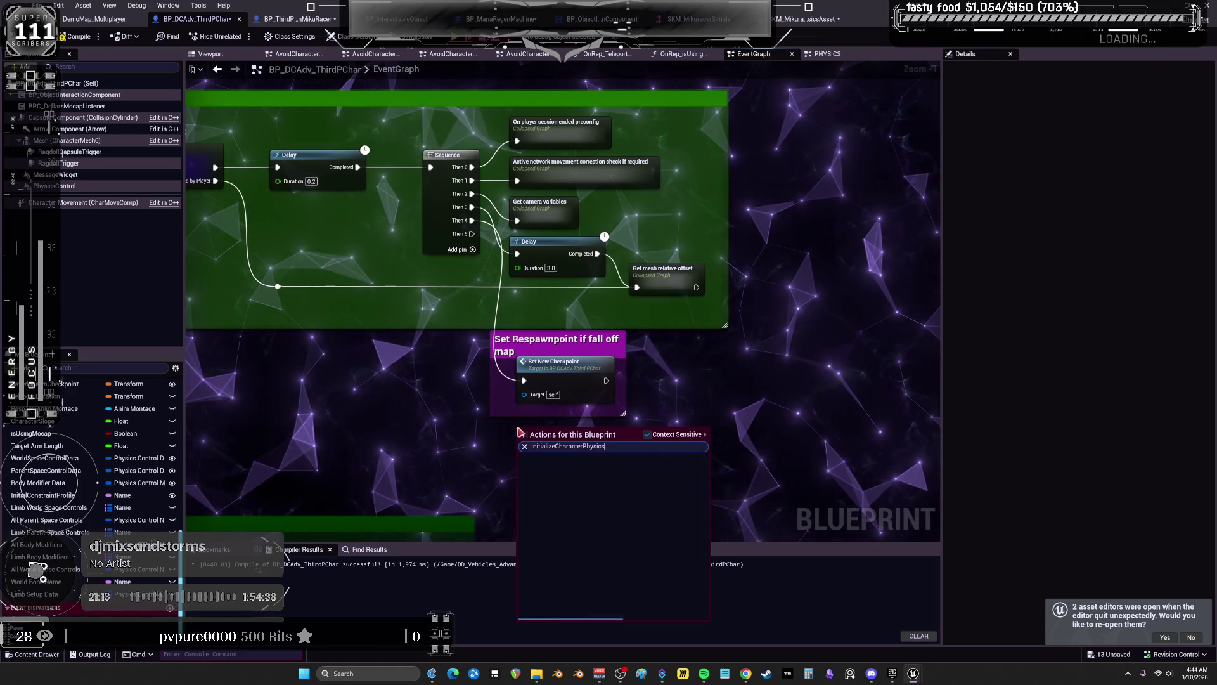
{"action": "key", "text": "Return"}
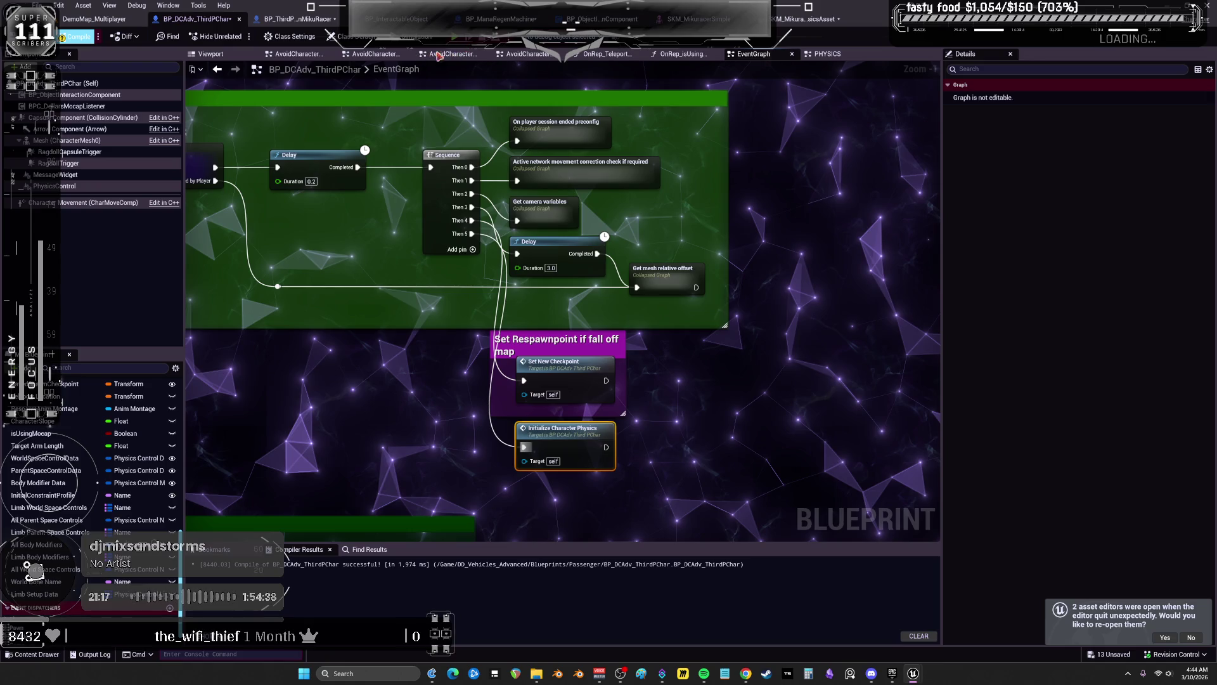
{"action": "left_click", "coordinate": [109, 23]}
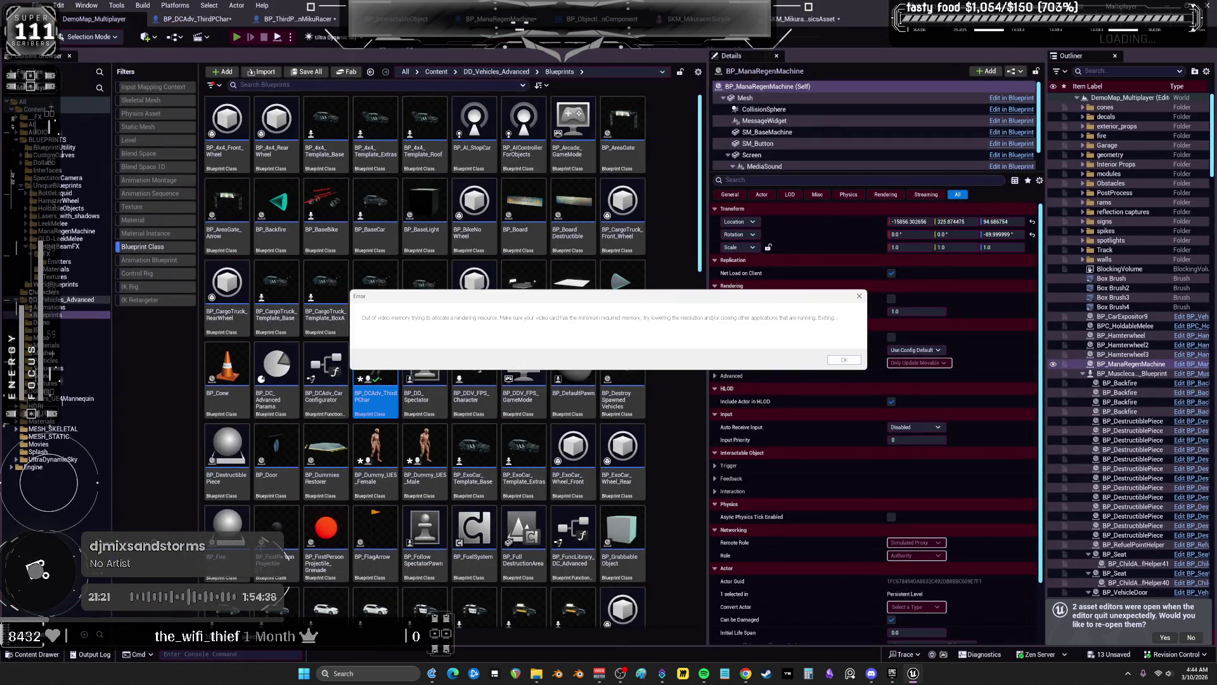
Dismiss the out-of-memory error and maximize the Epic Games Launcher library
{"action": "left_click", "coordinate": [843, 361]}
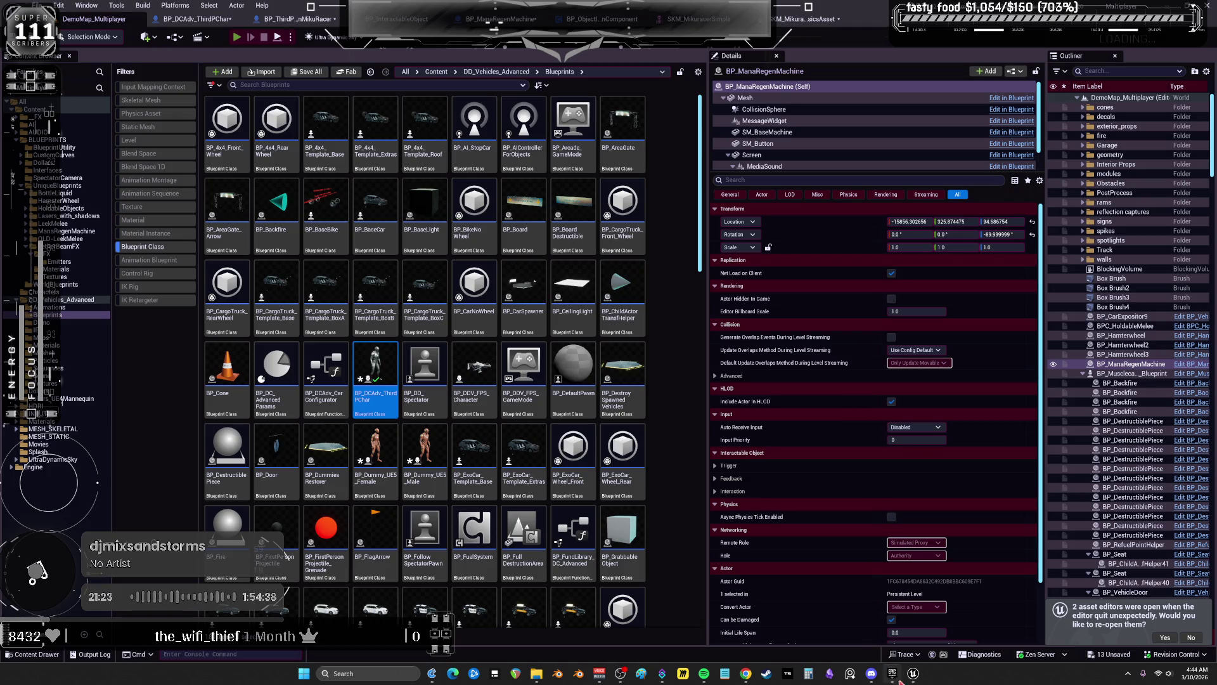
{"action": "mouse_move", "coordinate": [913, 674]}
{"action": "left_click", "coordinate": [892, 673]}
{"action": "left_click", "coordinate": [1079, 73]}
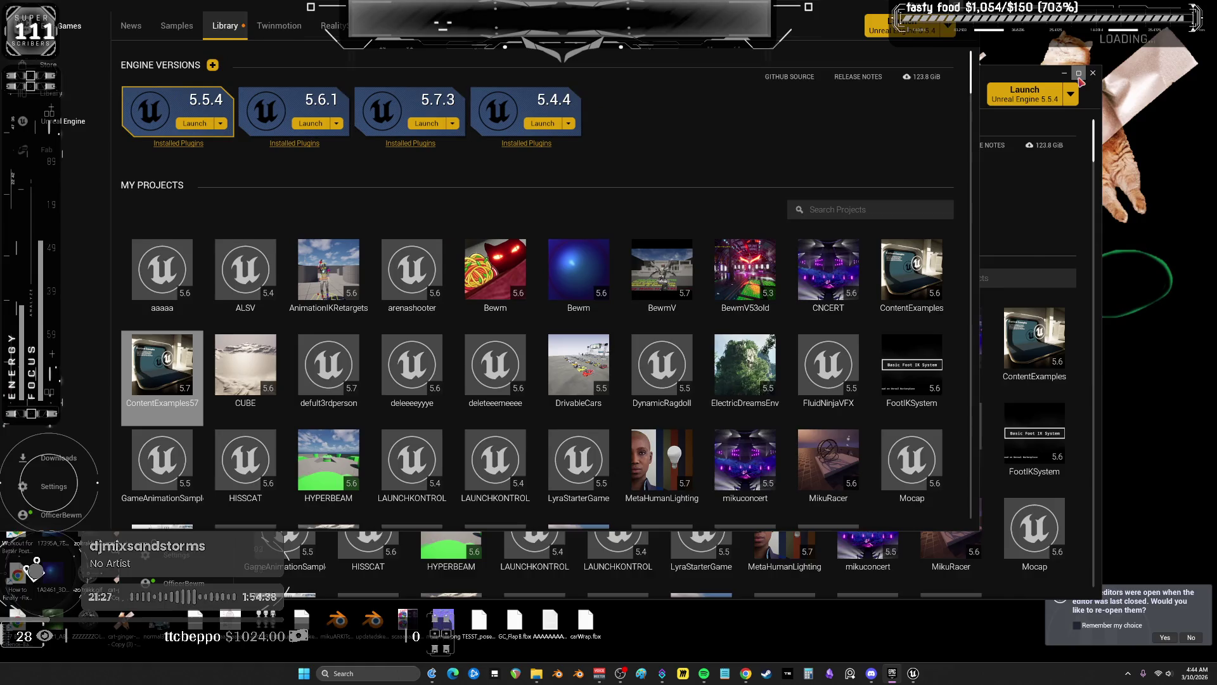
Close the crash report without sending and bring forward the editor's restore prompt
{"action": "mouse_move", "coordinate": [913, 677]}
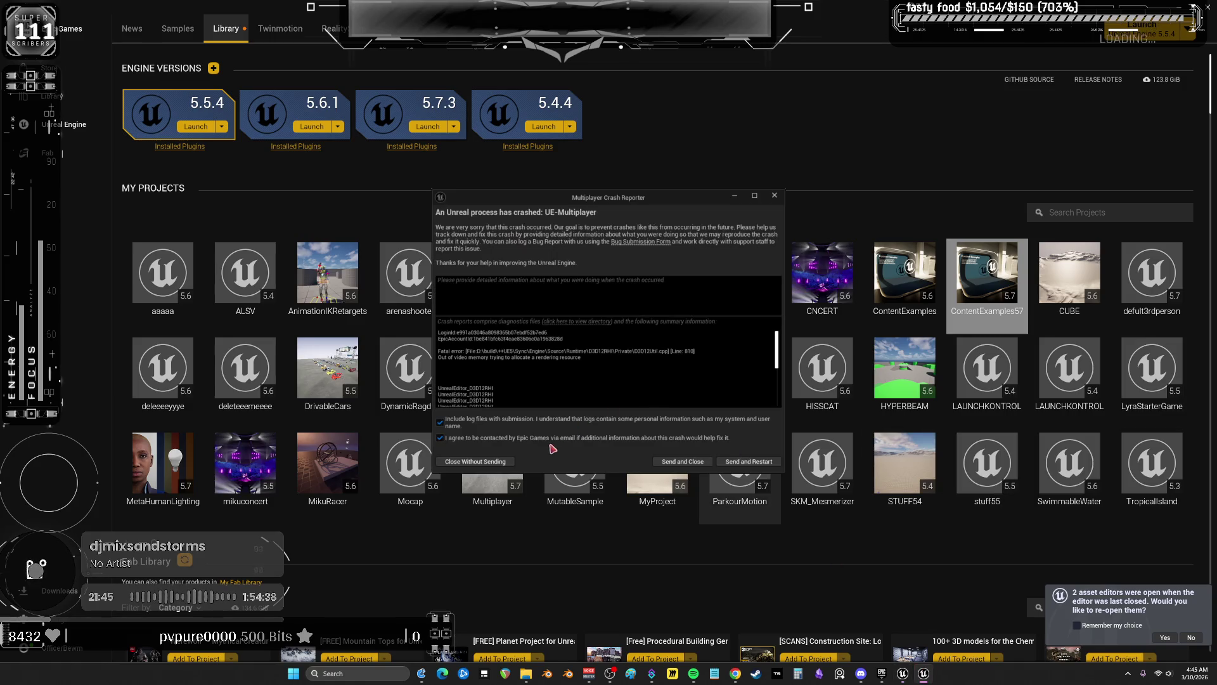
{"action": "left_click", "coordinate": [494, 464]}
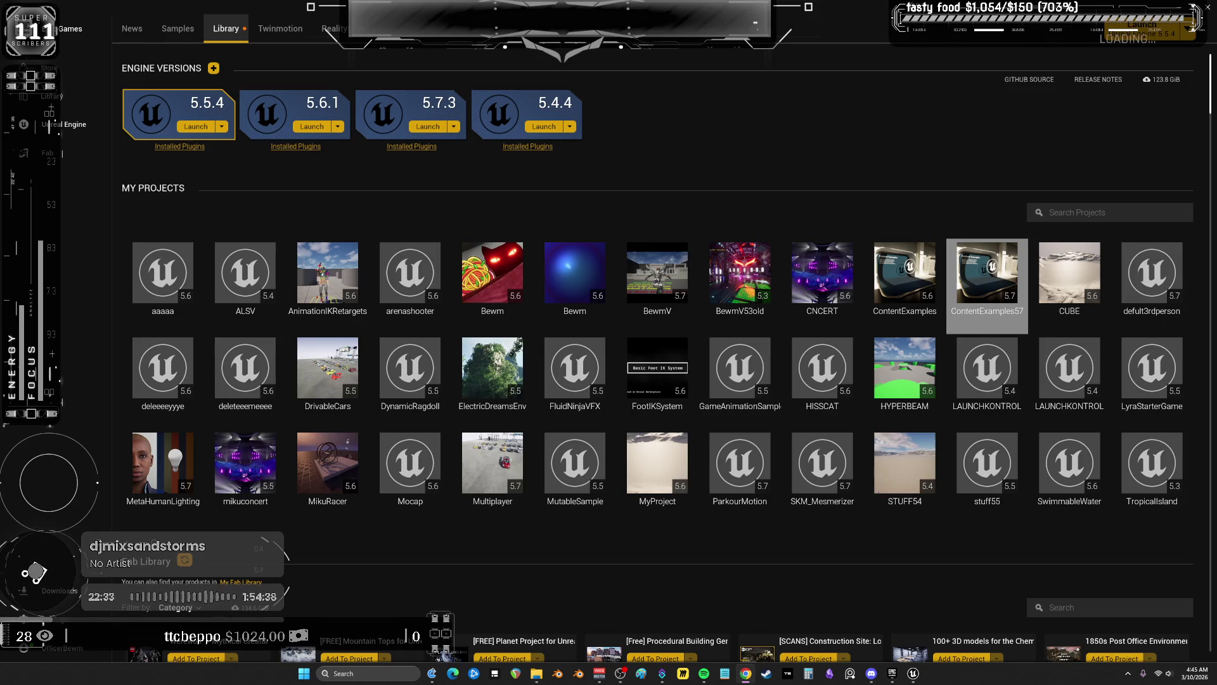
{"action": "mouse_move", "coordinate": [913, 673]}
{"action": "left_click", "coordinate": [956, 658]}
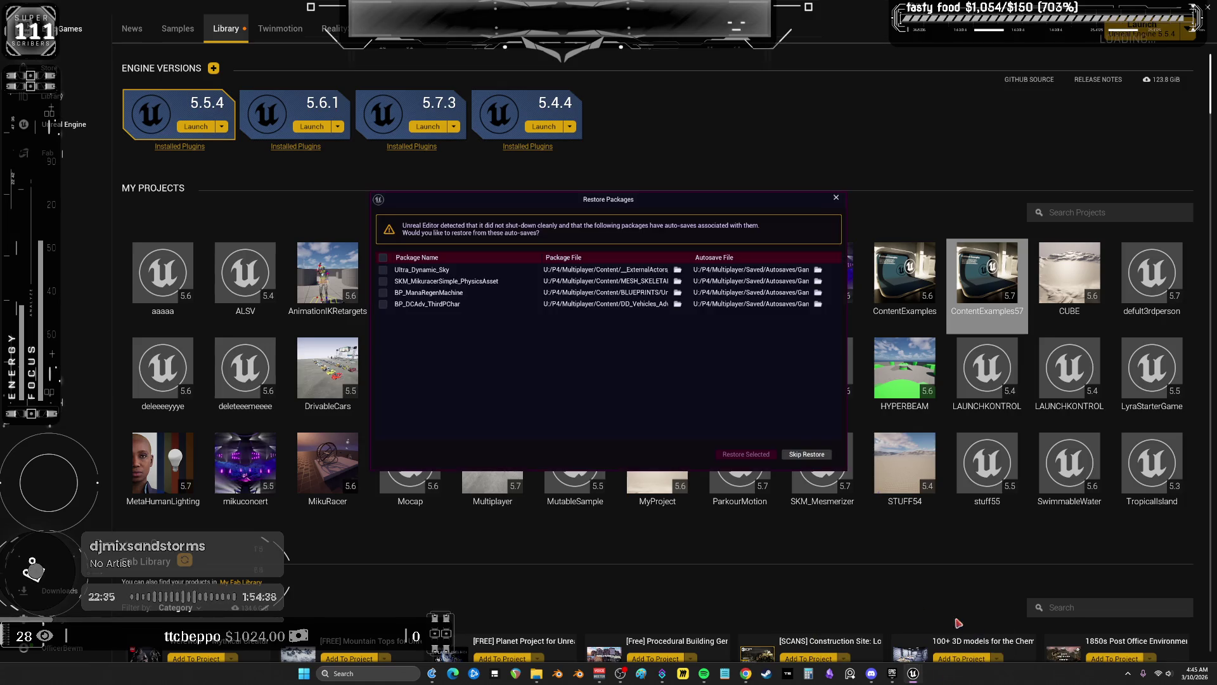
Skip restoring the auto-saves, close the Message Log, and open the DD_Vehicles_Advanced folder
{"action": "left_click", "coordinate": [807, 455]}
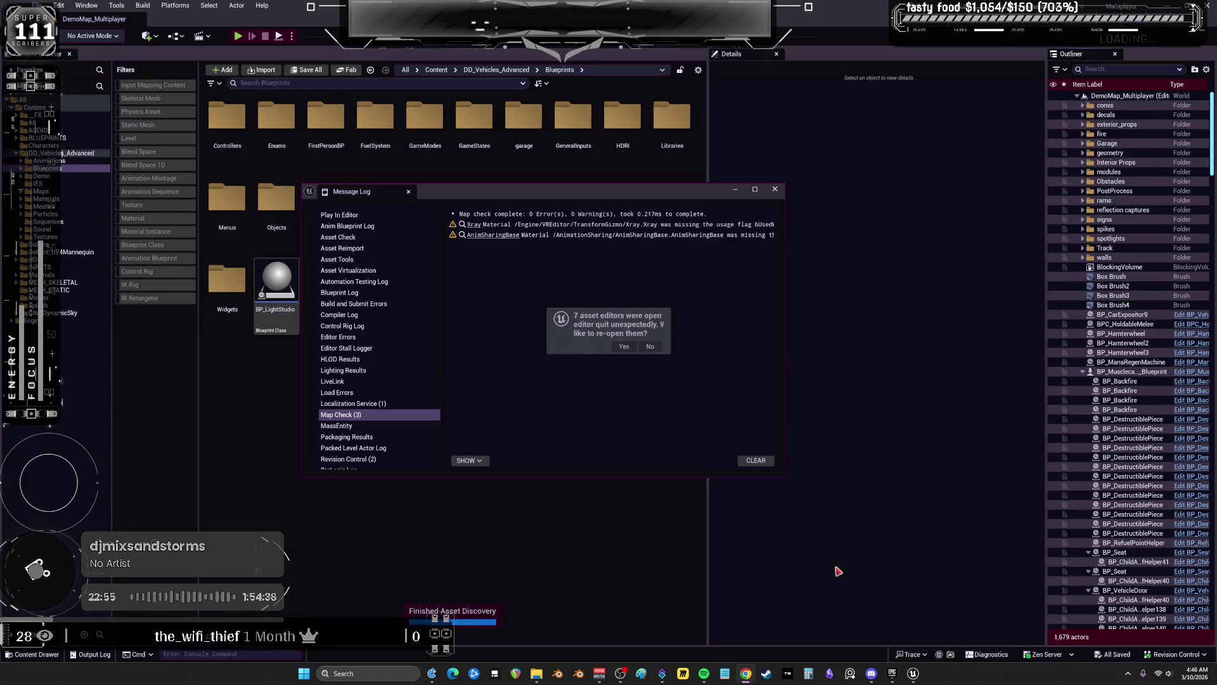
{"action": "left_click", "coordinate": [775, 189]}
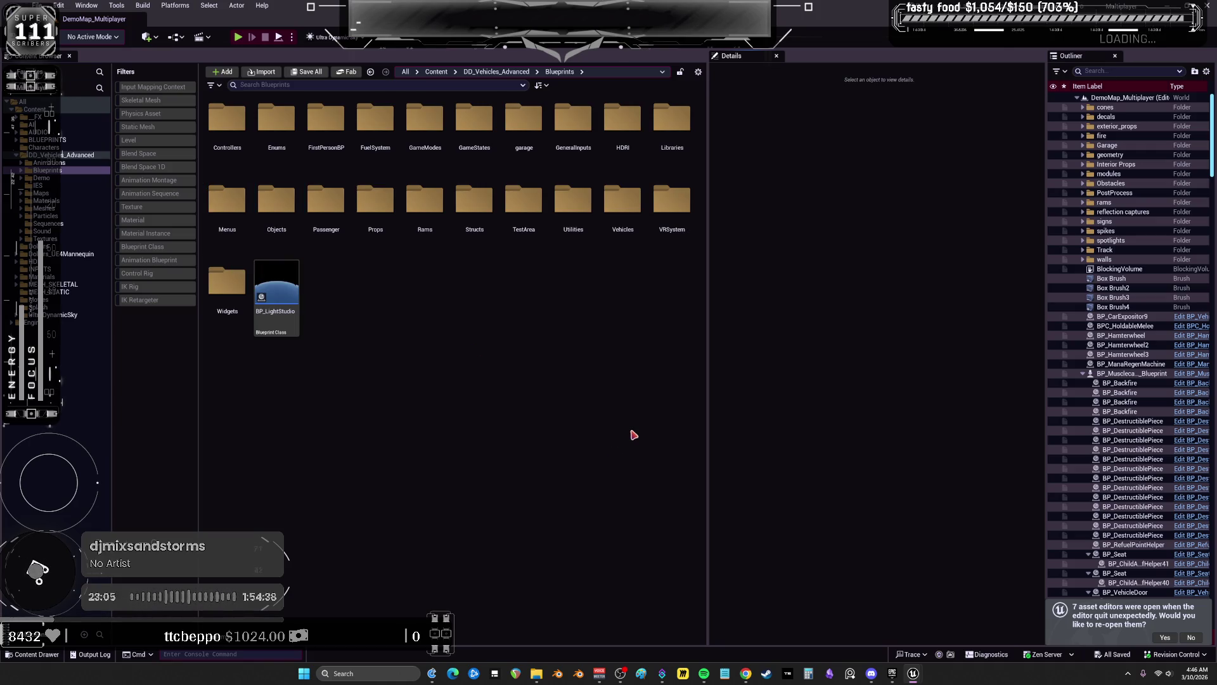
{"action": "left_click", "coordinate": [746, 673]}
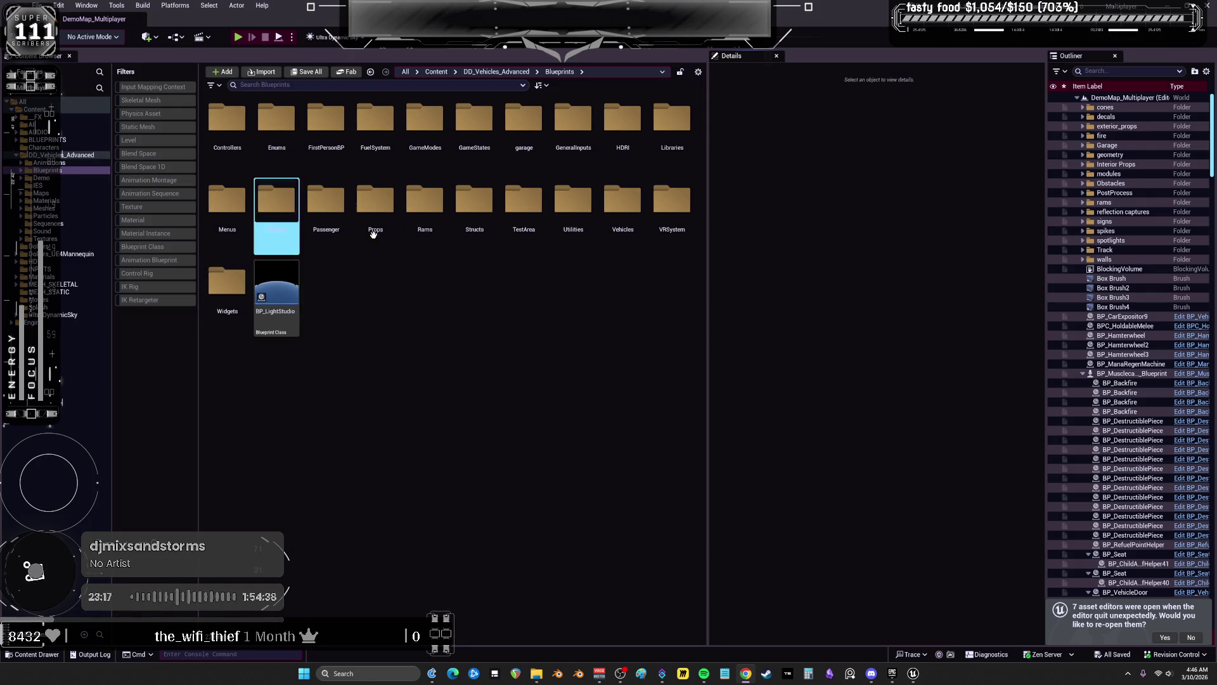
{"action": "left_click", "coordinate": [64, 155]}
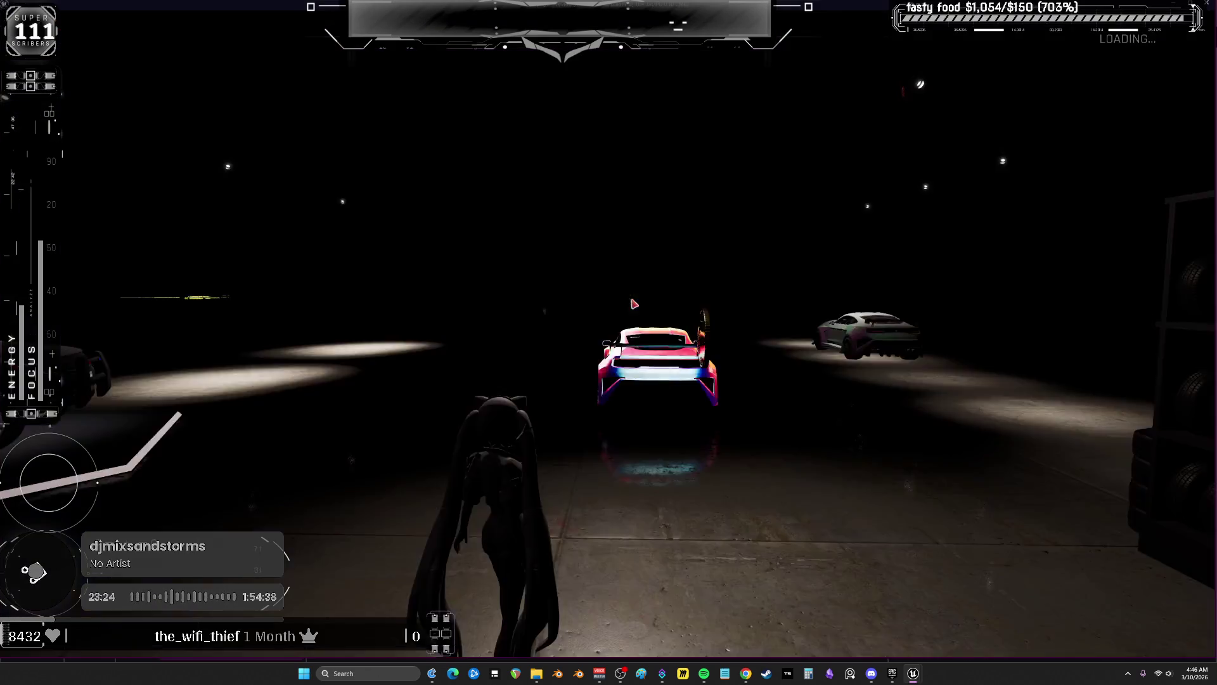
Run the character into the garage, beam the cube, jump onto the white car, then stop play
{"action": "key", "text": "w"}
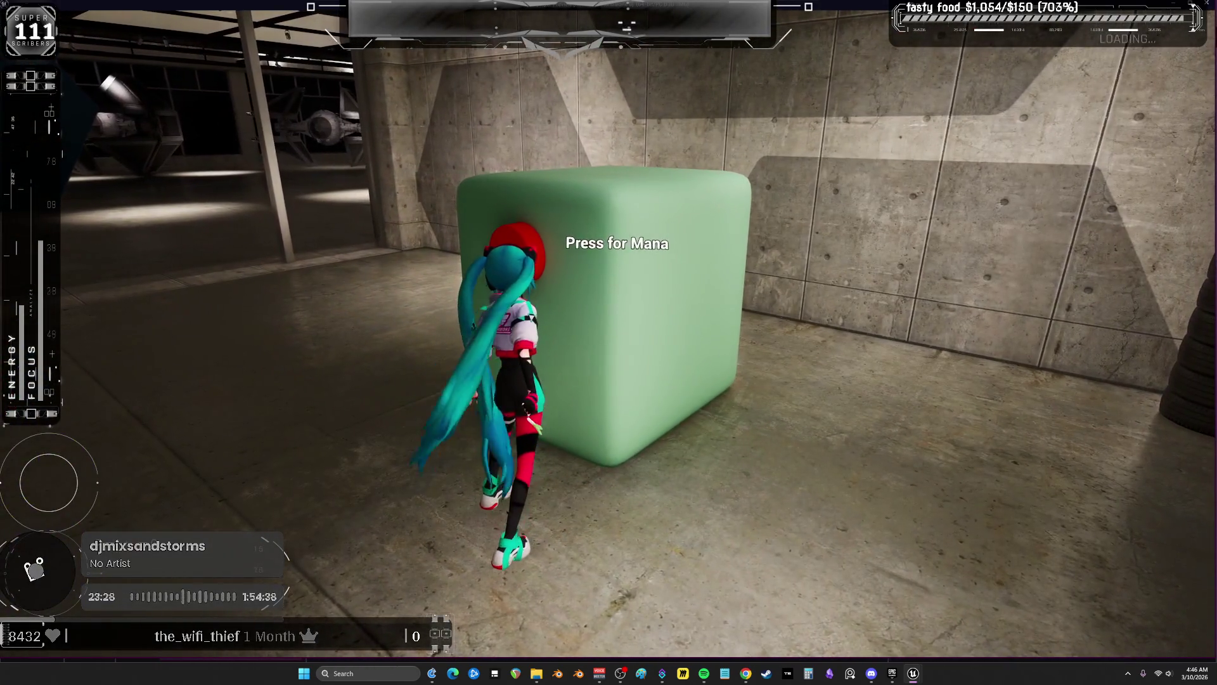
{"action": "key", "text": "s"}
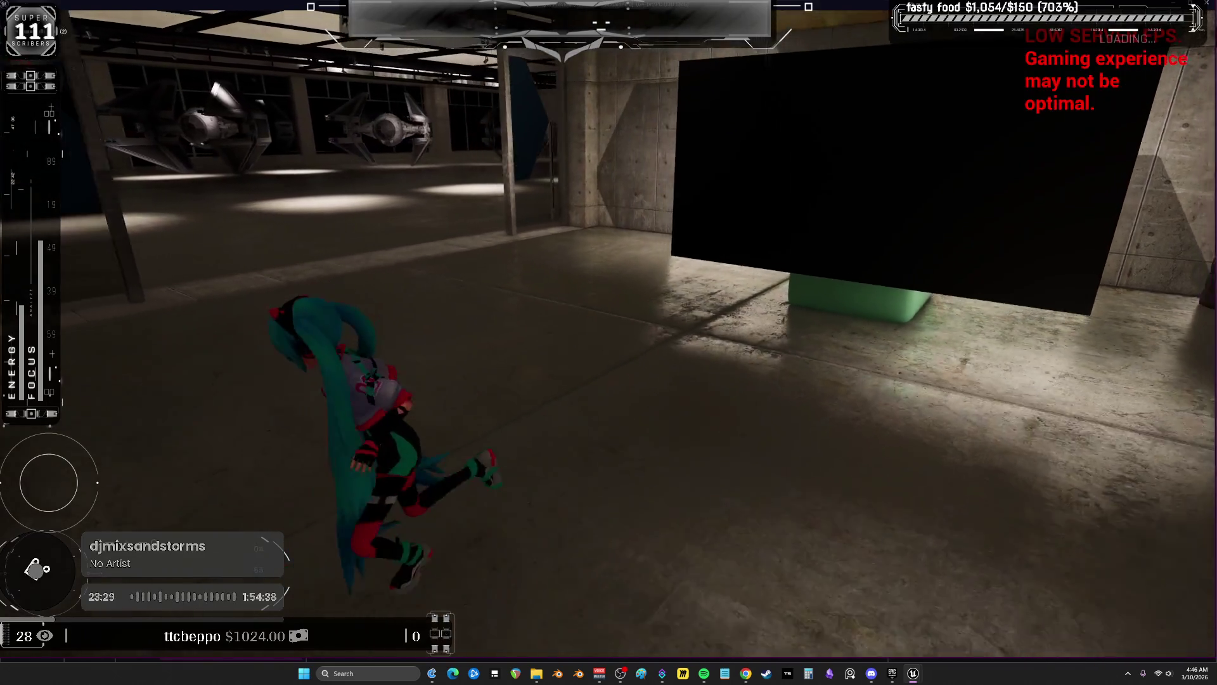
{"action": "key", "text": "w"}
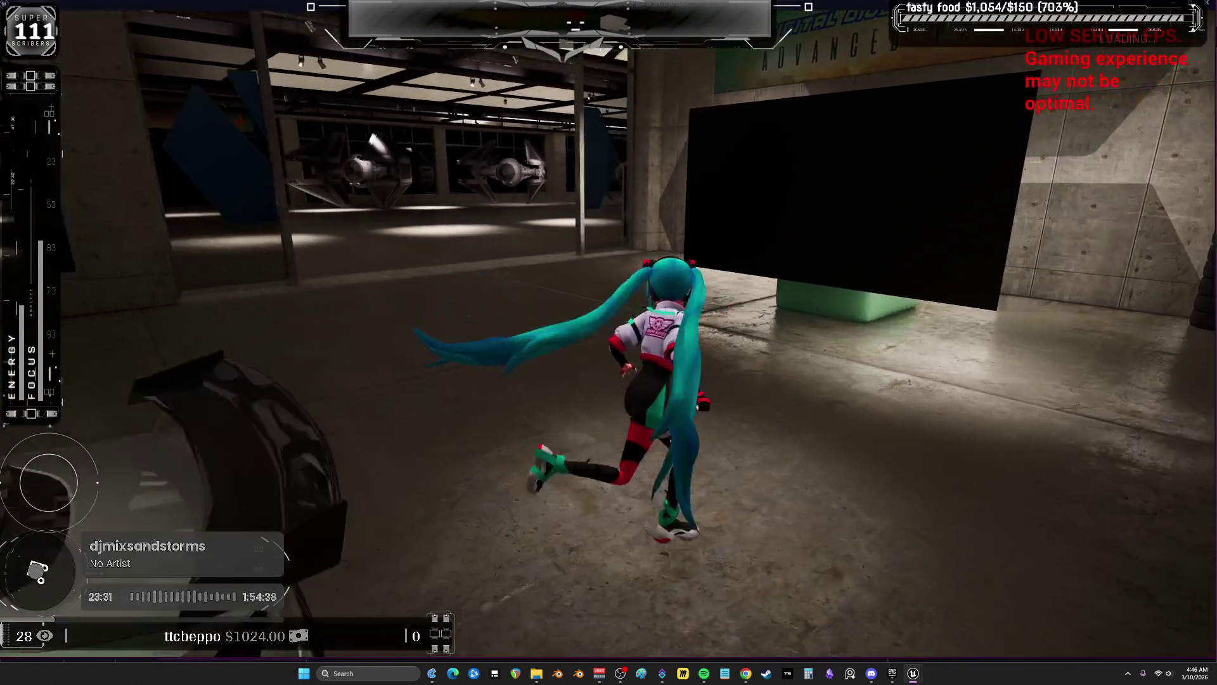
{"action": "key", "text": "e"}
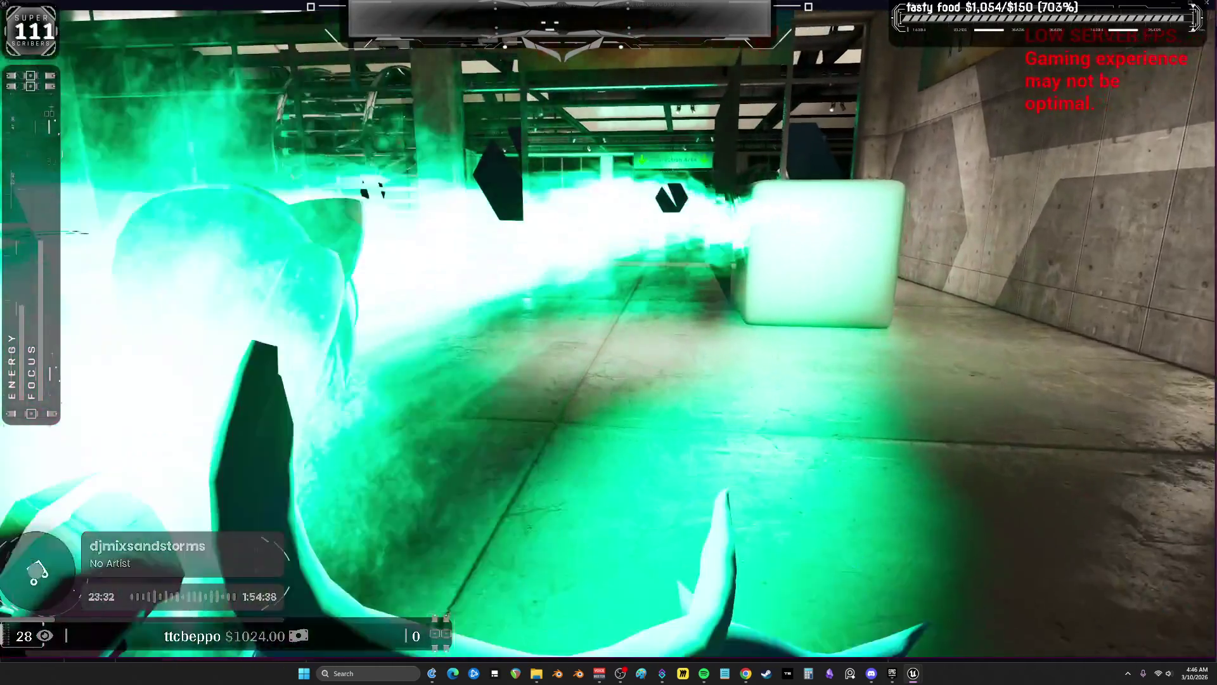
{"action": "key", "text": "space"}
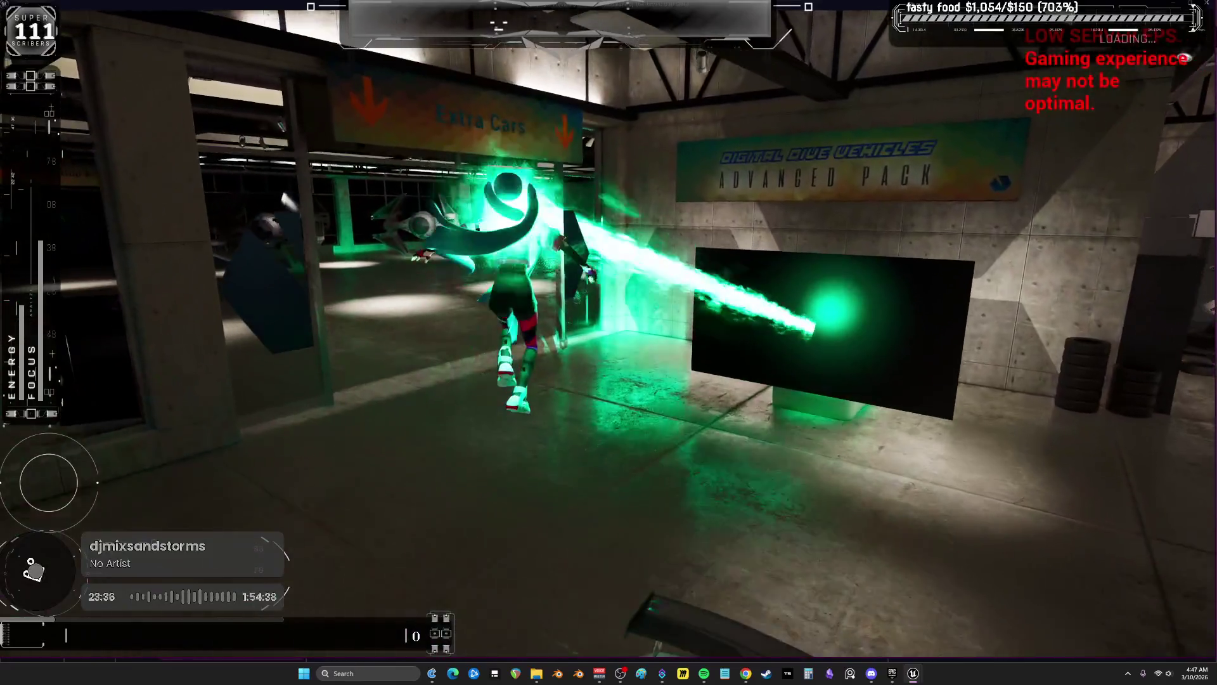
{"action": "key", "text": "alt+Tab"}
{"action": "key", "text": "Escape"}
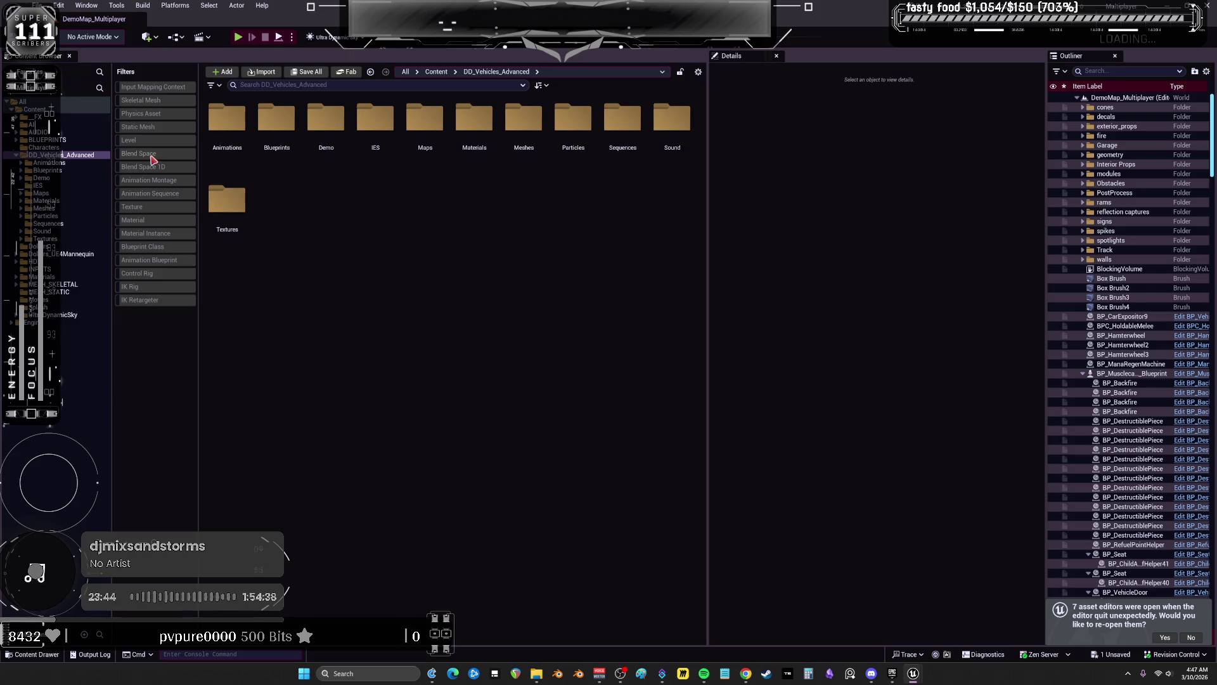
Filter the Content Browser to Blueprint Classes and open BP_DCAdv_ThirdPChar
{"action": "left_click", "coordinate": [146, 246]}
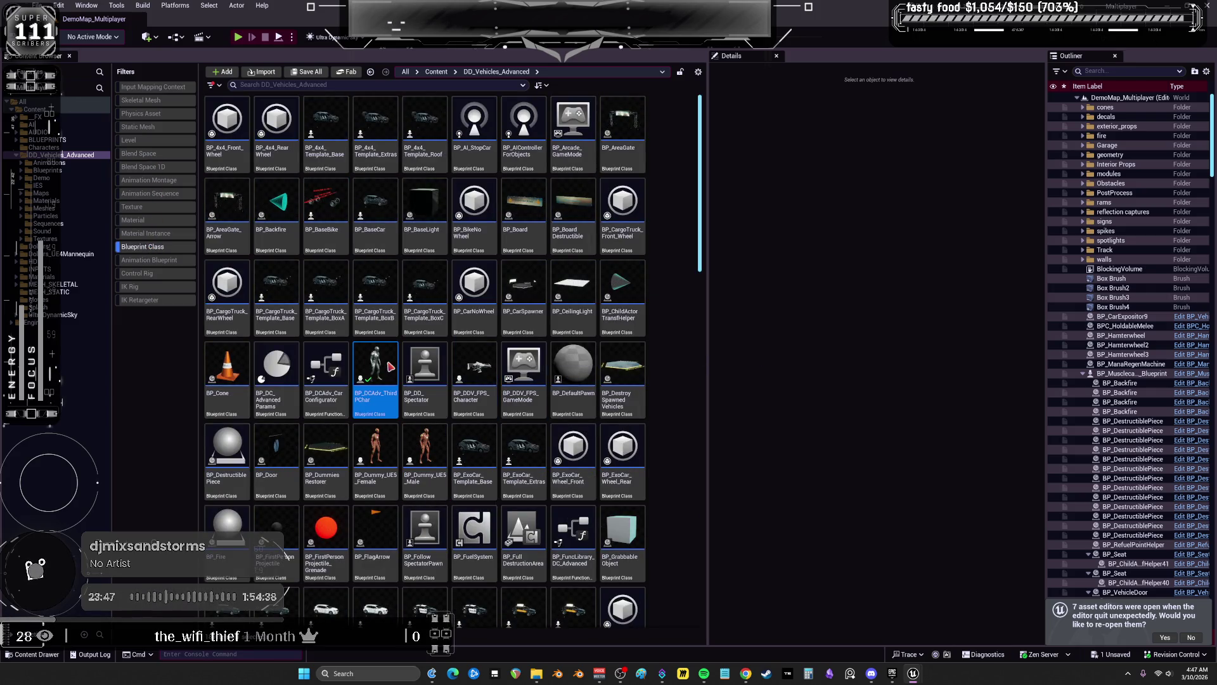
{"action": "double_click", "coordinate": [376, 374]}
{"action": "scroll", "coordinate": [485, 227], "scroll_direction": "down", "scroll_amount": 8}
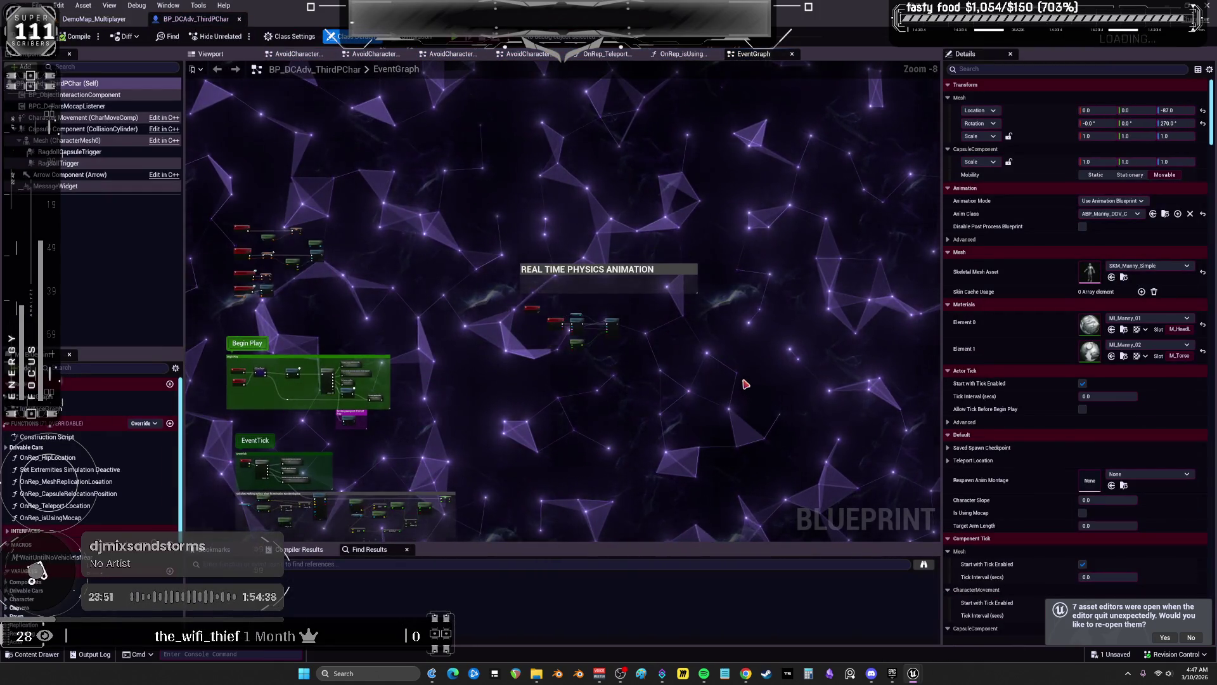
{"action": "scroll", "coordinate": [620, 345], "scroll_direction": "up", "scroll_amount": 4}
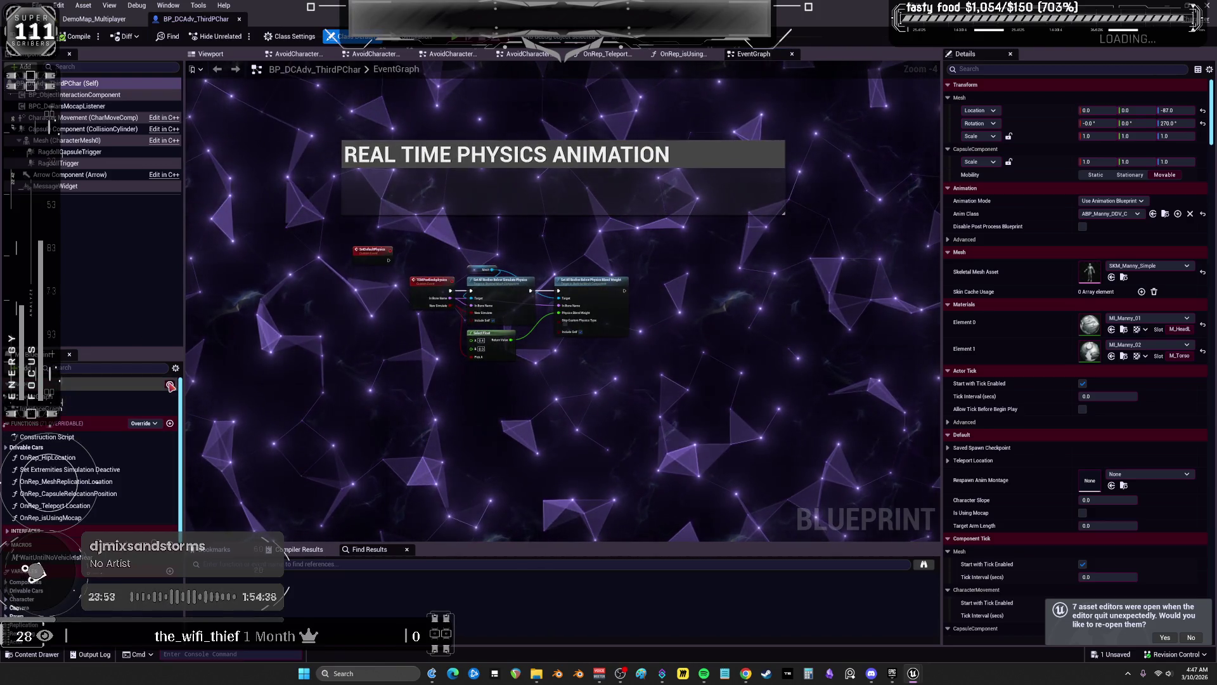
Add a new graph named CharacterPhysics to the blueprint
{"action": "left_click", "coordinate": [170, 383]}
{"action": "type", "text": "Pon"}
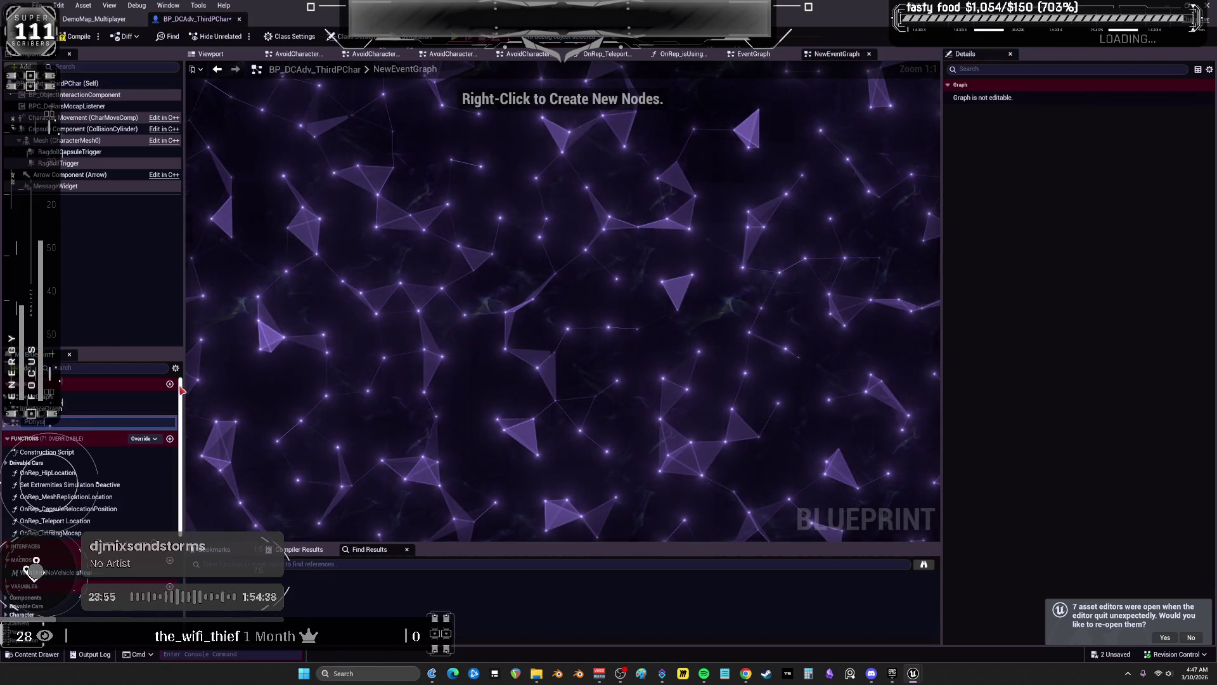
{"action": "key", "text": "BackSpace"}
{"action": "key", "text": "BackSpace"}
{"action": "key", "text": "BackSpace"}
{"action": "type", "text": "CharacterPhysics"}
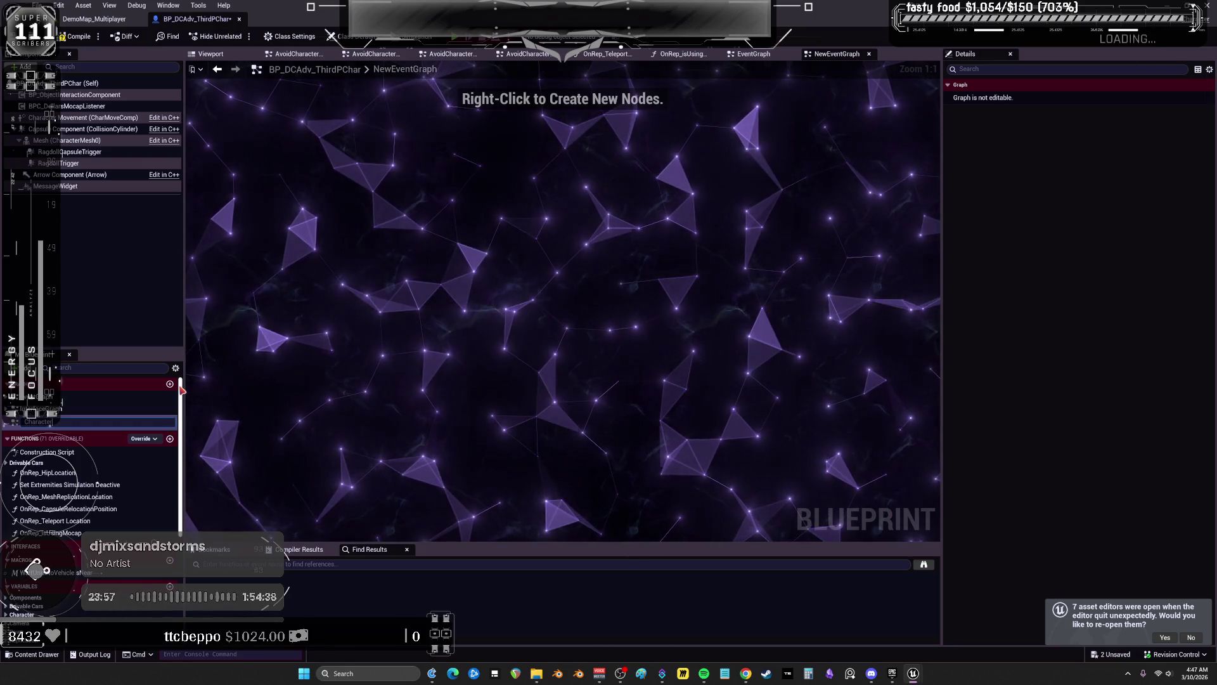
{"action": "key", "text": "Return"}
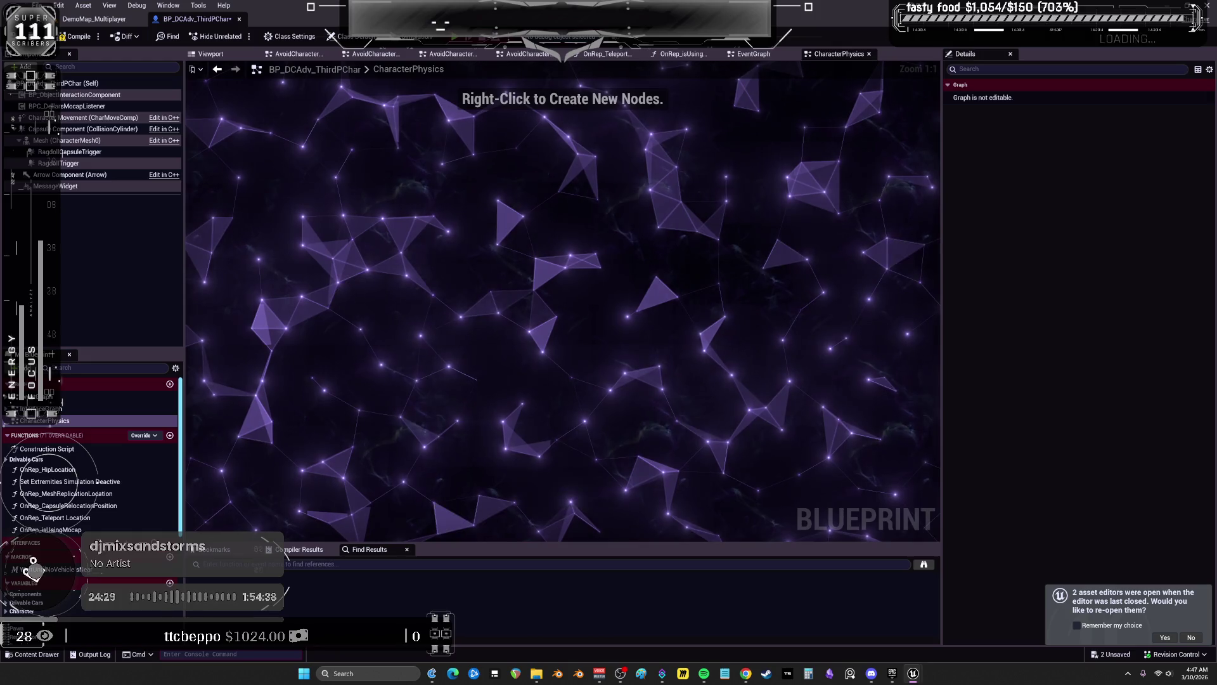
Paste the Limb Setup Data, WorldSpaceControlData, ParentSpaceControlData, Body Modifier Data and InitialConstraintProfile variables
{"action": "scroll", "coordinate": [63, 538], "scroll_direction": "down", "scroll_amount": 5}
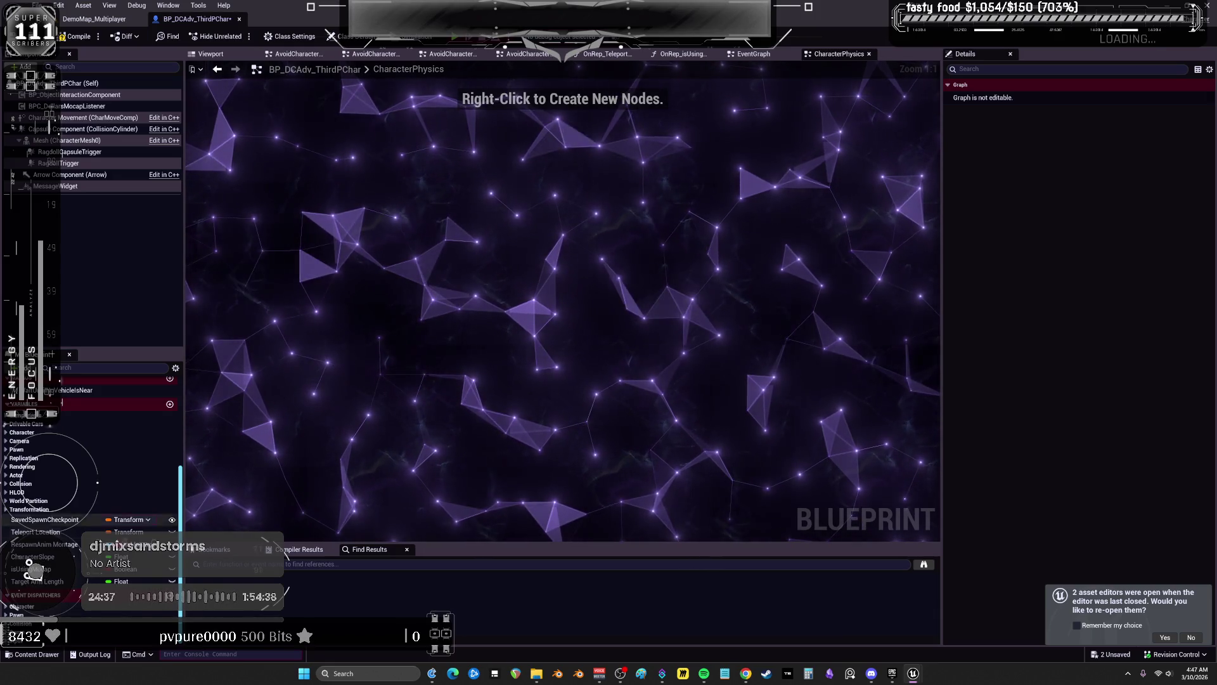
{"action": "key", "text": "ctrl+v"}
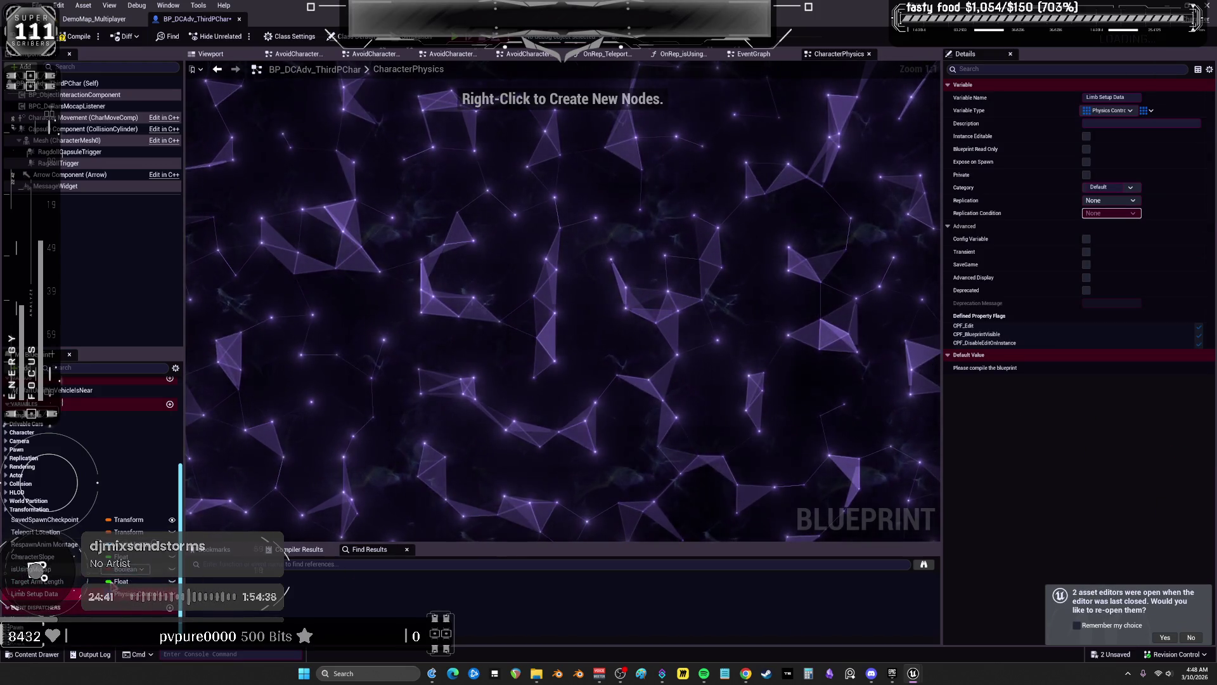
{"action": "key", "text": "ctrl+v"}
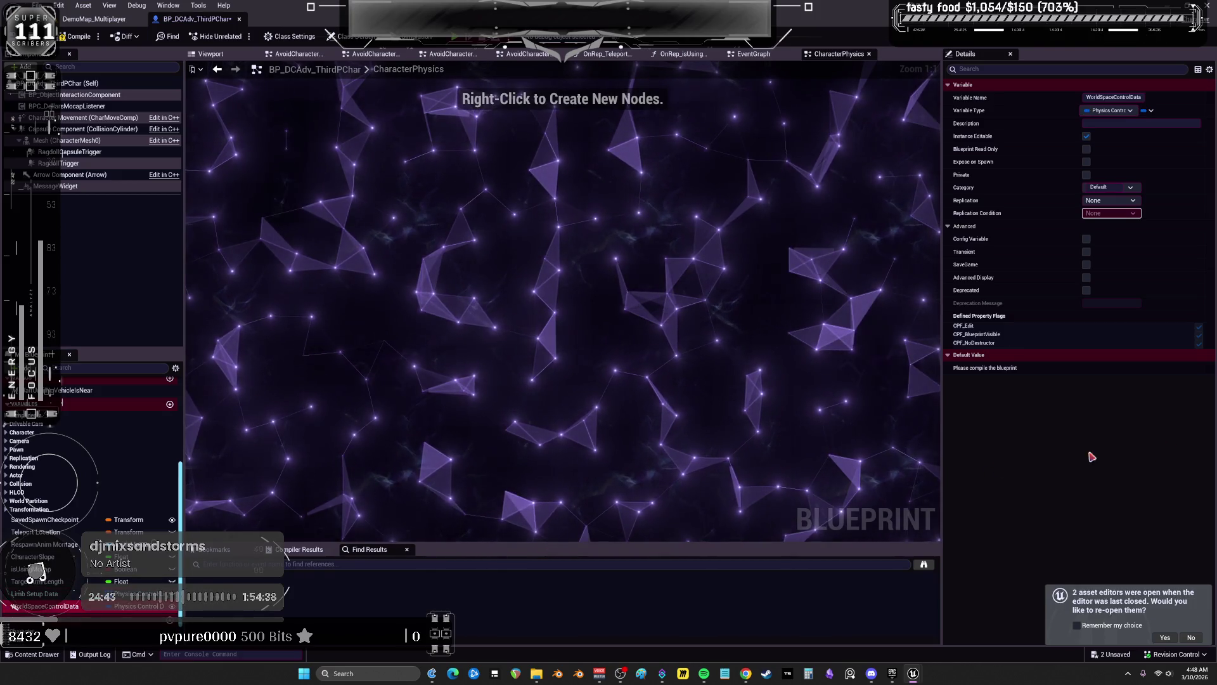
{"action": "key", "text": "ctrl+v"}
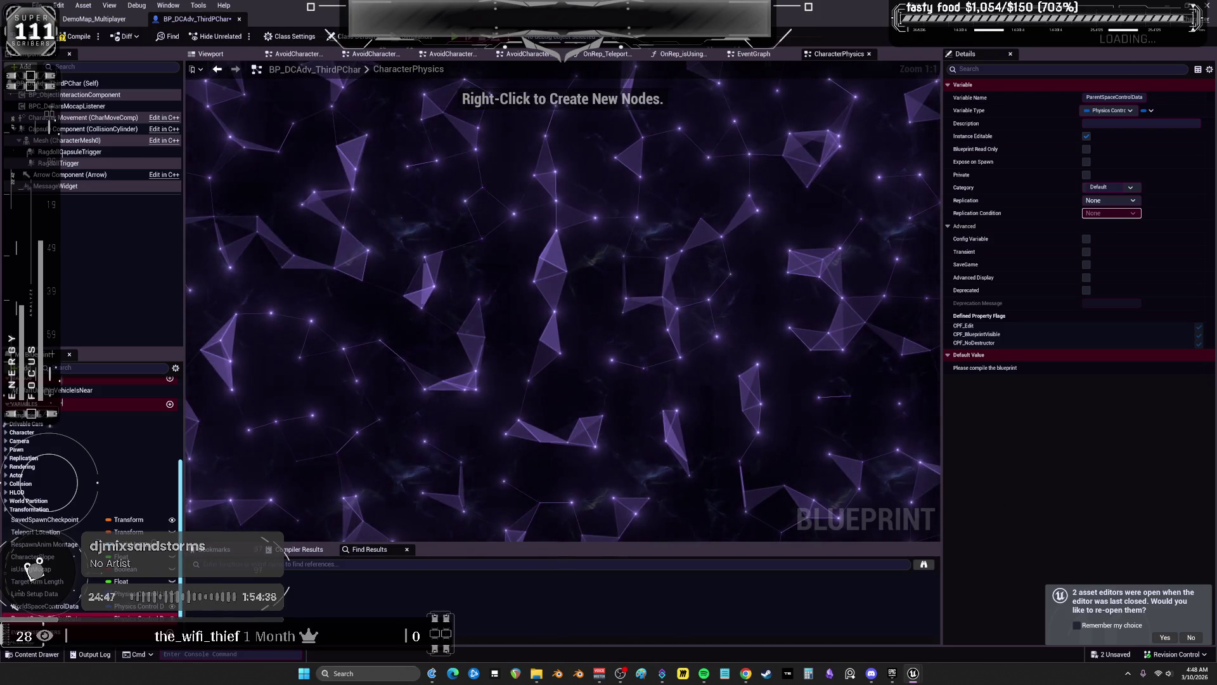
{"action": "key", "text": "ctrl+v"}
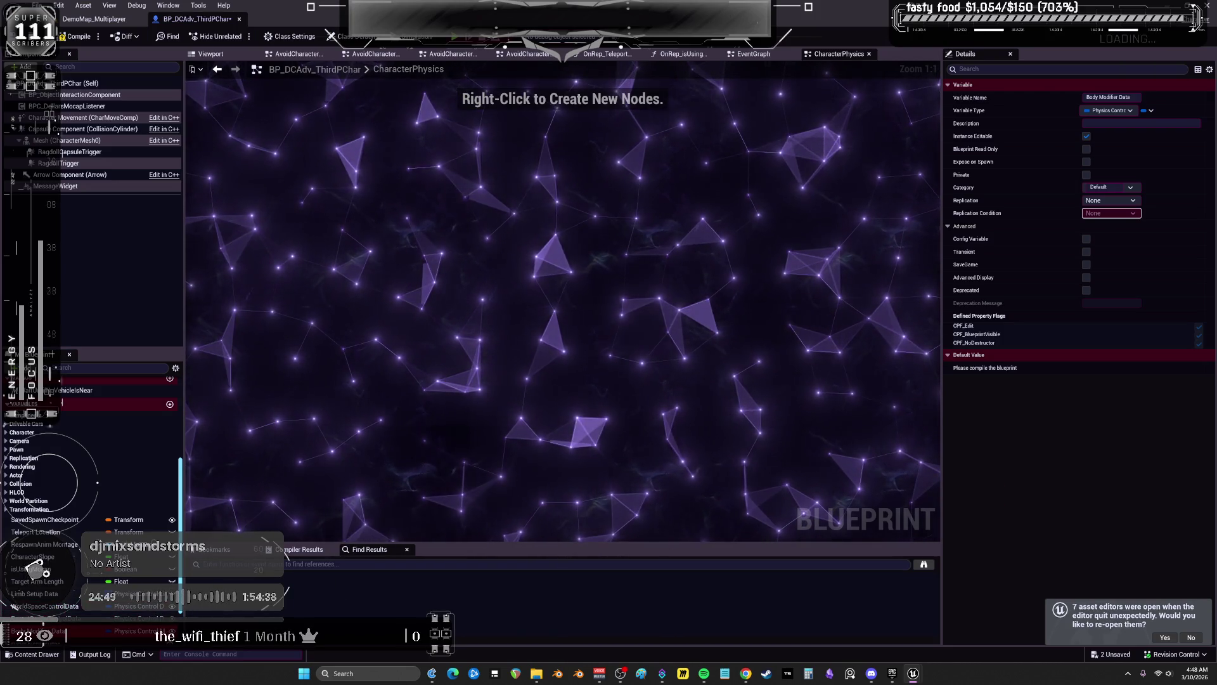
{"action": "key", "text": "ctrl+v"}
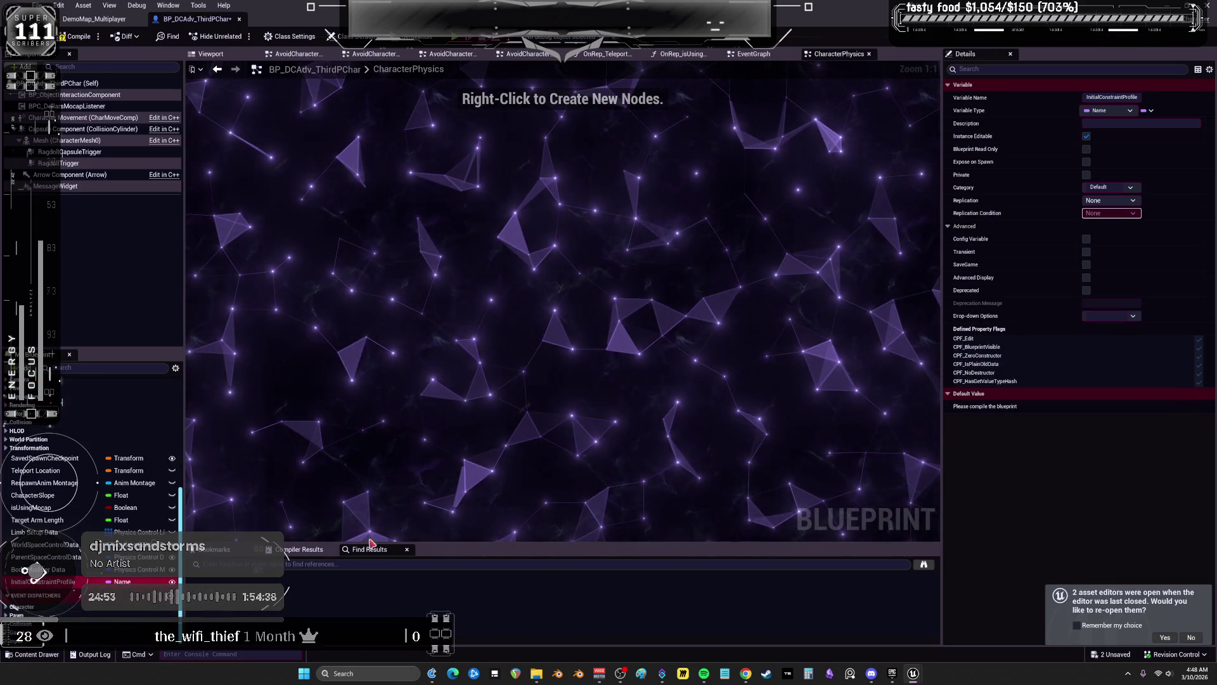
Add the limb/all control and body-modifier variables plus World Bone Name, then paste the physics setup nodes
{"action": "key", "text": "ctrl+v"}
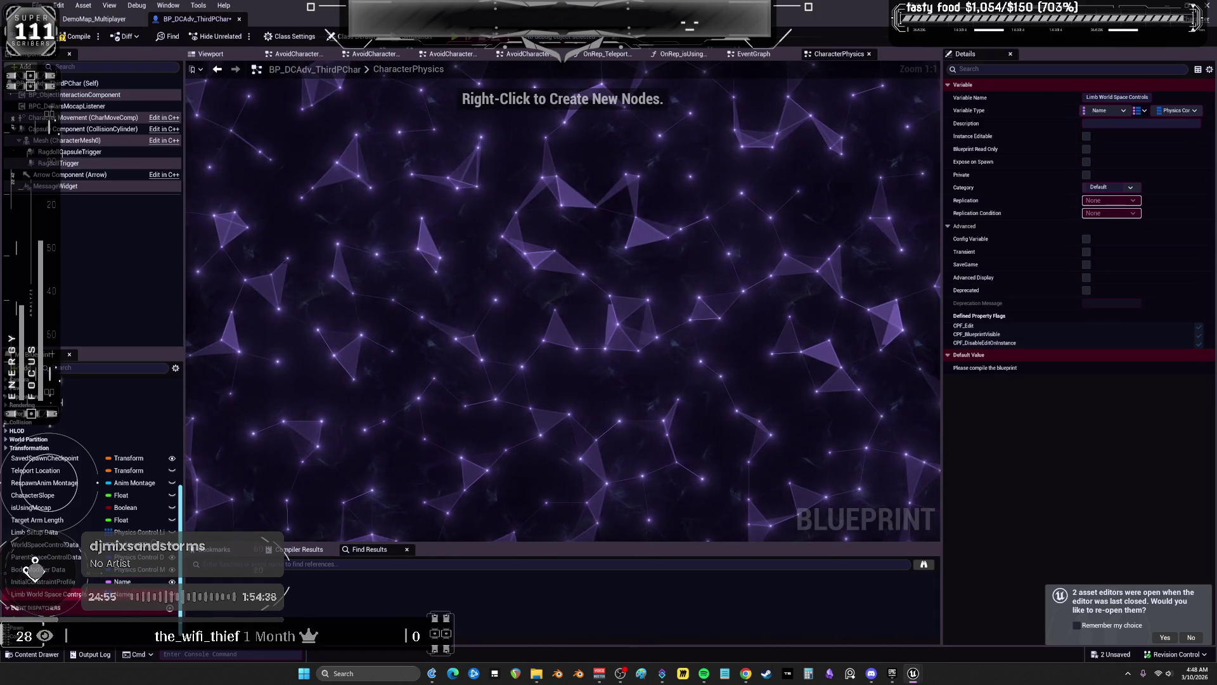
{"action": "key", "text": "ctrl+v"}
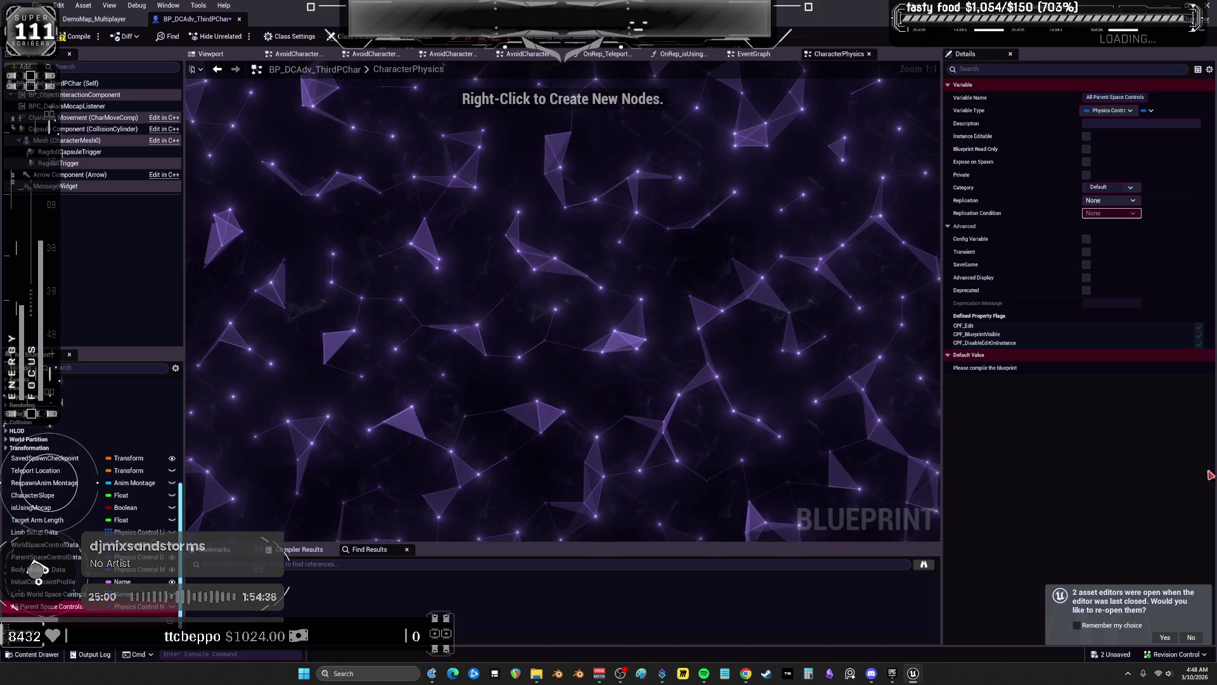
{"action": "key", "text": "Down"}
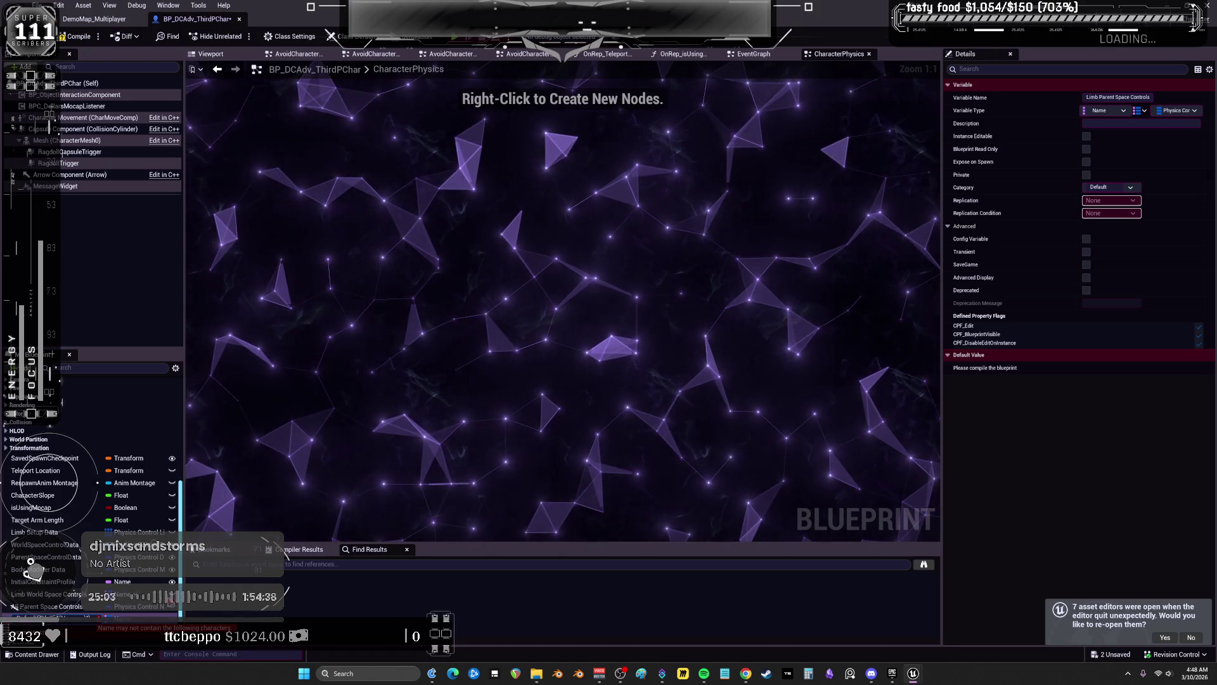
{"action": "key", "text": "Down"}
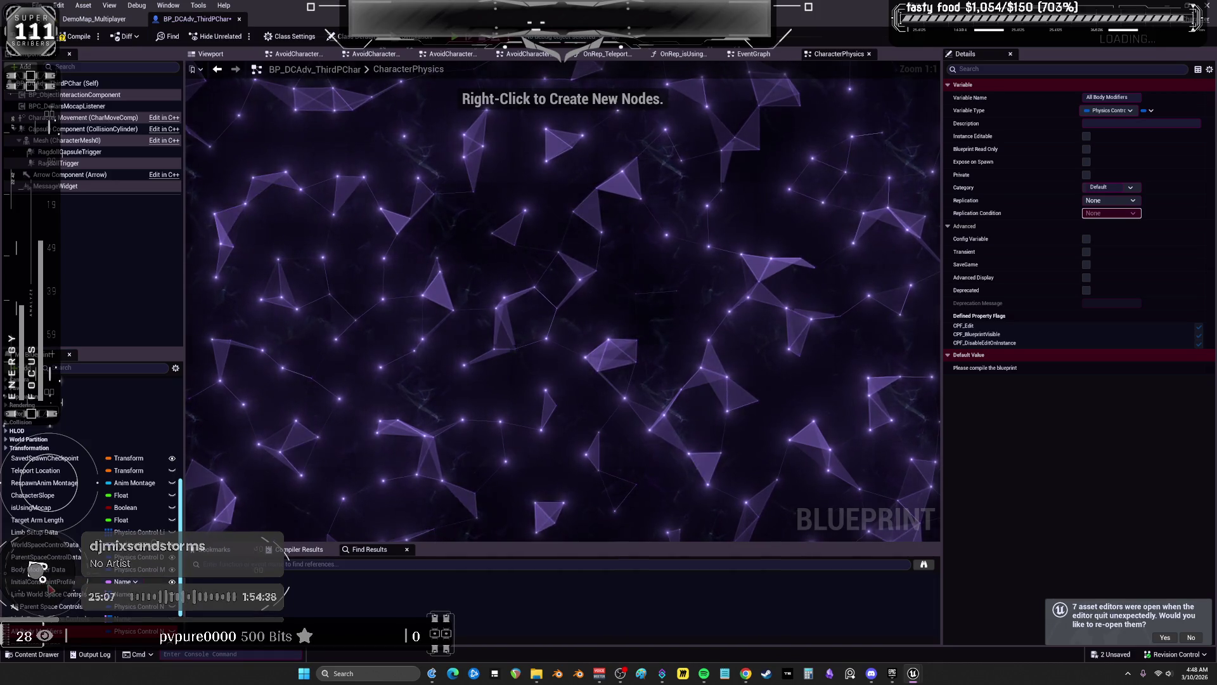
{"action": "key", "text": "Down"}
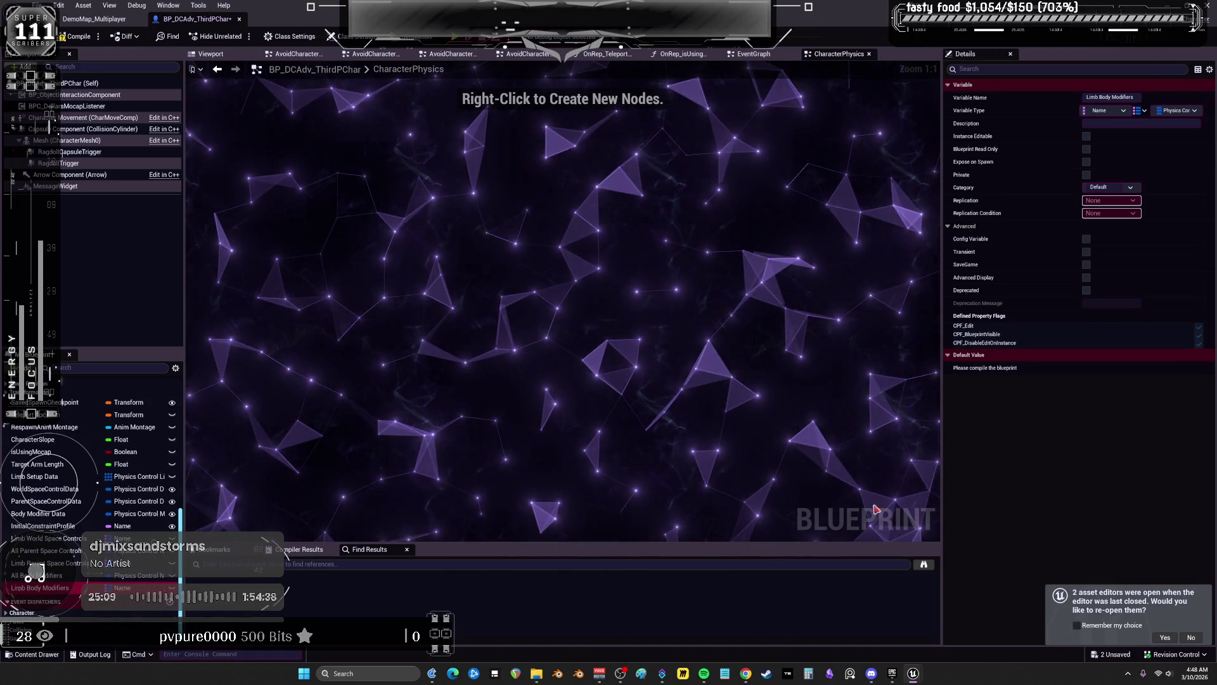
{"action": "key", "text": "Down"}
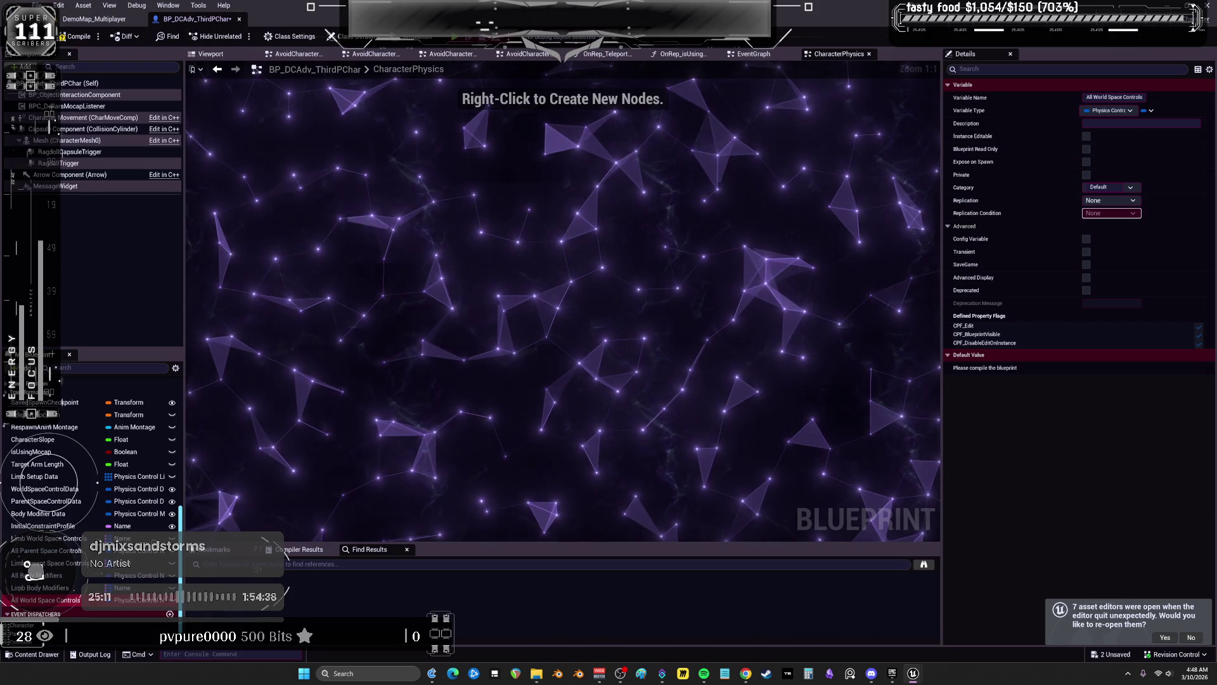
{"action": "key", "text": "Down"}
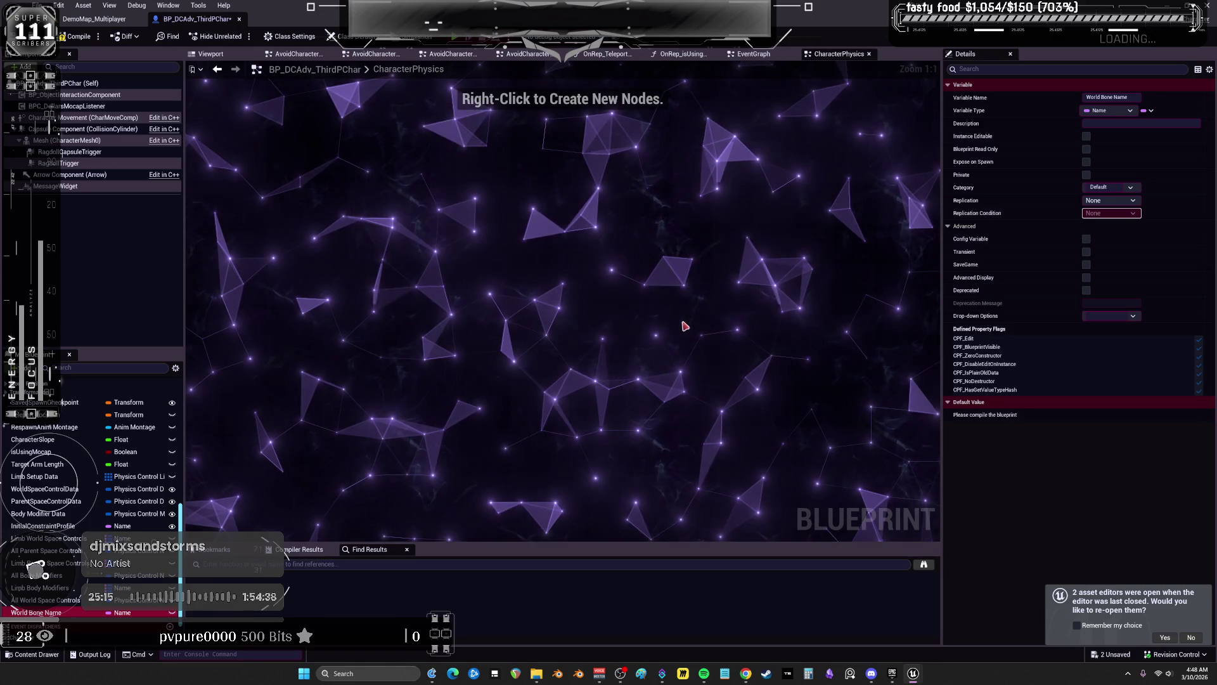
{"action": "key", "text": "ctrl+v"}
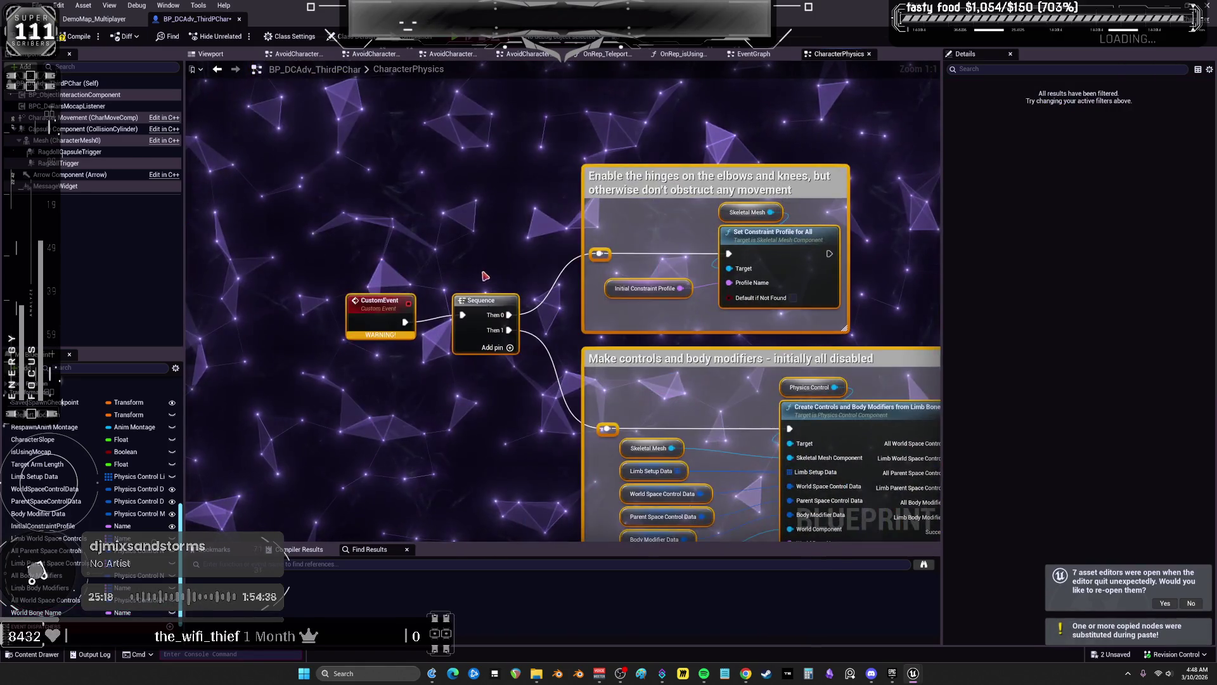
Title the pasted custom event InitializeCharacterPhysics, deselect it, and switch to the EventGraph
{"action": "double_click", "coordinate": [371, 302]}
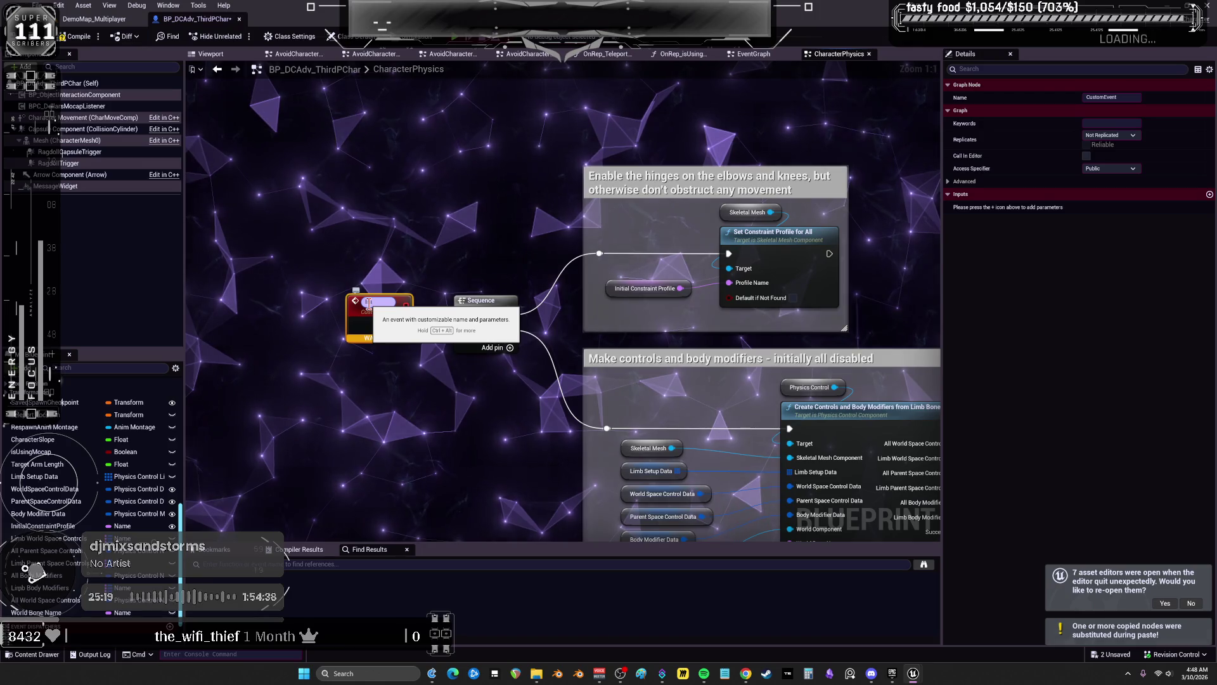
{"action": "type", "text": "Initialize"}
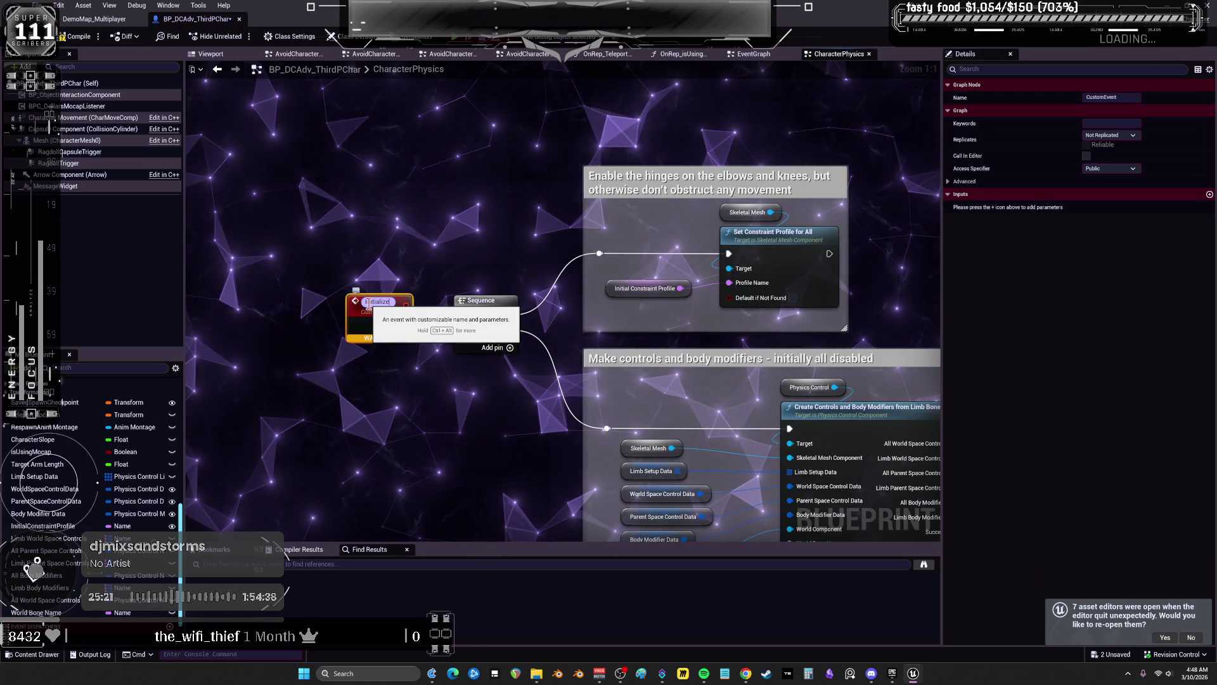
{"action": "type", "text": "CharacterP"}
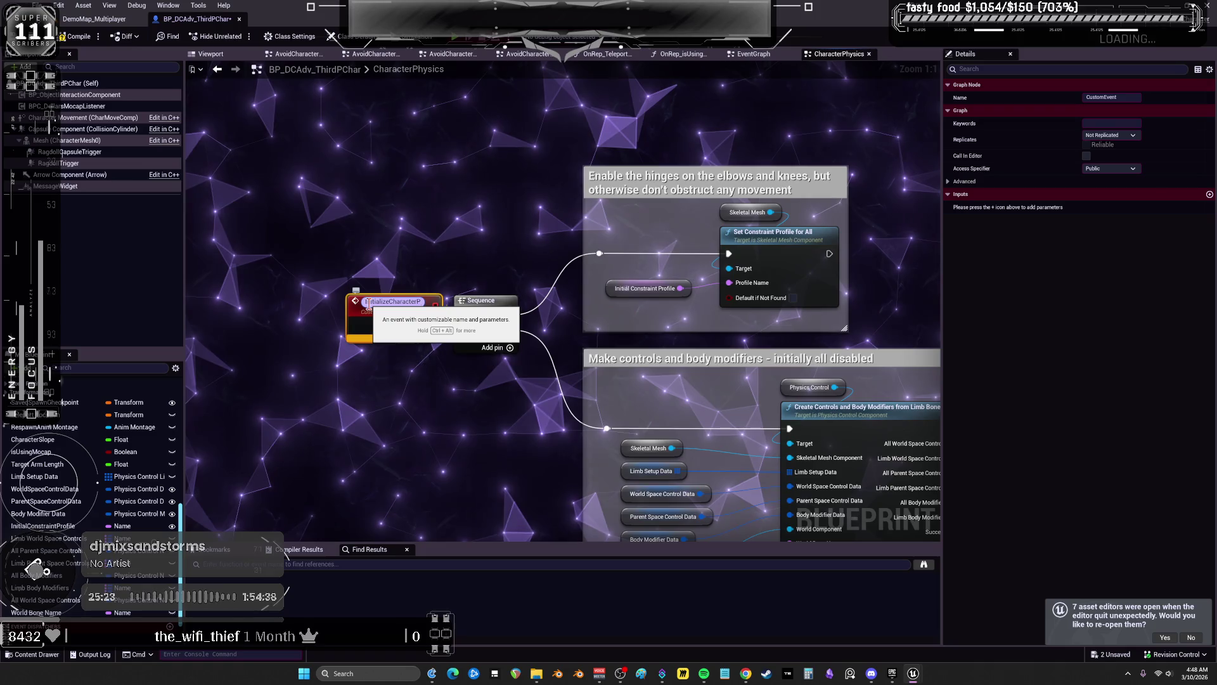
{"action": "type", "text": "hysics"}
{"action": "key", "text": "Return"}
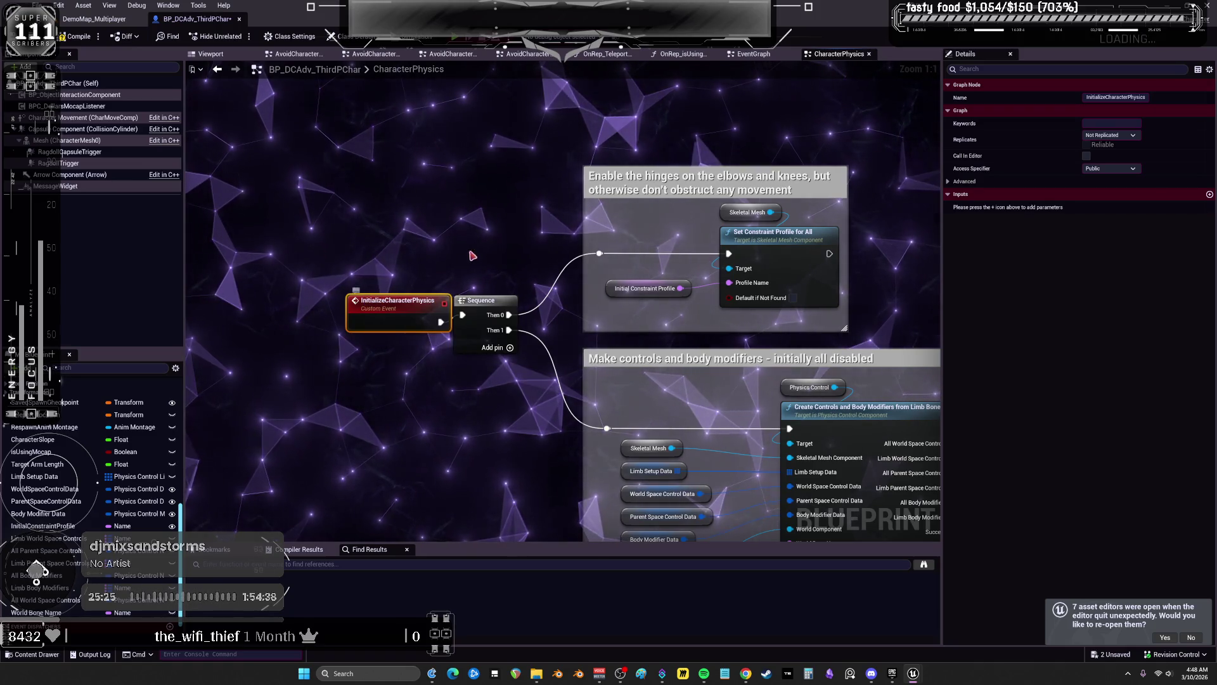
{"action": "key", "text": "F2"}
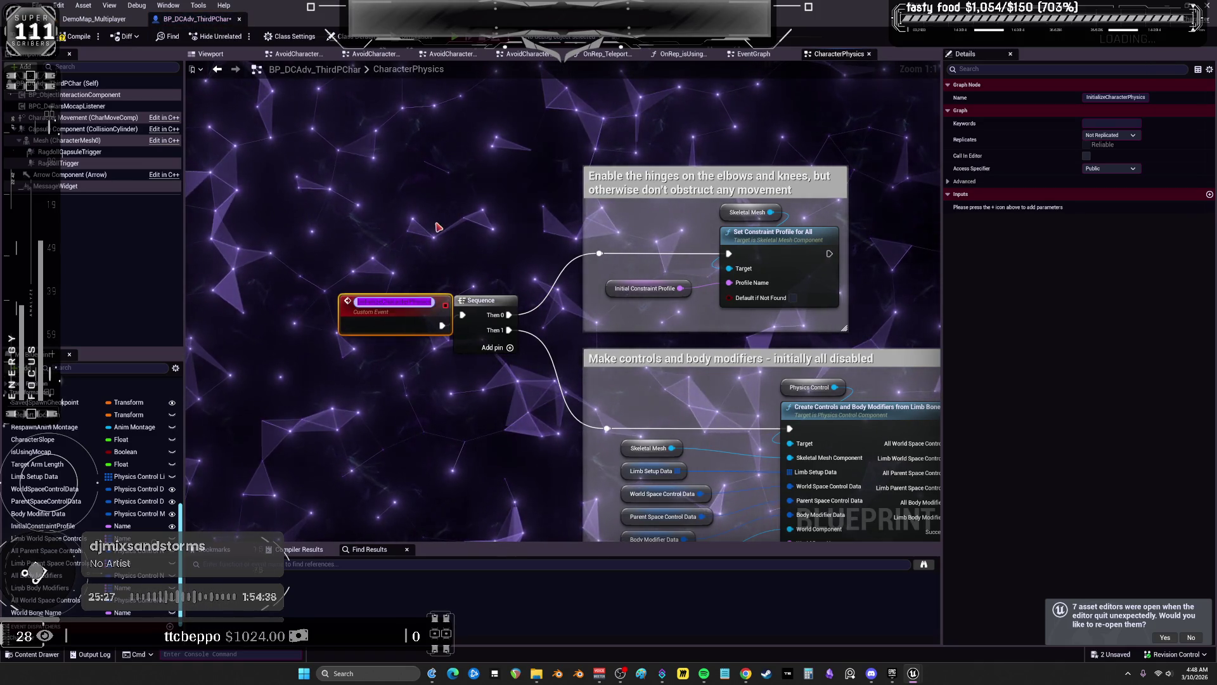
{"action": "left_click", "coordinate": [437, 226]}
{"action": "scroll", "coordinate": [29, 568], "scroll_direction": "up", "scroll_amount": 10}
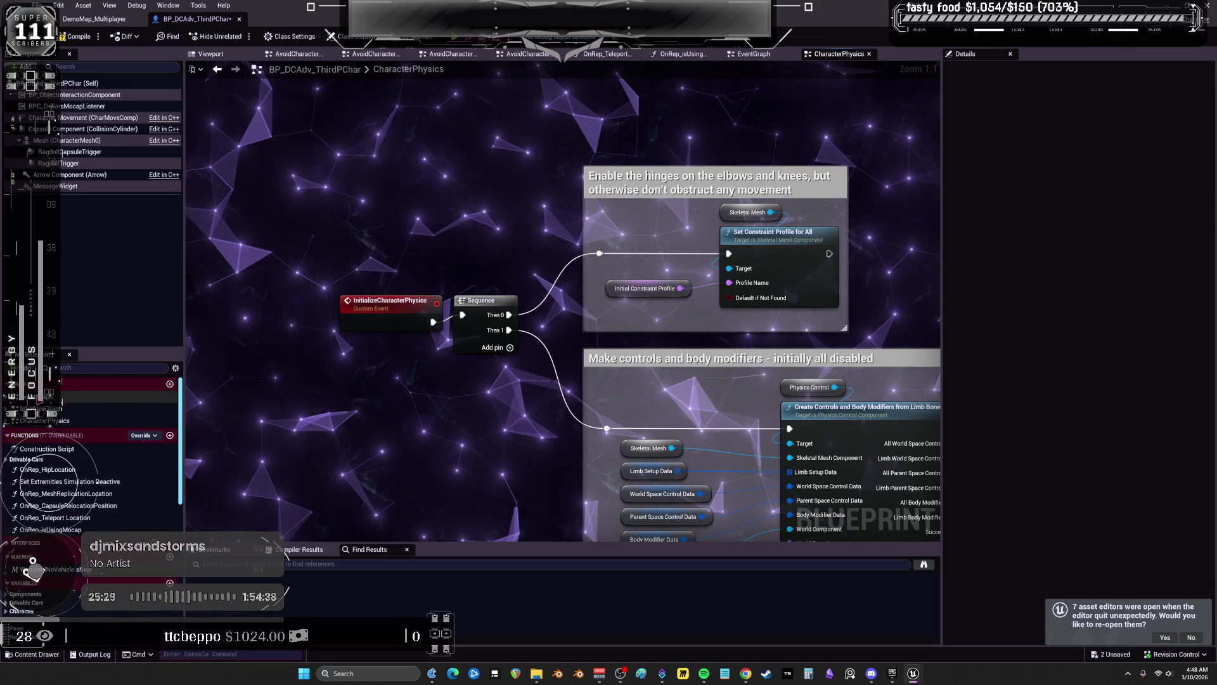
{"action": "double_click", "coordinate": [38, 396]}
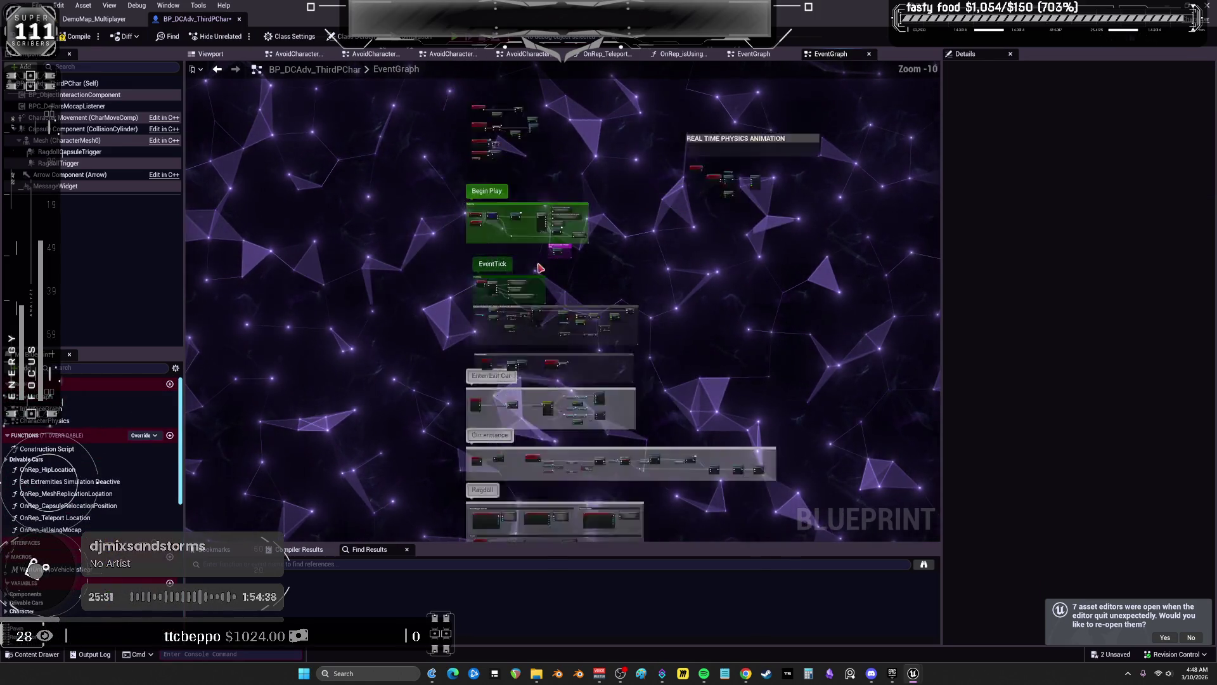
Call Initialize Character Physics after Set Respawnpoint in Begin Play, compile, and open its graph
{"action": "scroll", "coordinate": [540, 268], "scroll_direction": "up", "scroll_amount": 7}
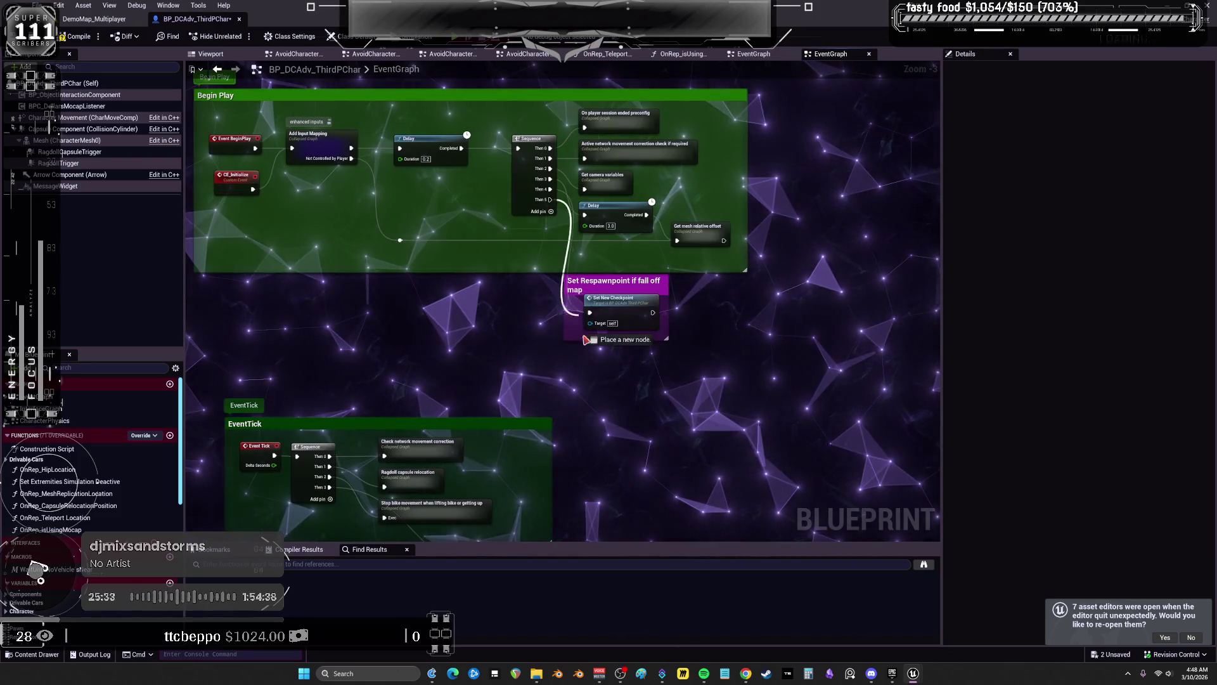
{"action": "left_click_drag", "start_coordinate": [585, 340], "coordinate": [582, 358]}
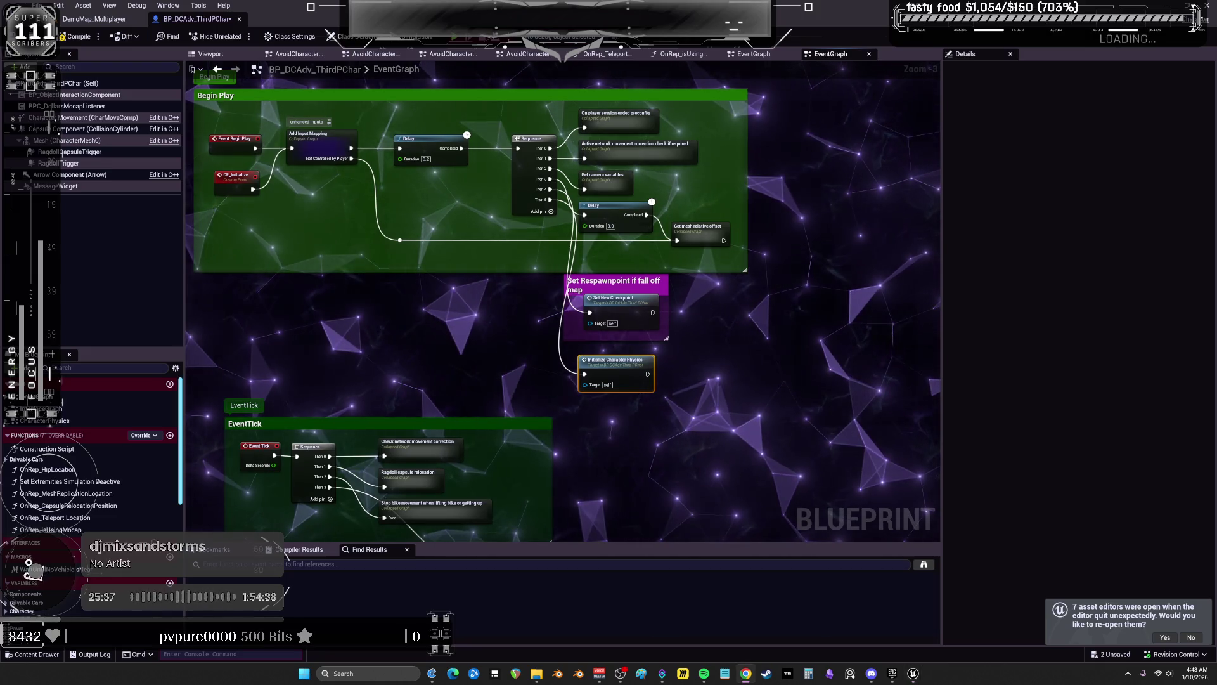
{"action": "left_click", "coordinate": [77, 36]}
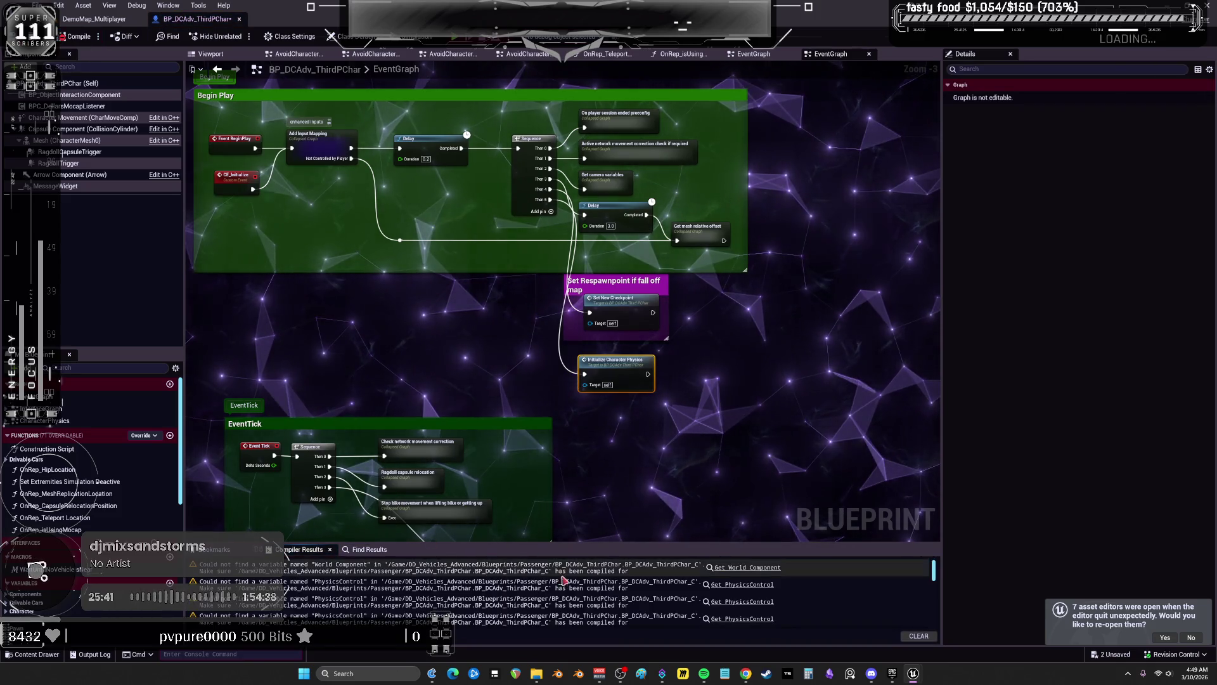
{"action": "double_click", "coordinate": [633, 360]}
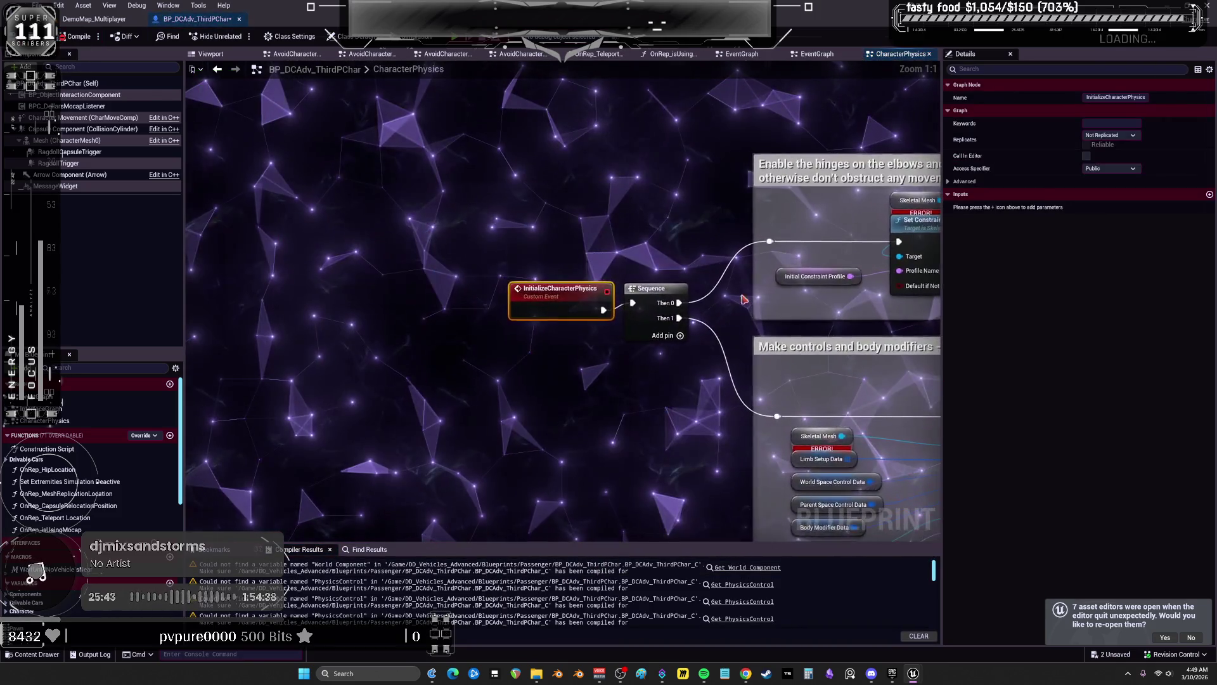
Replace the broken Skeletal Mesh reference in the CharacterPhysics graph with the Mesh component
{"action": "mouse_move", "coordinate": [63, 140]}
{"action": "left_mouse_down"}
{"action": "mouse_move", "coordinate": [596, 95]}
{"action": "mouse_move", "coordinate": [558, 260]}
{"action": "mouse_move", "coordinate": [570, 210]}
{"action": "mouse_move", "coordinate": [595, 198]}
{"action": "left_mouse_up"}
{"action": "left_click", "coordinate": [558, 126]}
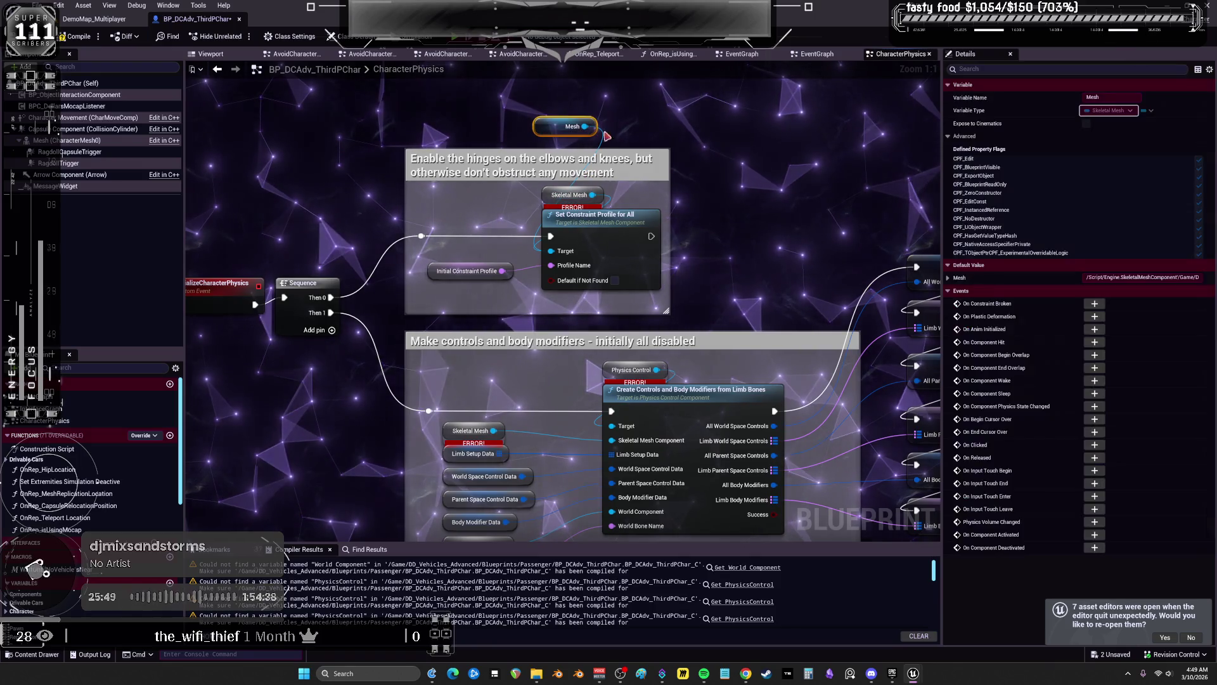
{"action": "left_click", "coordinate": [569, 195]}
{"action": "key", "text": "Delete"}
{"action": "mouse_move", "coordinate": [545, 136]}
{"action": "left_mouse_down"}
{"action": "mouse_move", "coordinate": [553, 197]}
{"action": "mouse_move", "coordinate": [501, 360]}
{"action": "mouse_move", "coordinate": [558, 412]}
{"action": "mouse_move", "coordinate": [634, 444]}
{"action": "mouse_move", "coordinate": [596, 437]}
{"action": "mouse_move", "coordinate": [612, 441]}
{"action": "left_mouse_up"}
{"action": "left_click", "coordinate": [472, 431]}
{"action": "key", "text": "Delete"}
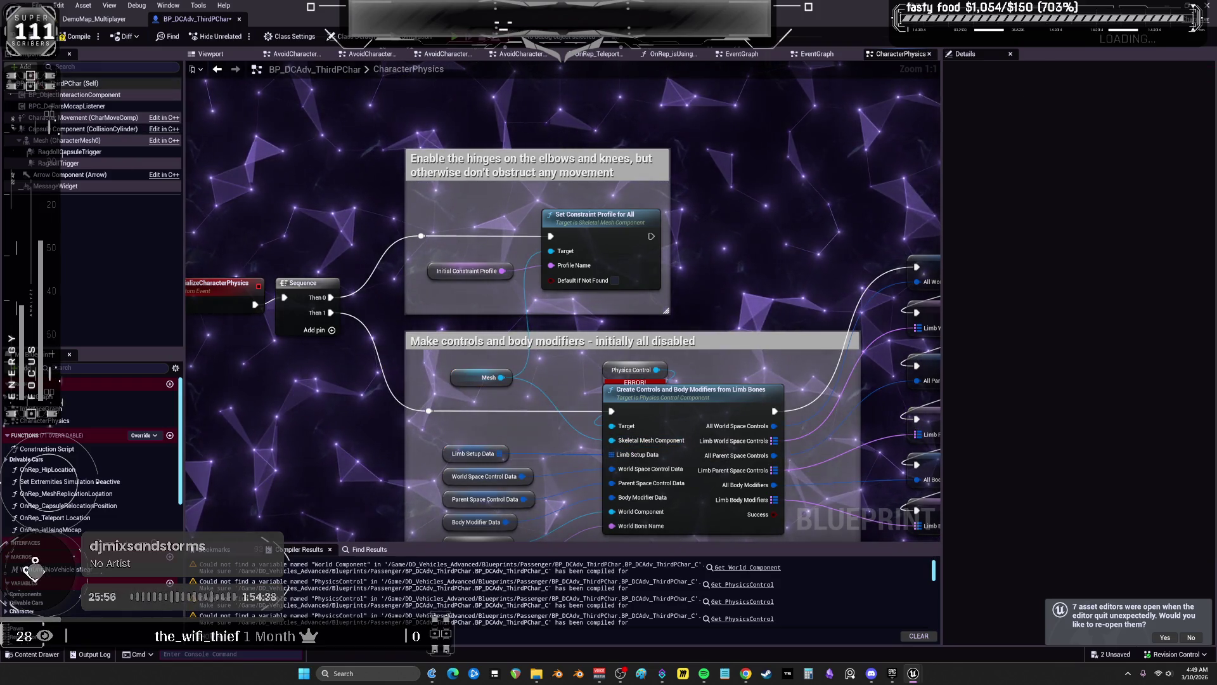
Add a PhysicsControl component and wire its reference to the Create Controls target
{"action": "left_click", "coordinate": [26, 66]}
{"action": "type", "text": "physics"}
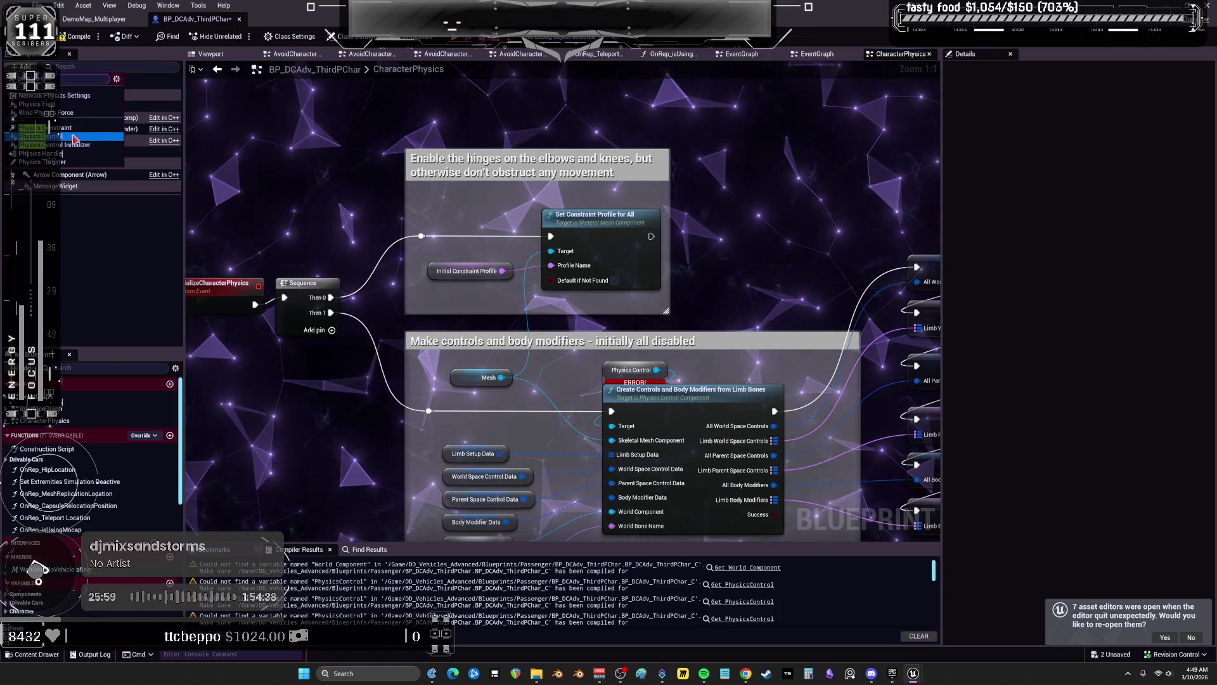
{"action": "left_click", "coordinate": [73, 136]}
{"action": "mouse_move", "coordinate": [57, 186]}
{"action": "left_mouse_down"}
{"action": "mouse_move", "coordinate": [555, 362]}
{"action": "mouse_move", "coordinate": [608, 424]}
{"action": "left_mouse_up"}
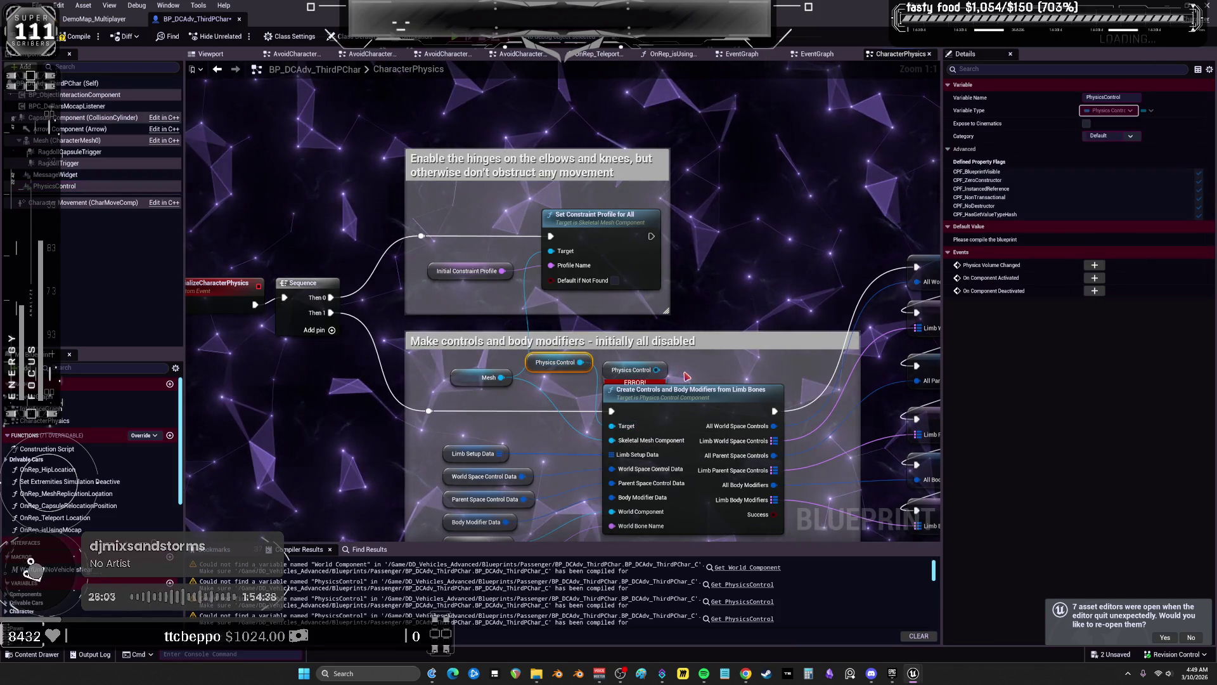
{"action": "left_click", "coordinate": [631, 370]}
{"action": "key", "text": "Delete"}
Promote the World Component input to a variable, then select the Initial Constraint Profile variable
{"action": "scroll", "coordinate": [626, 208], "scroll_direction": "down", "scroll_amount": 3}
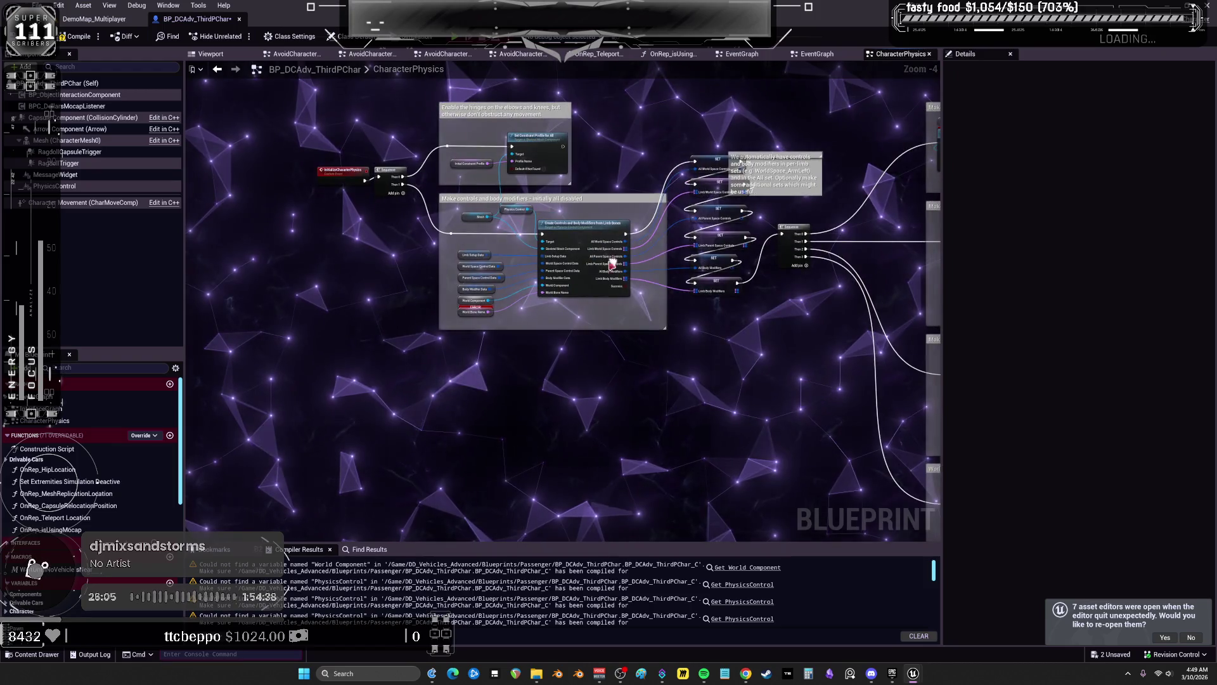
{"action": "scroll", "coordinate": [596, 274], "scroll_direction": "up", "scroll_amount": 3}
{"action": "right_click", "coordinate": [397, 342]}
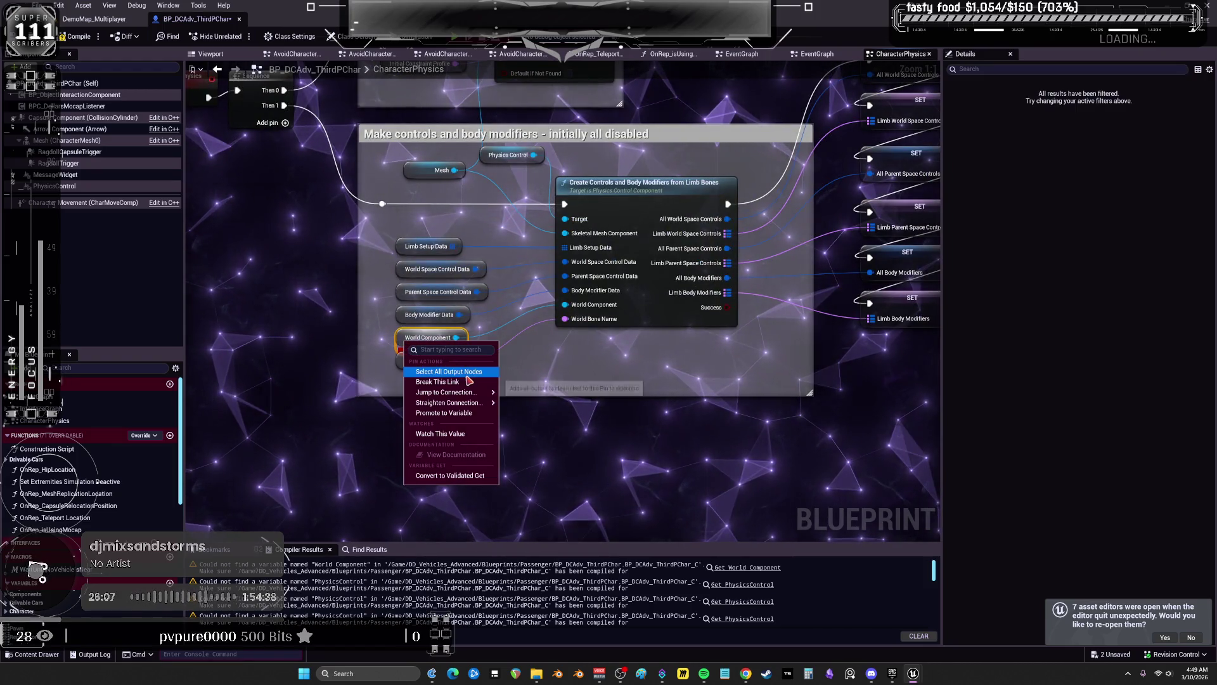
{"action": "left_click", "coordinate": [444, 412]}
{"action": "left_click", "coordinate": [715, 372]}
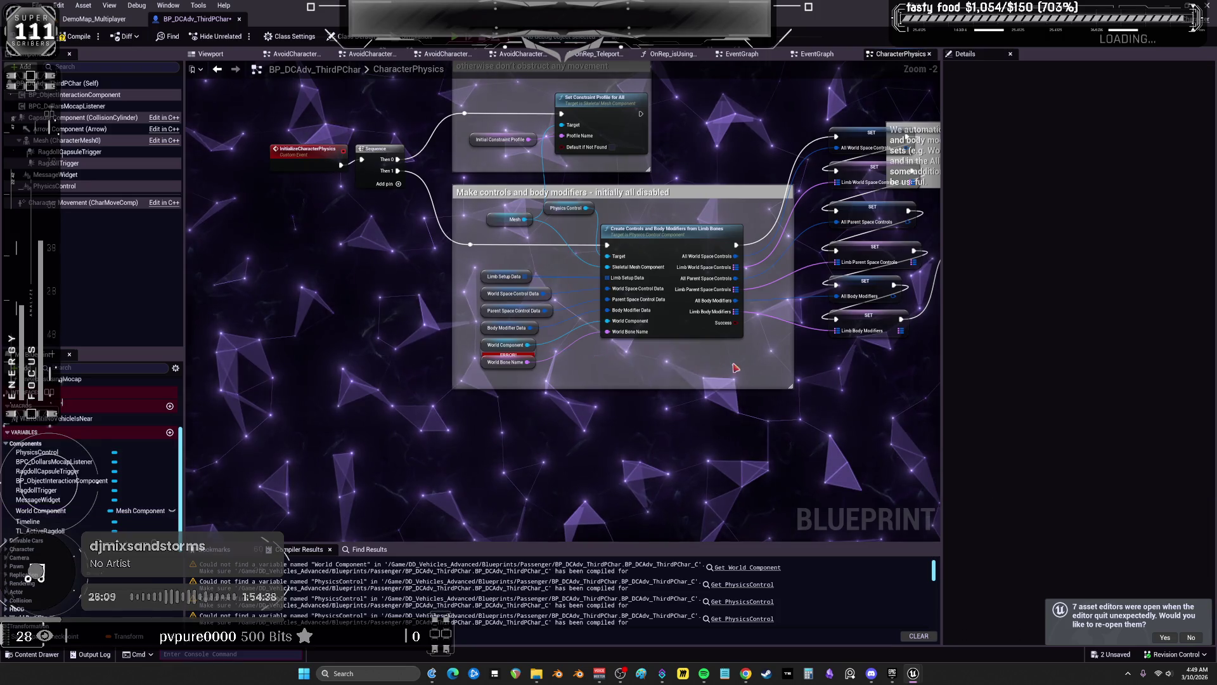
{"action": "scroll", "coordinate": [600, 329], "scroll_direction": "down", "scroll_amount": 4}
{"action": "scroll", "coordinate": [628, 279], "scroll_direction": "up", "scroll_amount": 3}
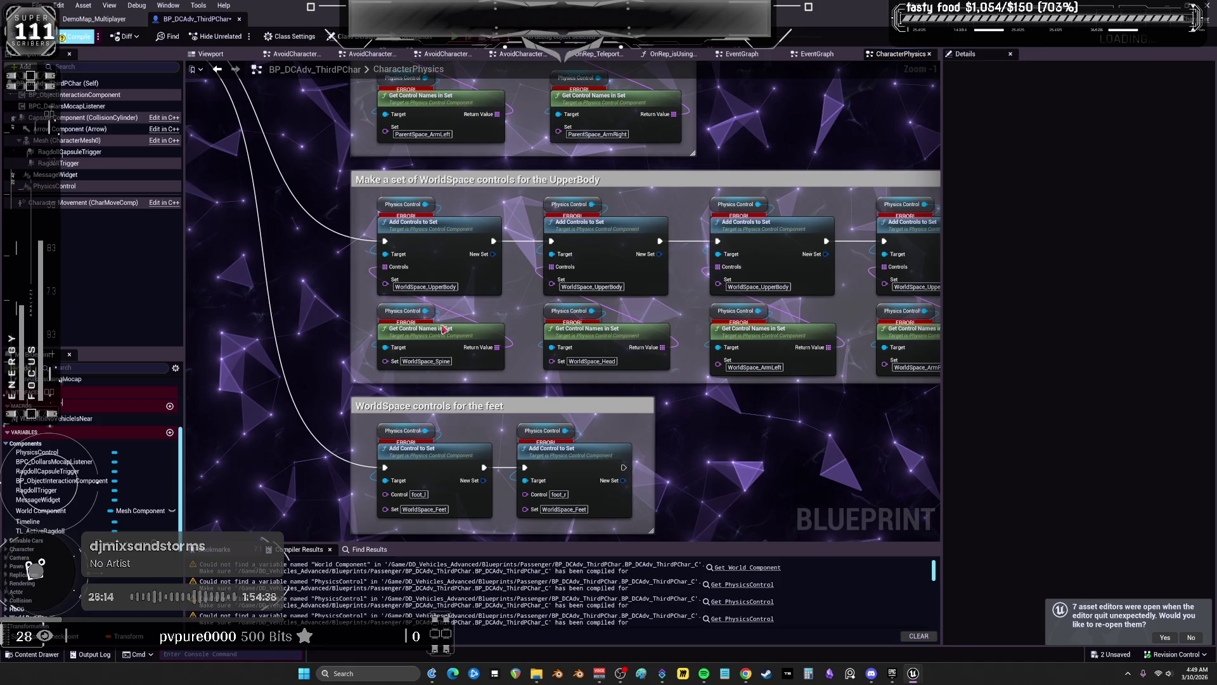
{"action": "mouse_move", "coordinate": [371, 268]}
{"action": "left_mouse_down"}
{"action": "mouse_move", "coordinate": [571, 241]}
{"action": "mouse_move", "coordinate": [748, 254]}
{"action": "mouse_move", "coordinate": [722, 201]}
{"action": "left_mouse_up"}
{"action": "left_click", "coordinate": [489, 232]}
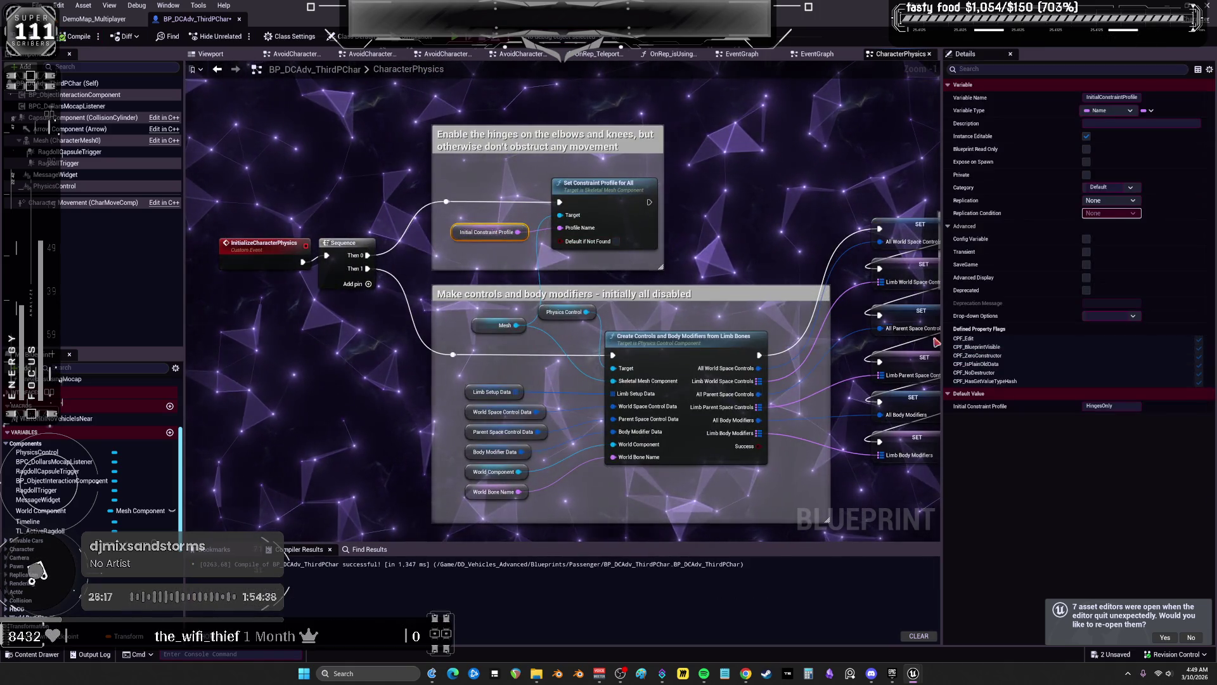
Set Initial Constraint Profile's default value to HingesOnly and recompile the character blueprint
{"action": "left_click", "coordinate": [1120, 407]}
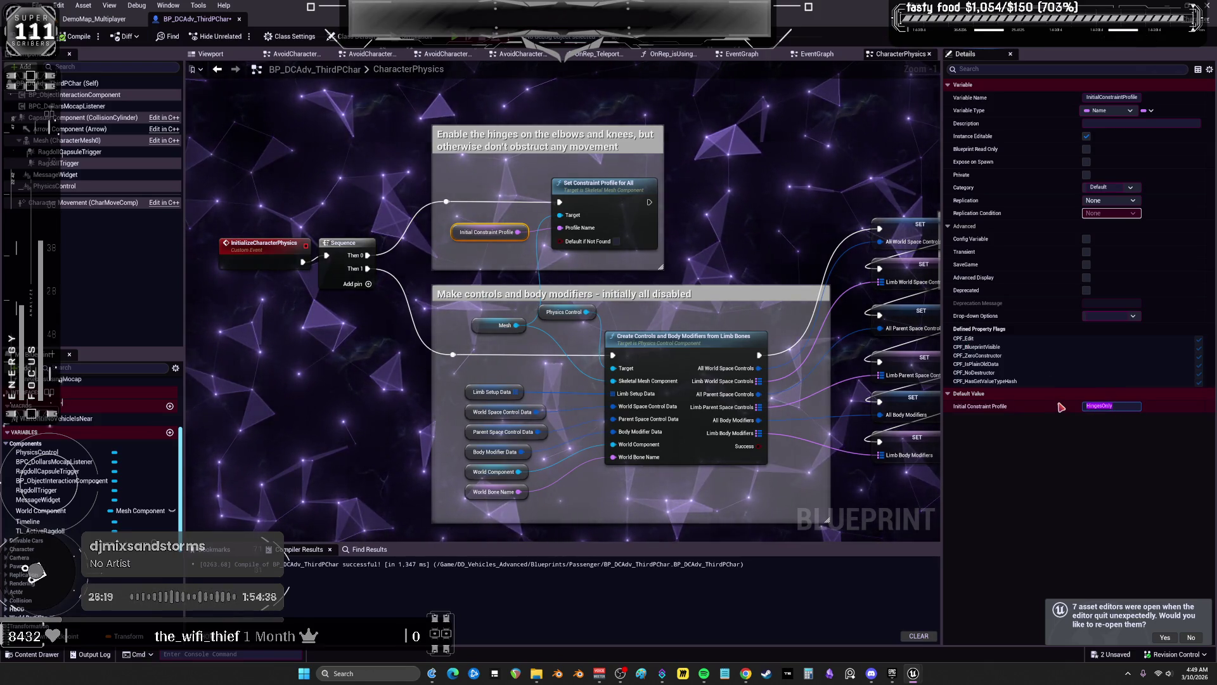
{"action": "type", "text": "None"}
{"action": "left_click", "coordinate": [533, 171]}
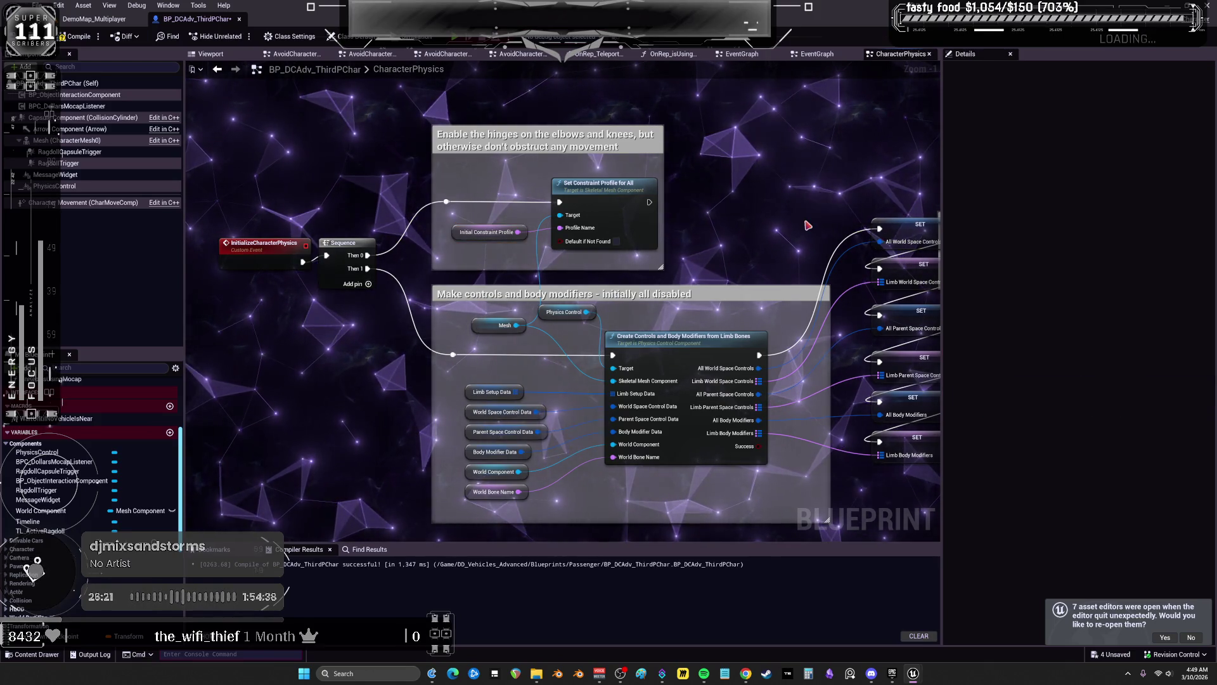
{"action": "left_click", "coordinate": [64, 36]}
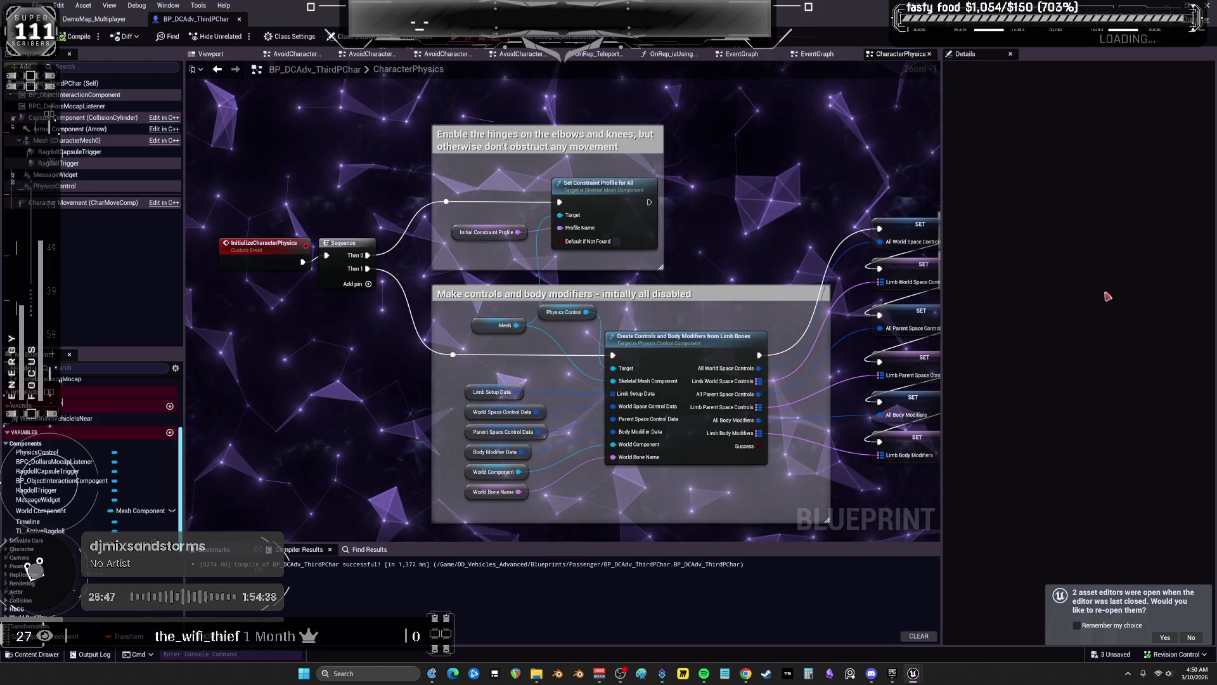
Paste the world- and parent-space control event groups and rename the first event UseWorldSpaceControls
{"action": "scroll", "coordinate": [674, 345], "scroll_direction": "down", "scroll_amount": 3}
{"action": "key", "text": "ctrl+v"}
{"action": "scroll", "coordinate": [674, 345], "scroll_direction": "up", "scroll_amount": 2}
{"action": "mouse_move", "coordinate": [673, 346]}
{"action": "left_mouse_down"}
{"action": "mouse_move", "coordinate": [718, 293]}
{"action": "mouse_move", "coordinate": [731, 239]}
{"action": "mouse_move", "coordinate": [744, 252]}
{"action": "left_mouse_up"}
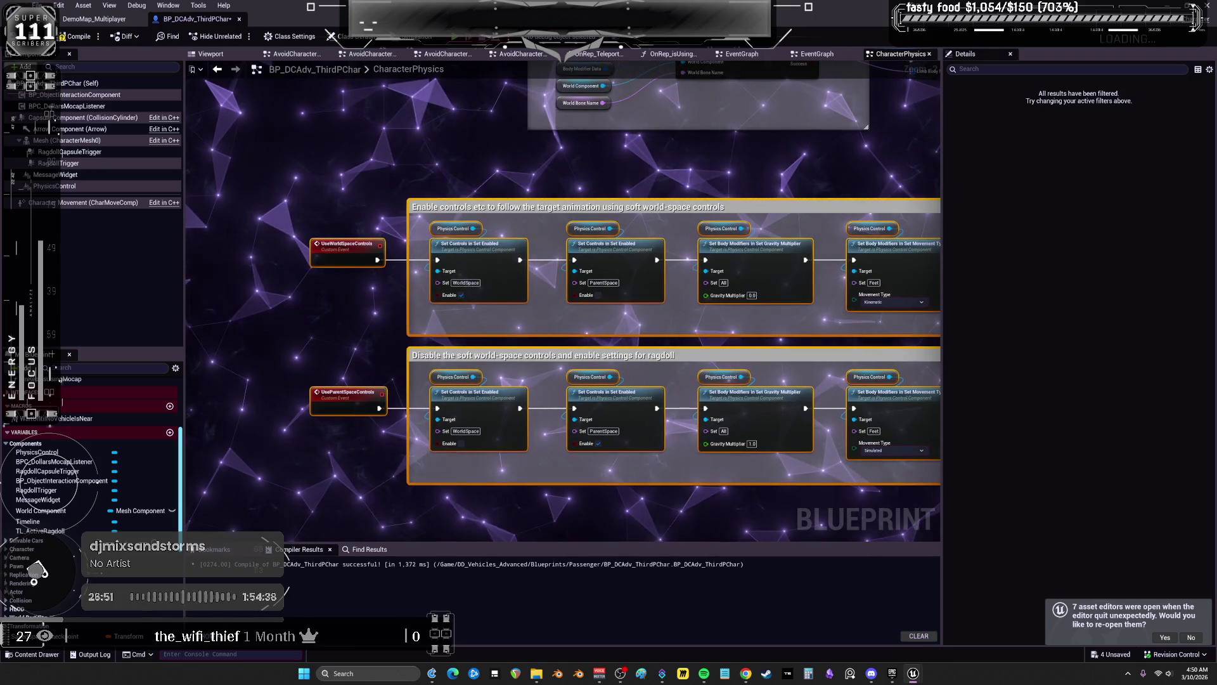
{"action": "left_click", "coordinate": [362, 254]}
{"action": "key", "text": "F2"}
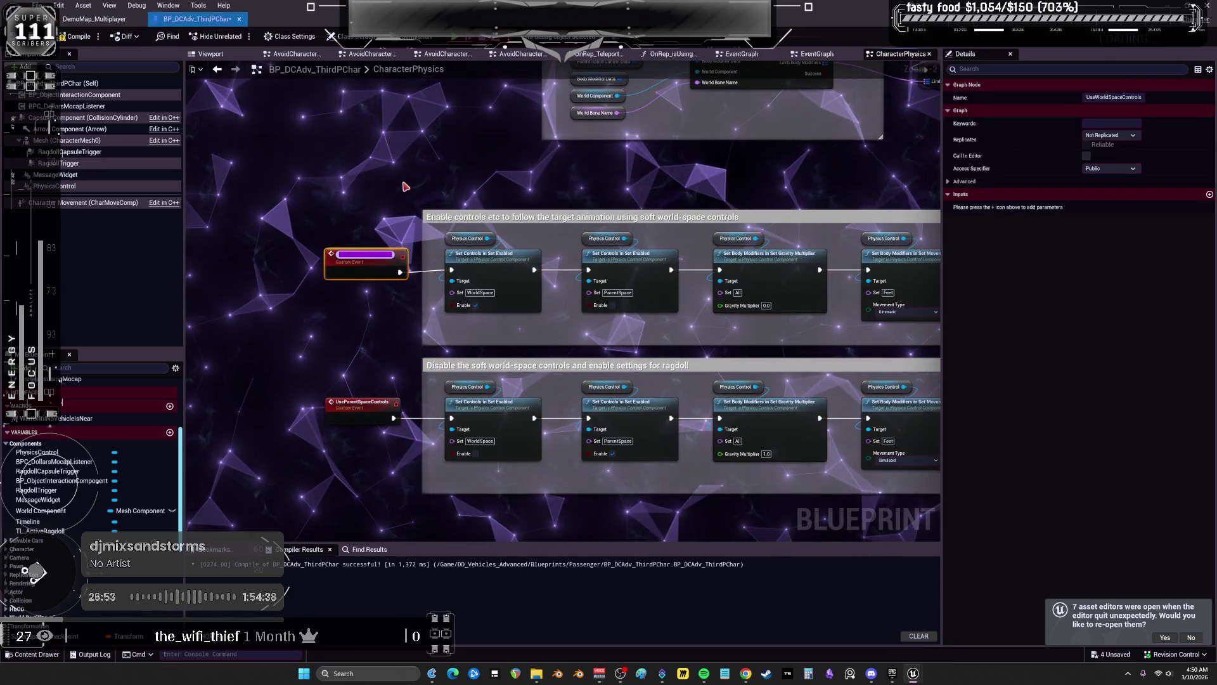
{"action": "left_click", "coordinate": [408, 171]}
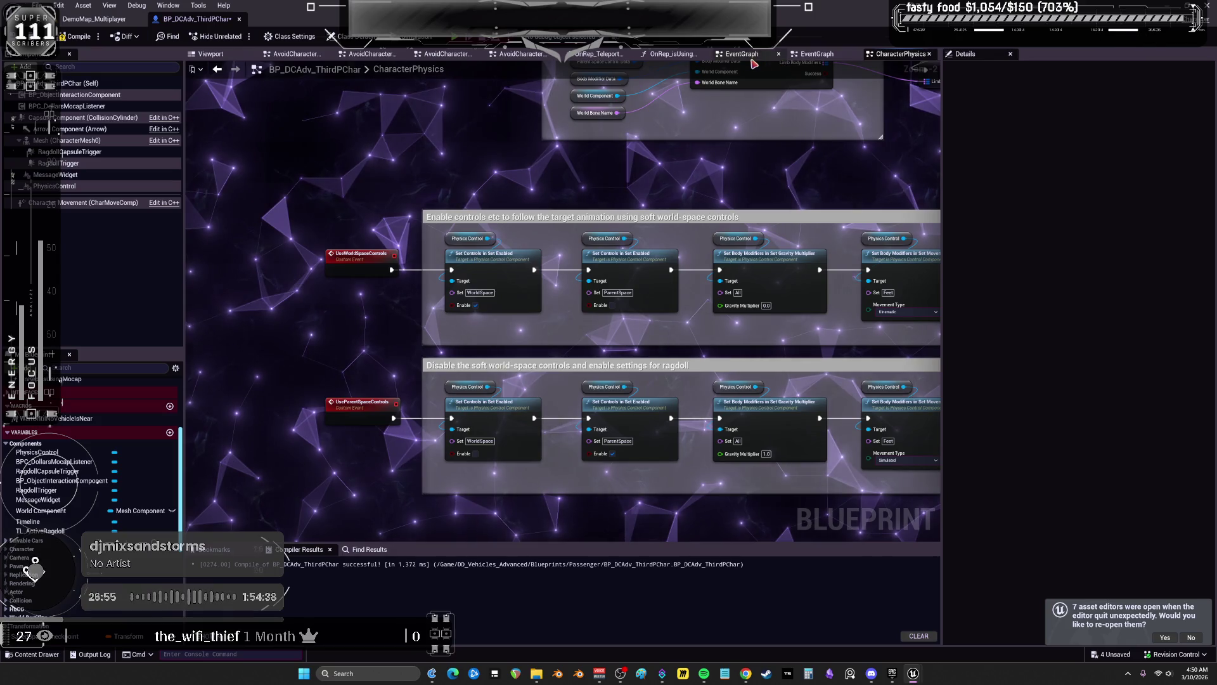
In the EventGraph, call Use World Space Controls right after Initialize Character Physics
{"action": "left_click", "coordinate": [742, 53]}
{"action": "left_click", "coordinate": [818, 54]}
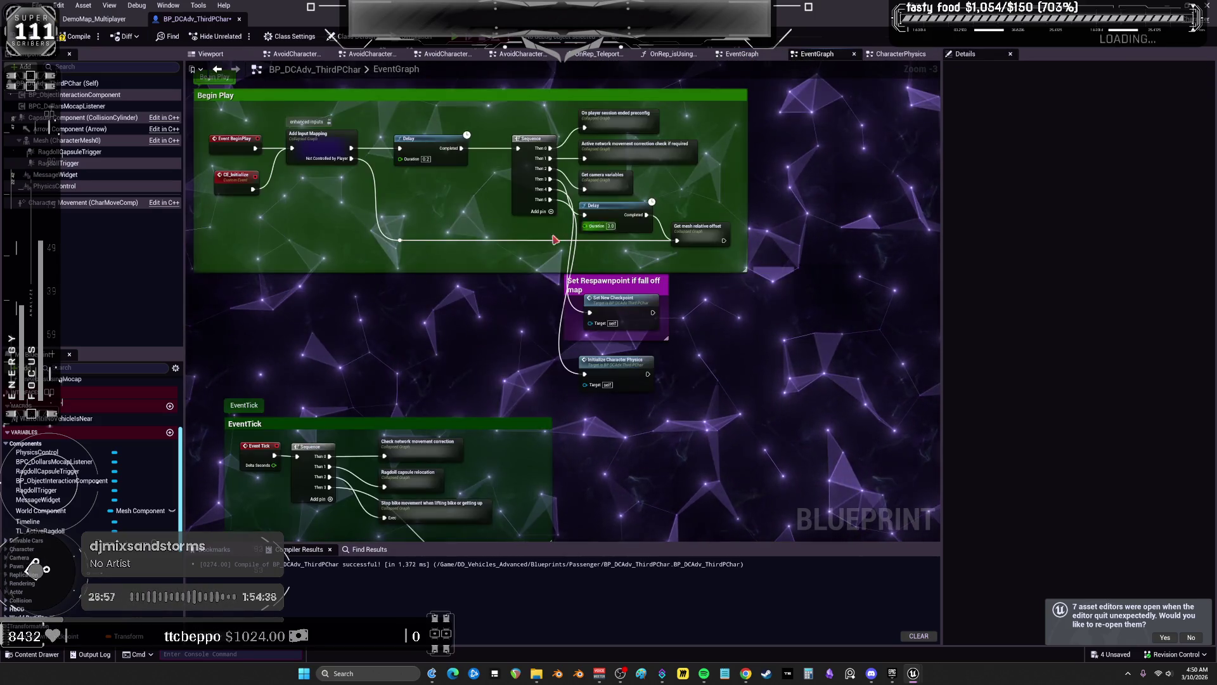
{"action": "scroll", "coordinate": [555, 240], "scroll_direction": "up", "scroll_amount": 1}
{"action": "right_click", "coordinate": [627, 277]}
{"action": "type", "text": "UseWorldSpaceControls"}
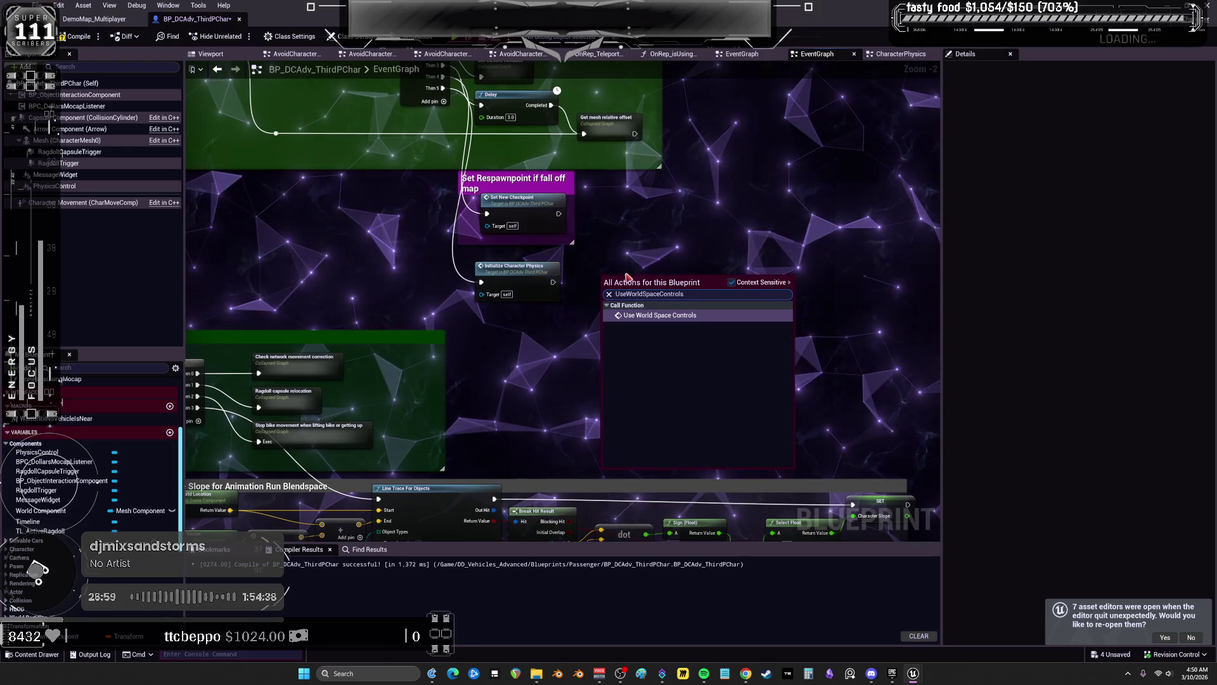
{"action": "key", "text": "Return"}
{"action": "left_click_drag", "start_coordinate": [553, 282], "coordinate": [617, 272]}
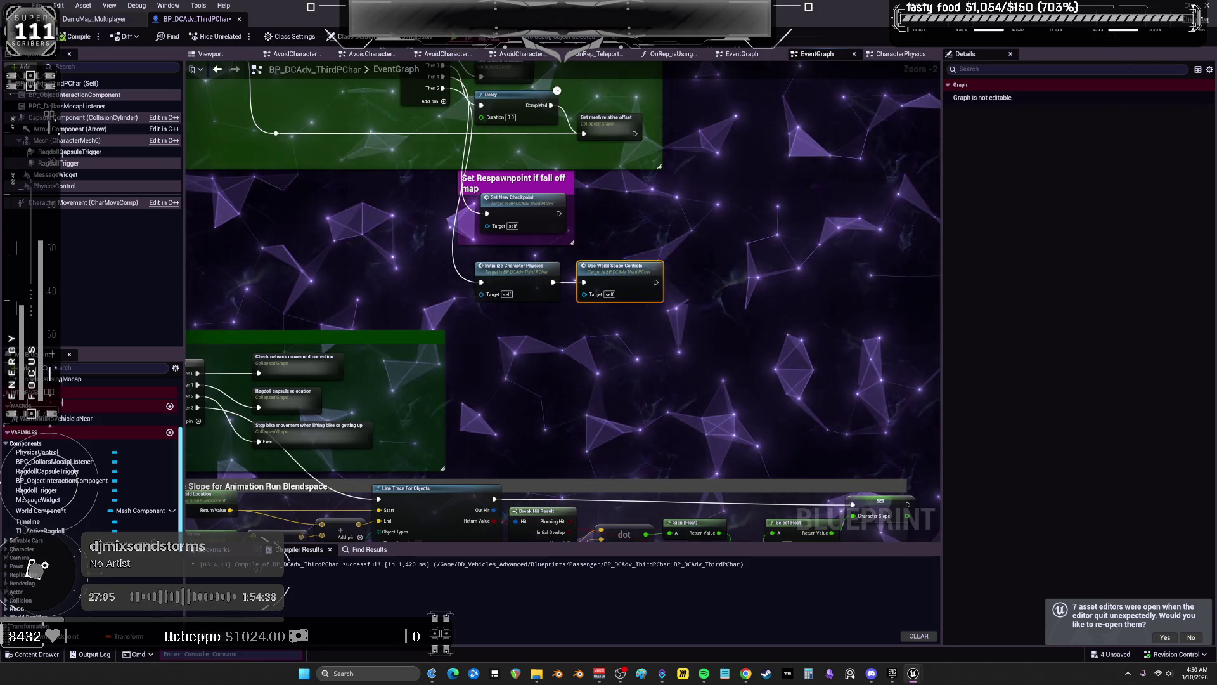
{"action": "left_click", "coordinate": [130, 21]}
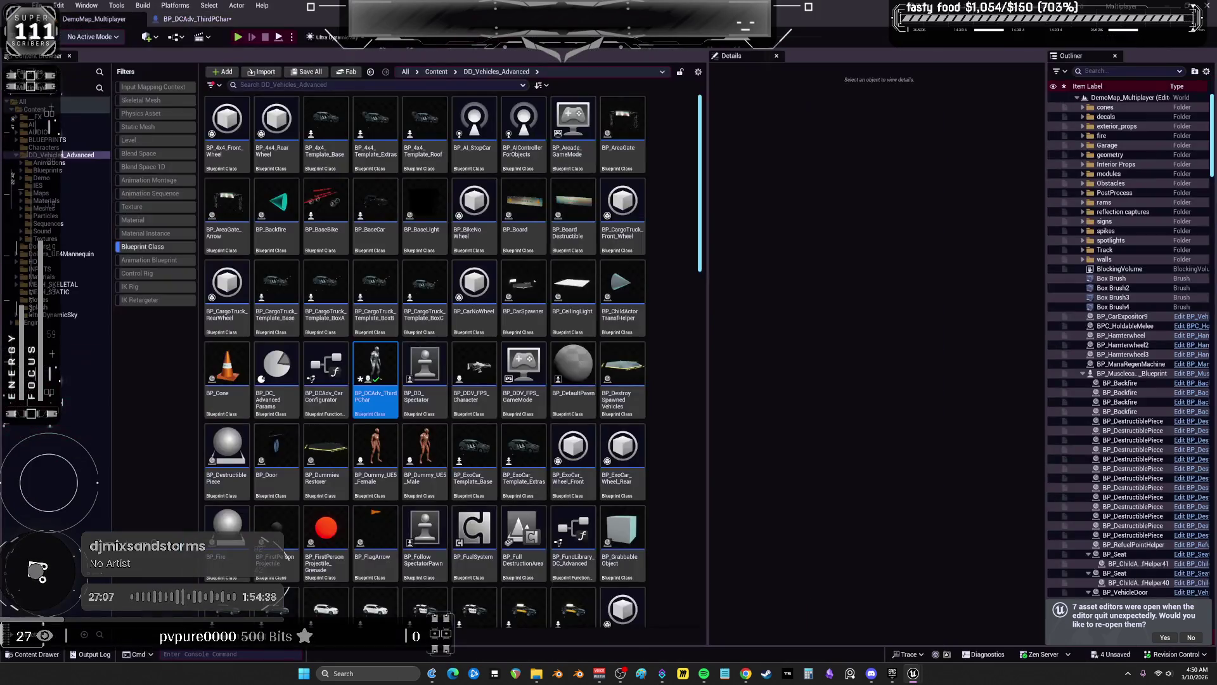
Save all assets and test the character in a play session, then stop it
{"action": "left_click", "coordinate": [38, 5]}
{"action": "left_click", "coordinate": [223, 66]}
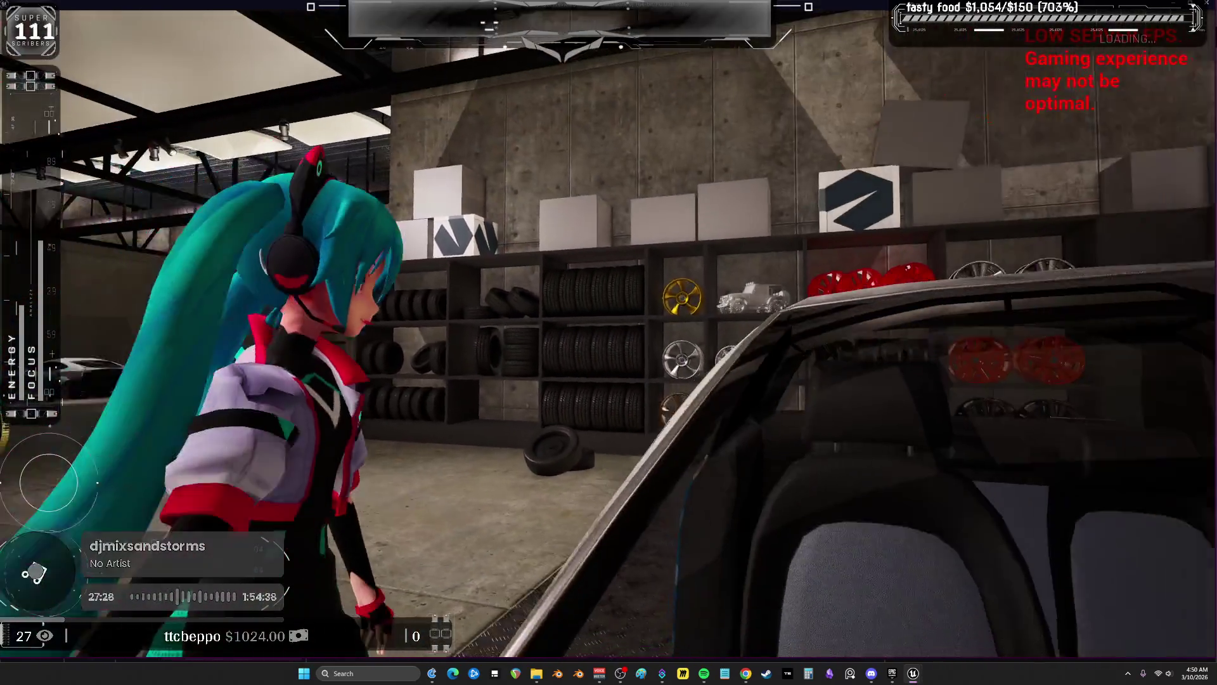
{"action": "key", "text": "Escape"}
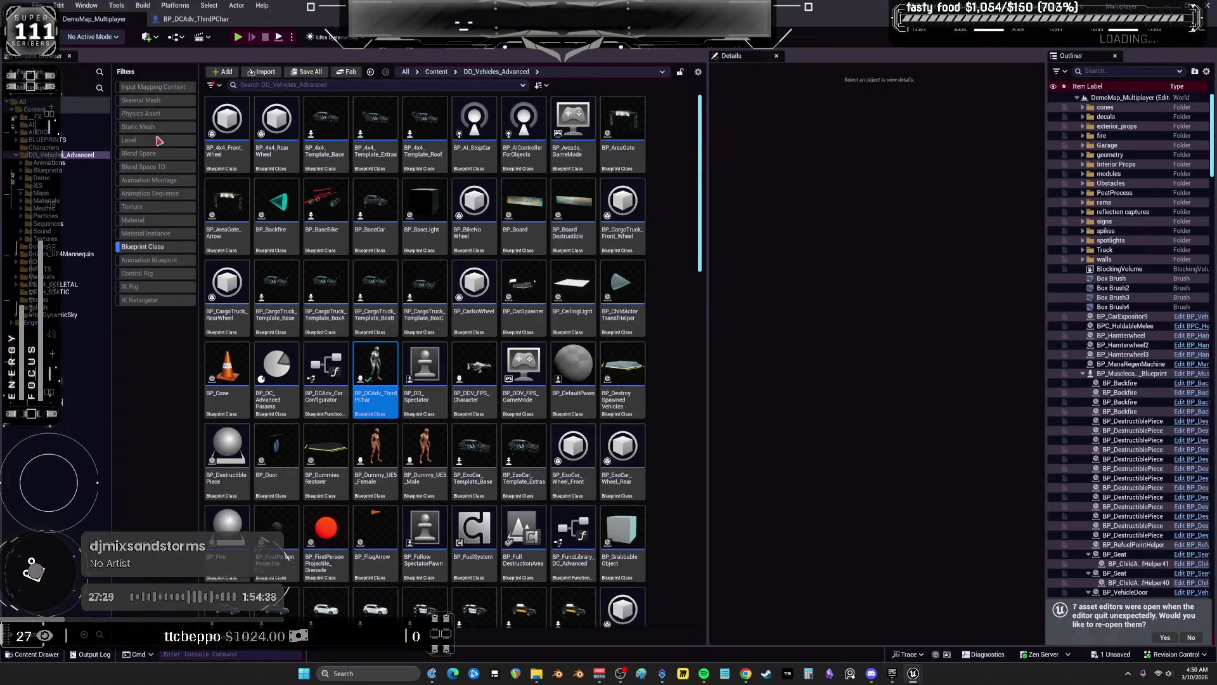
Open BP_ThirdPersonMikuRacer from the MESH_SKELETAL > MikuRacer folder
{"action": "left_click", "coordinate": [70, 291]}
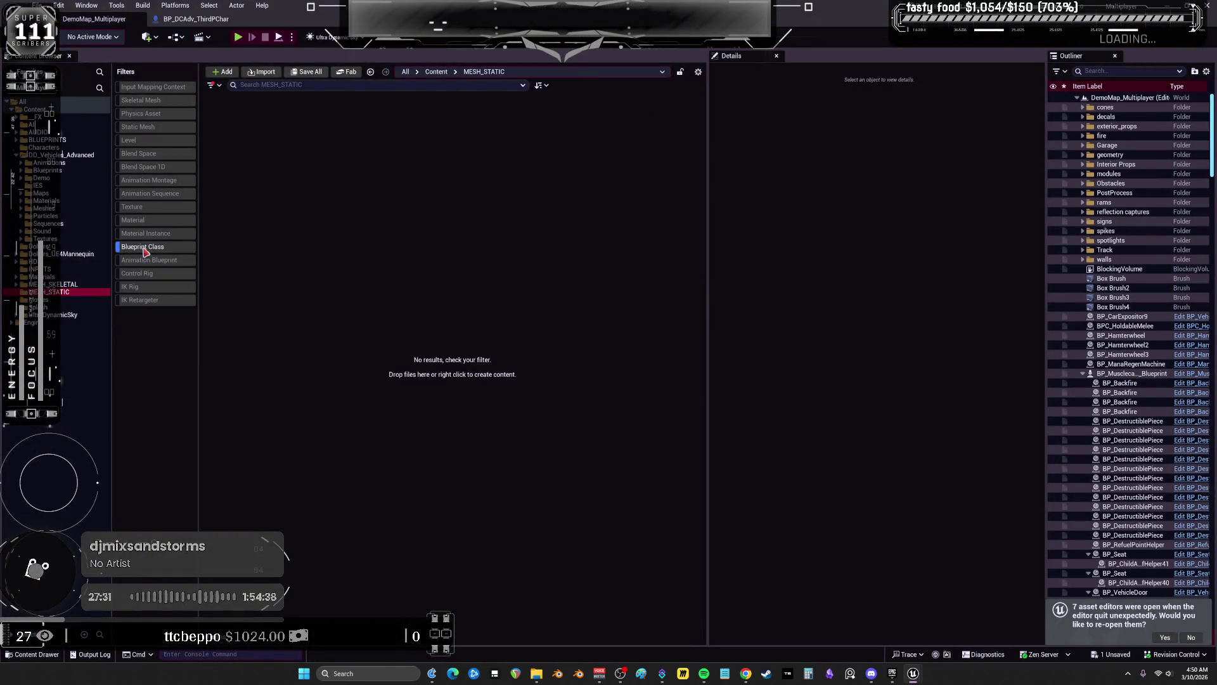
{"action": "left_click", "coordinate": [64, 284]}
{"action": "left_click", "coordinate": [326, 120]}
{"action": "double_click", "coordinate": [326, 121]}
{"action": "left_click", "coordinate": [436, 220]}
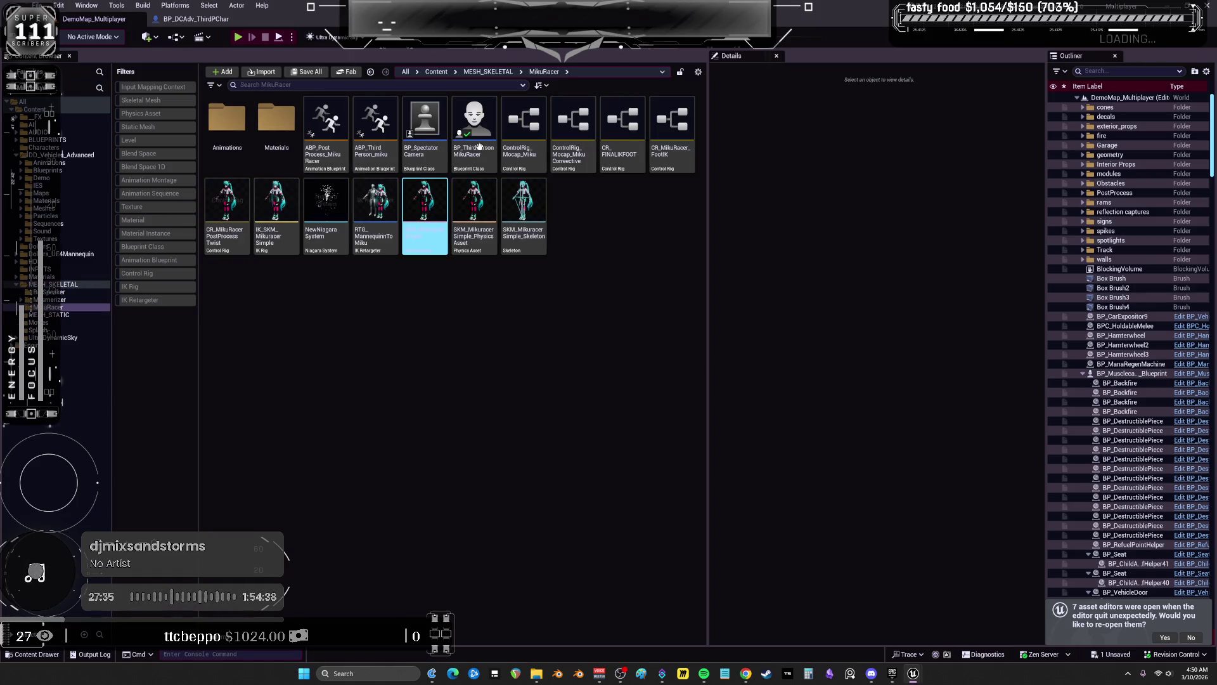
{"action": "key", "text": "Right"}
{"action": "key", "text": "Up"}
{"action": "key", "text": "Return"}
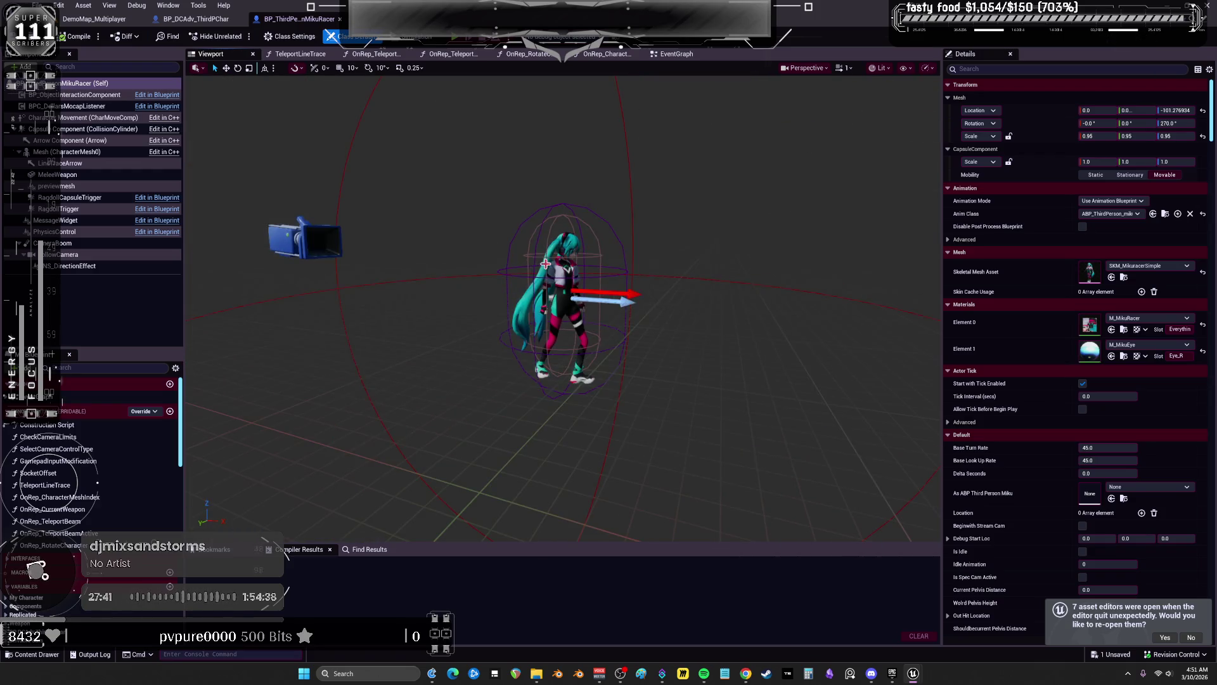
{"action": "left_click", "coordinate": [65, 188]}
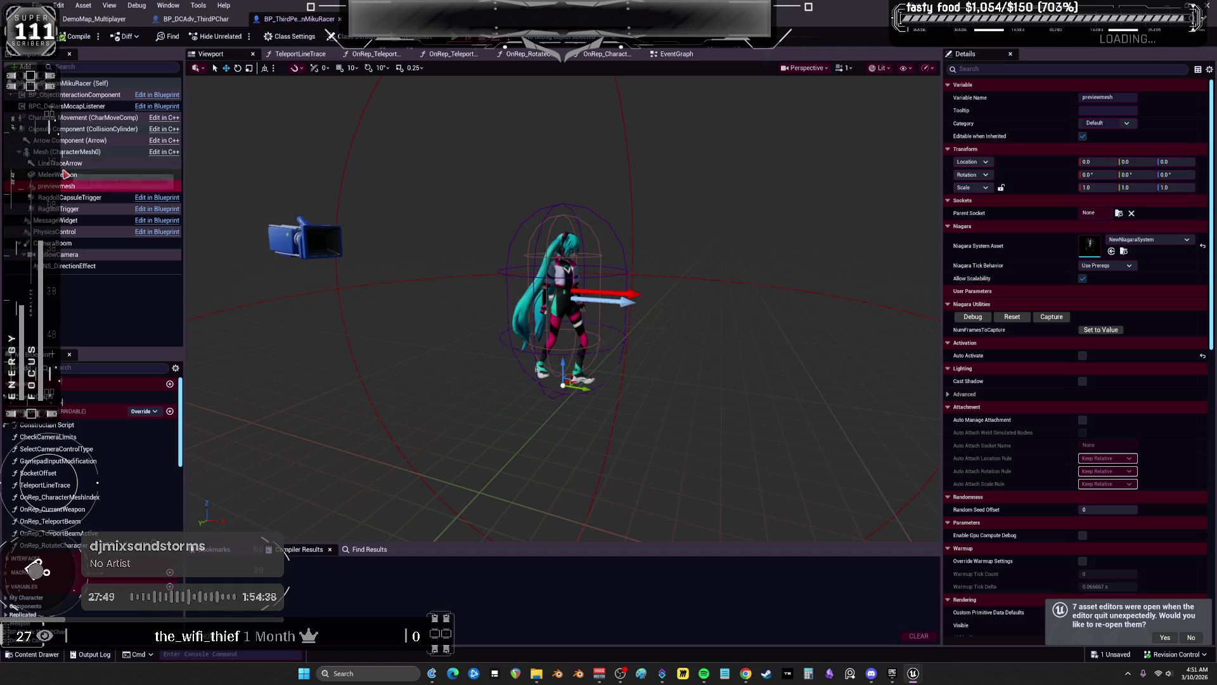
{"action": "left_click", "coordinate": [57, 175]}
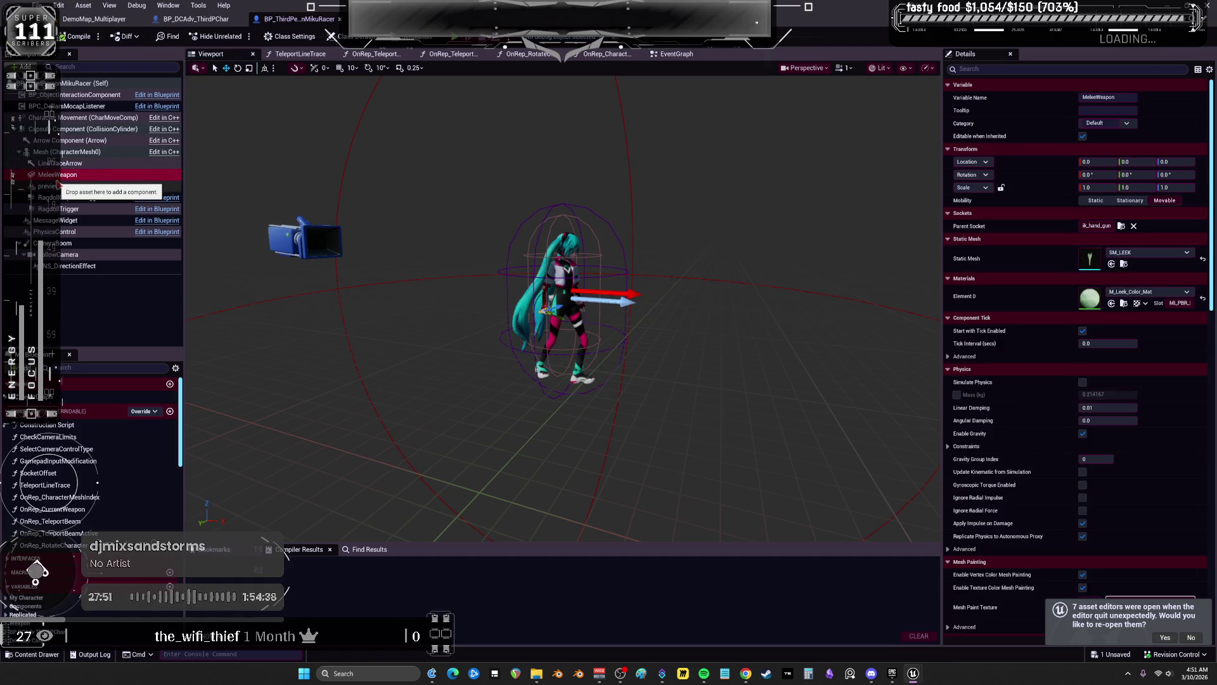